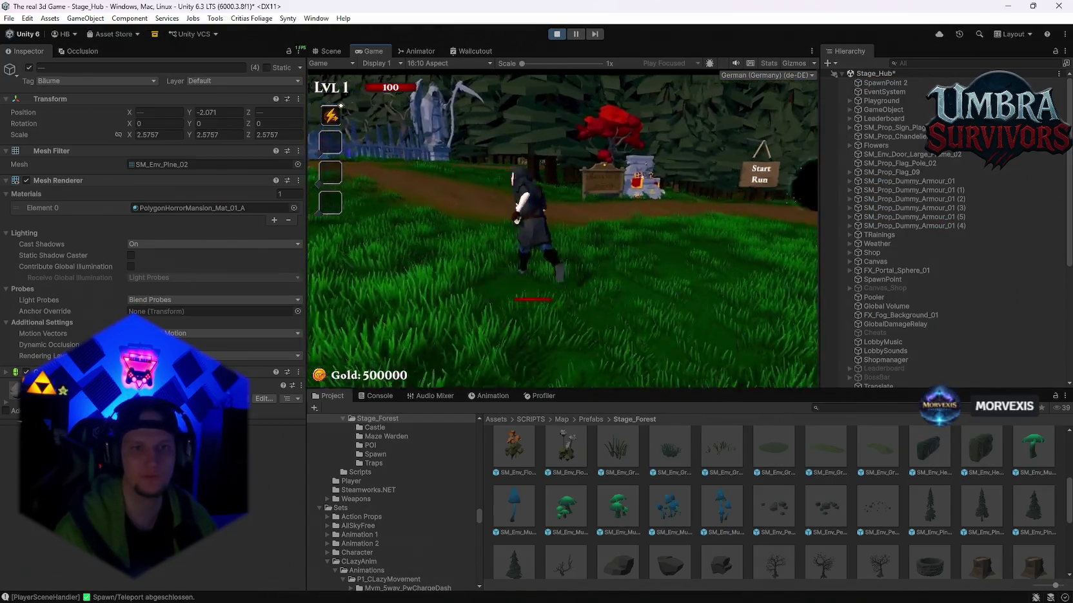
Walk to the Get a Weapon shrine, pick the Nightbloom skin from the shop book, and close it.
key("w")
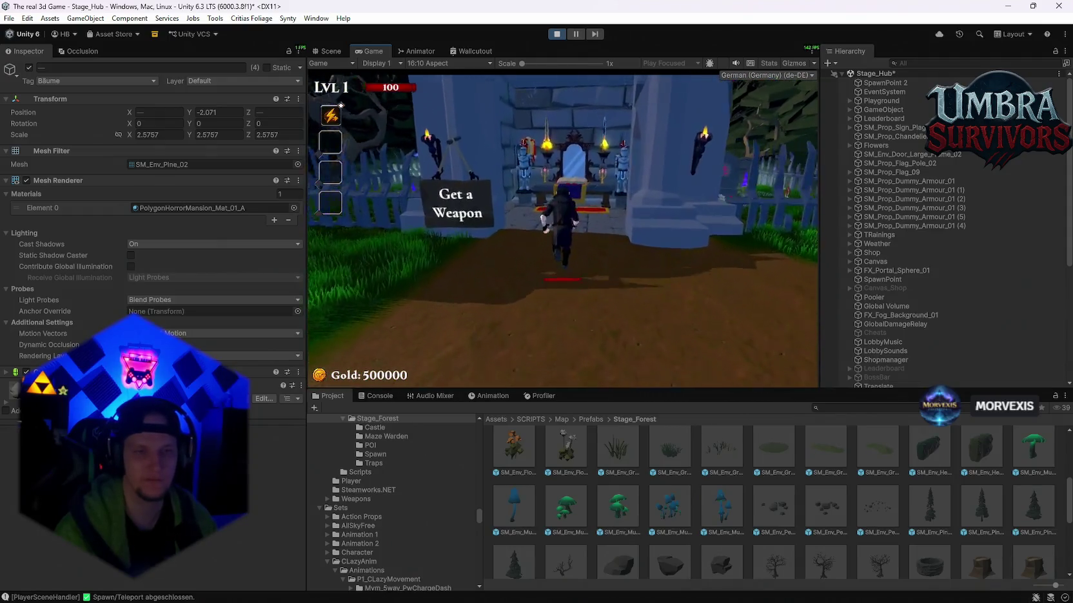
left_click(455, 317)
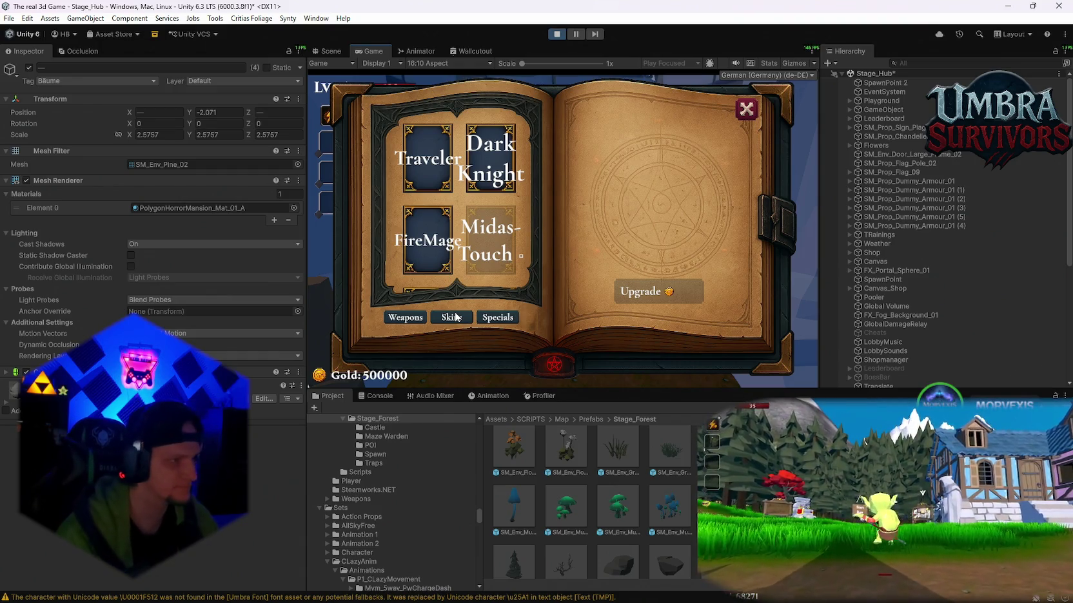
scroll(435, 225, "down", 2)
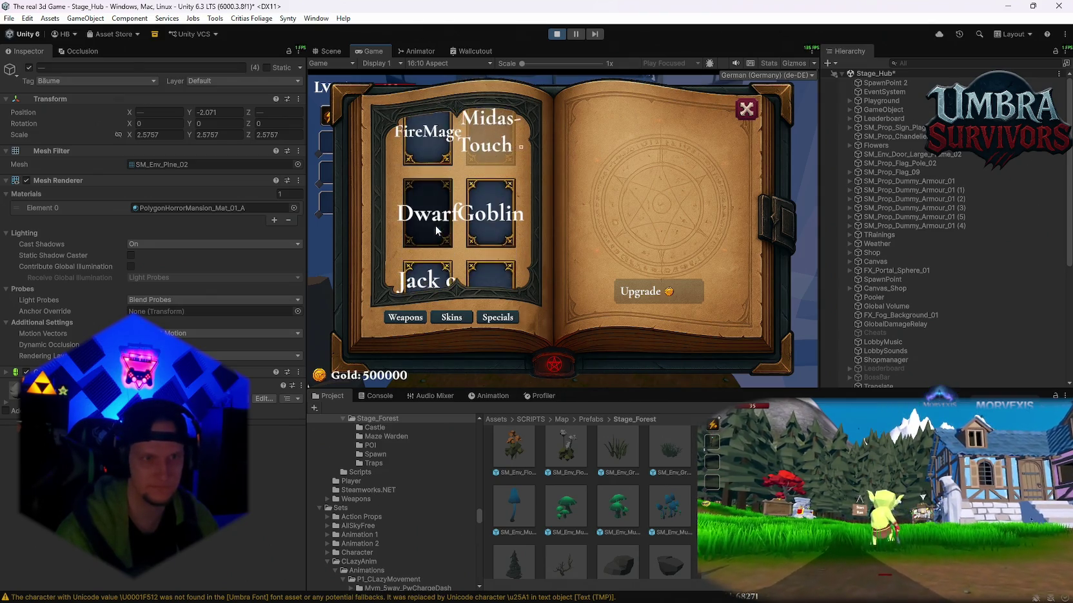
scroll(435, 224, "down", 2)
scroll(464, 248, "down", 1)
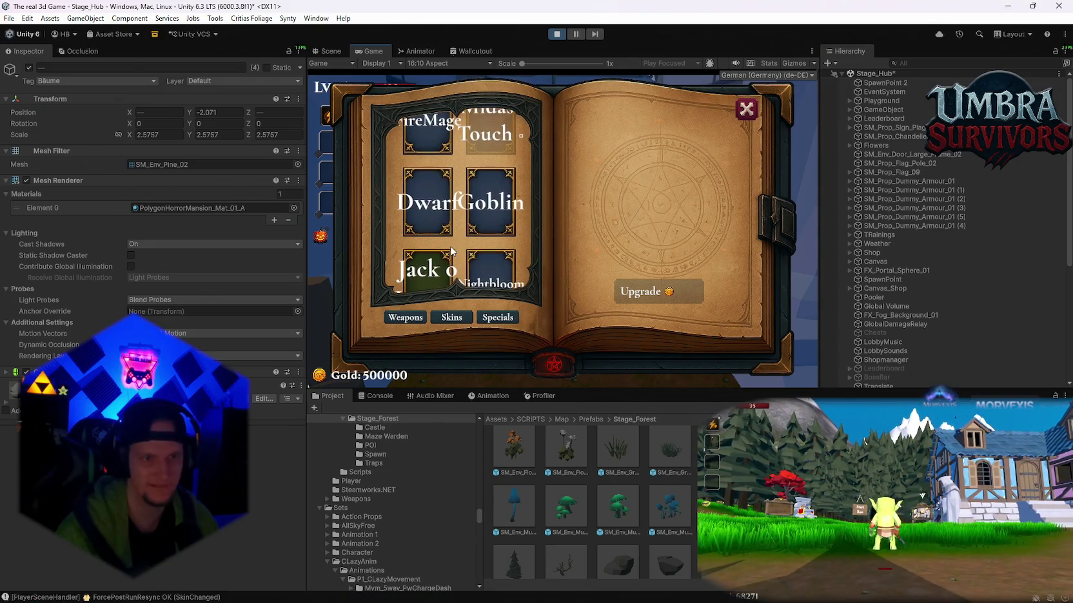
left_click(746, 109)
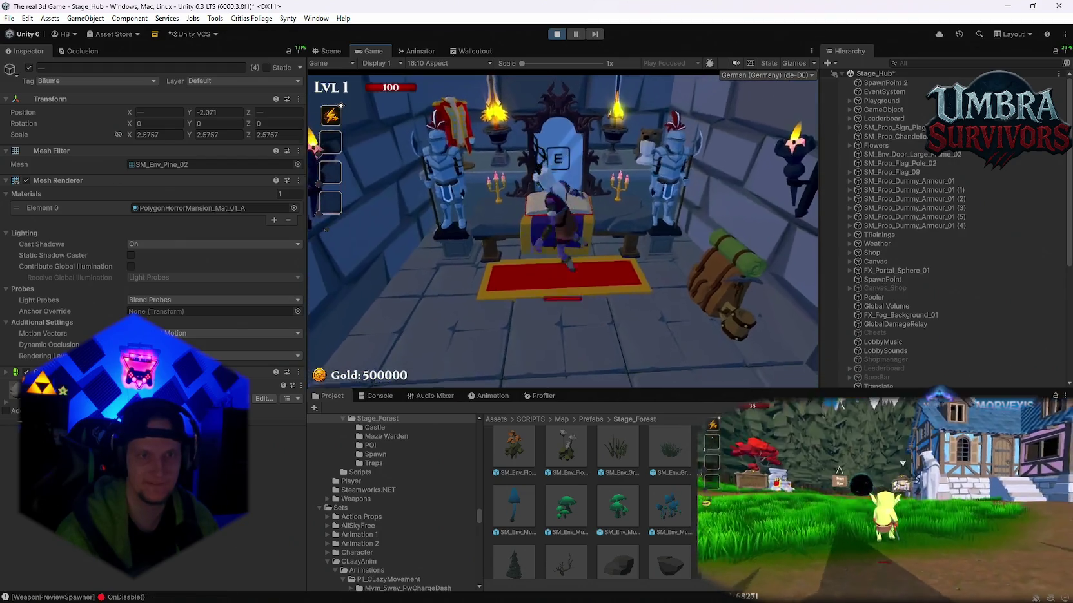
Run Nightbloom up the forest path, through the gate into the training camp, collecting gold.
key("w")
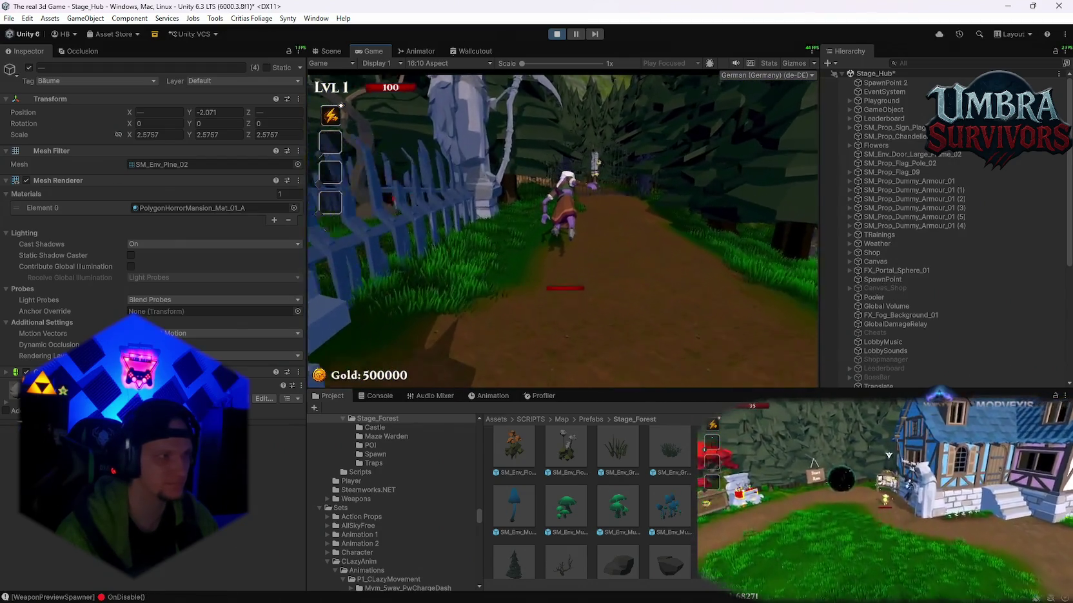
key("w")
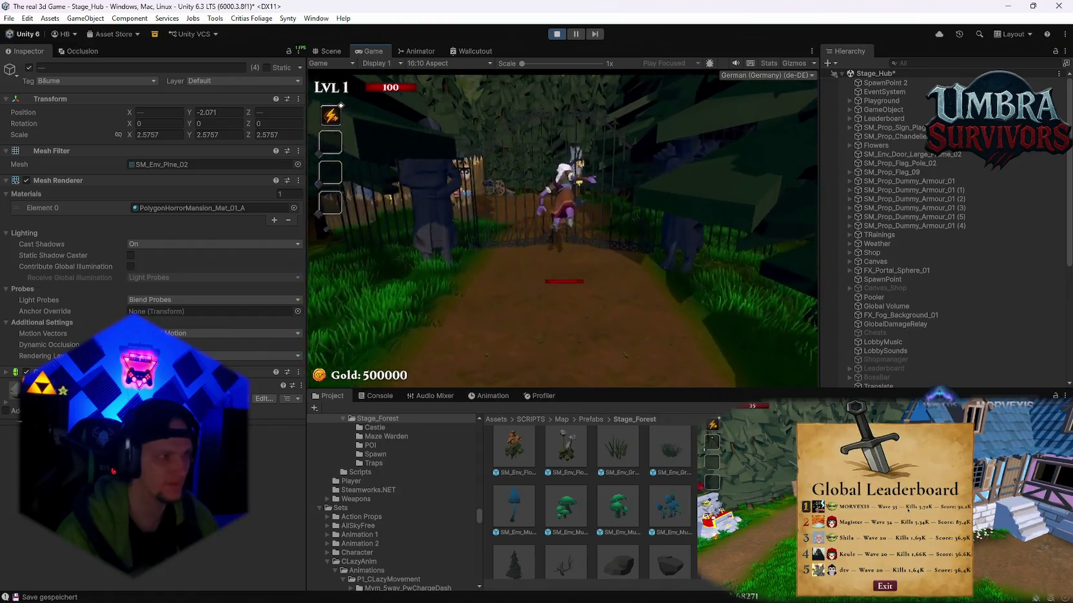
key("w")
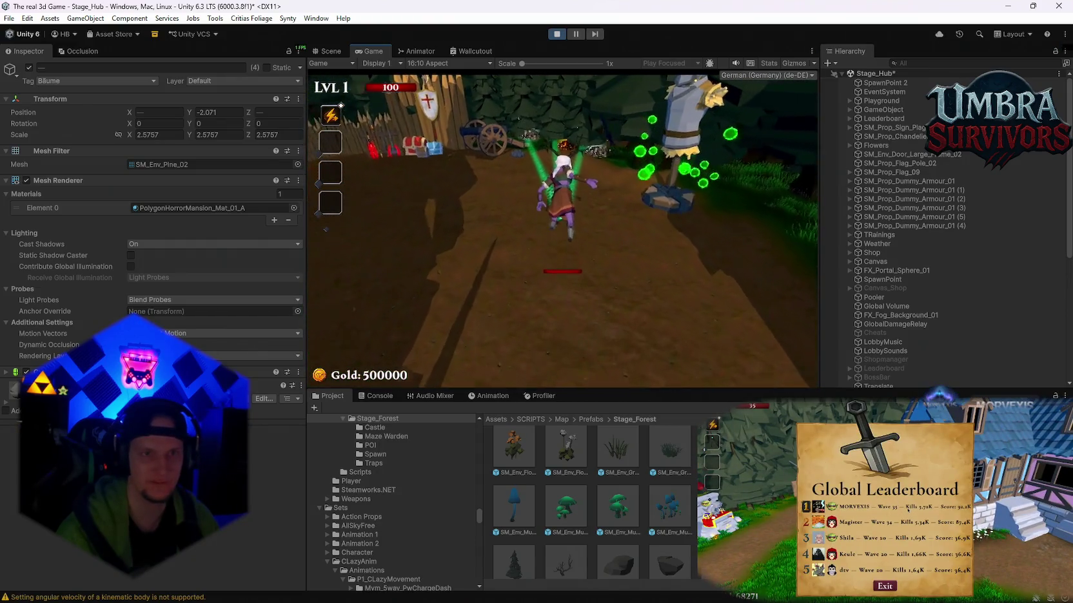
key("a")
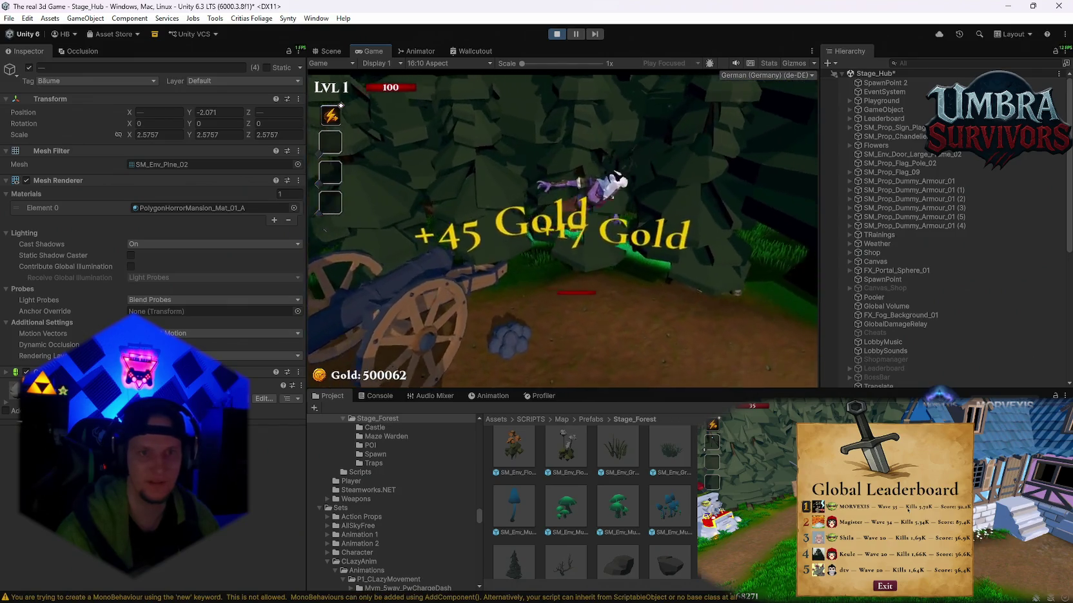
key("d")
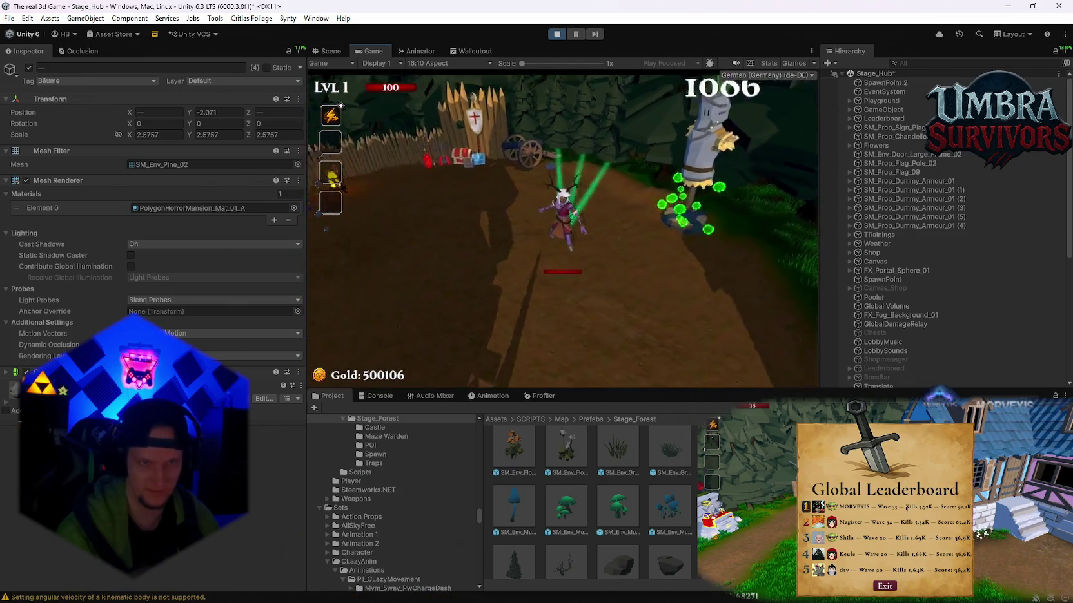
key("w")
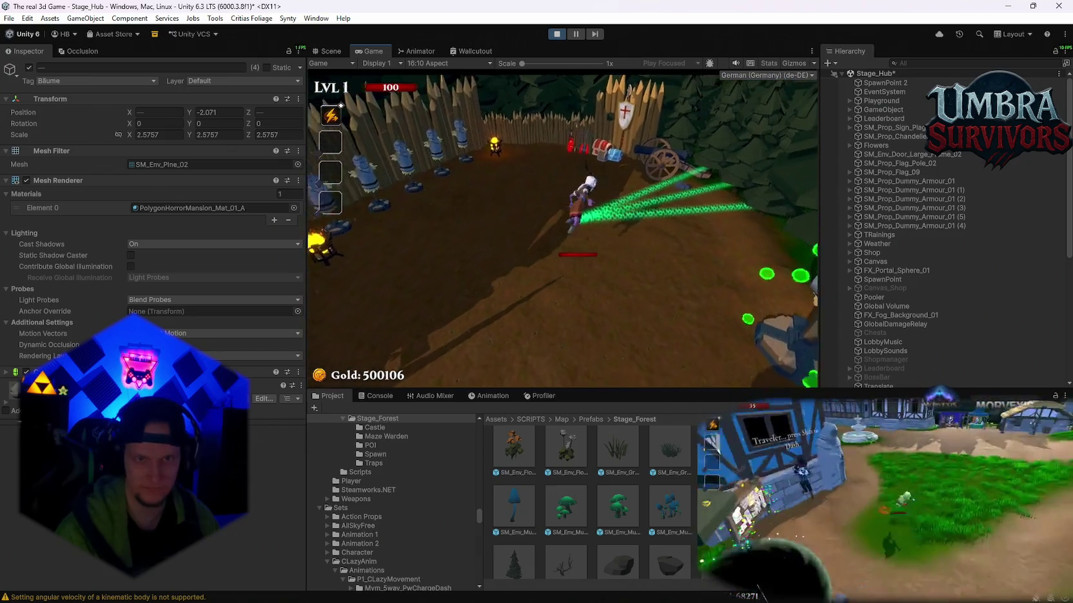
key("s")
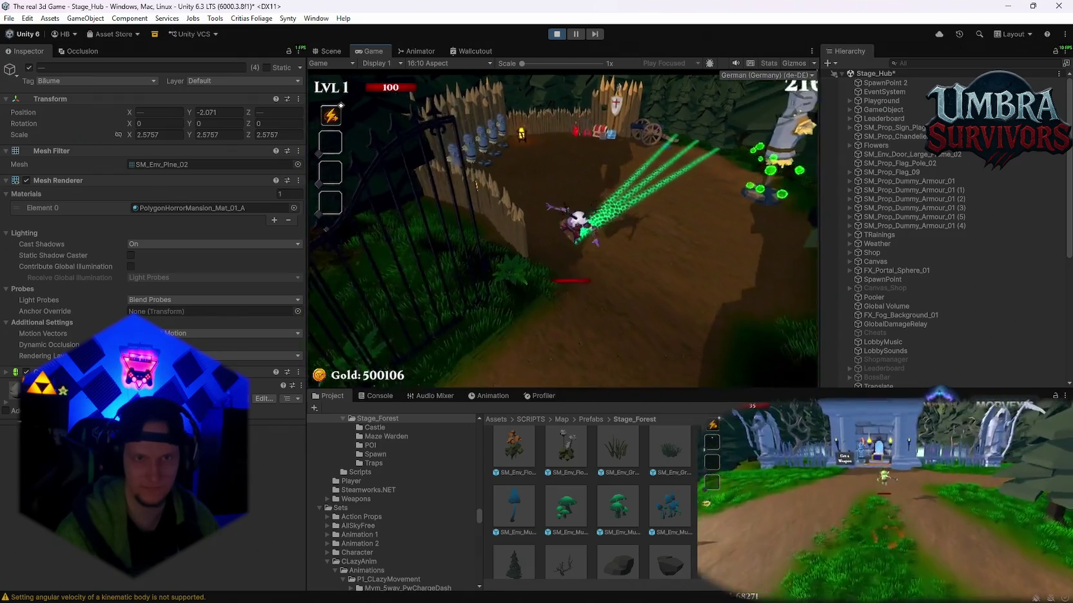
Attack the training dummies until gold reaches 500106, then stop play mode.
key("d")
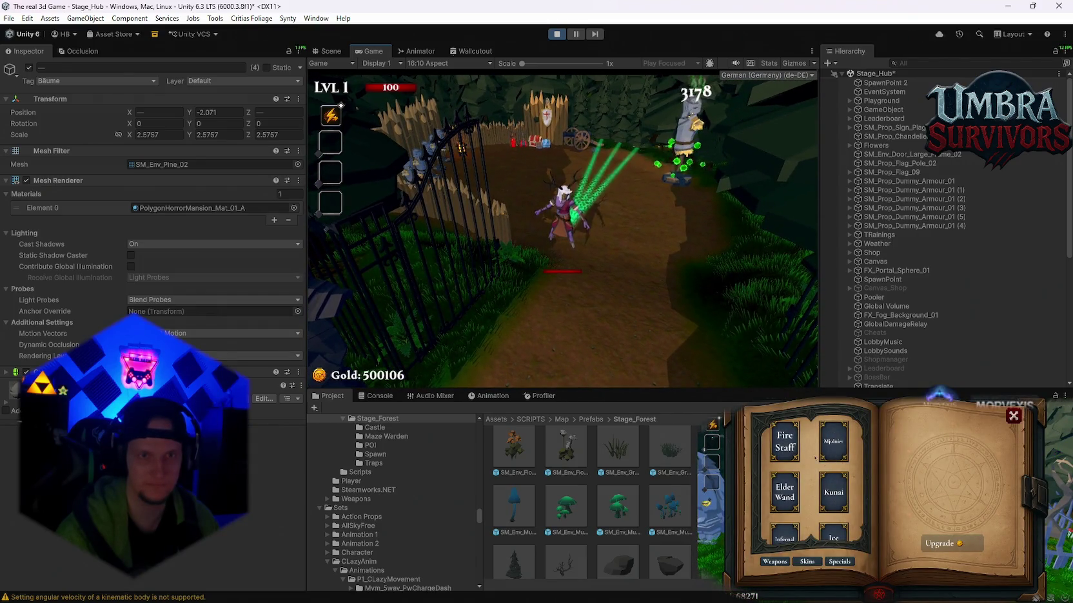
scroll(813, 477, "down", 2)
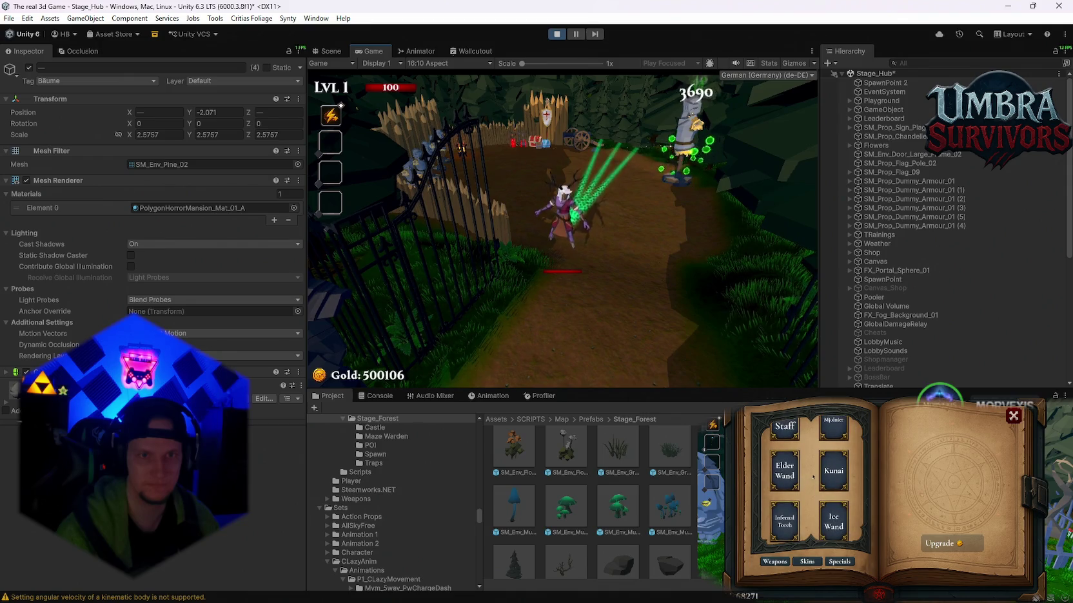
key("w")
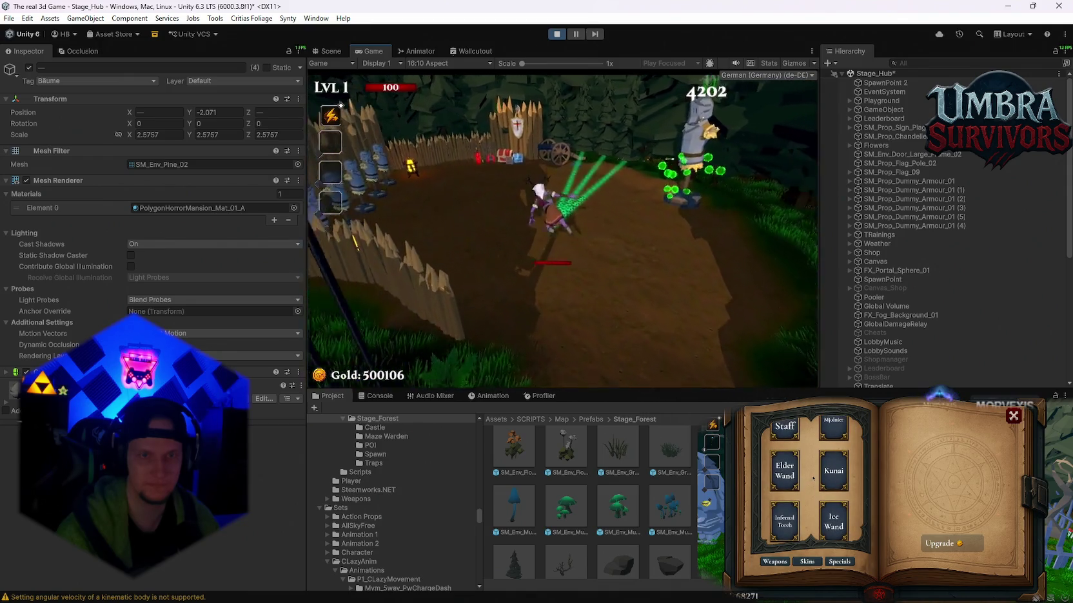
key("s")
scroll(813, 477, "up", 2)
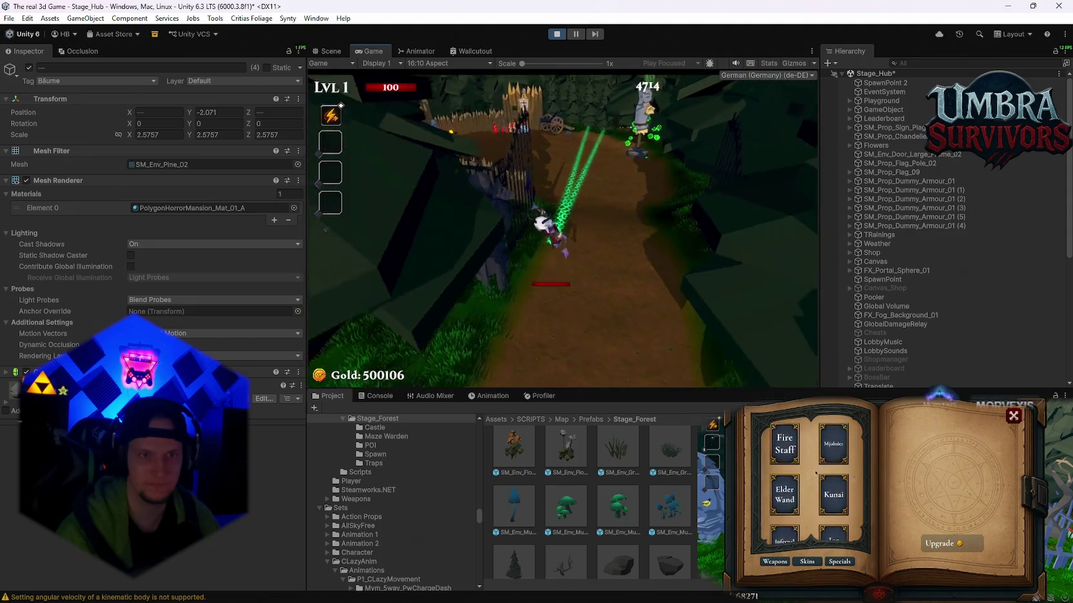
key("w")
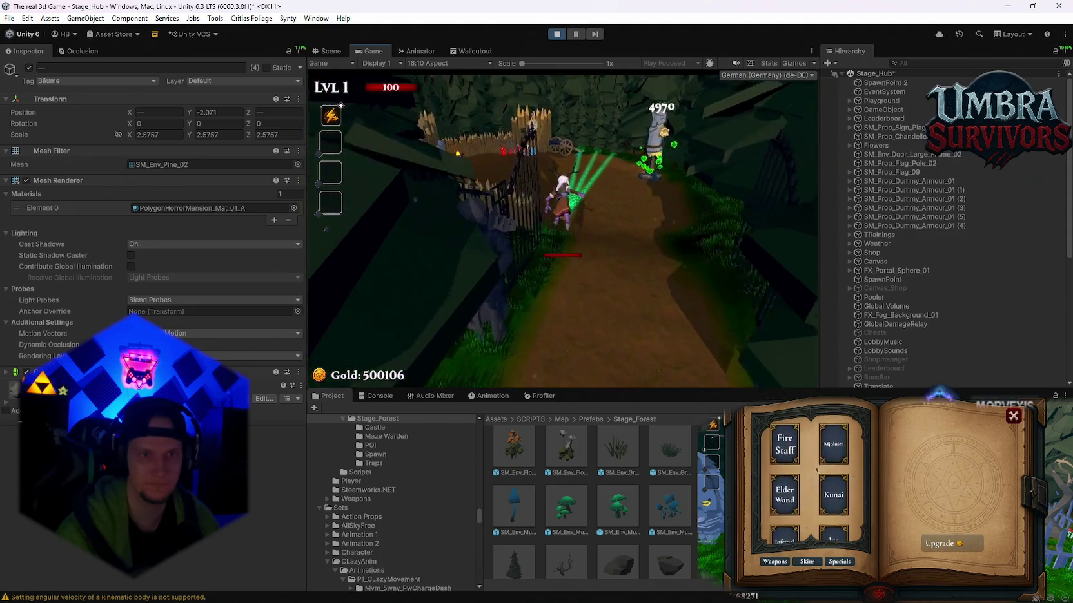
key("w")
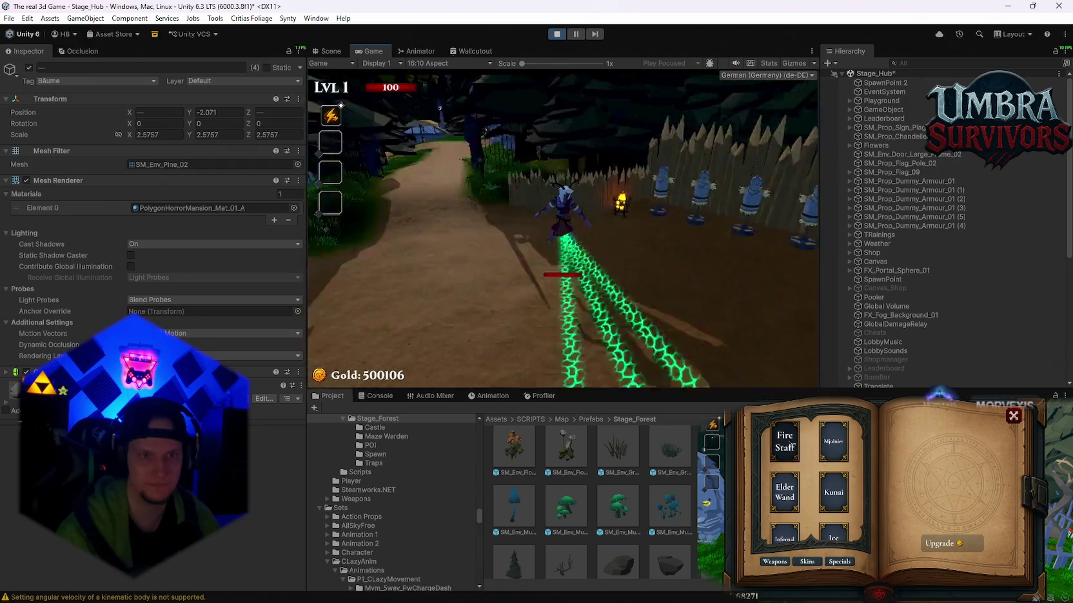
key("w")
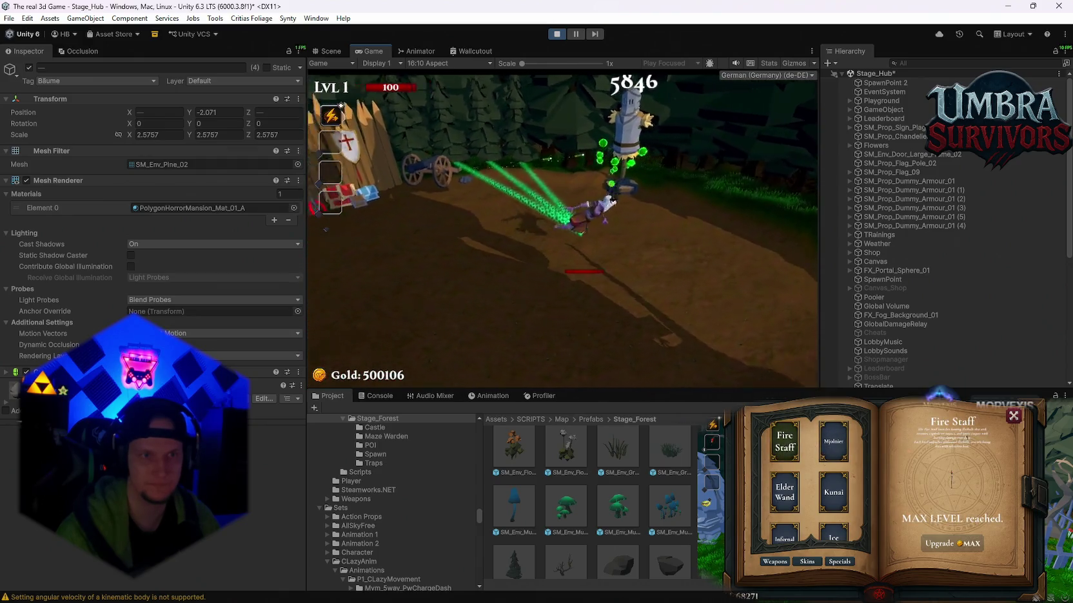
left_click(556, 34)
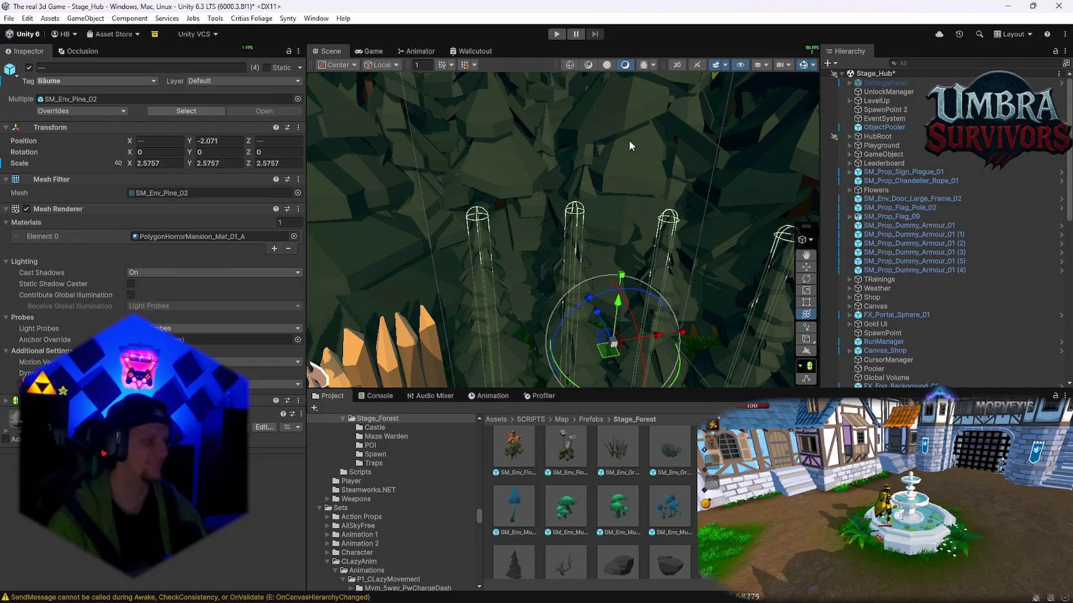
Frame the pines, select all four SM_Env_Pine_02 in the Hierarchy, and delete them.
key("f")
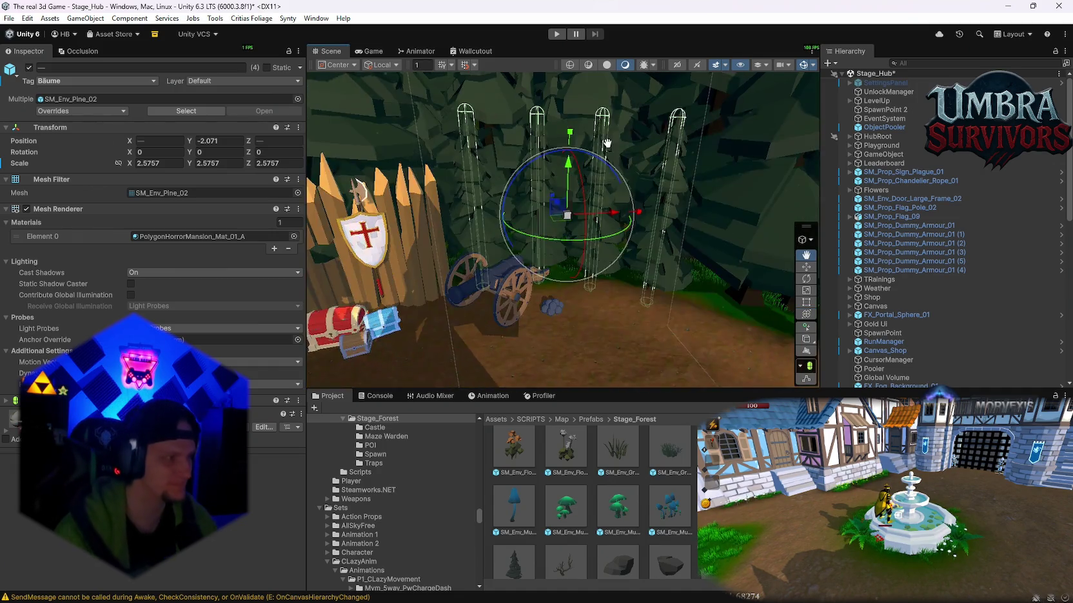
mouse_move(660, 214)
left_mouse_down()
mouse_move(651, 232)
mouse_move(640, 202)
mouse_move(633, 245)
mouse_move(676, 236)
mouse_move(652, 242)
left_mouse_up()
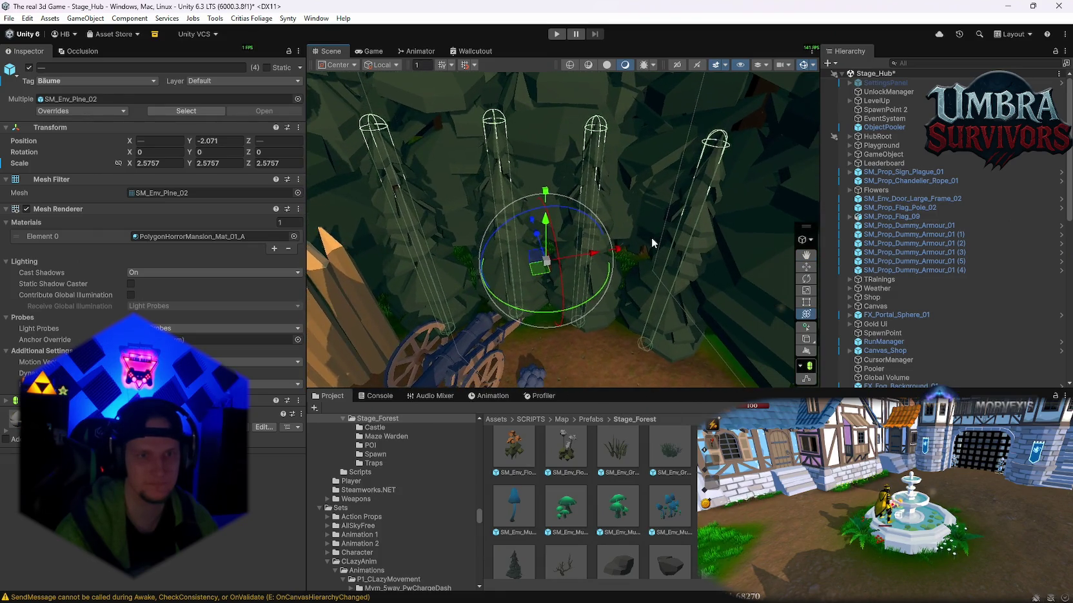
scroll(651, 237, "down", 2)
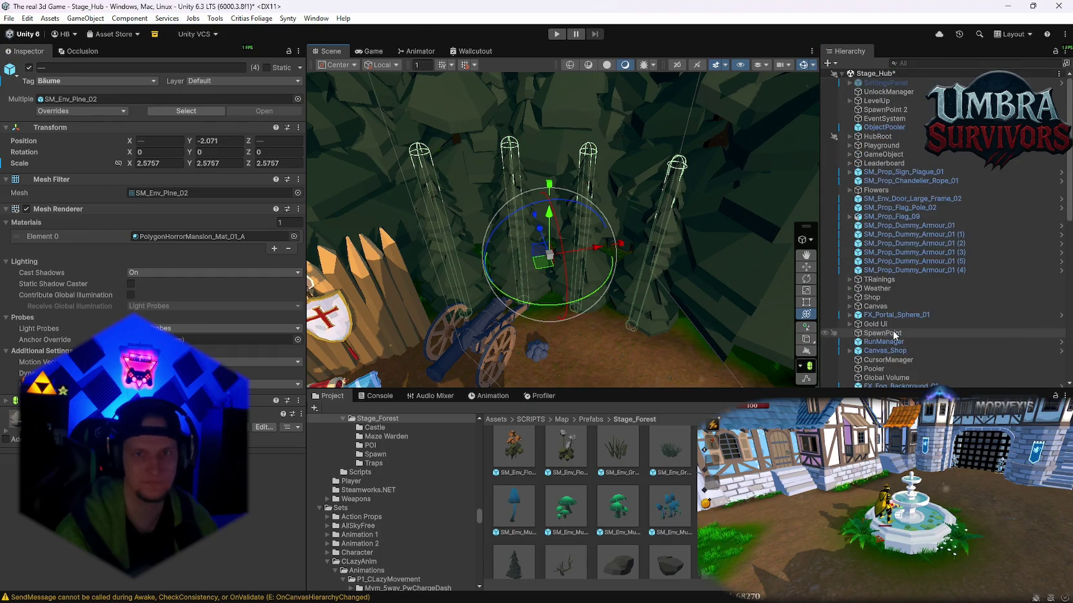
left_click(673, 200)
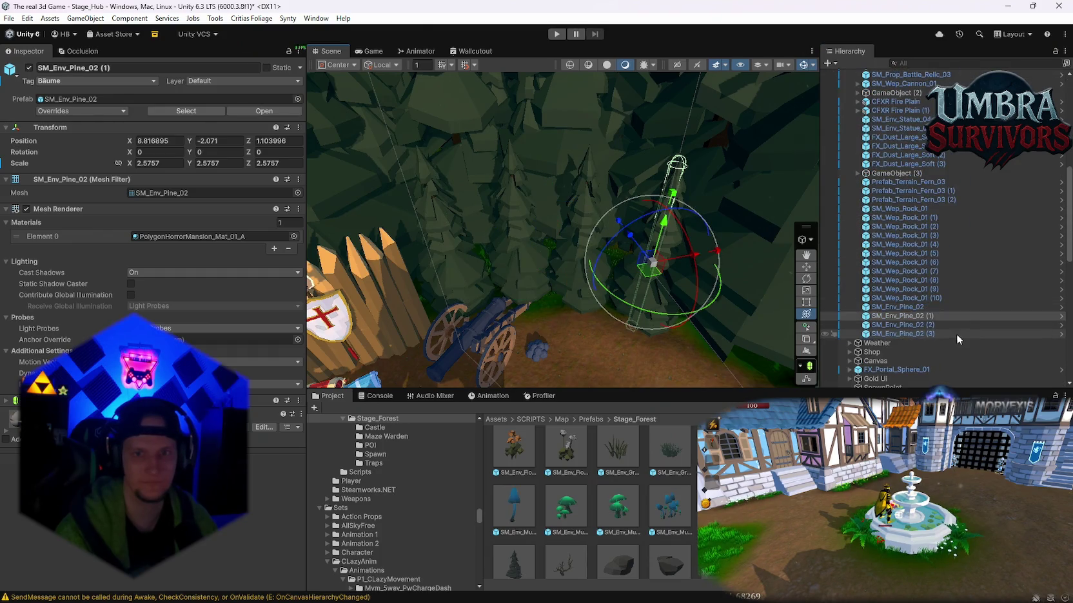
left_click(897, 307)
left_click(896, 334, "shift")
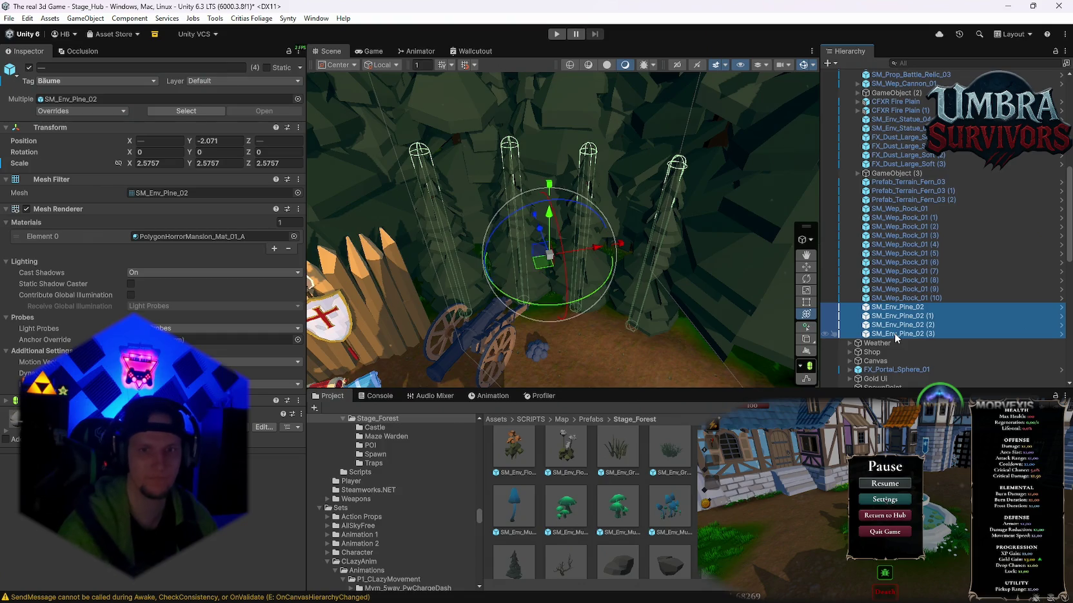
key("Delete")
mouse_move(594, 240)
left_mouse_down()
mouse_move(601, 210)
mouse_move(519, 188)
mouse_move(552, 199)
mouse_move(569, 170)
mouse_move(618, 144)
mouse_move(572, 220)
mouse_move(577, 254)
mouse_move(560, 294)
mouse_move(553, 268)
mouse_move(514, 272)
left_mouse_up()
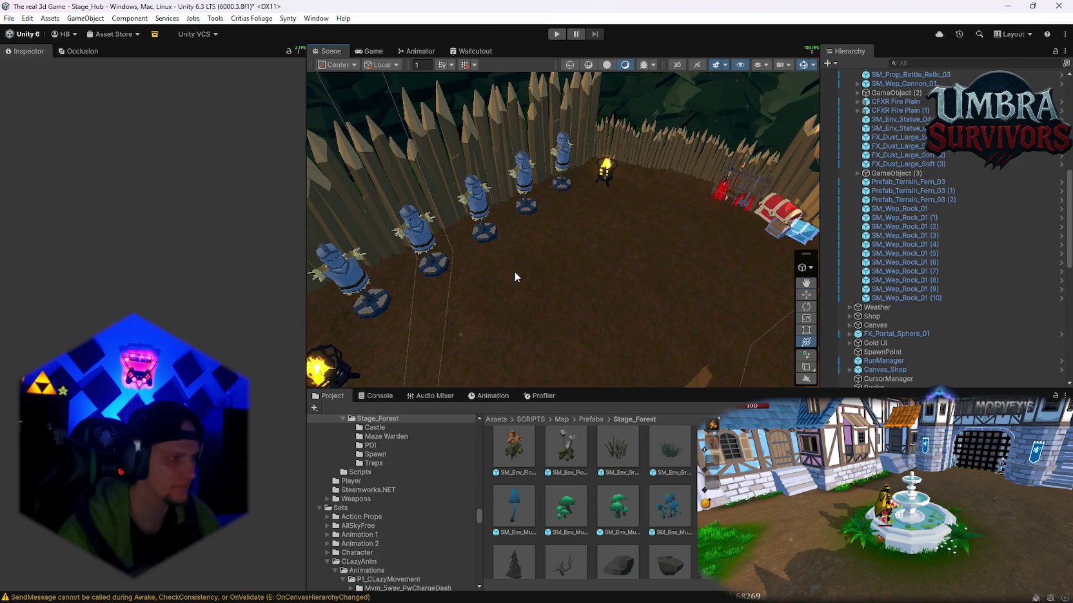
mouse_move(627, 270)
left_mouse_down()
mouse_move(486, 154)
mouse_move(567, 203)
mouse_move(541, 182)
mouse_move(634, 292)
mouse_move(577, 182)
mouse_move(734, 215)
left_mouse_up()
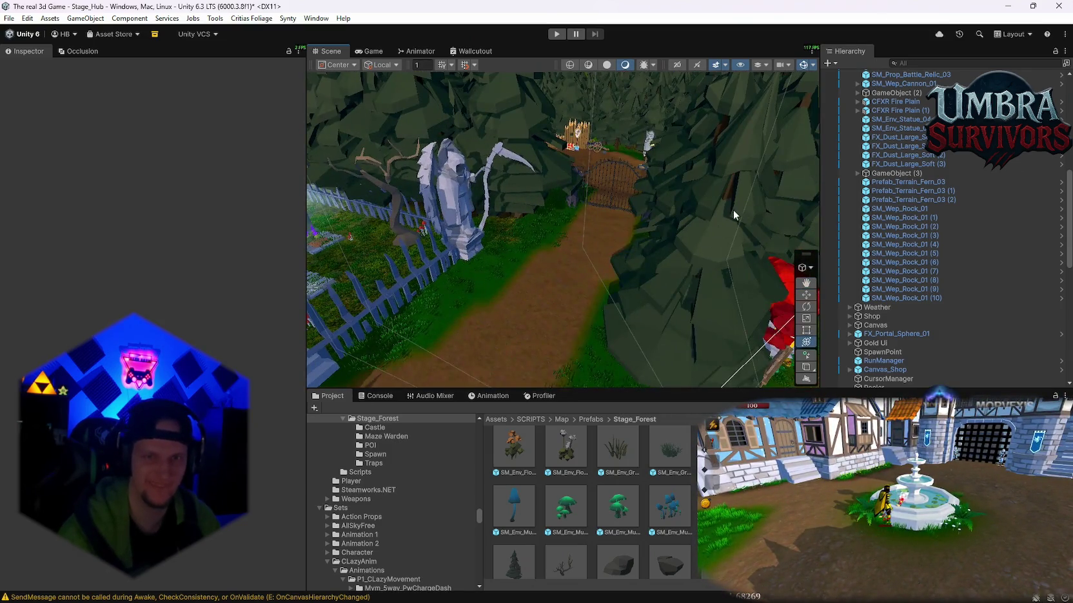
scroll(907, 272, "down", 10)
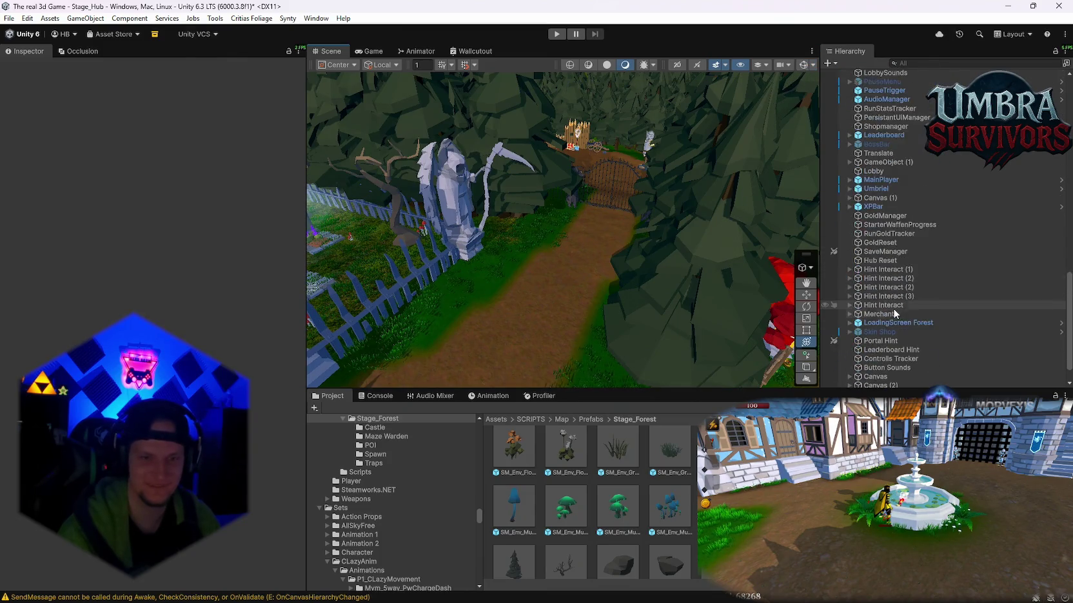
double_click(890, 311)
mouse_move(586, 237)
left_mouse_down()
mouse_move(641, 201)
mouse_move(486, 139)
mouse_move(737, 187)
mouse_move(619, 237)
mouse_move(604, 200)
mouse_move(452, 191)
left_mouse_up()
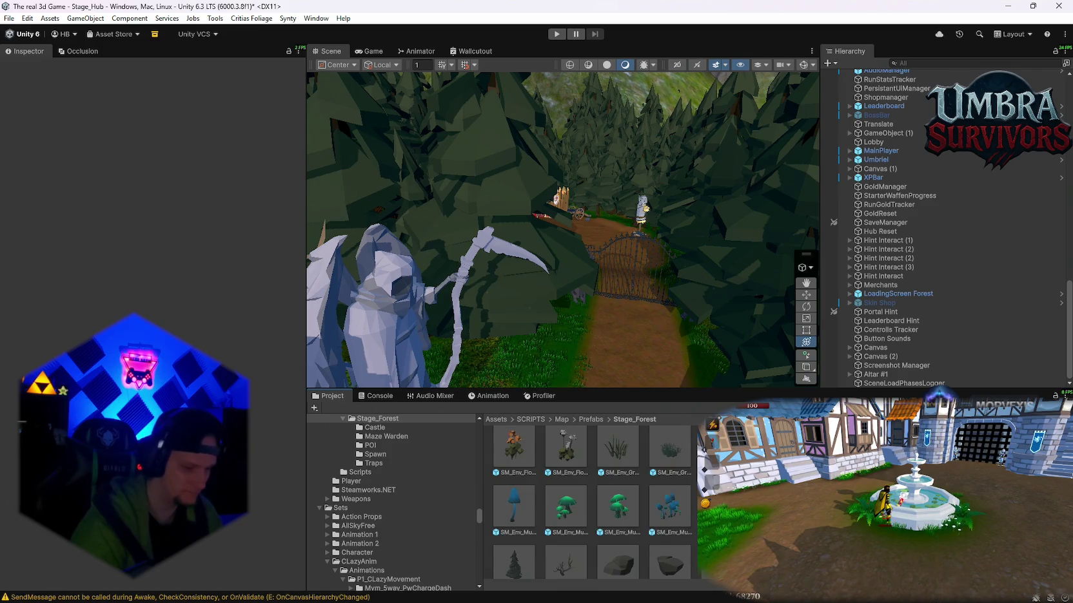
type("Waldschrat")
Select the Waldschrat prefab and open its tree-binding script via Edit Script.
left_click(614, 459)
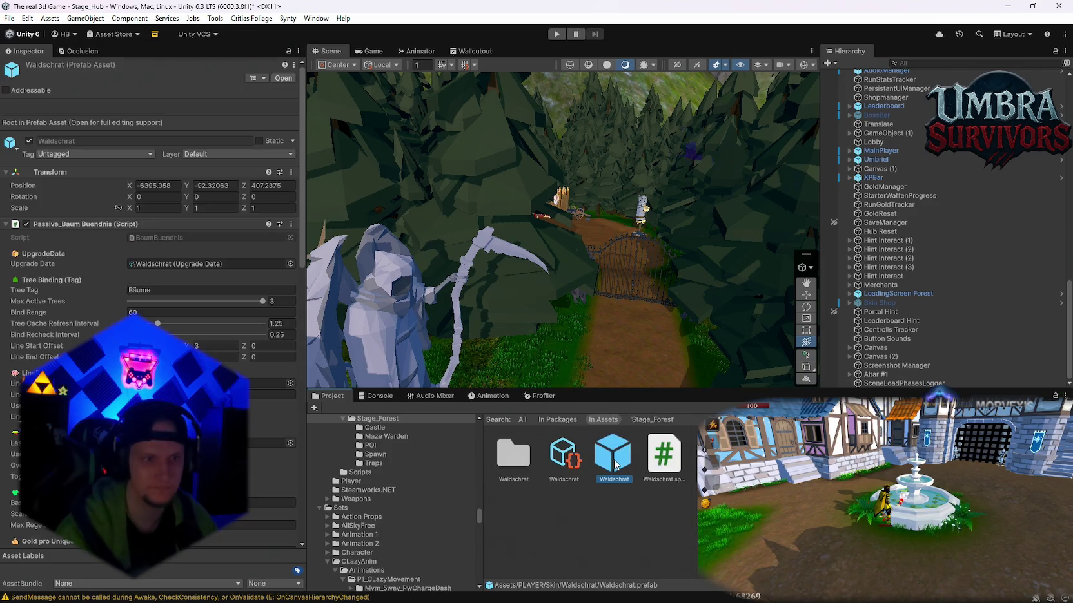
left_click(292, 223)
left_click(322, 368)
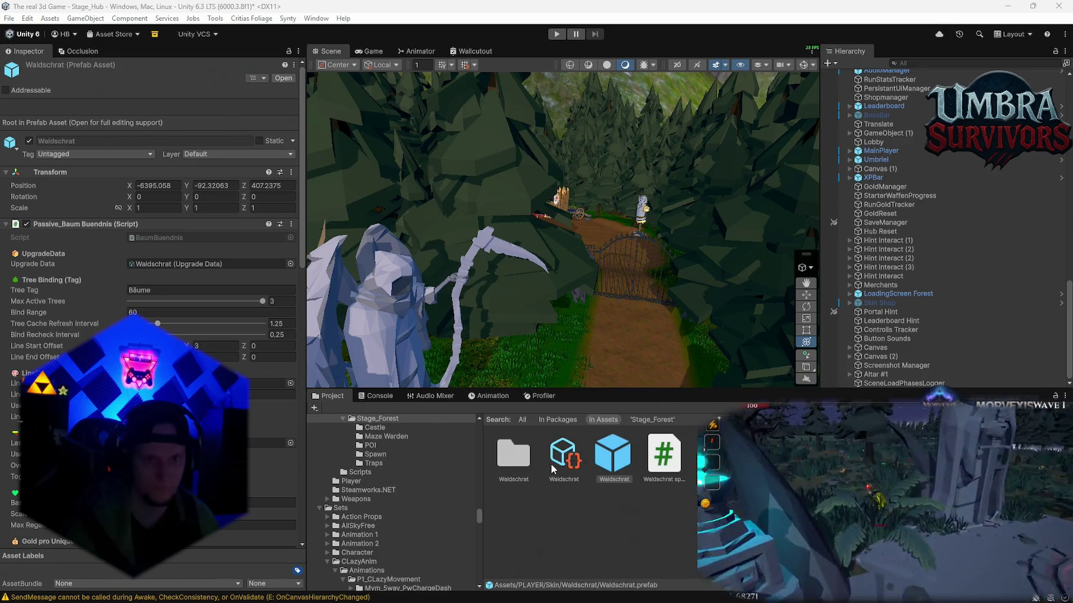
Inspect the TreeNeedleProjectile, Waldschrat spawner and BaumBuendnis scripts, then pan the scene to the hub.
double_click(514, 467)
left_click(579, 523)
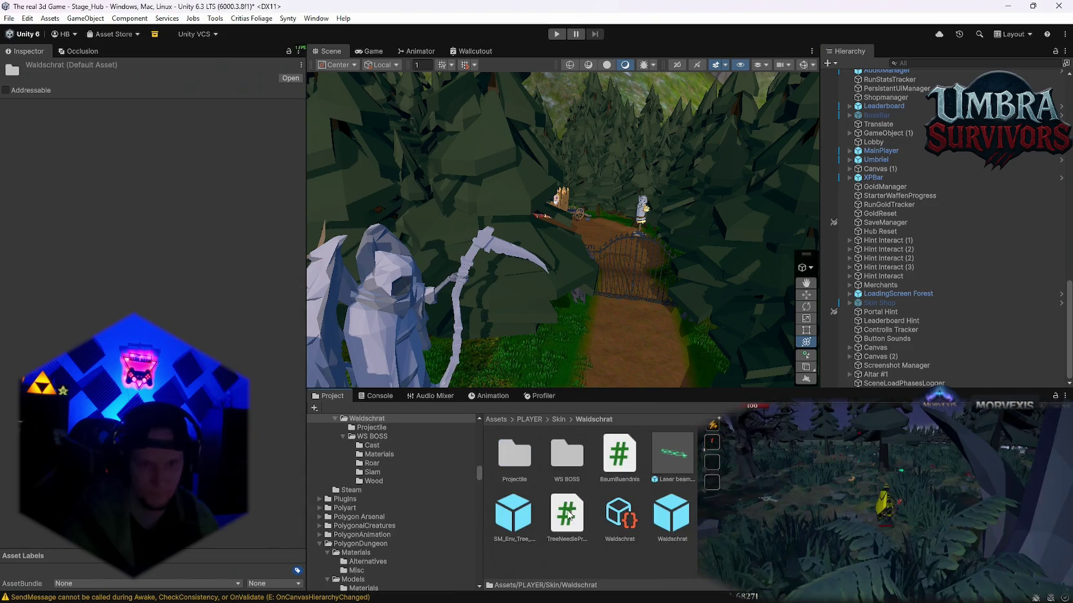
scroll(148, 309, "down", 5)
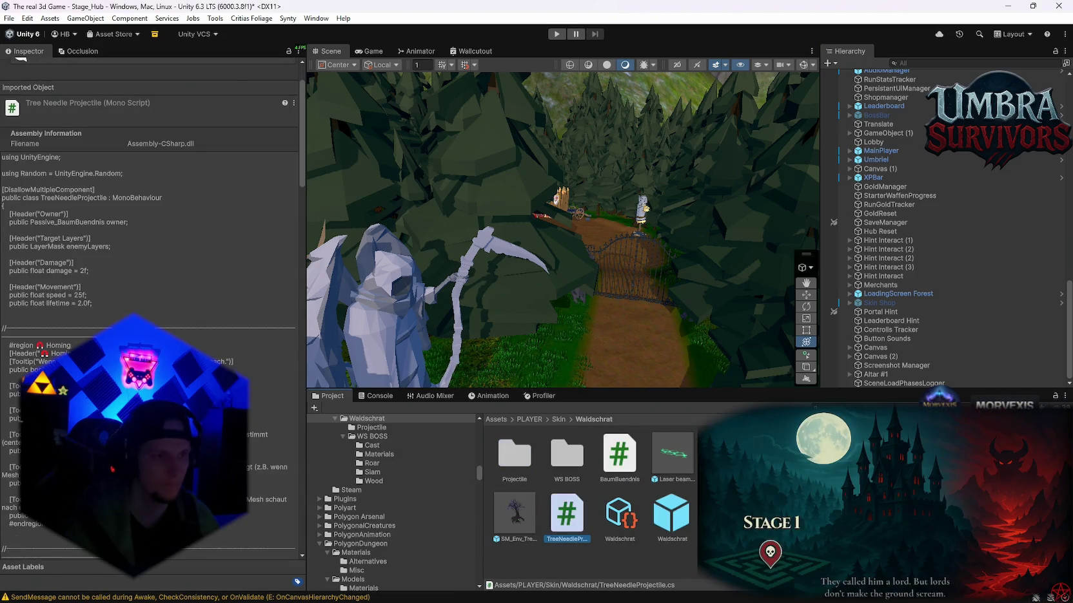
left_click(619, 513)
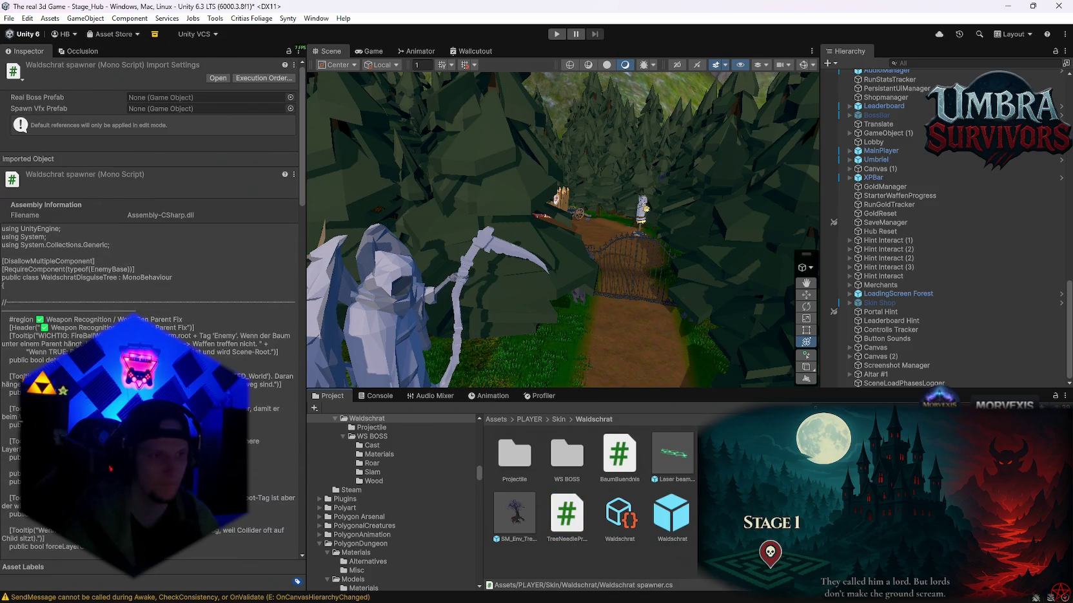
left_click(618, 458)
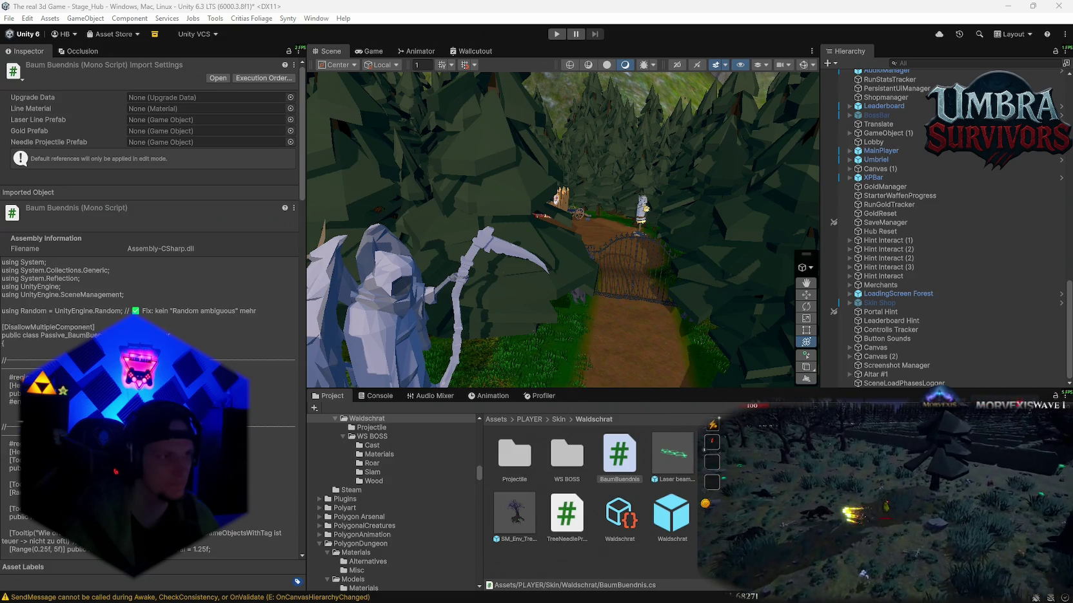
mouse_move(660, 299)
left_mouse_down()
mouse_move(557, 244)
mouse_move(604, 285)
left_mouse_up()
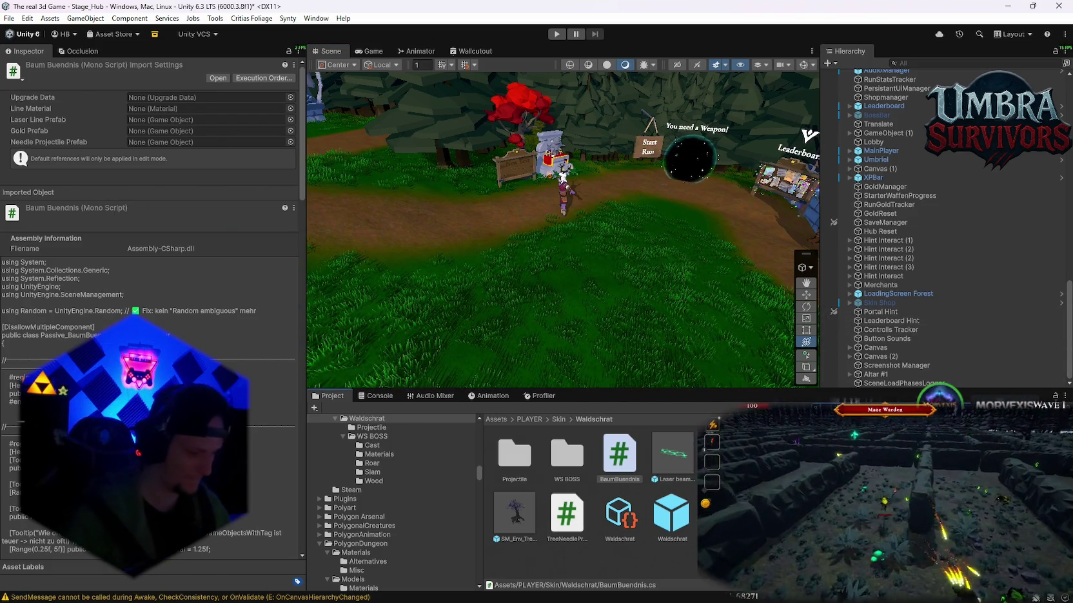
Search the project for 'Waldschrat' and view the Devil_fly animation's import settings.
type("Waldschrat")
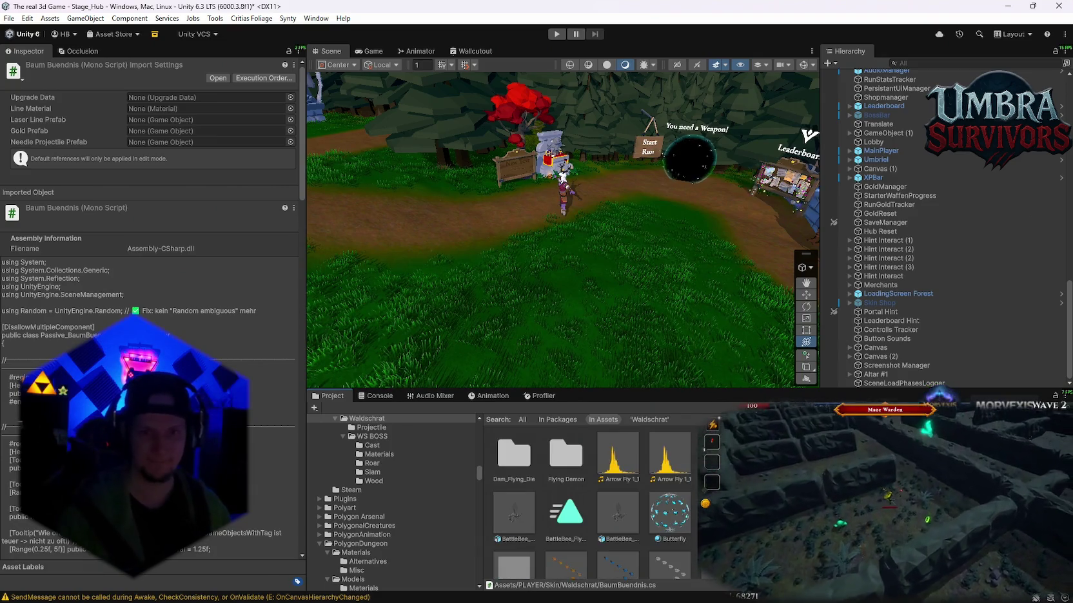
scroll(592, 502, "down", 1)
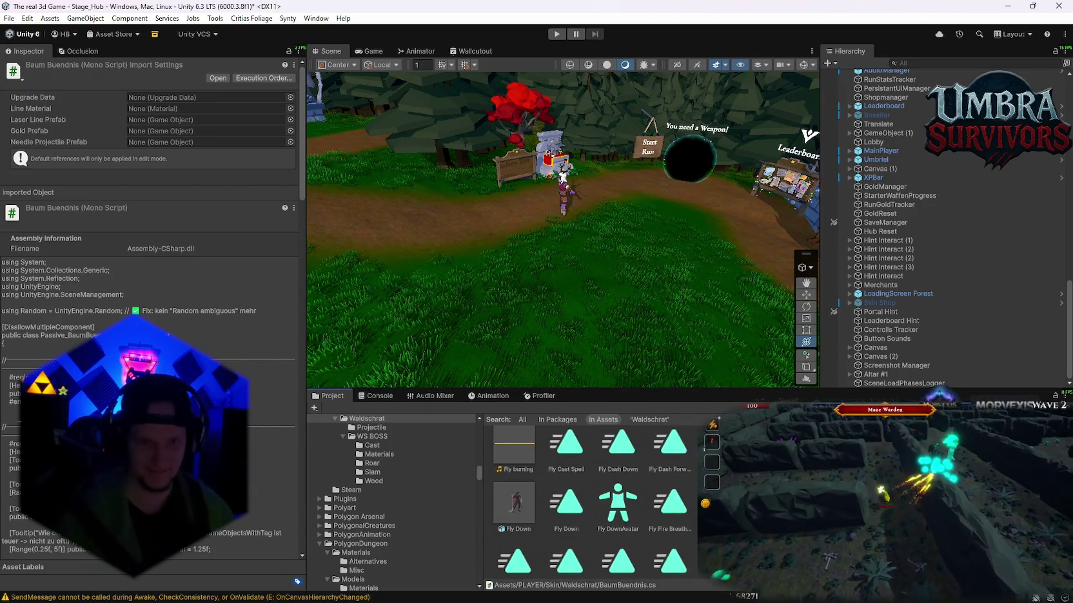
scroll(616, 532, "up", 2)
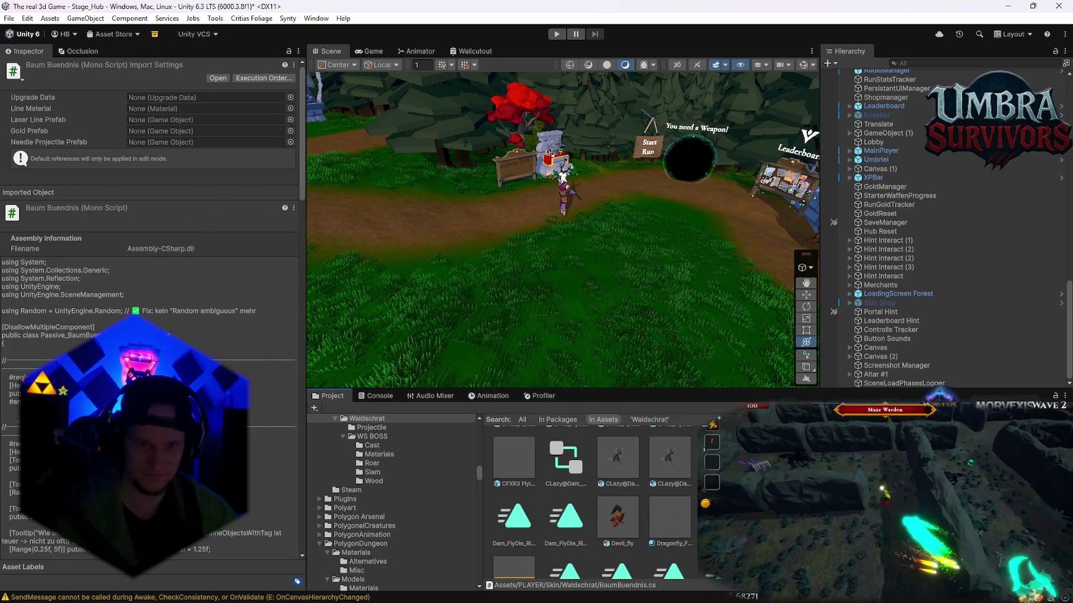
left_click(622, 524)
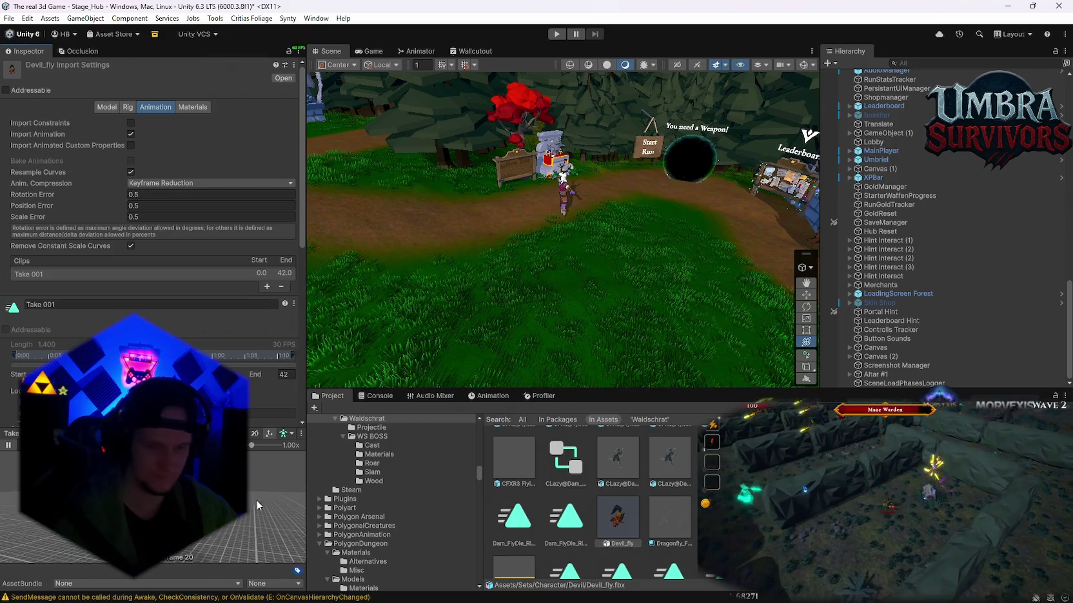
View Flying_air_spin's import settings and scroll through the FlyingMageSet_for_UnityChan clip list.
scroll(591, 503, "down", 5)
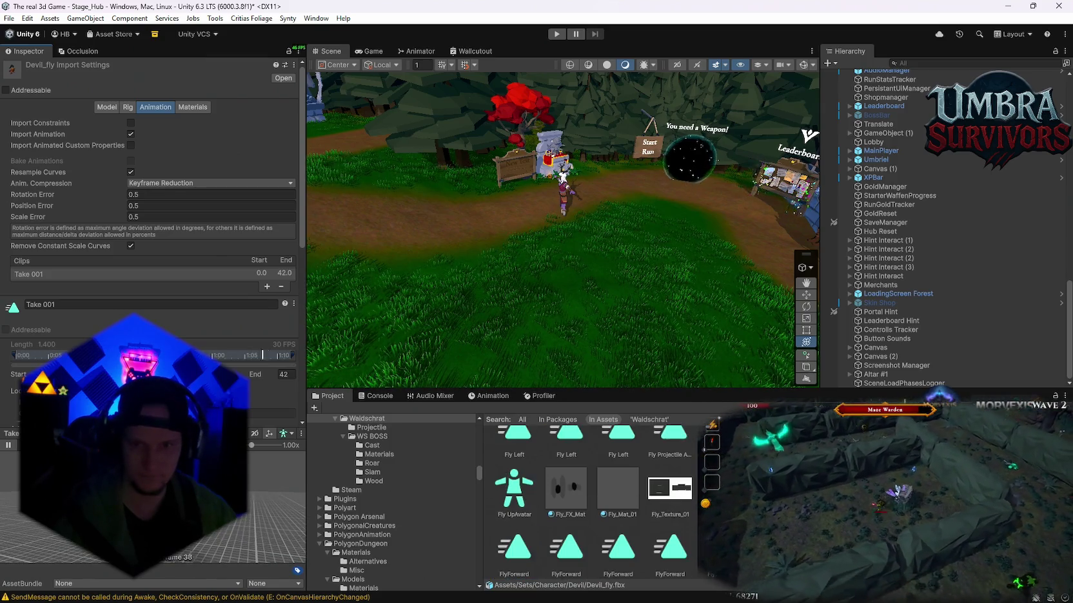
scroll(529, 506, "down", 5)
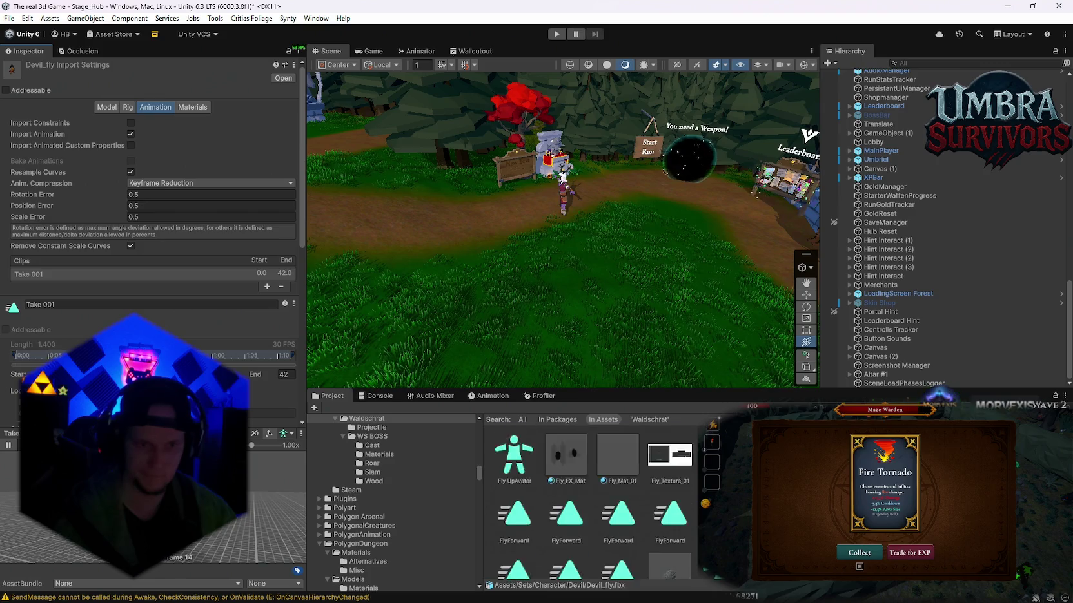
left_click(528, 506)
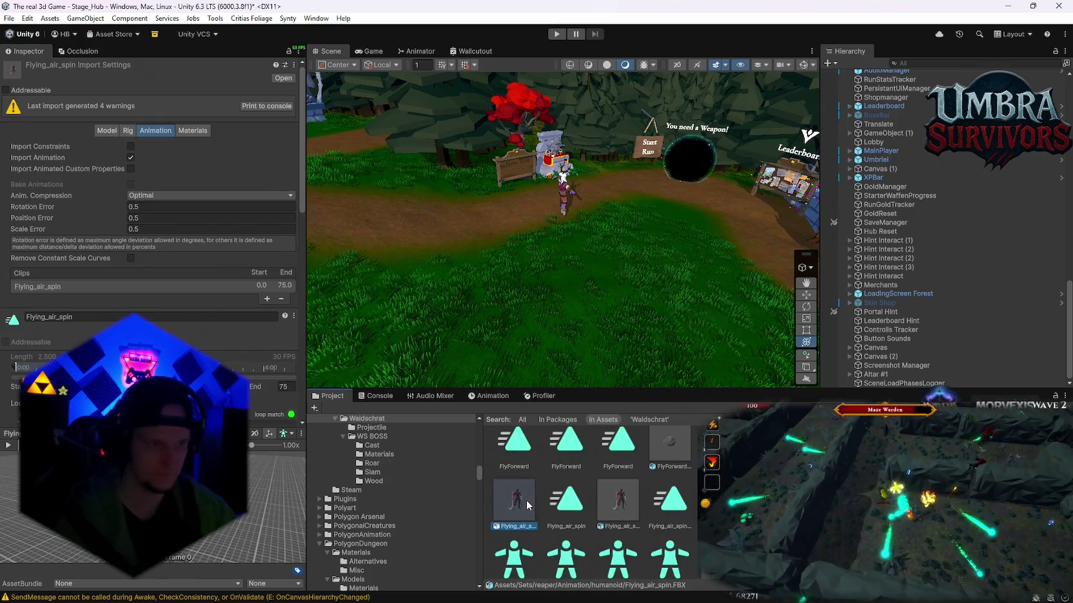
scroll(591, 503, "down", 5)
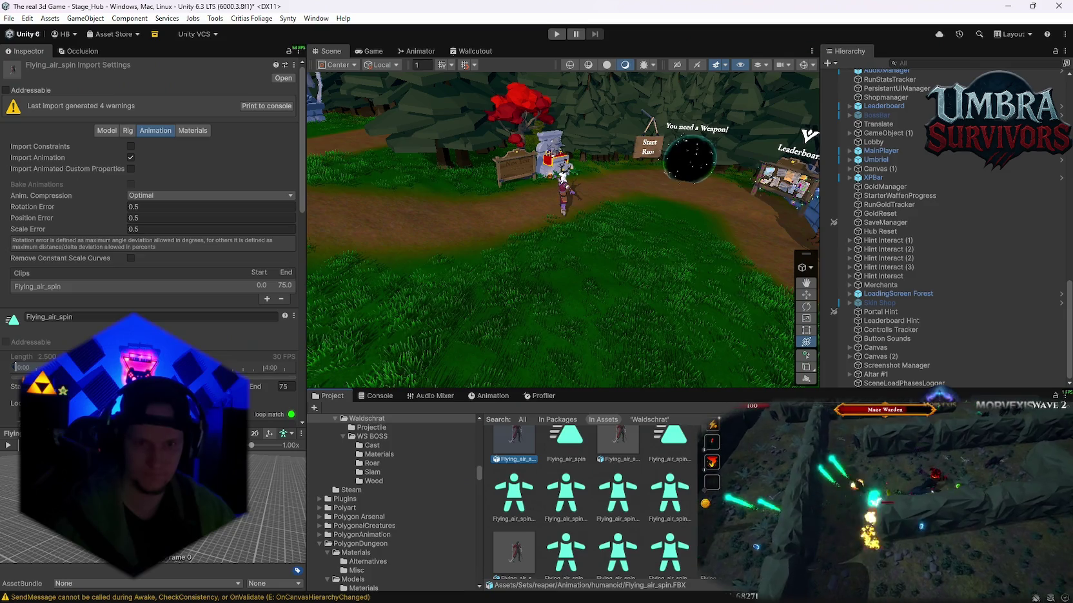
scroll(592, 503, "down", 5)
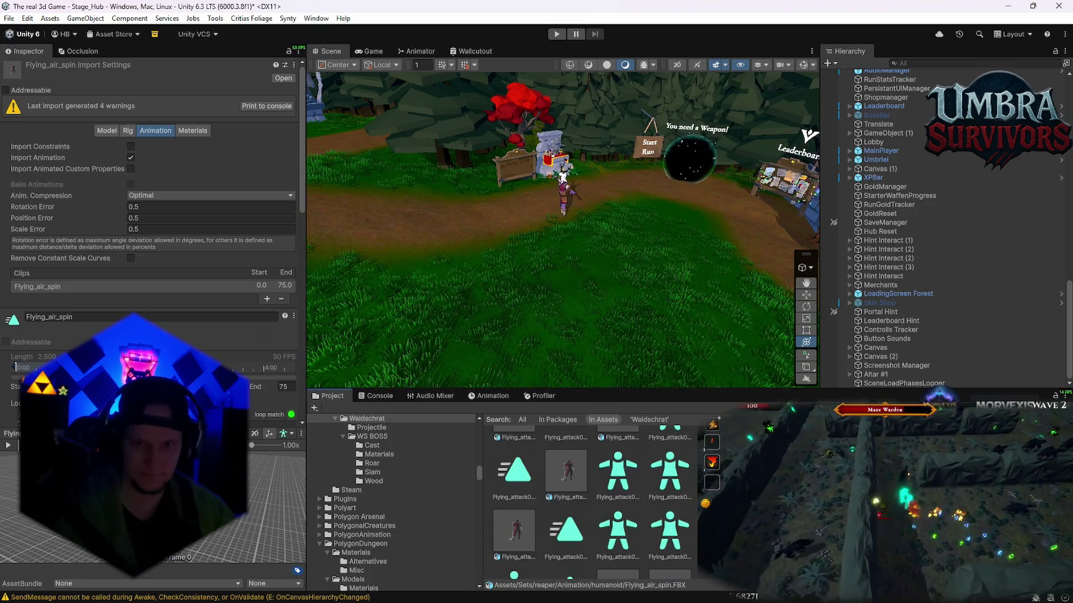
scroll(592, 503, "down", 5)
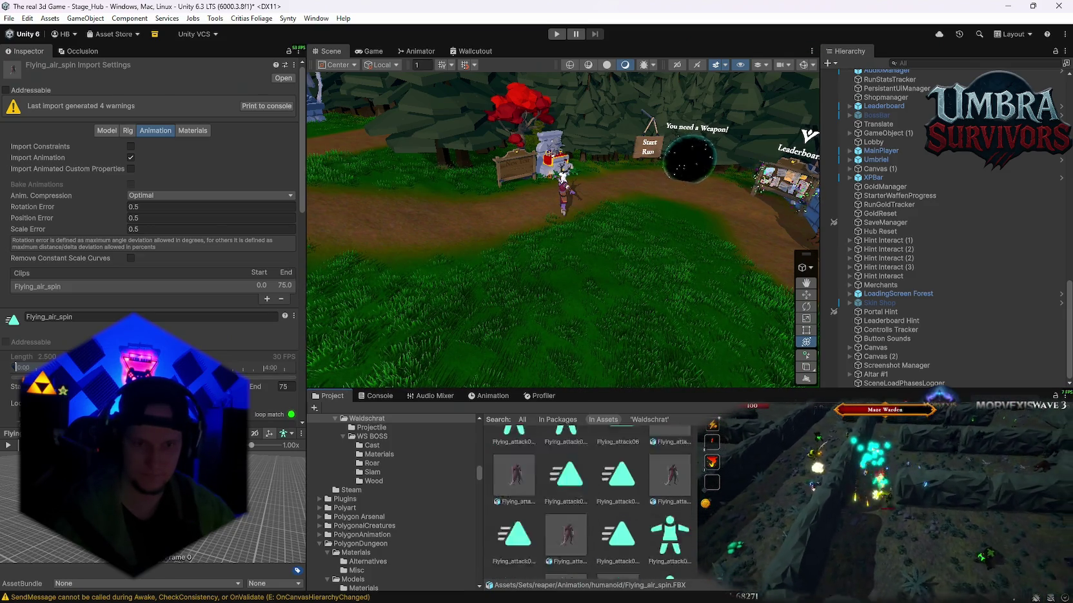
scroll(592, 503, "down", 5)
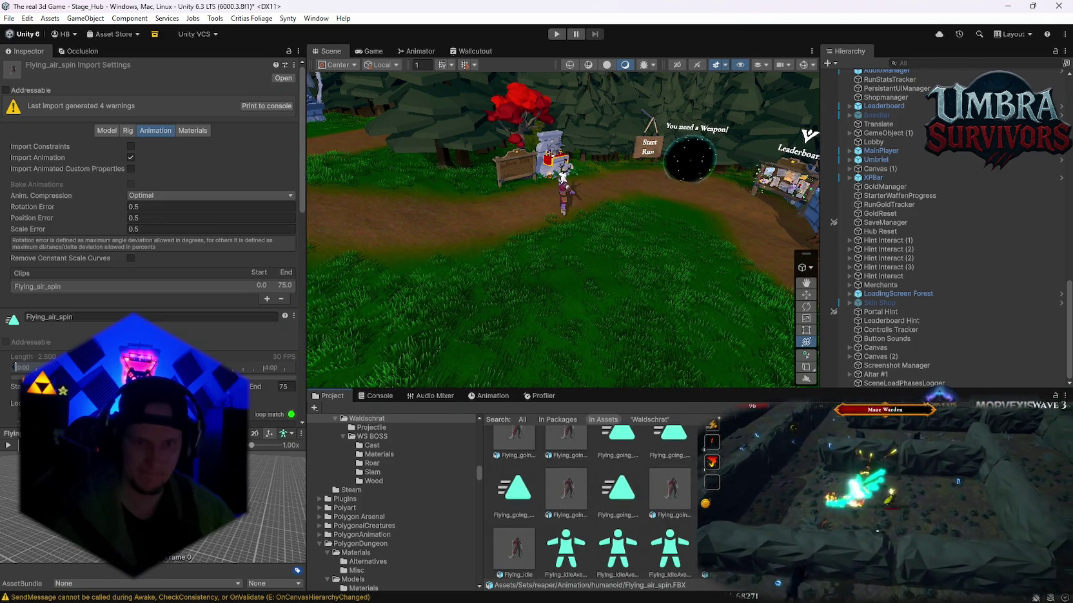
scroll(592, 503, "down", 3)
scroll(591, 503, "down", 1)
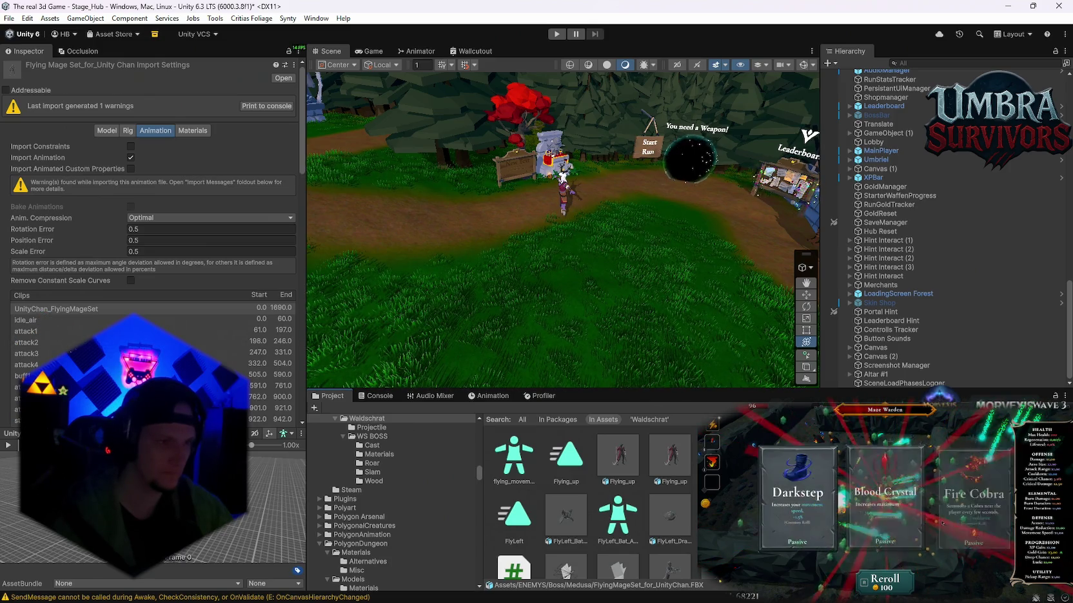
Play the move_fwd clip preview, then select the idle clip.
scroll(153, 241, "down", 4)
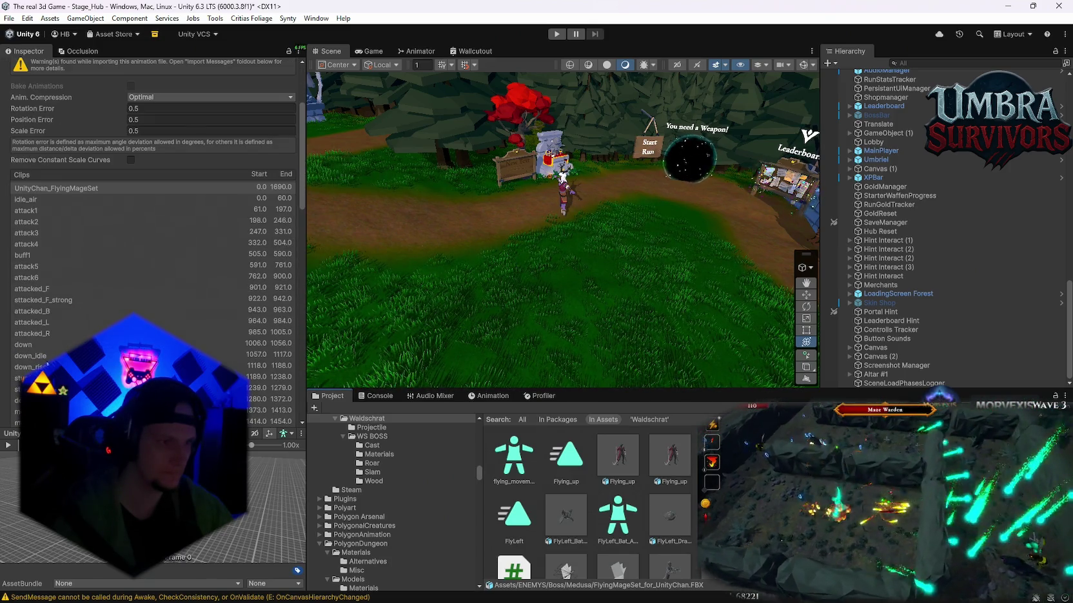
scroll(152, 242, "down", 2)
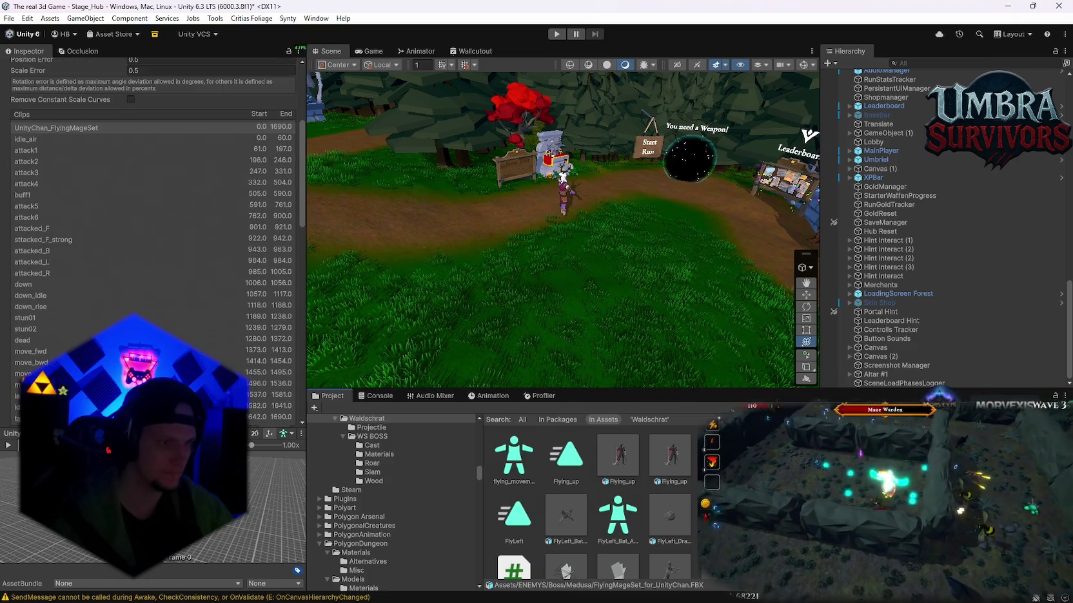
left_click(39, 353)
left_click(8, 445)
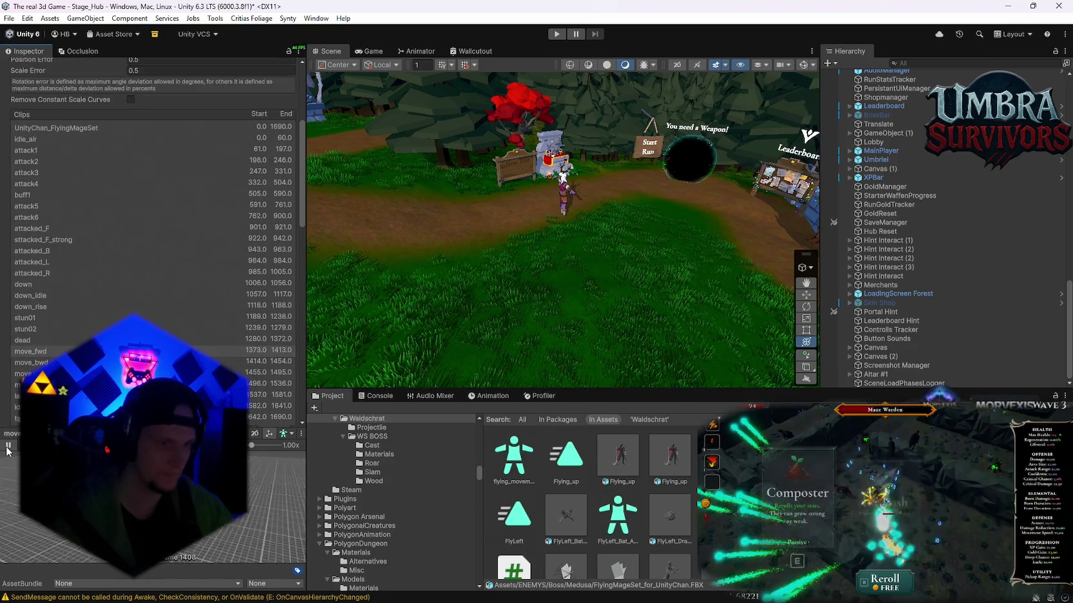
scroll(26, 377, "down", 1)
left_click(26, 377)
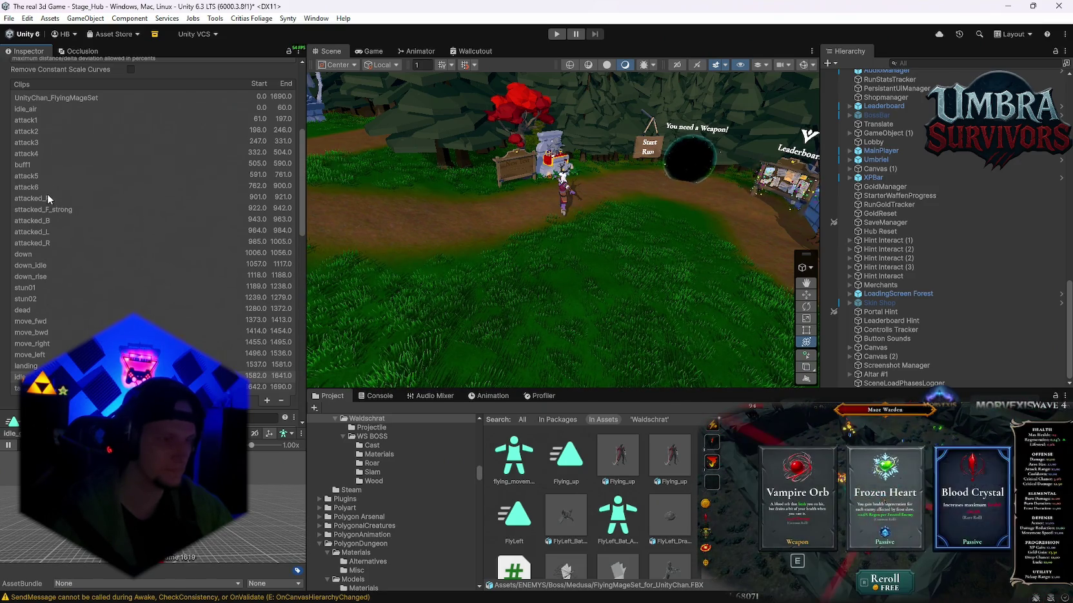
Preview move_fwd again, play the last clip (frames 1642–1690), then select idle_air.
left_click(37, 321)
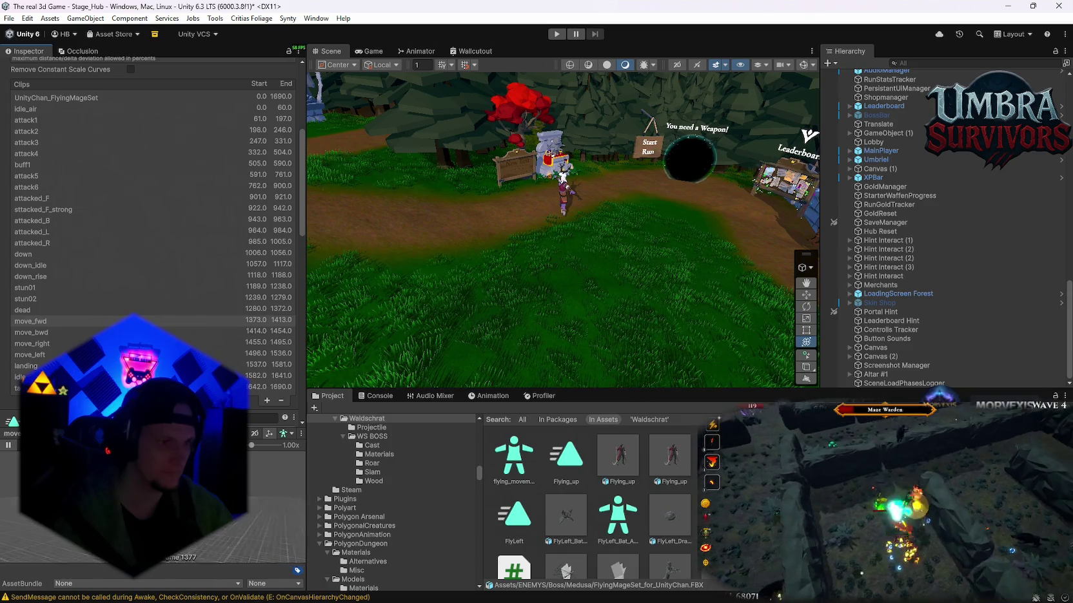
left_click(129, 387)
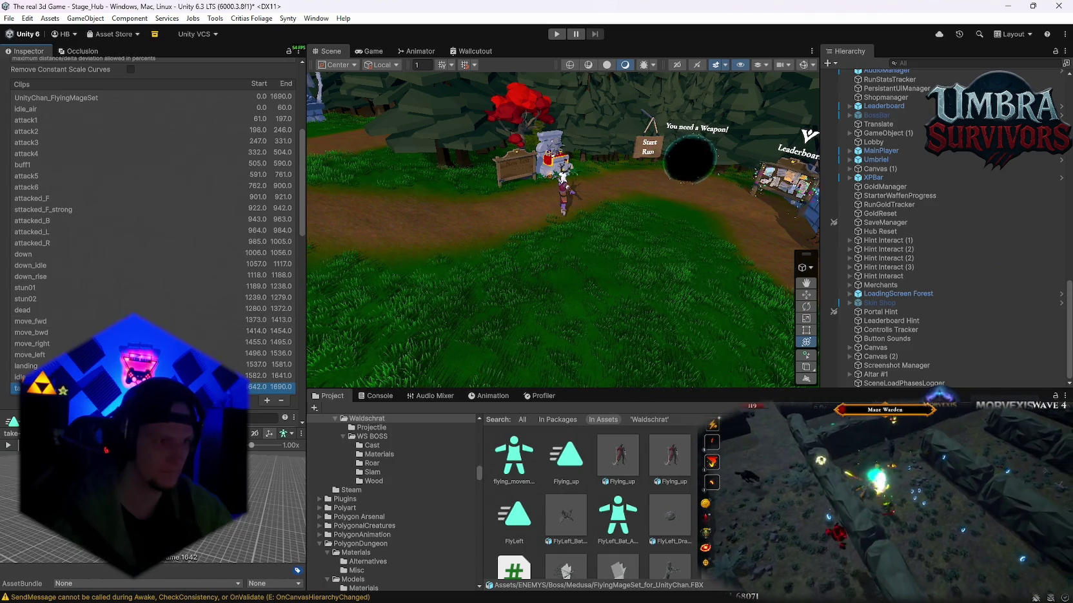
left_click(7, 446)
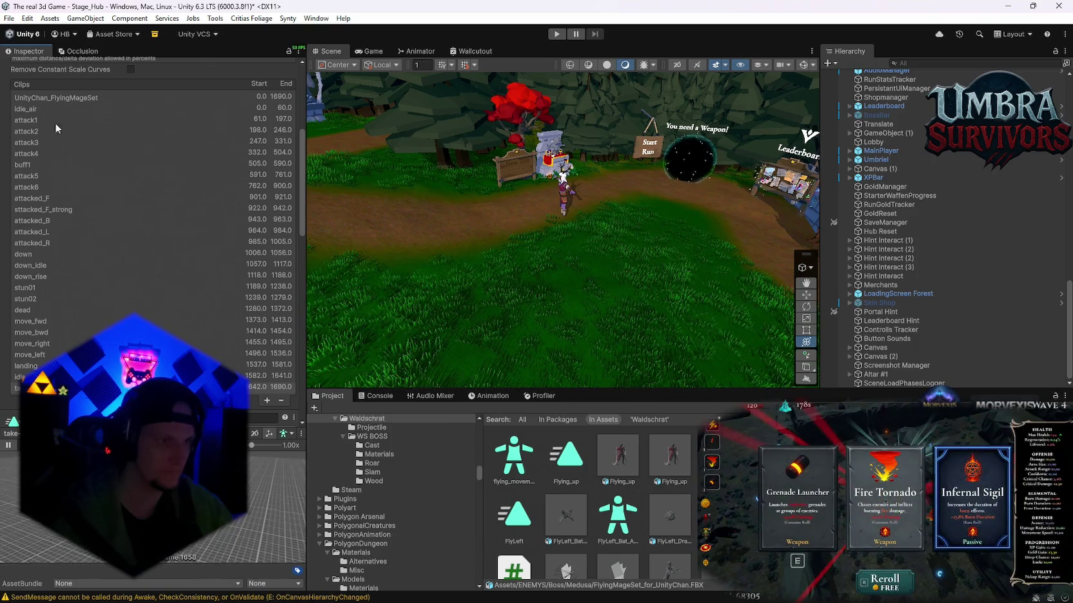
left_click(26, 109)
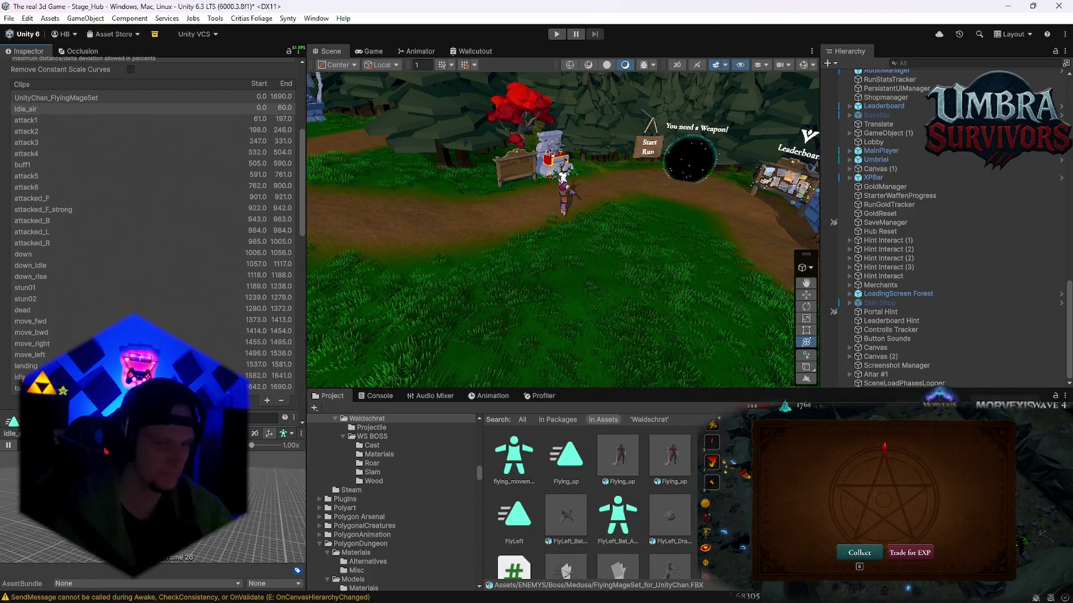
scroll(681, 503, "down", 10)
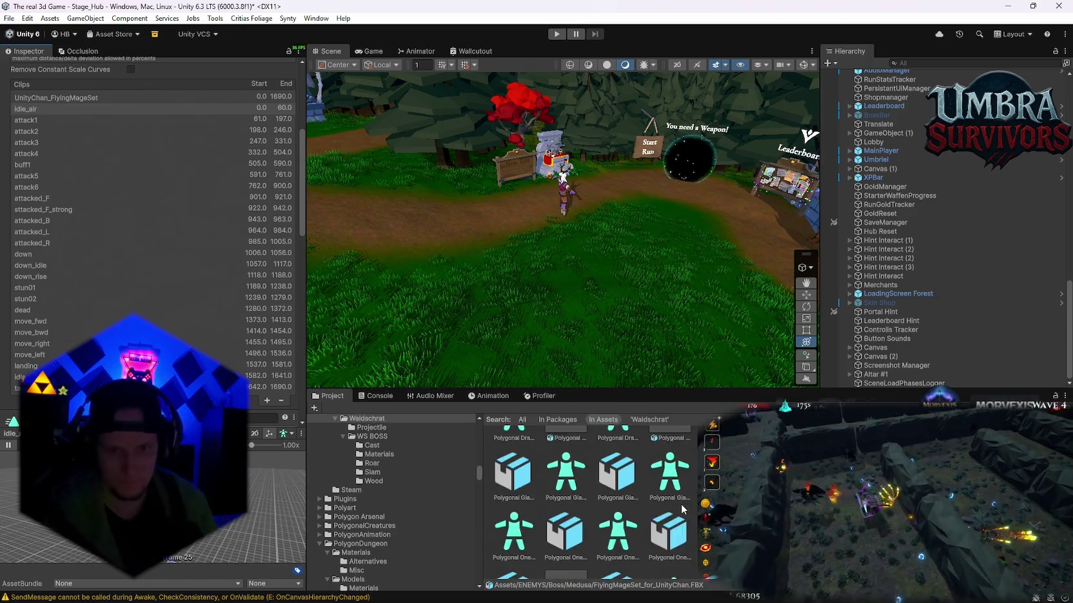
View the wraith spearman's FlyForward and flying_movement.FBX import settings, then clear the Waldschrat search.
scroll(681, 504, "down", 2)
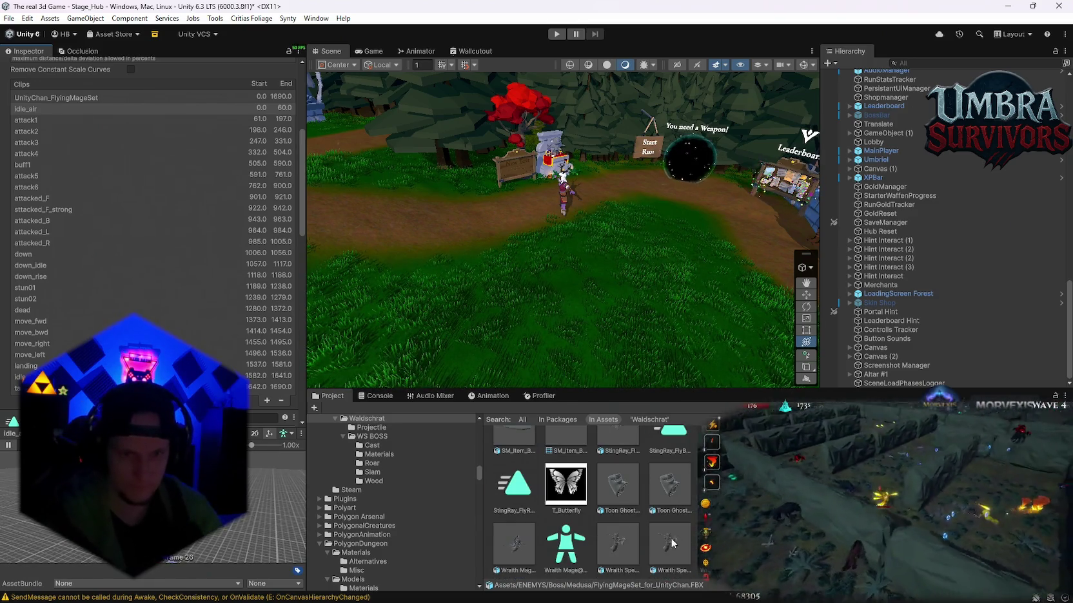
left_click(622, 551)
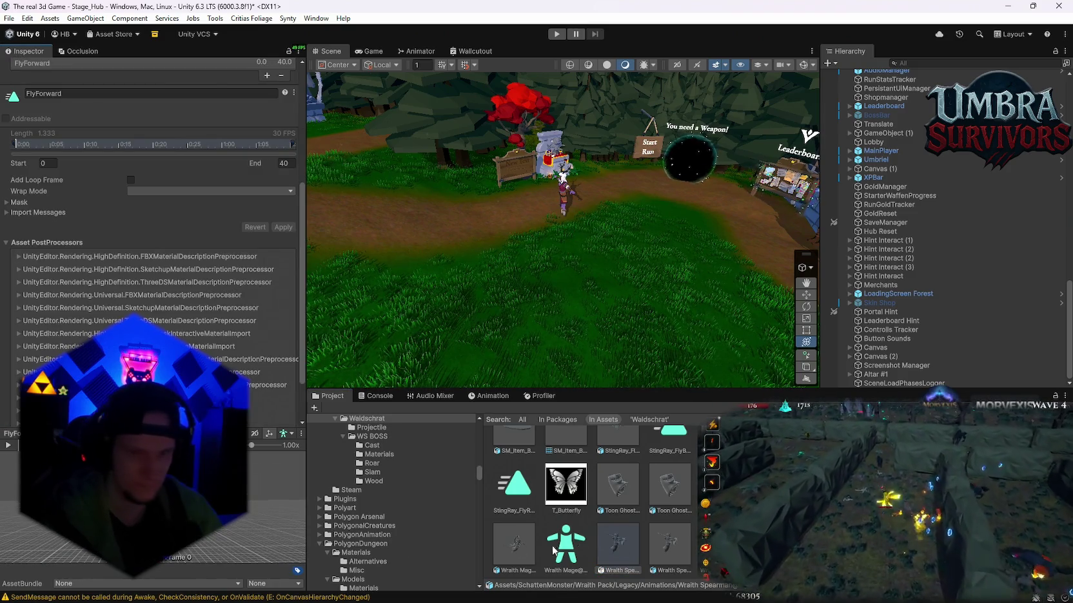
scroll(622, 539, "down", 3)
scroll(623, 535, "up", 8)
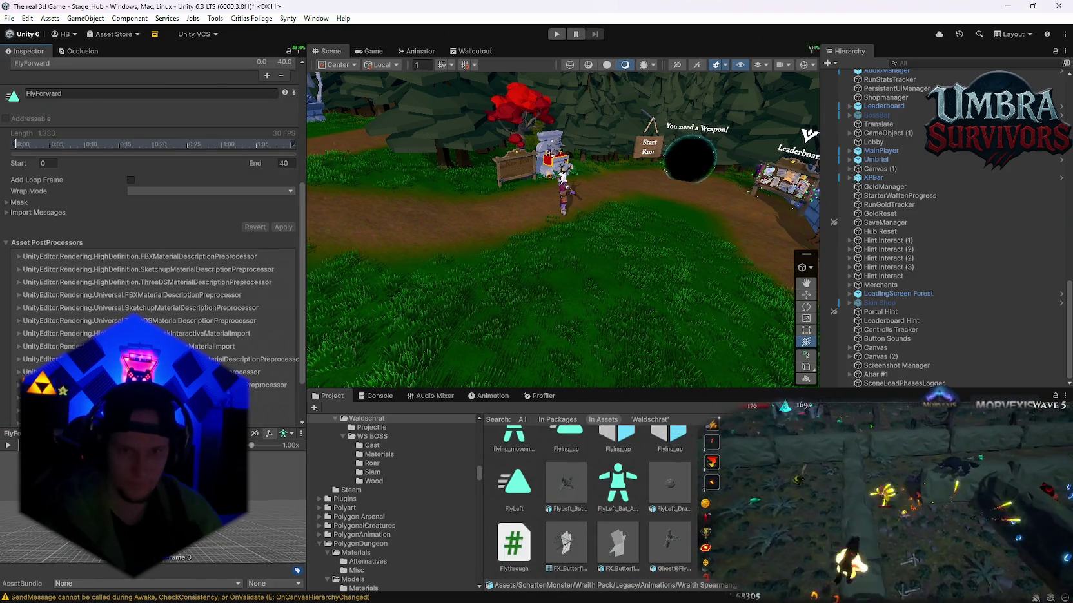
scroll(558, 516, "up", 1)
left_click(514, 576)
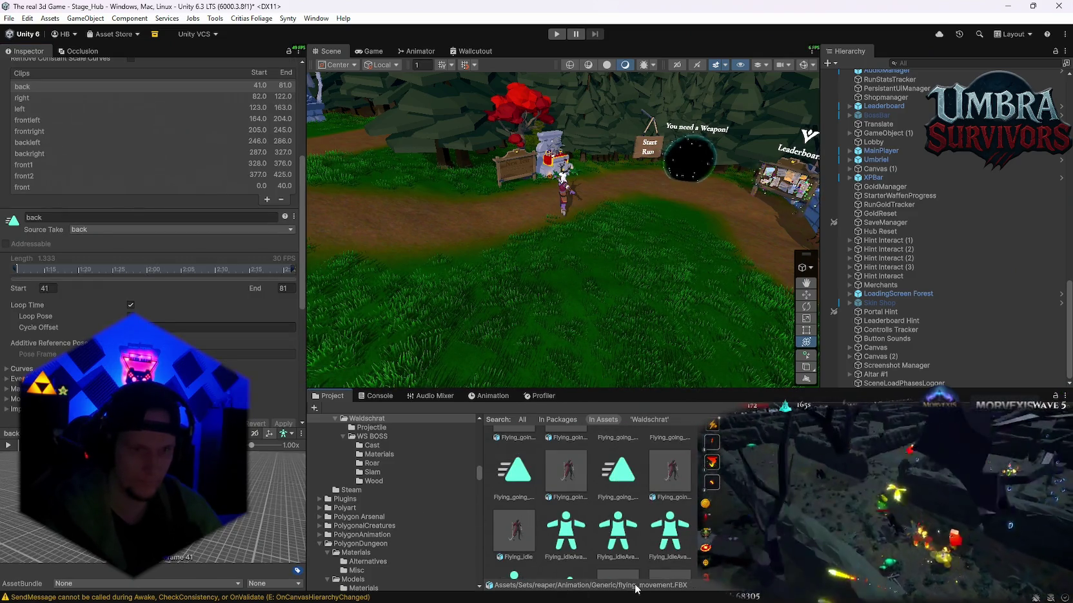
scroll(68, 120, "up", 5)
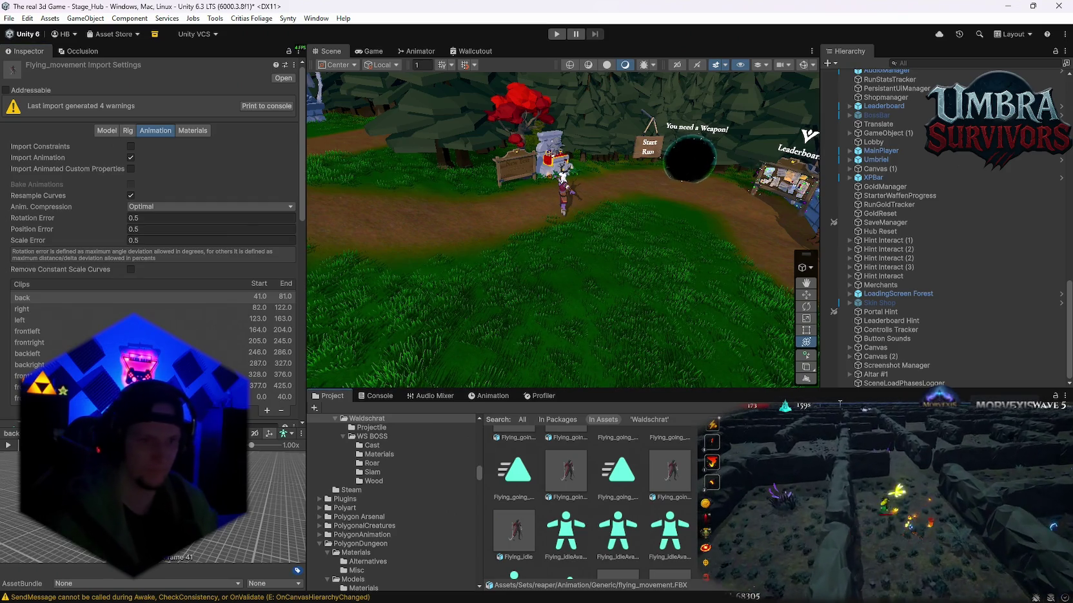
key("Escape")
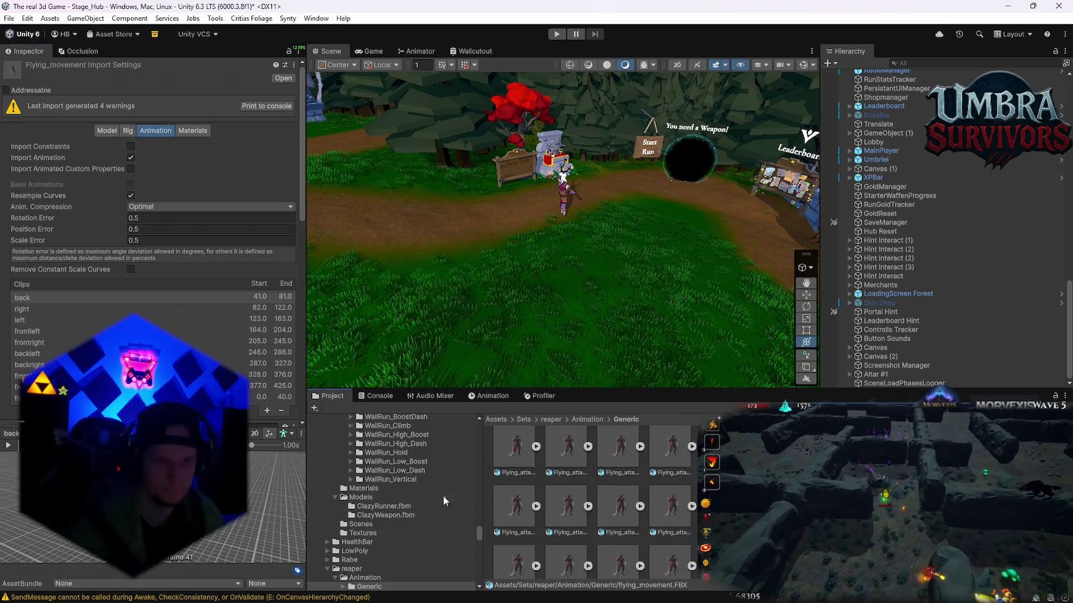
In reaper's humanoid animations, play the Ground_movement_Inplace and Ground_movement_Root previews.
scroll(390, 527, "down", 3)
left_click(381, 530)
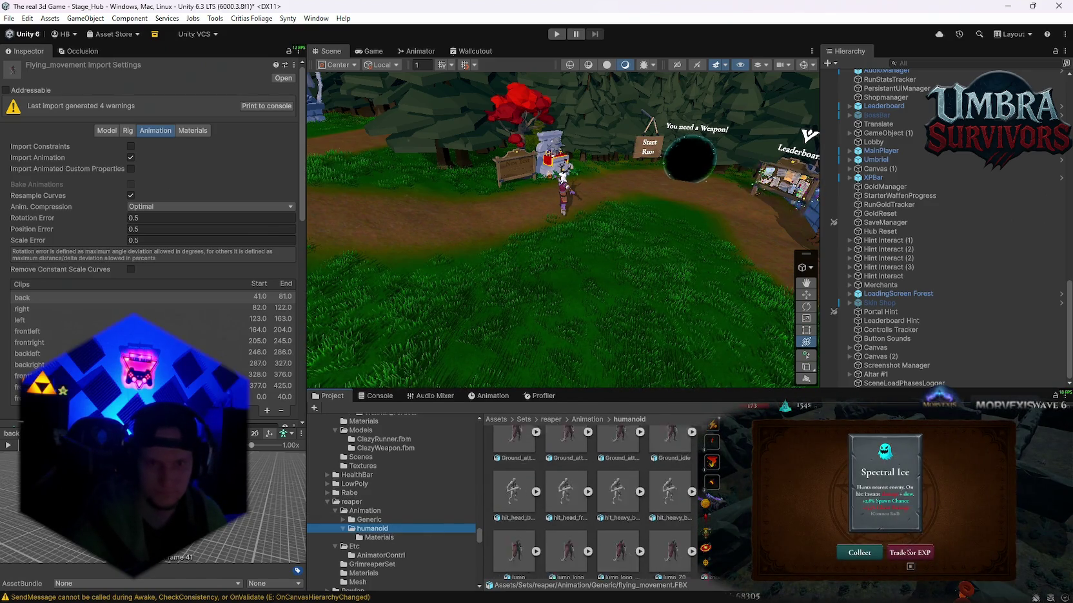
scroll(593, 503, "down", 2)
left_click(513, 465)
left_click(8, 445)
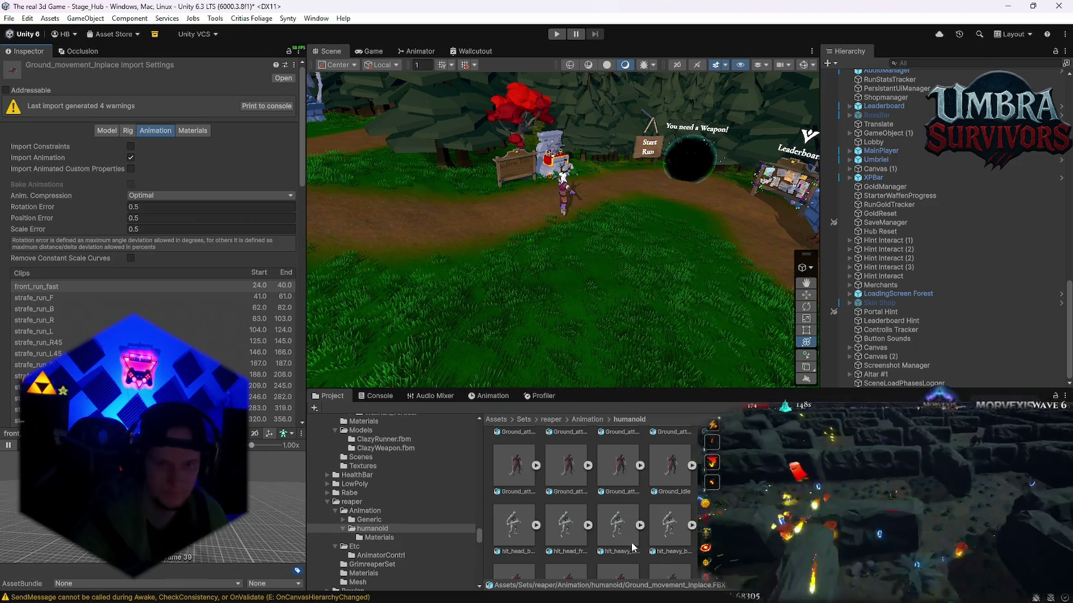
left_click(664, 470)
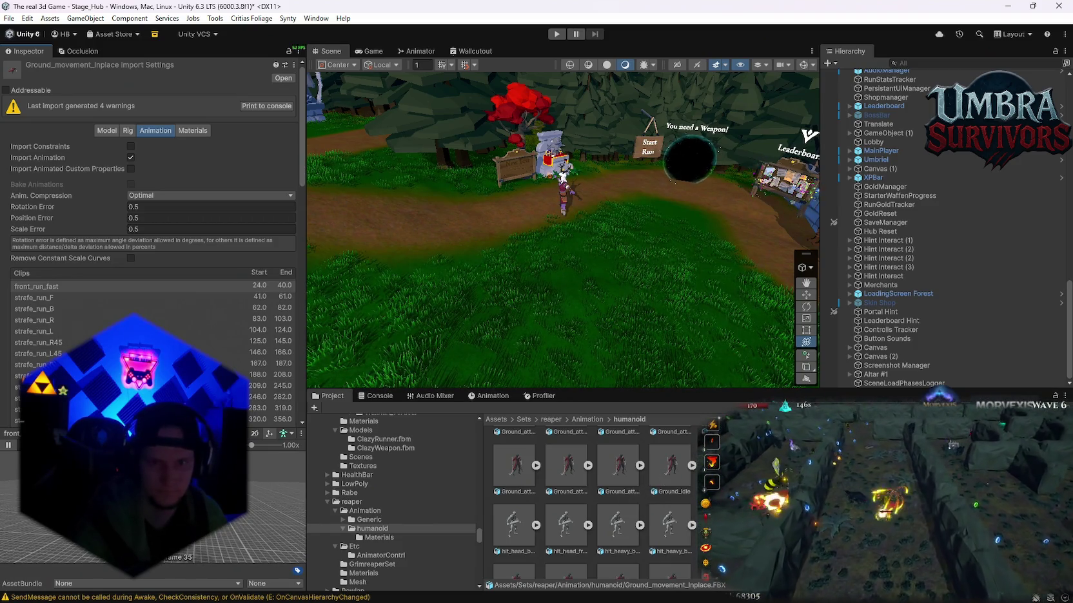
left_click(8, 445)
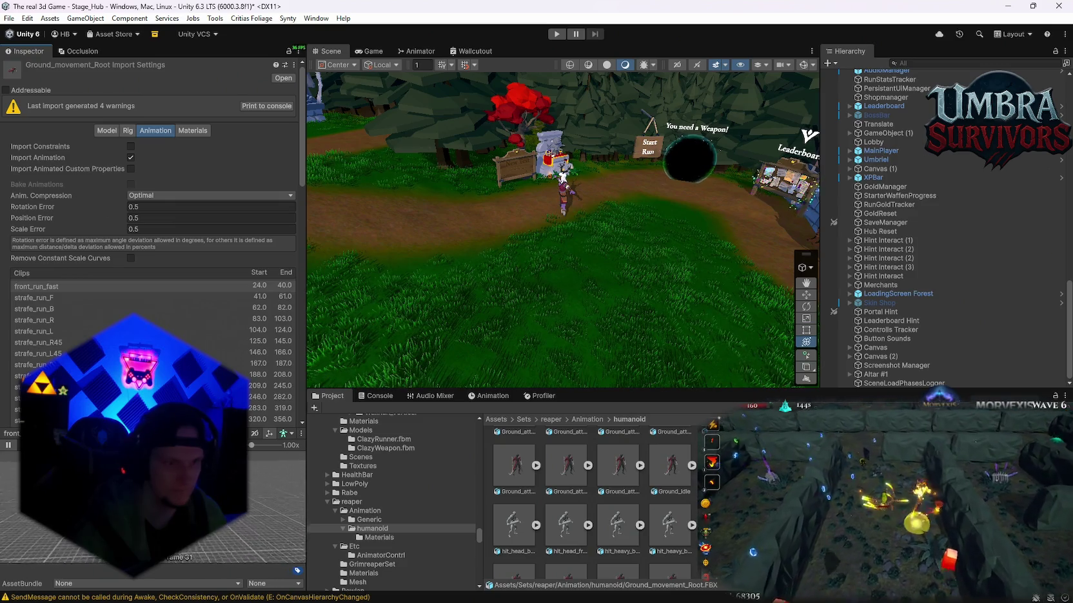
Inspect the jump.FBX import settings, a single jump clip spanning frames 0–40.
scroll(593, 496, "up", 1)
scroll(630, 540, "up", 3)
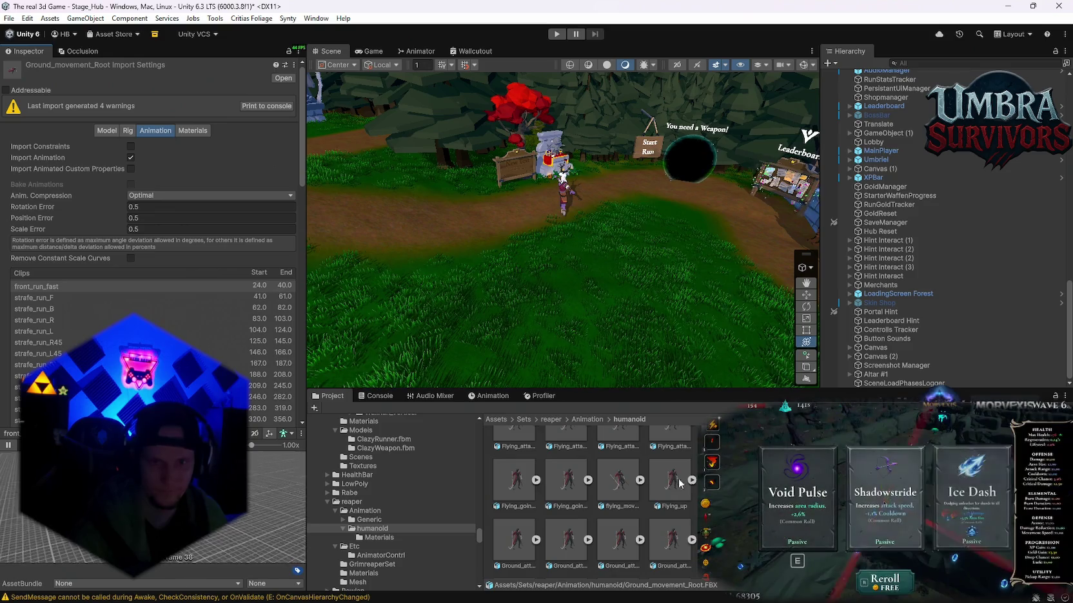
scroll(630, 540, "up", 1)
scroll(625, 514, "up", 3)
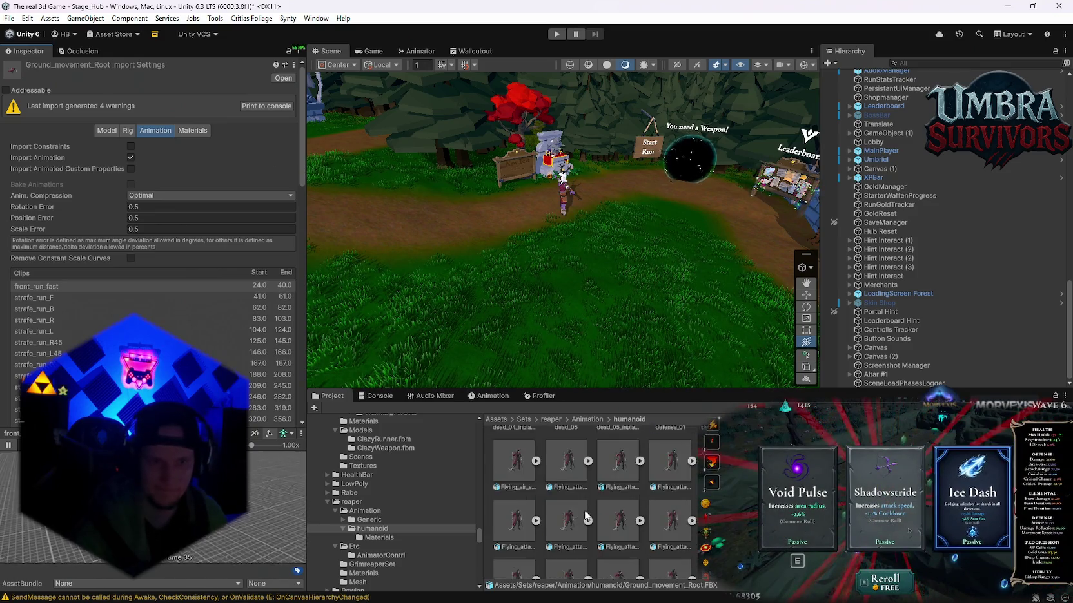
scroll(593, 496, "up", 2)
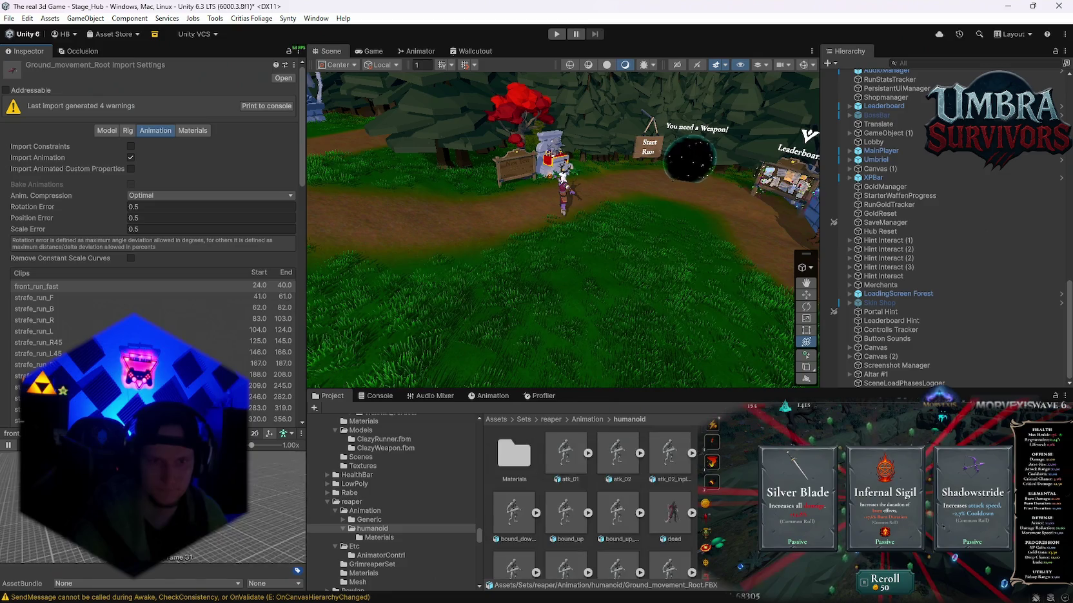
scroll(677, 509, "down", 6)
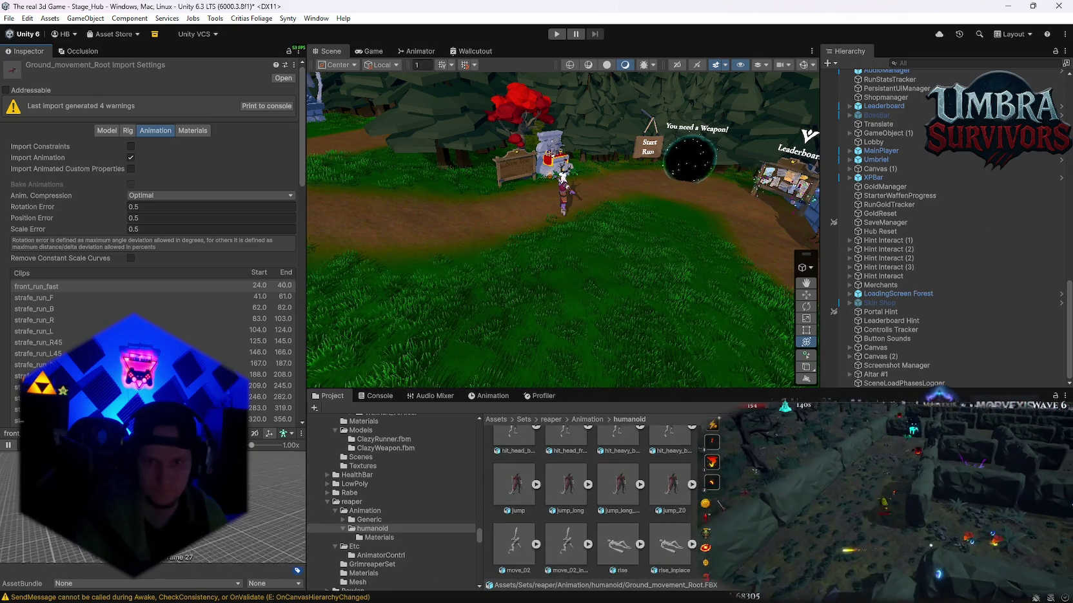
left_click(514, 485)
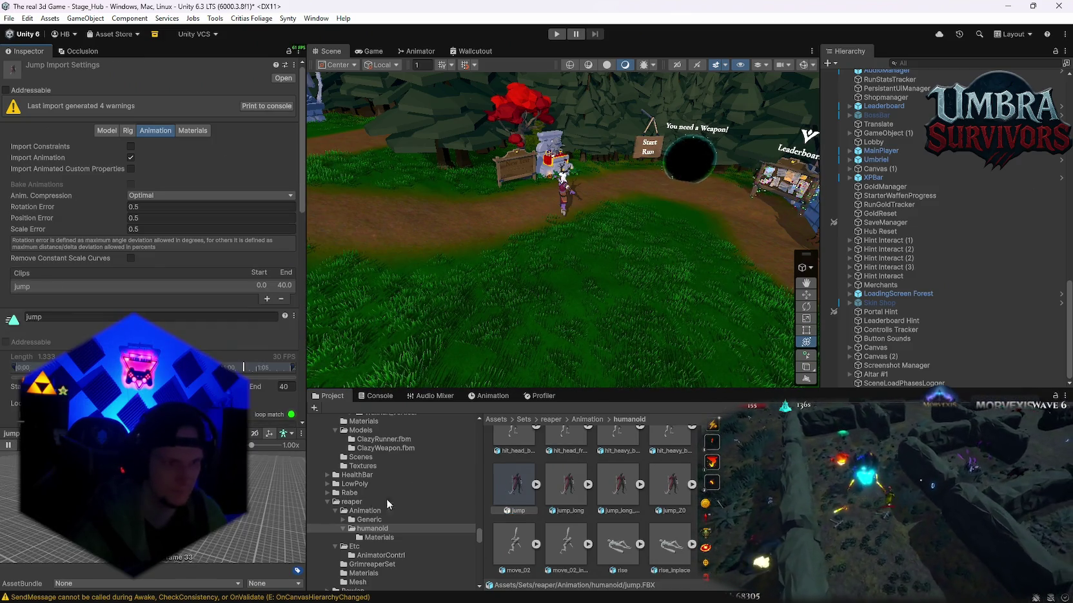
Play the jump_long preview, then inspect jump_long_Z0 and play Ground_air_spin_Z0's preview.
left_click(566, 484)
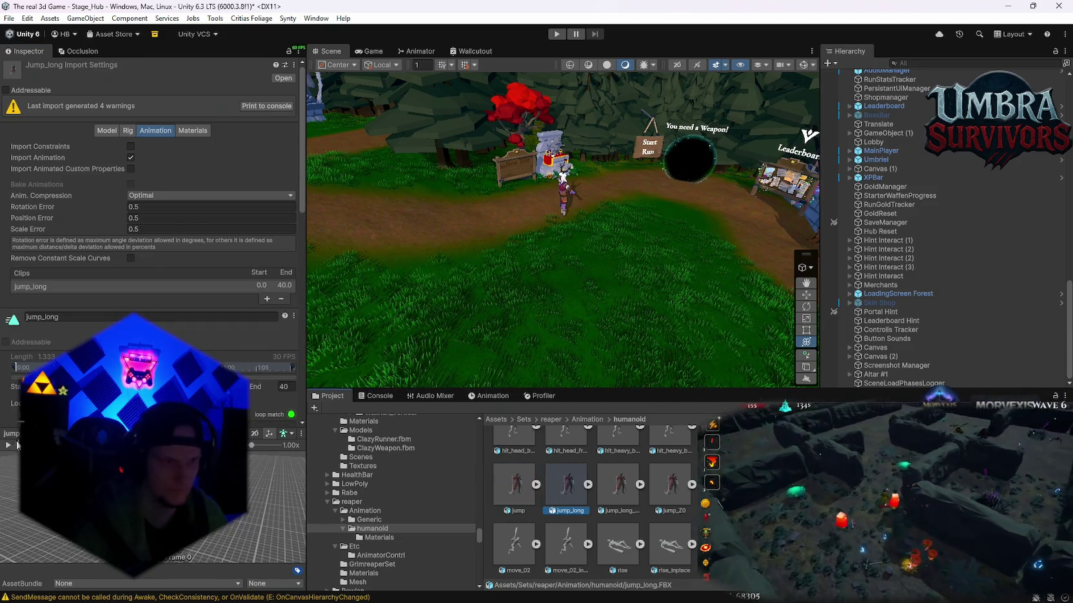
left_click(7, 446)
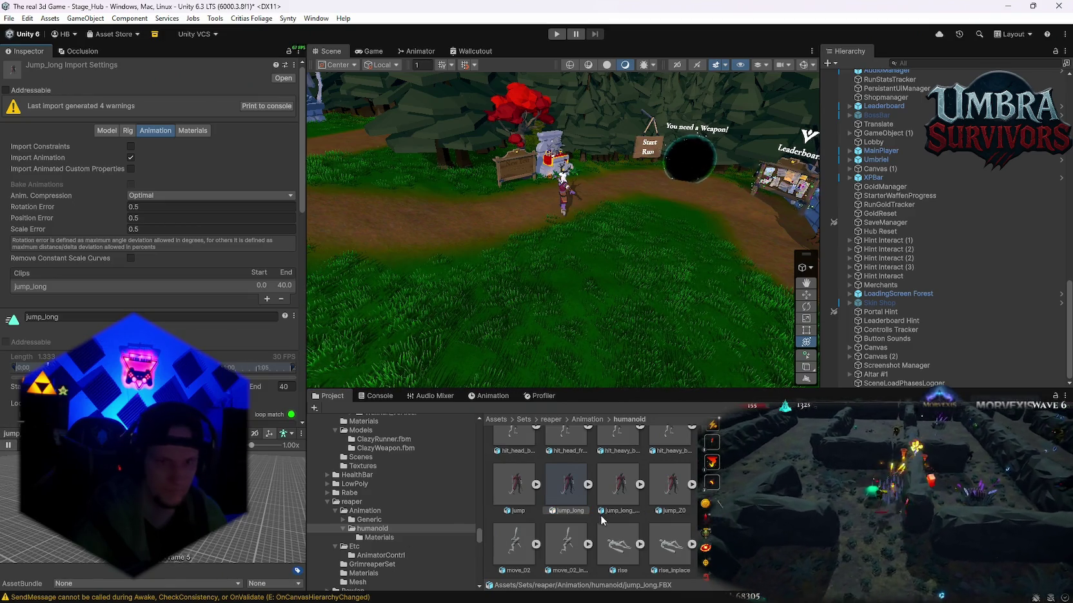
left_click(617, 494)
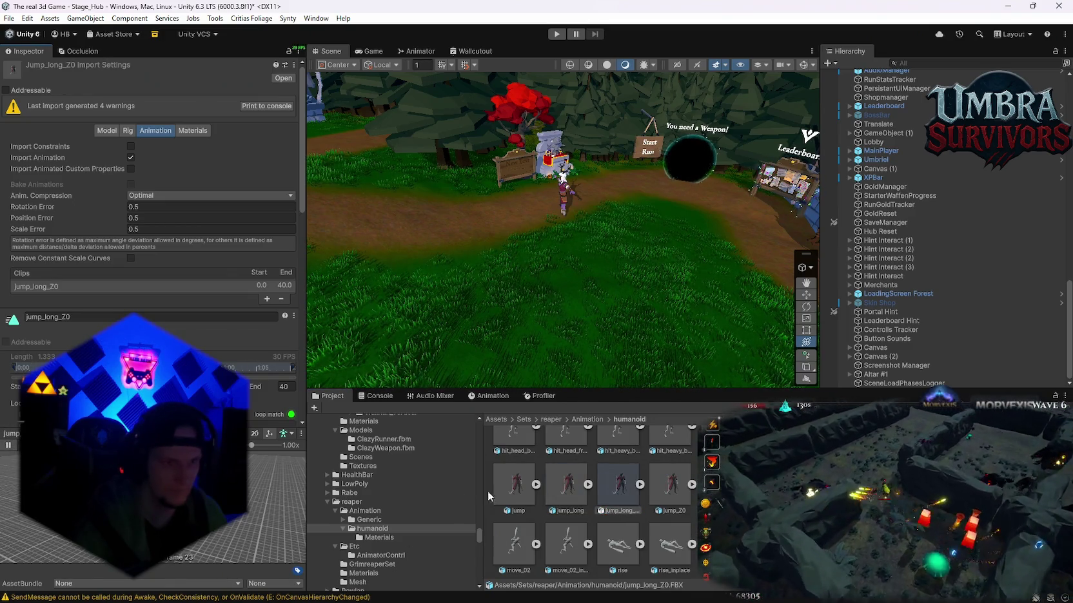
scroll(598, 501, "up", 1)
scroll(598, 501, "up", 1)
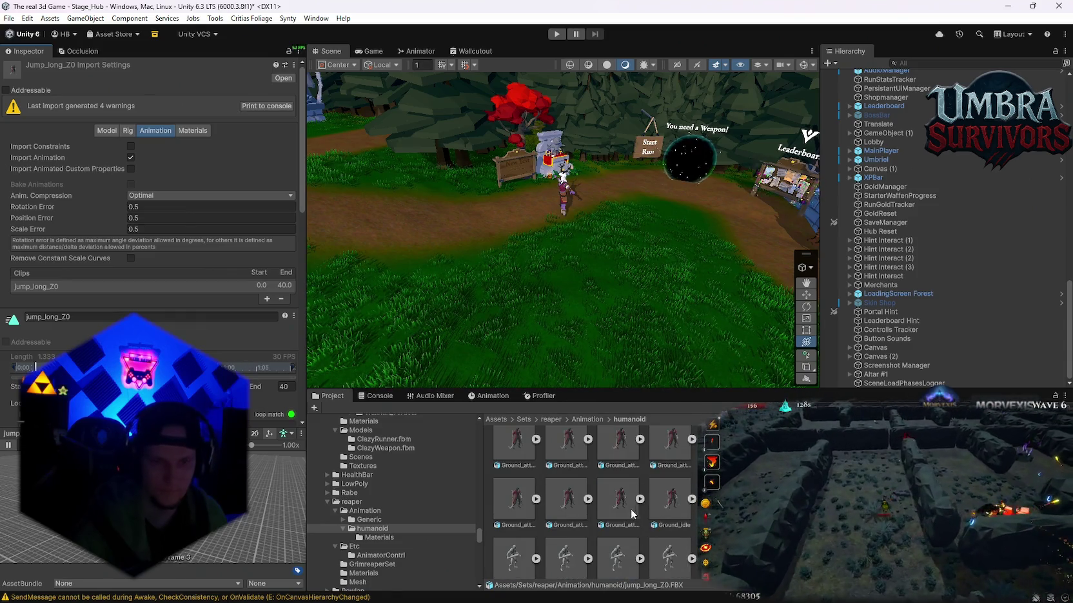
scroll(609, 513, "up", 2)
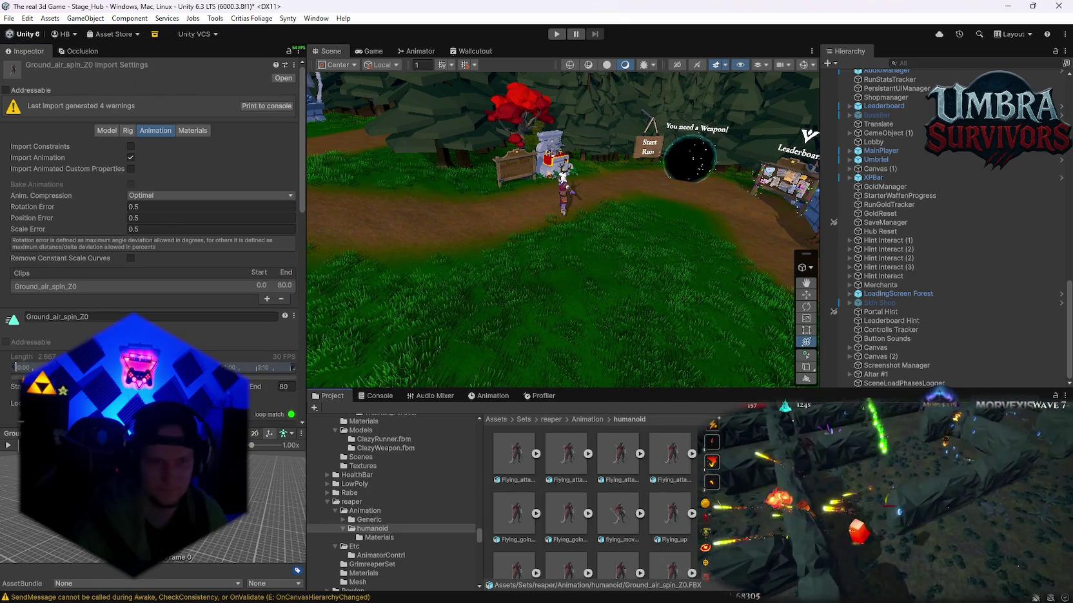
left_click(7, 445)
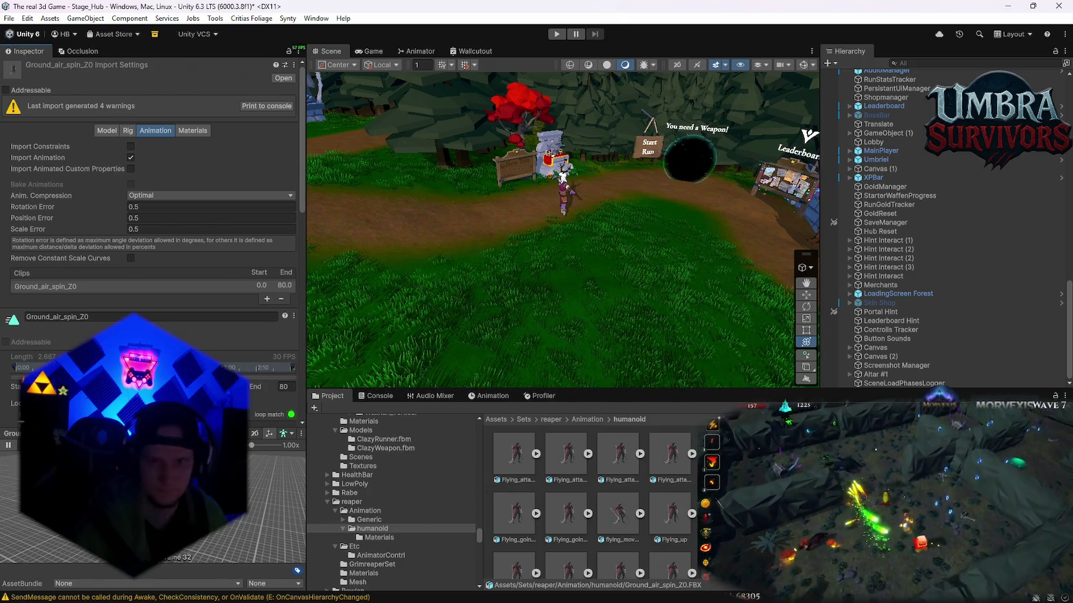
Search the project assets for 'player'.
scroll(593, 503, "up", 1)
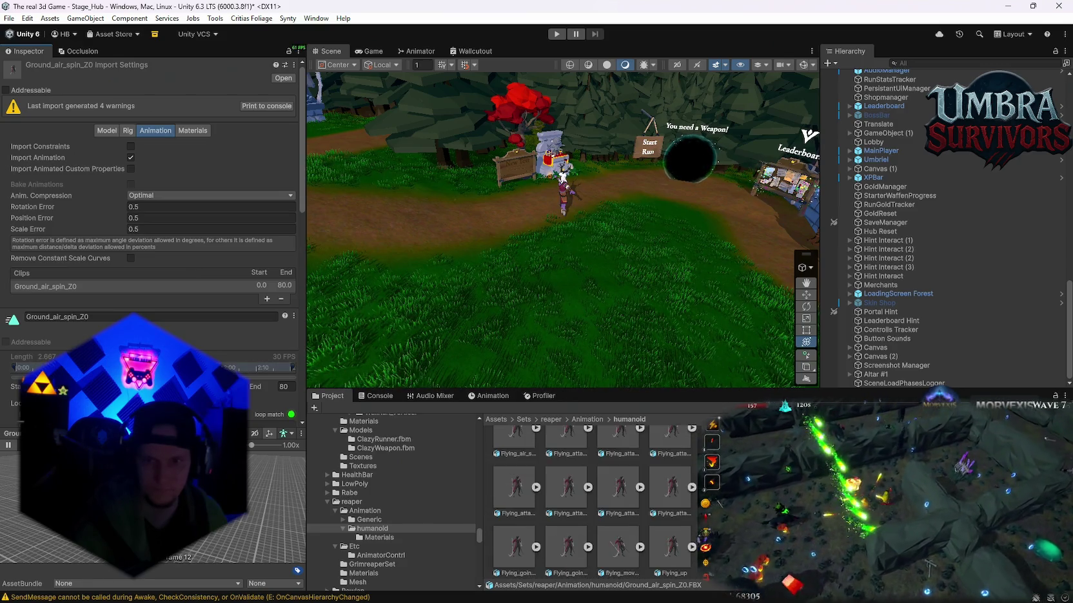
scroll(593, 503, "up", 3)
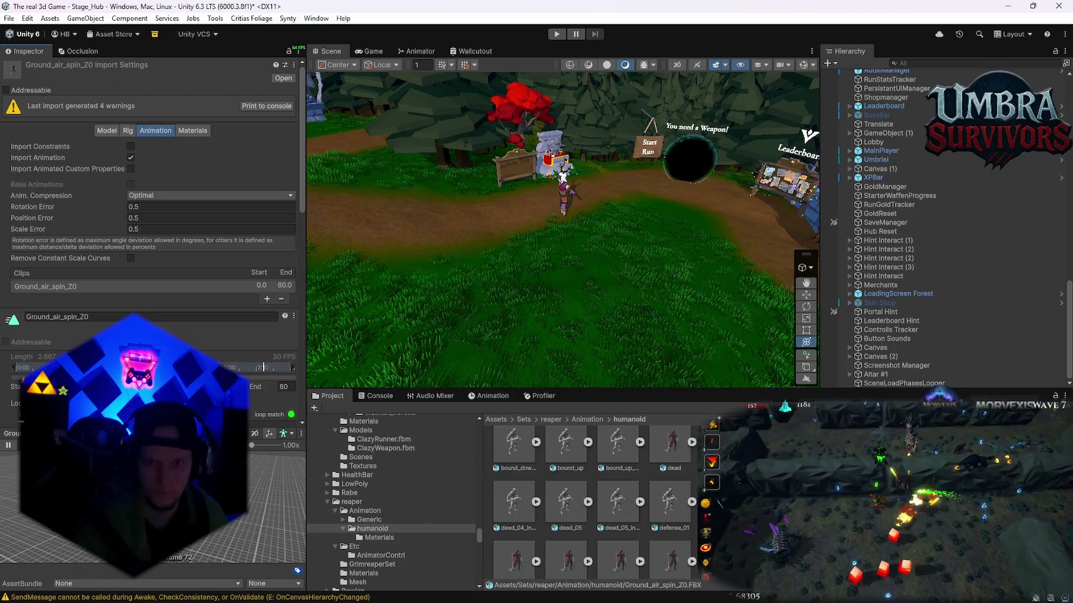
scroll(593, 503, "up", 2)
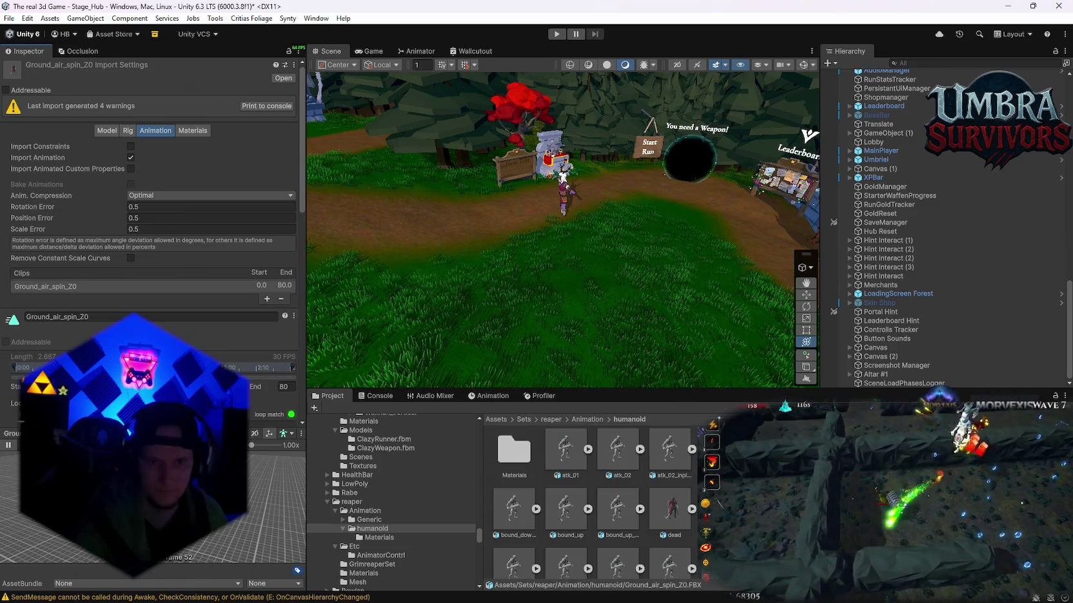
scroll(593, 503, "up", 1)
scroll(623, 495, "down", 5)
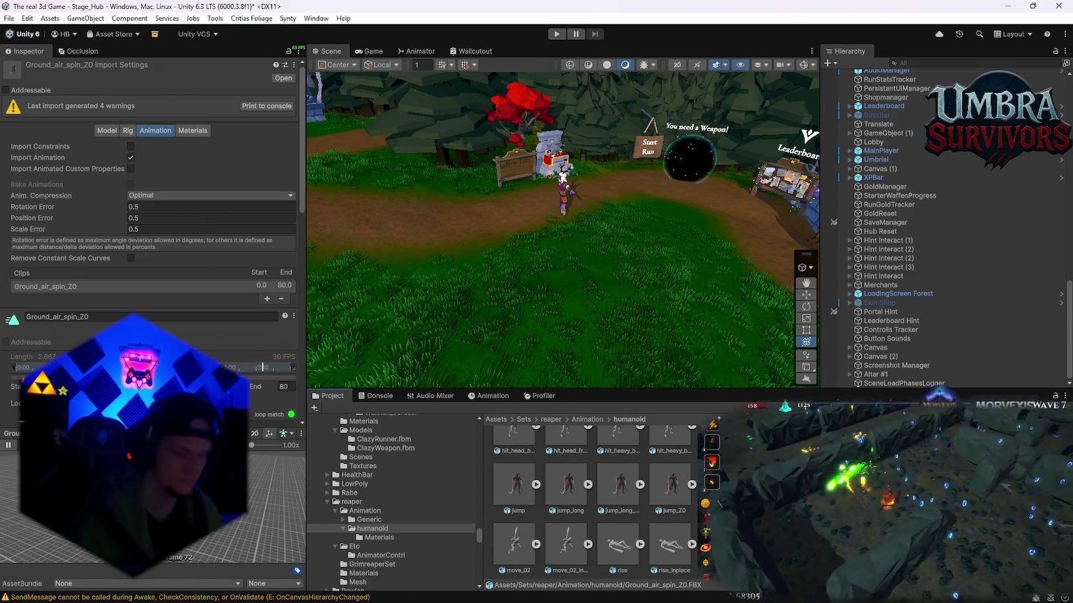
type("player")
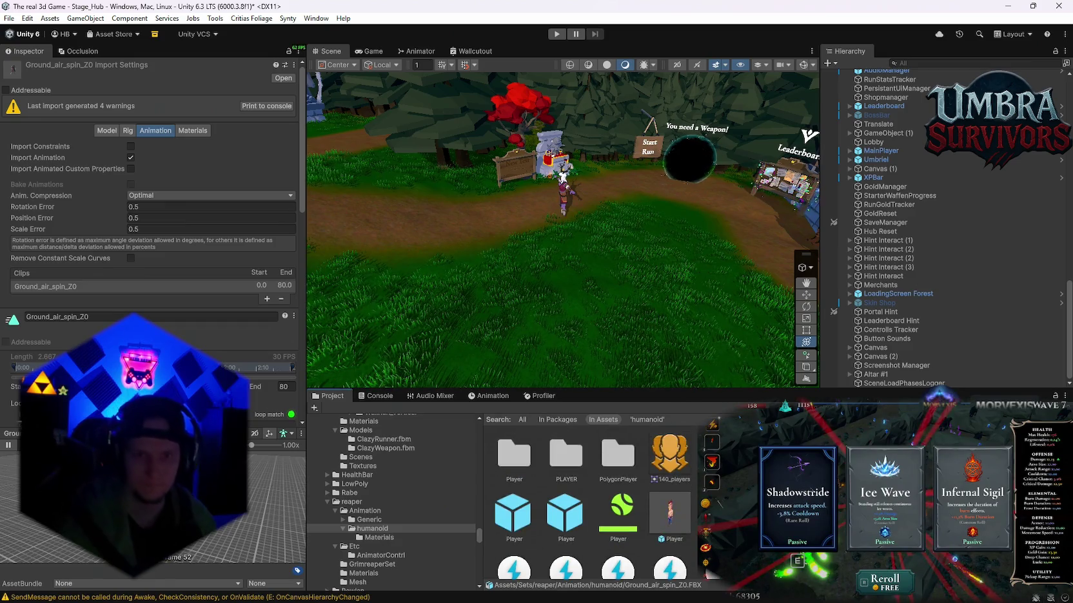
Browse the PLAYER folder's animation clips, previewing Idle_Wait_B, Jmp_Base_B and Jmp_Roll_Front.
double_click(566, 455)
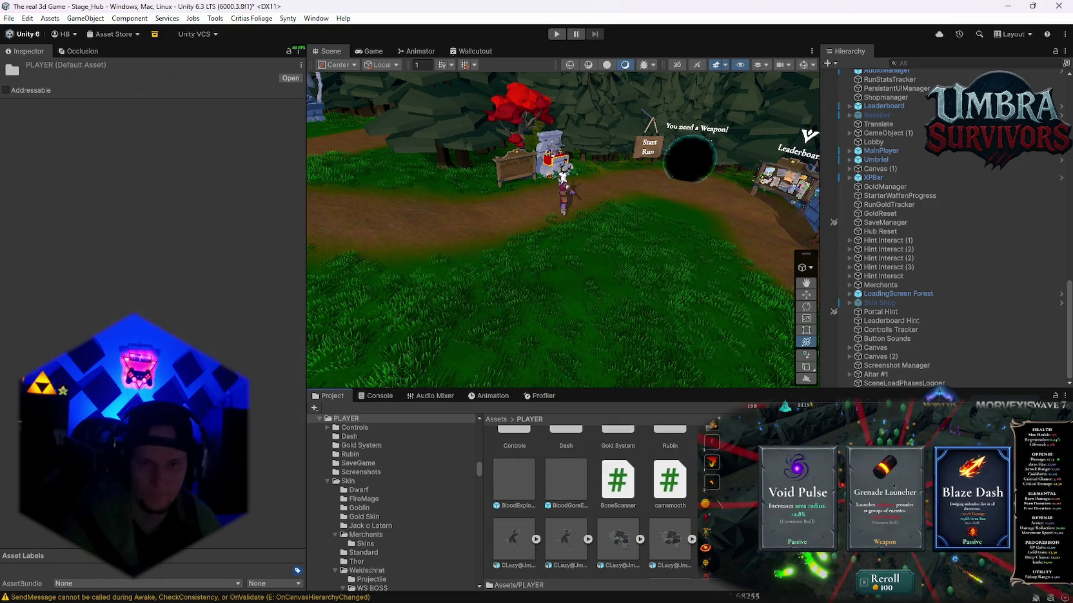
left_click(514, 539)
left_click(6, 445)
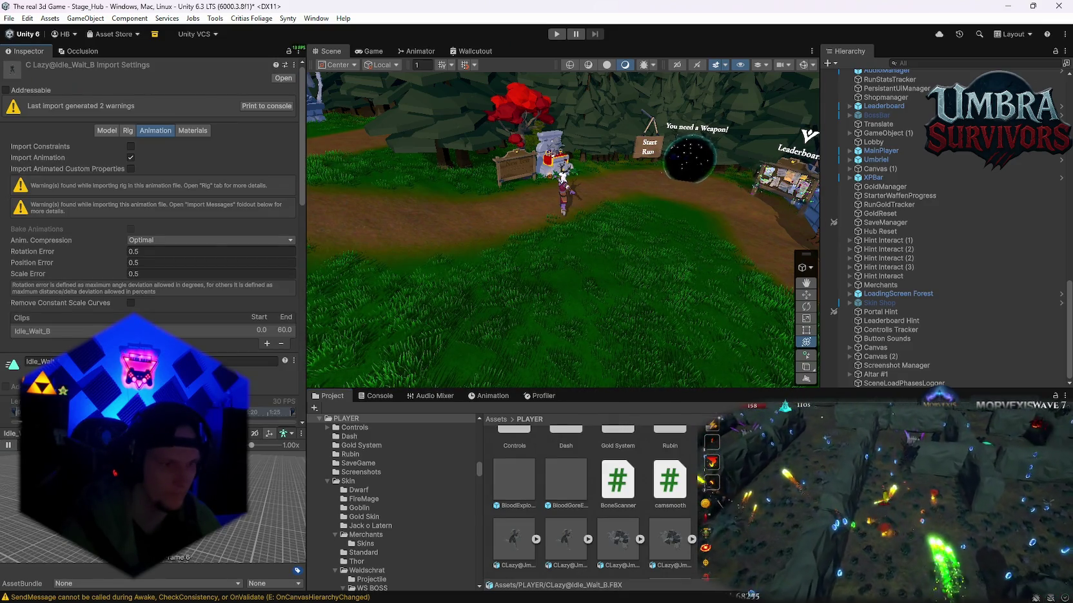
key("Right")
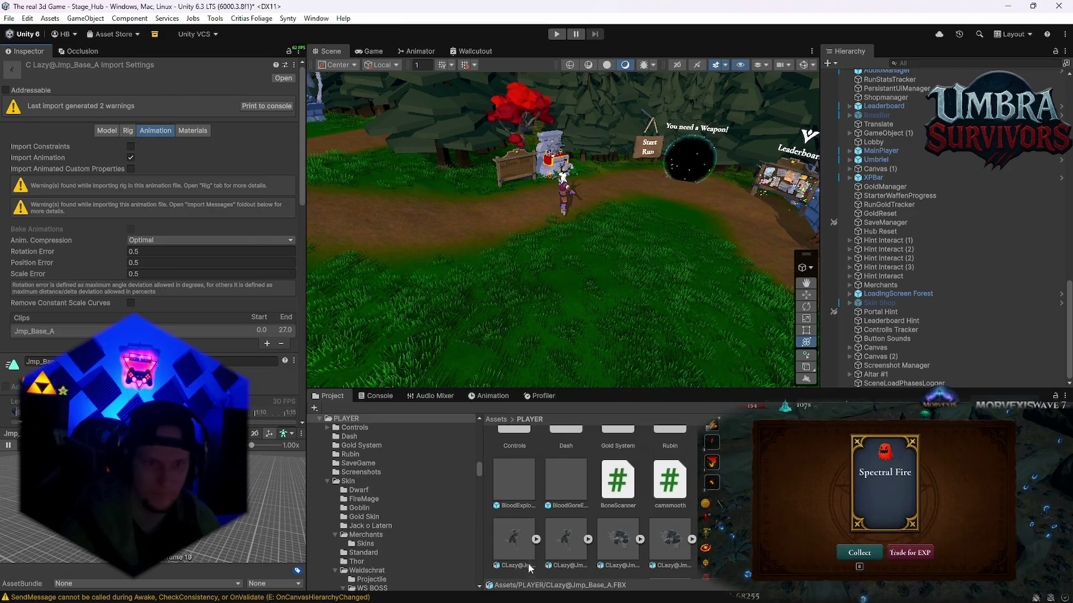
left_click(520, 541)
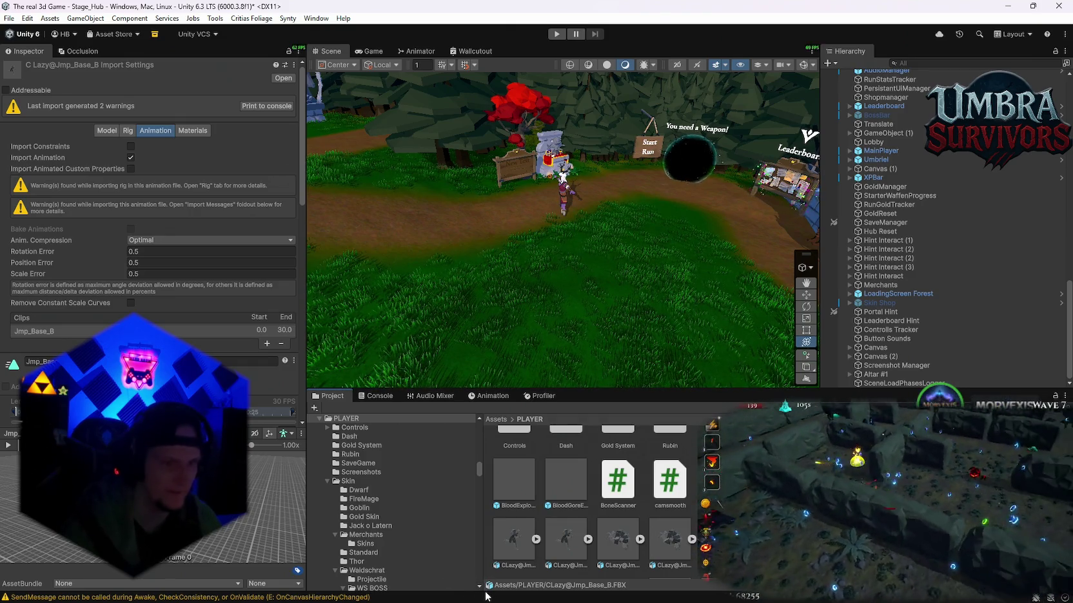
left_click(618, 545)
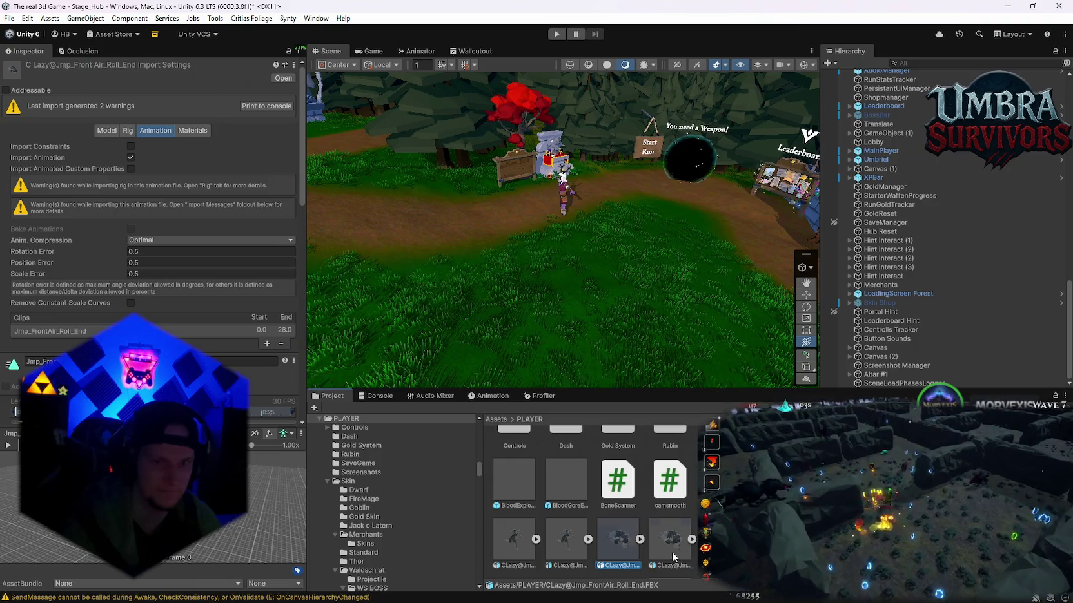
left_click(673, 557)
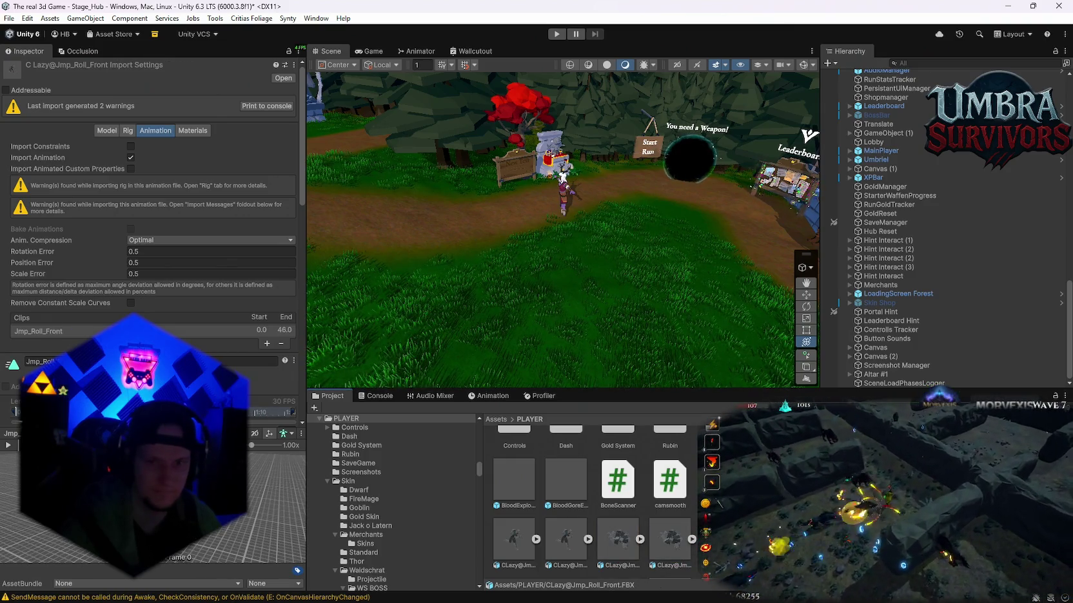
key("Down")
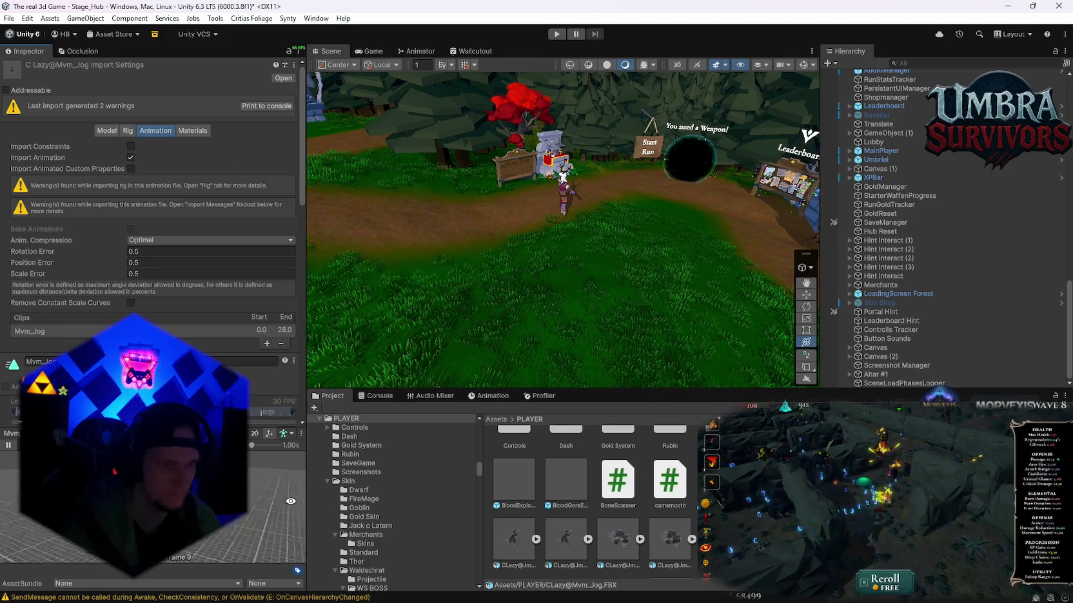
Show the Wood Sprite BOSS controller's state graph in the Animator.
scroll(600, 515, "down", 5)
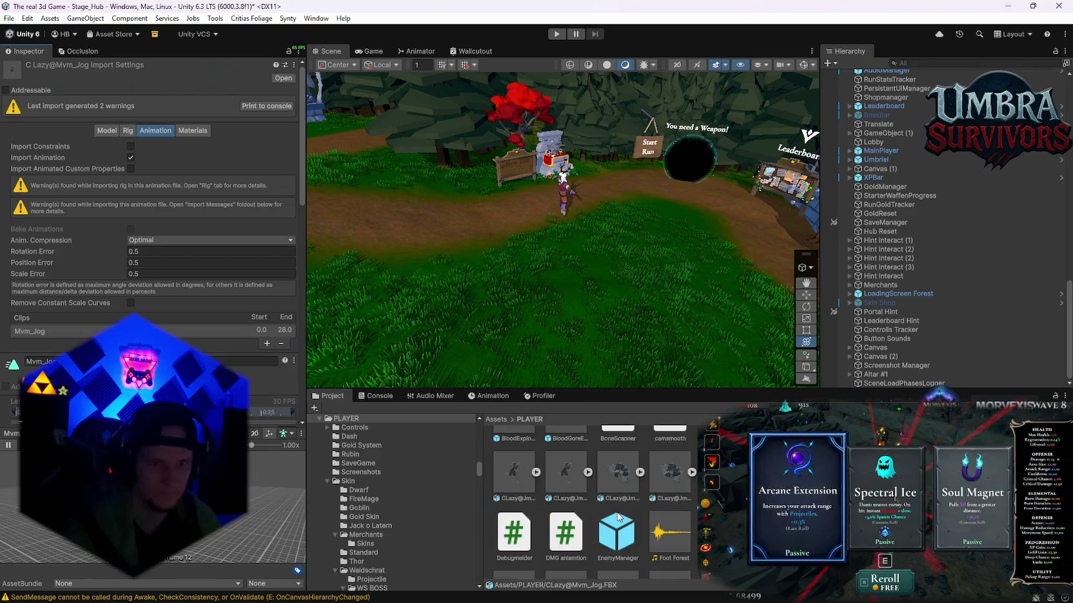
scroll(590, 500, "up", 5)
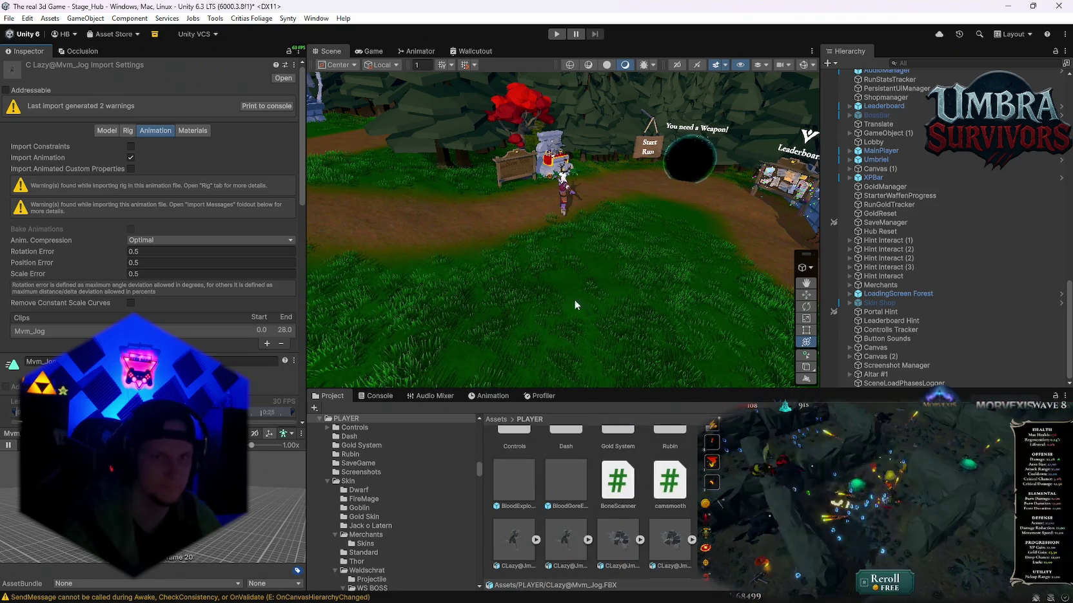
scroll(952, 262, "up", 10)
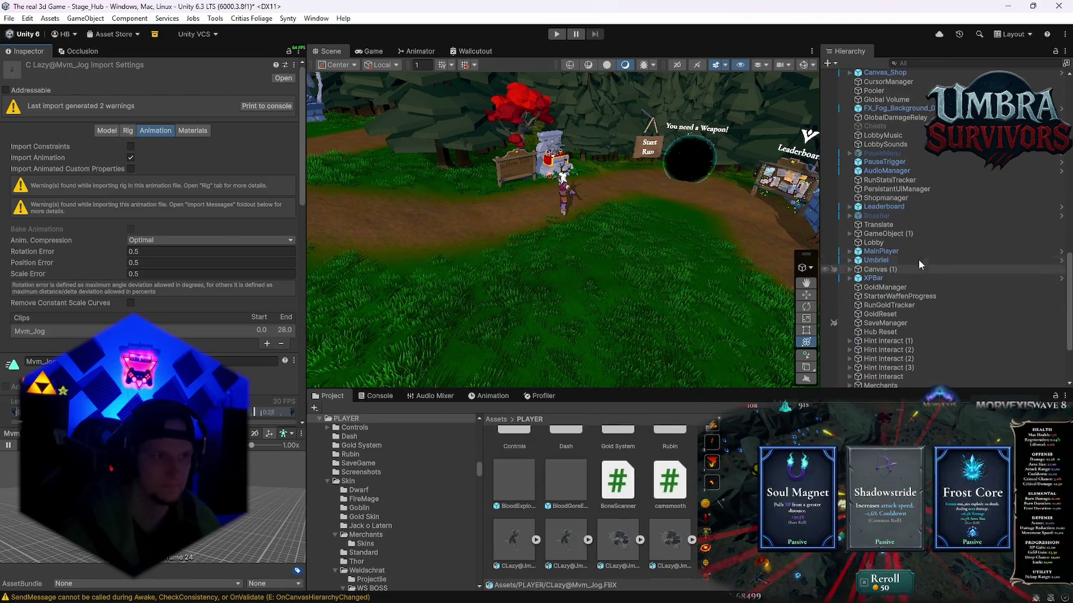
scroll(918, 259, "down", 5)
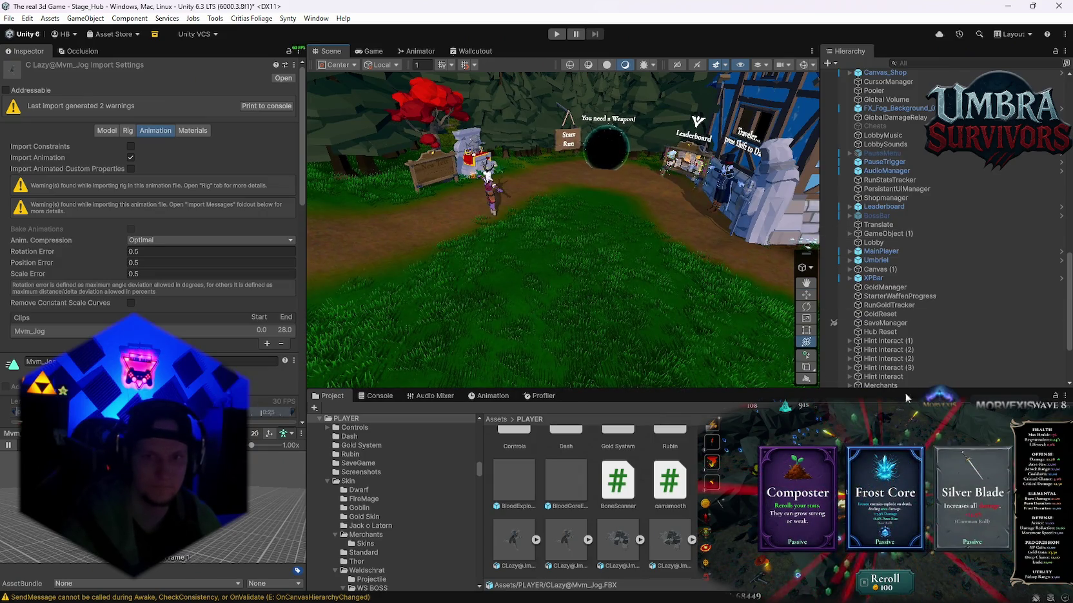
left_click(416, 51)
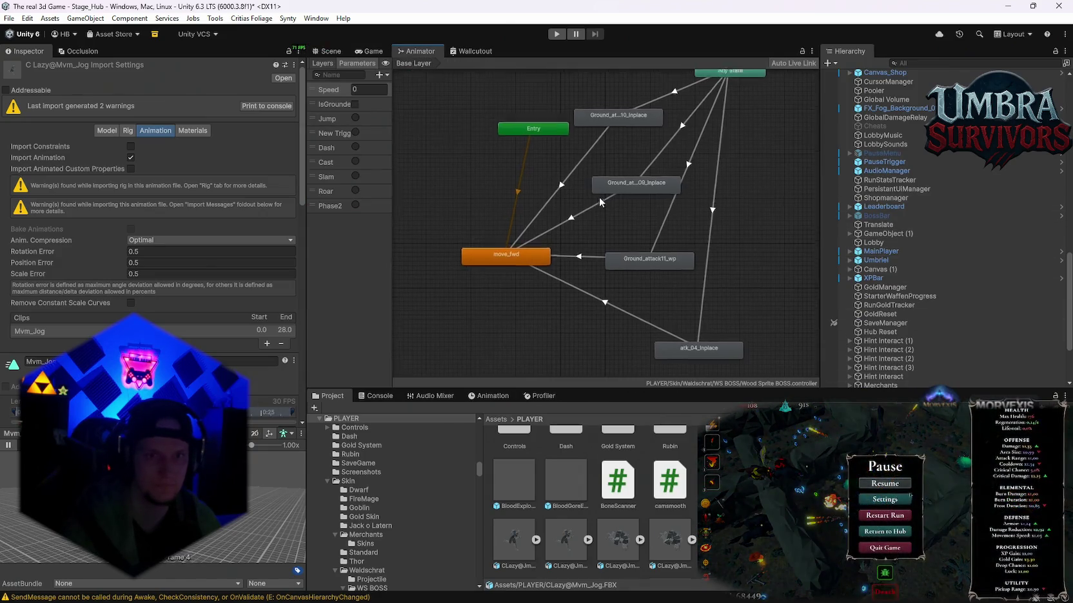
Fit the boss state graph into view, then return to the hub Scene view.
key("a")
left_click(368, 51)
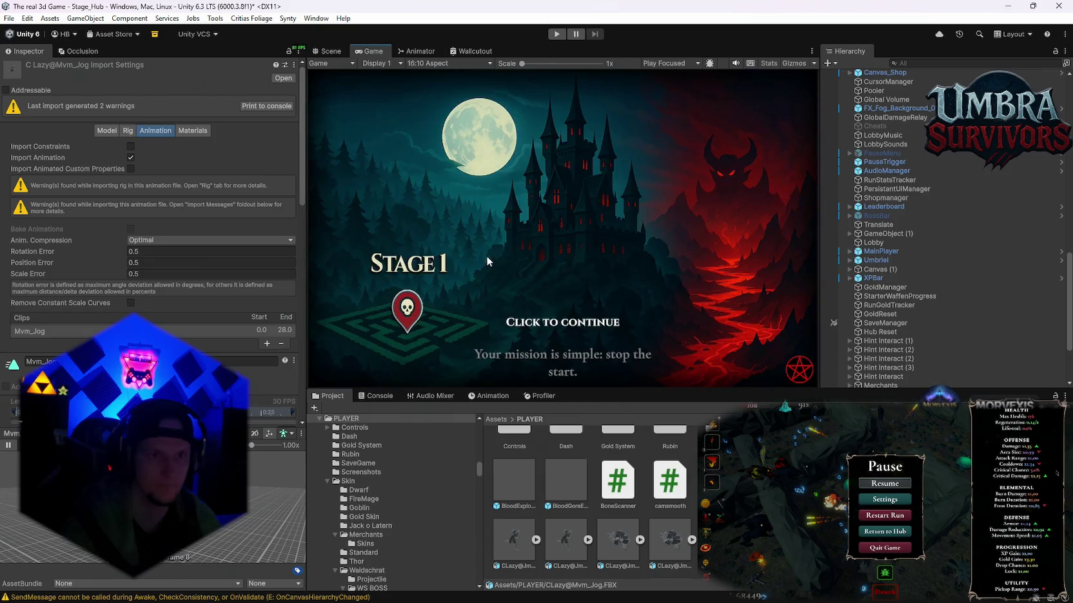
left_click(328, 51)
Duplicate the Nightbloom skin's assigned Player Mage controller into Player Mage 1.
left_click(491, 186)
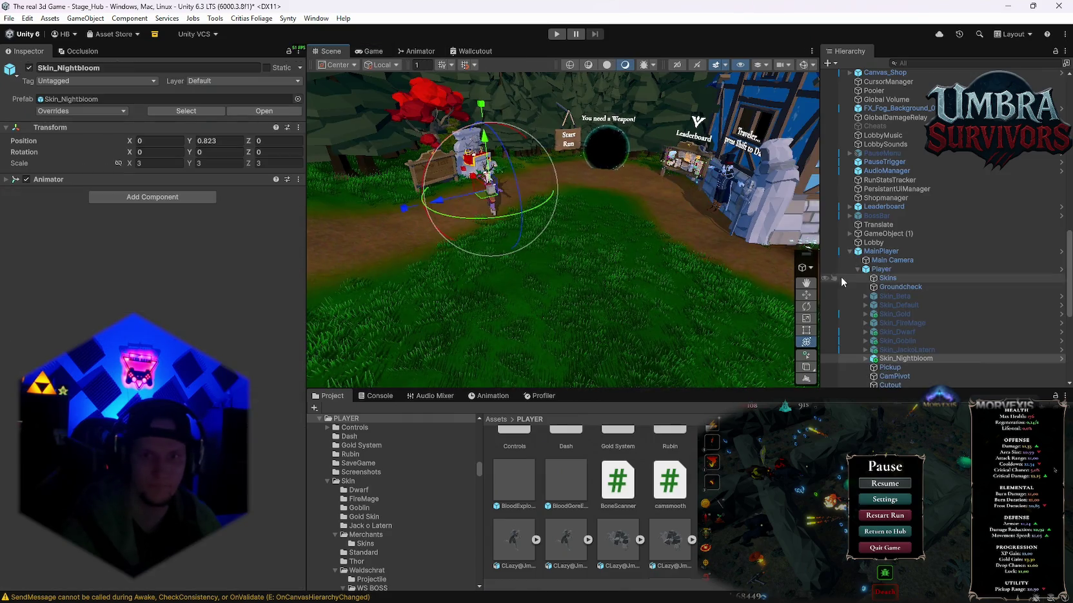
left_click(78, 179)
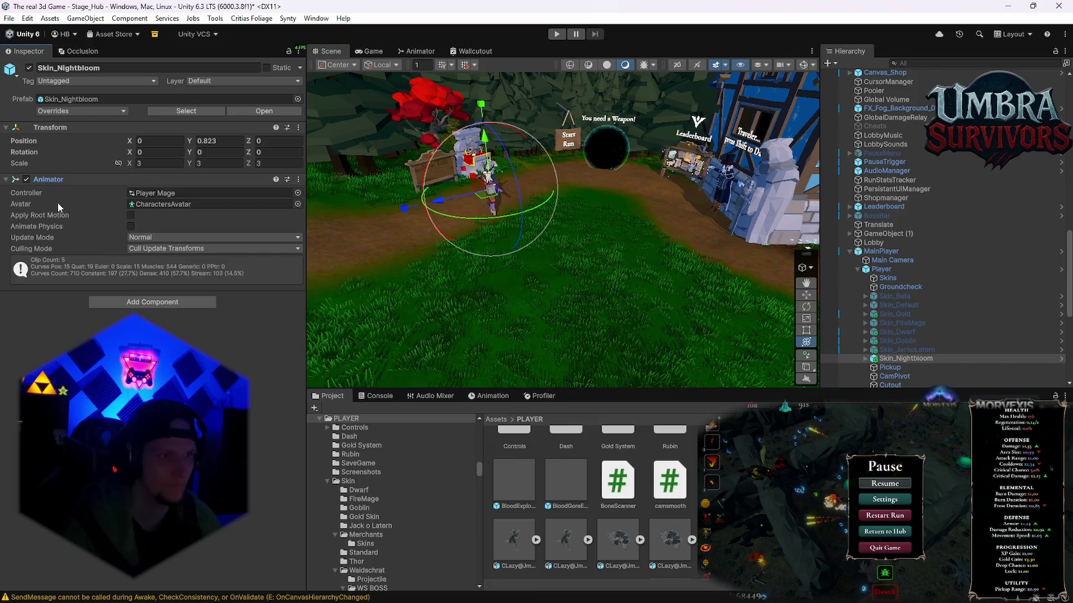
left_click(170, 194)
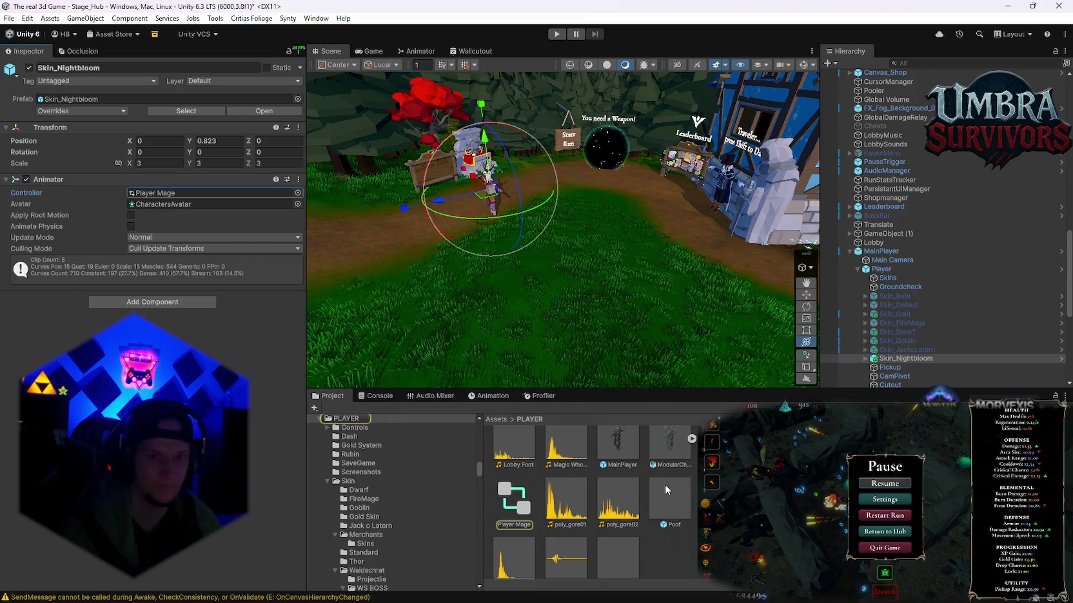
left_click(514, 506)
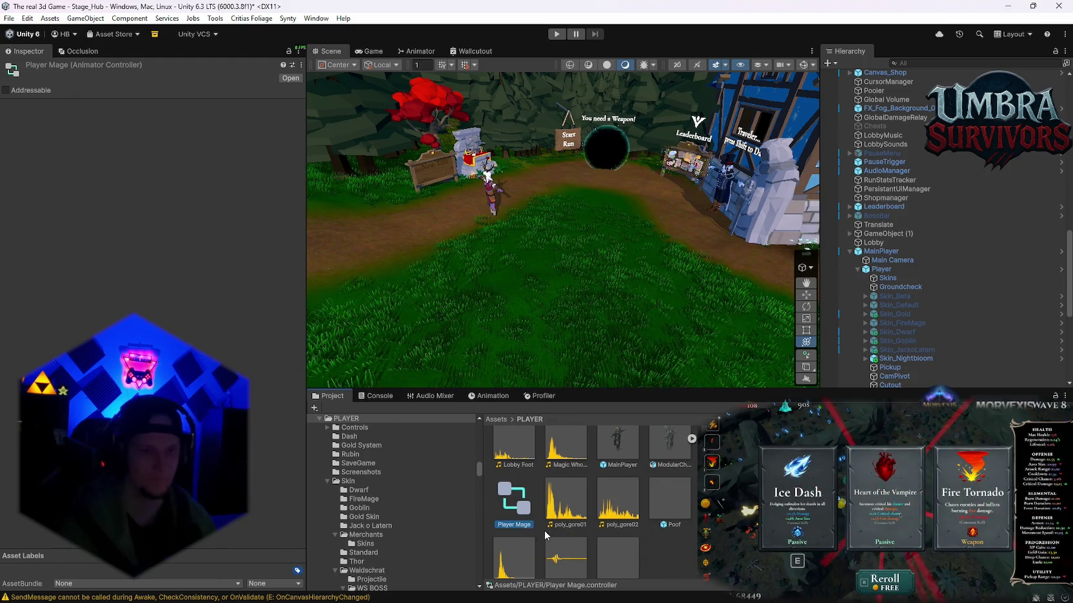
key("ctrl+d")
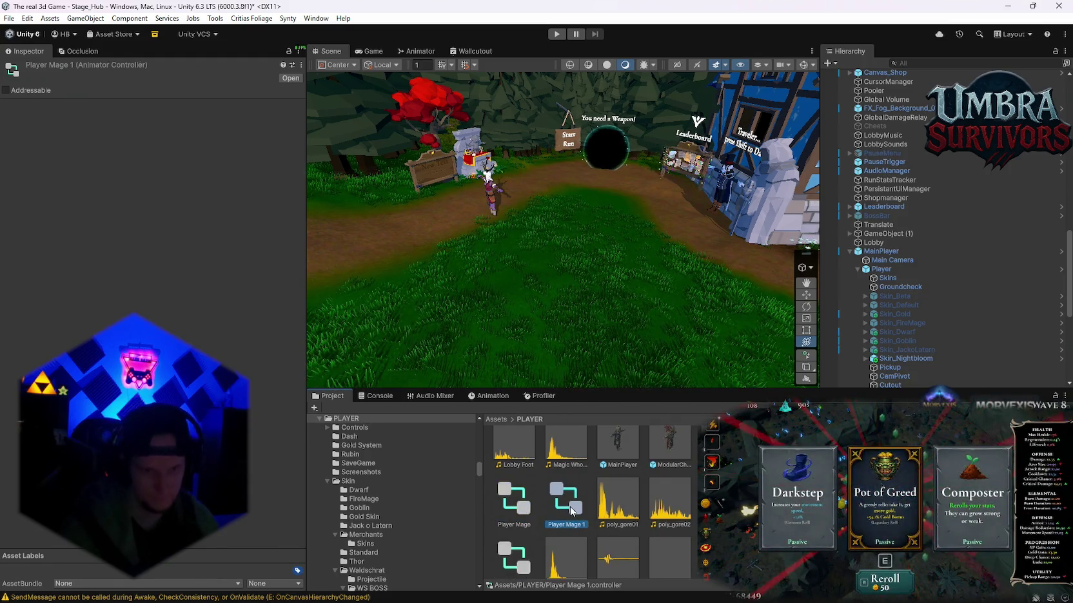
right_click(571, 511)
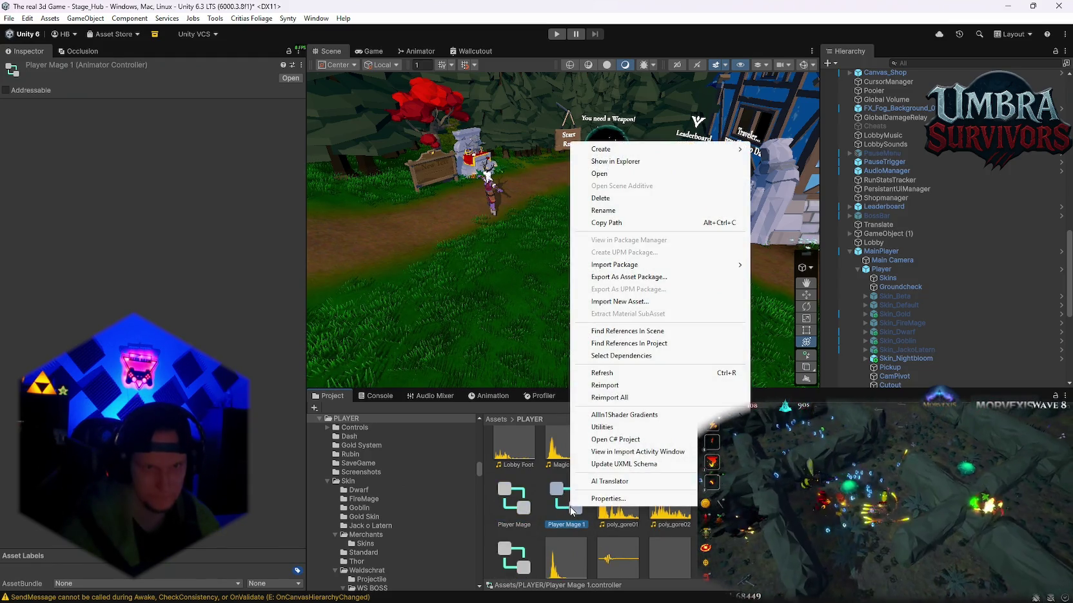
left_click(616, 302)
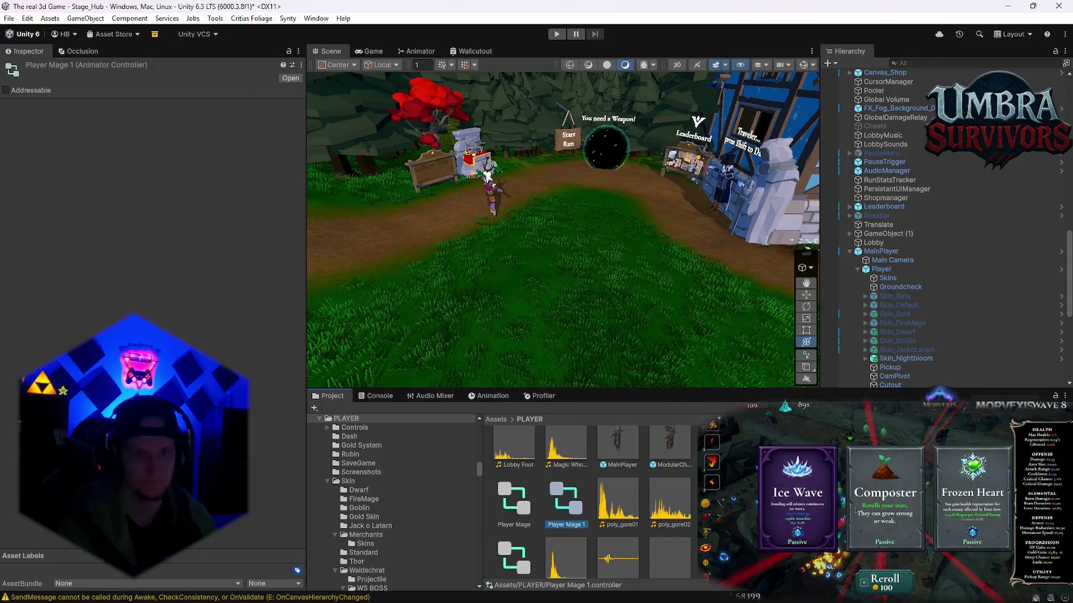
Reselect Skin_Nightbloom and select its assigned Player animator controller asset.
left_click(905, 358)
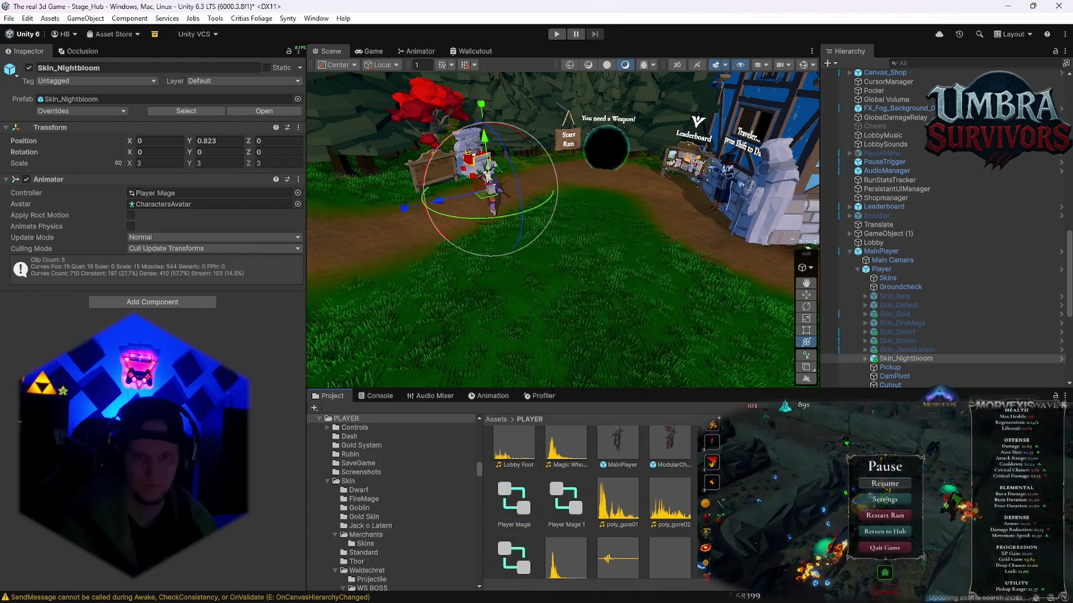
scroll(592, 503, "up", 2)
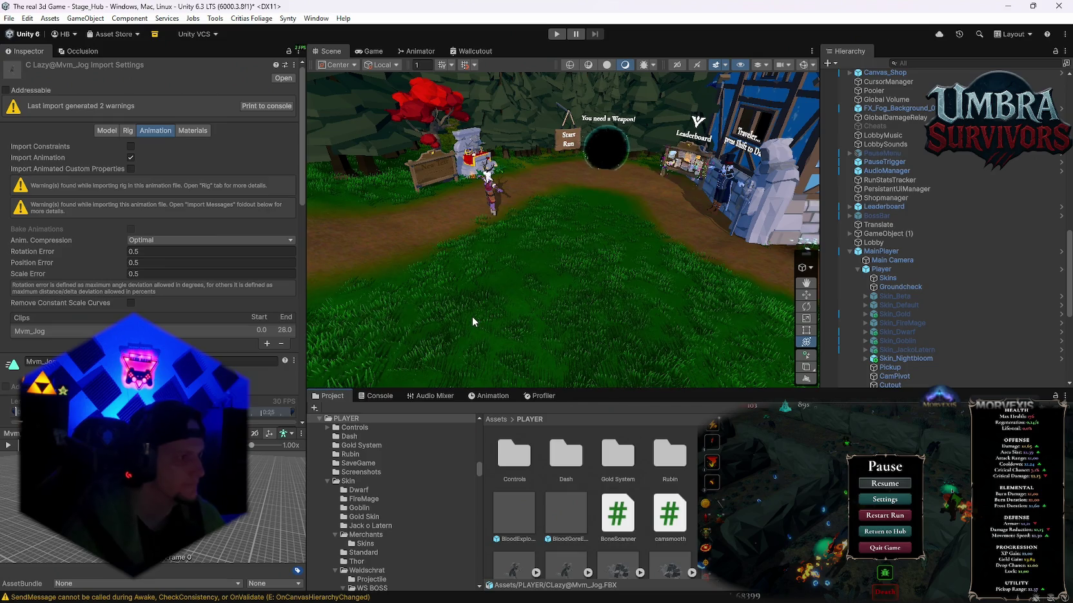
left_click(906, 359)
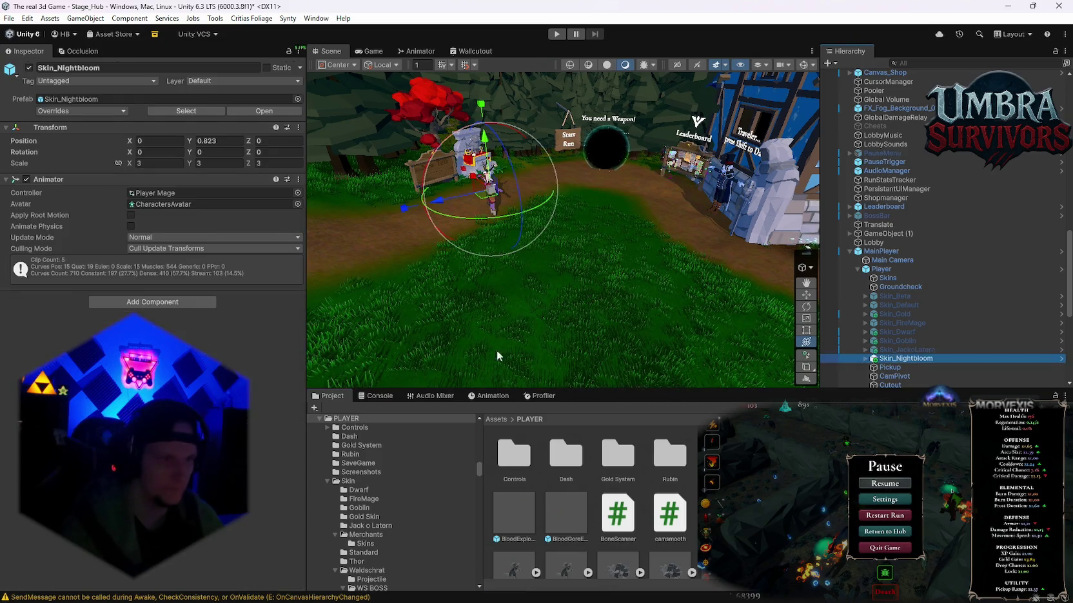
left_click(183, 194)
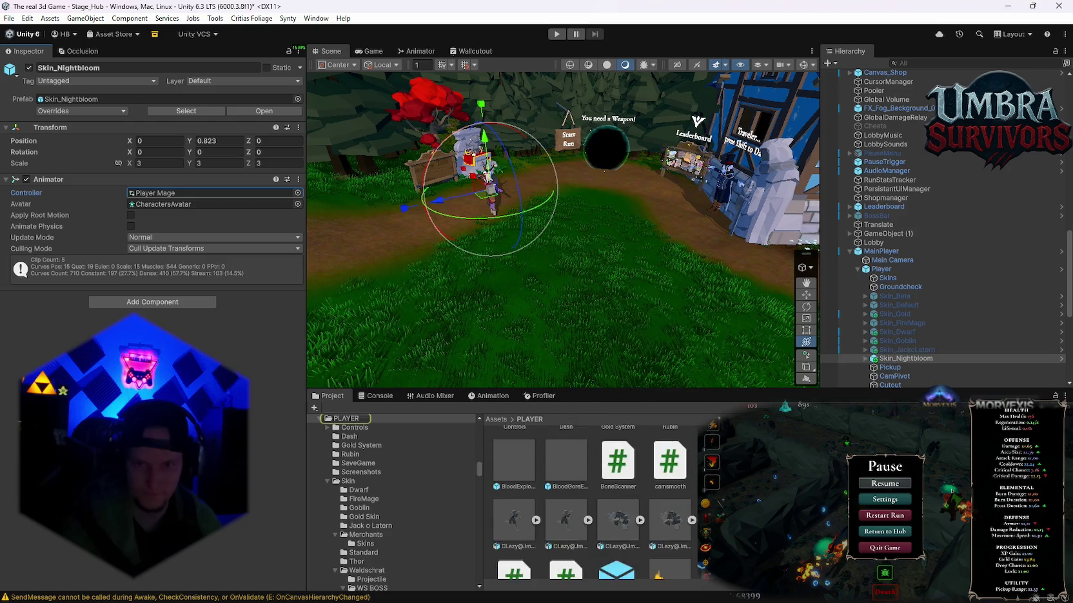
double_click(183, 193)
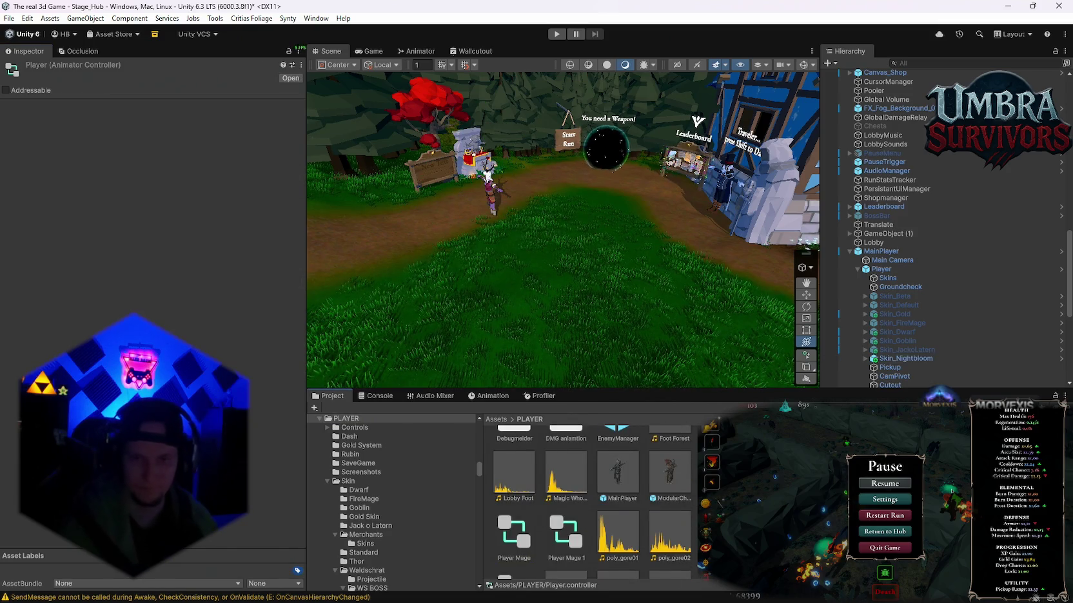
Duplicate the Player controller and assign the Player Nightbloom copy to Skin_Nightbloom's Animator.
right_click(928, 452)
left_click(928, 211)
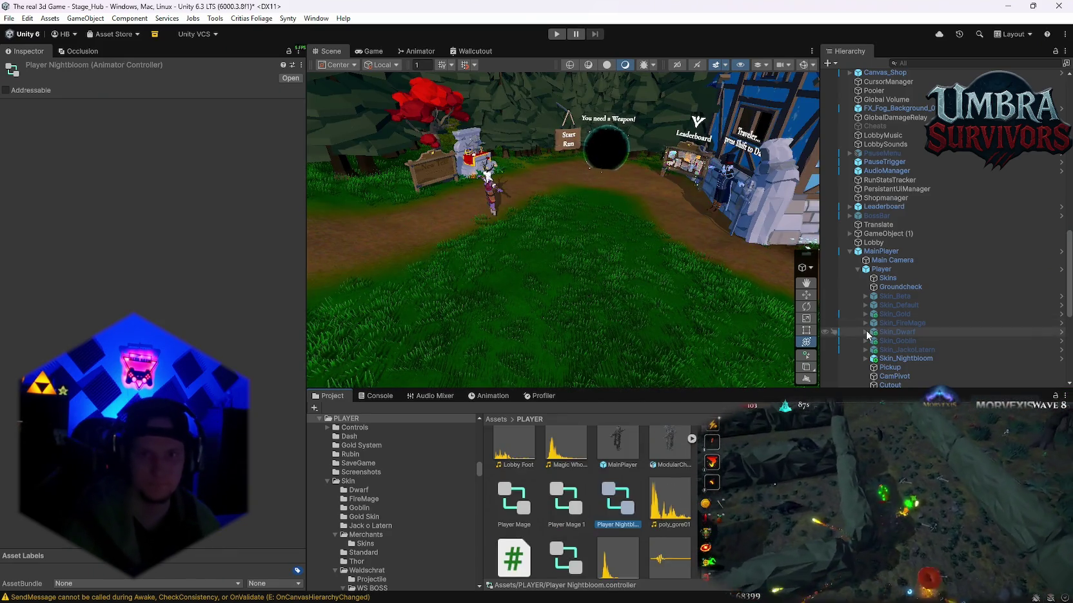
left_click(906, 358)
scroll(592, 503, "down", 2)
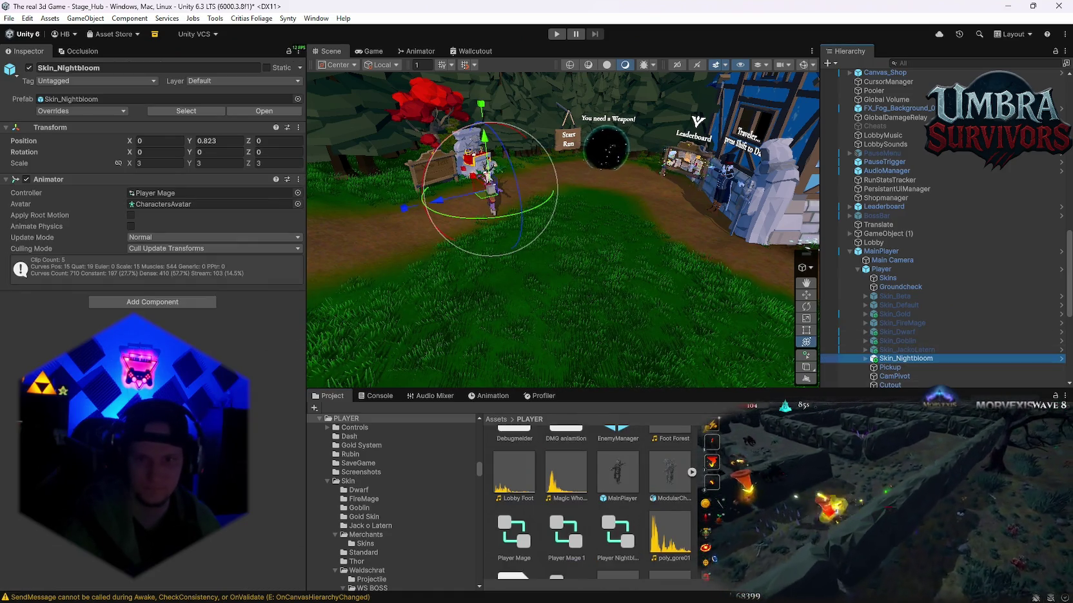
mouse_move(617, 535)
left_mouse_down()
mouse_move(183, 232)
mouse_move(206, 192)
left_mouse_up()
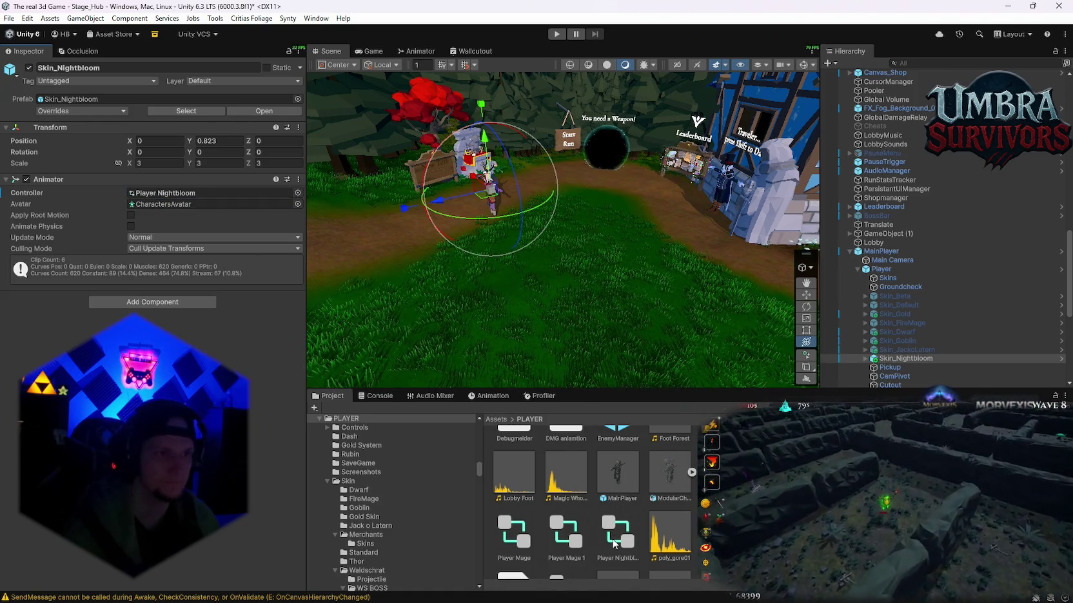
Save the scene and start play mode to test the skin.
left_click(10, 18)
left_click(28, 72)
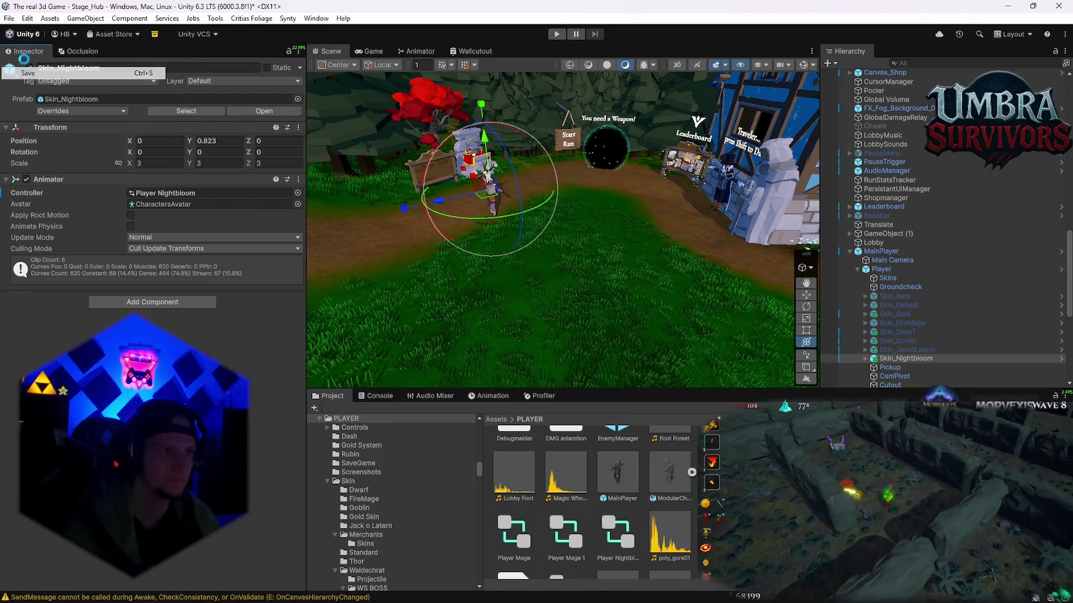
left_click(9, 18)
left_click(411, 16)
left_click(557, 33)
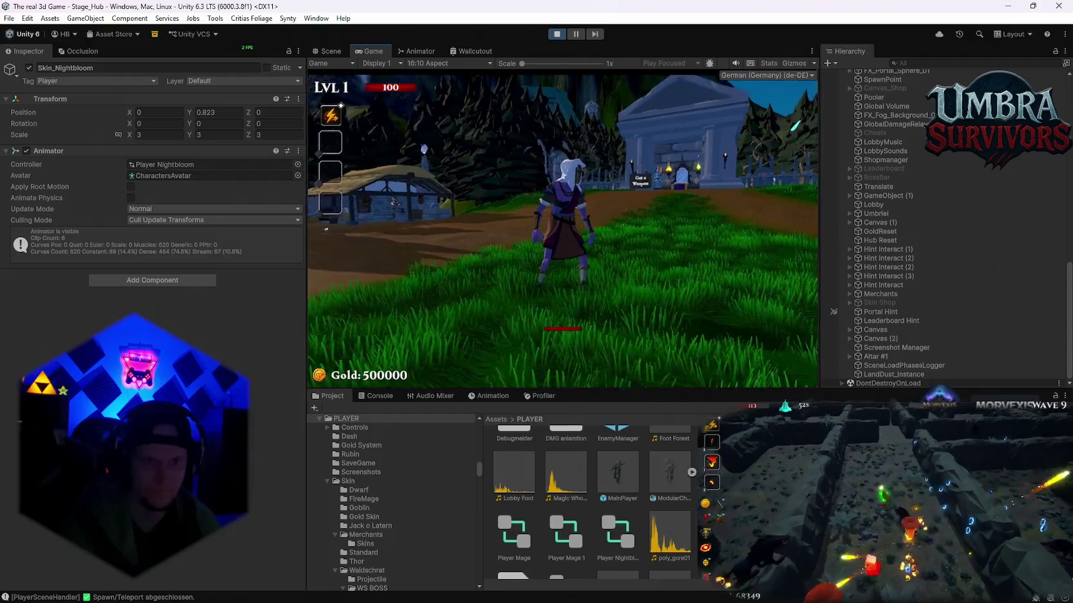
Run the character through the village, pausing to select the MainPlayer object.
key("w")
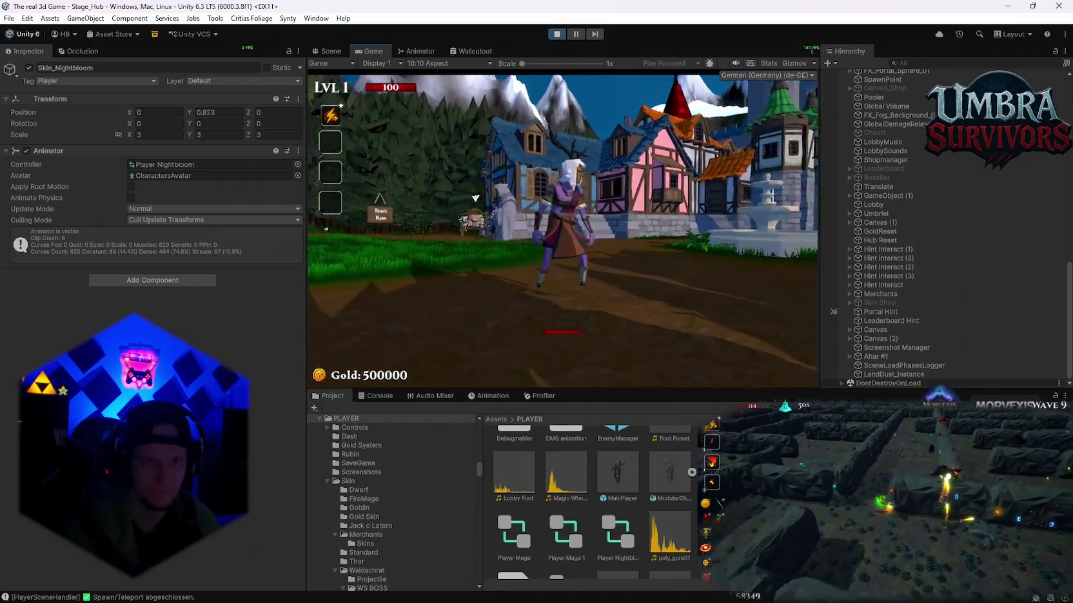
key("Escape")
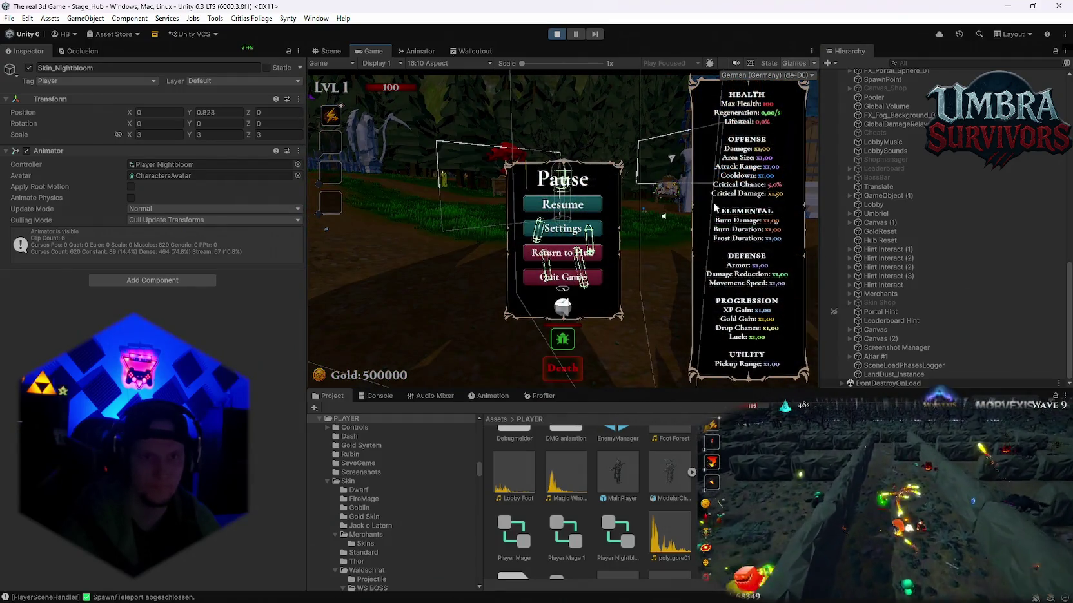
left_click(562, 205)
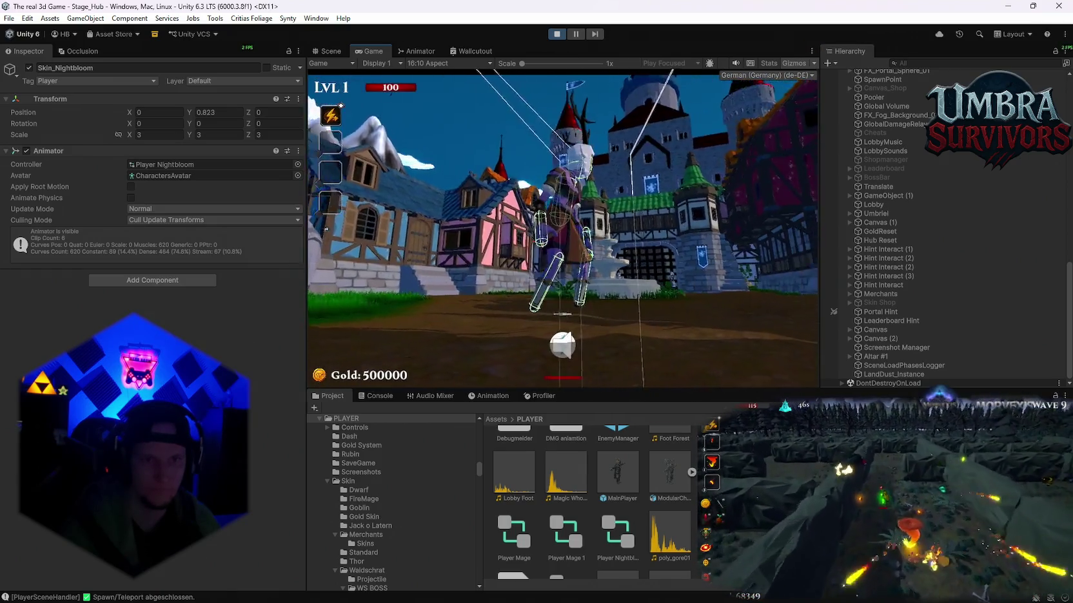
key("Escape")
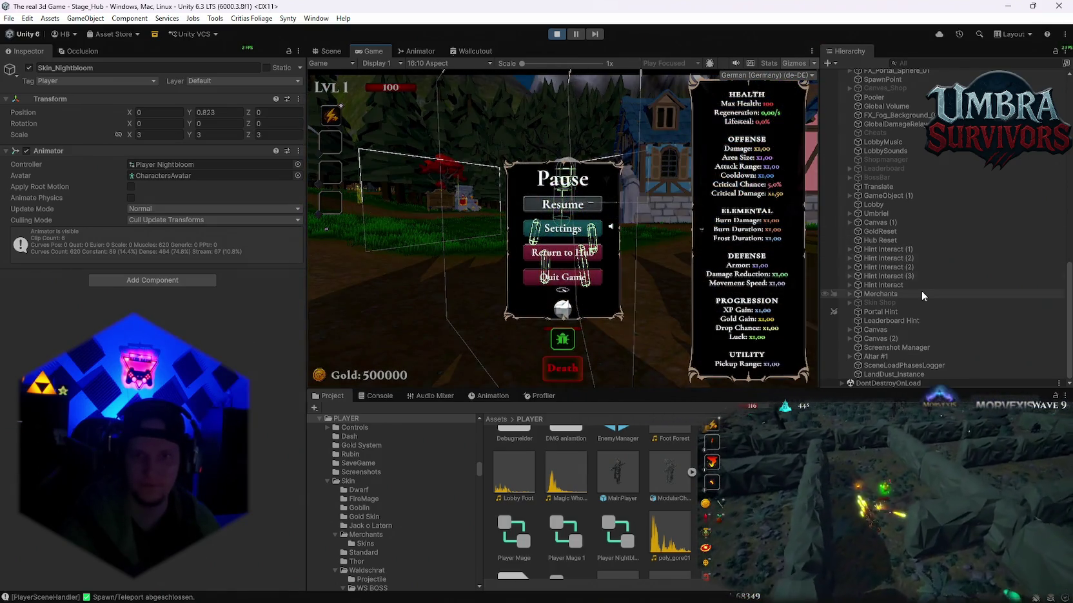
scroll(935, 308, "up", 5)
scroll(935, 308, "up", 15)
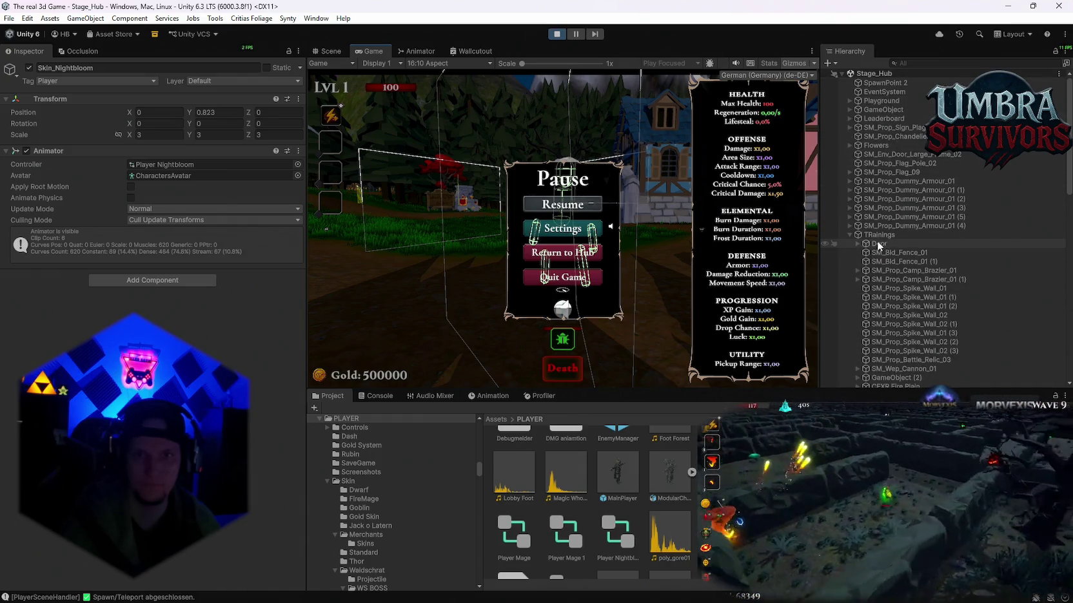
scroll(892, 246, "down", 15)
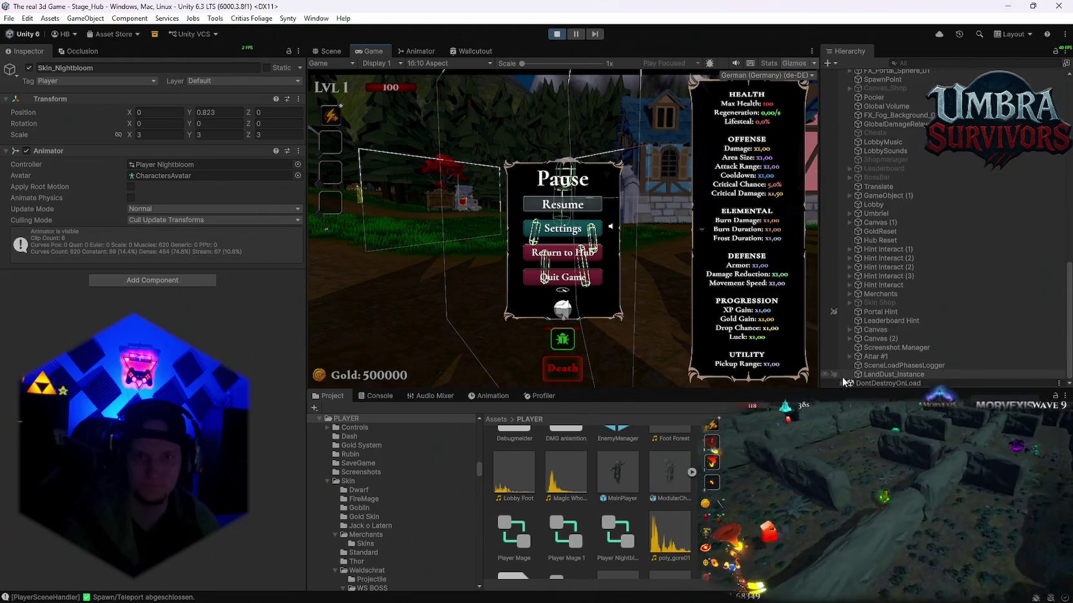
scroll(890, 322, "down", 10)
left_click(882, 231)
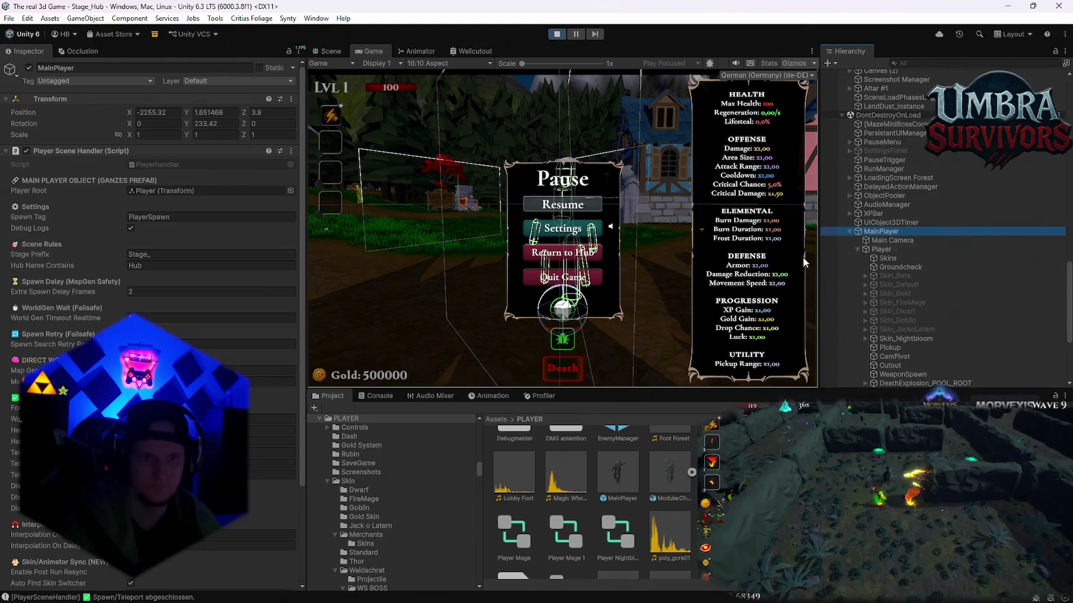
key("Escape")
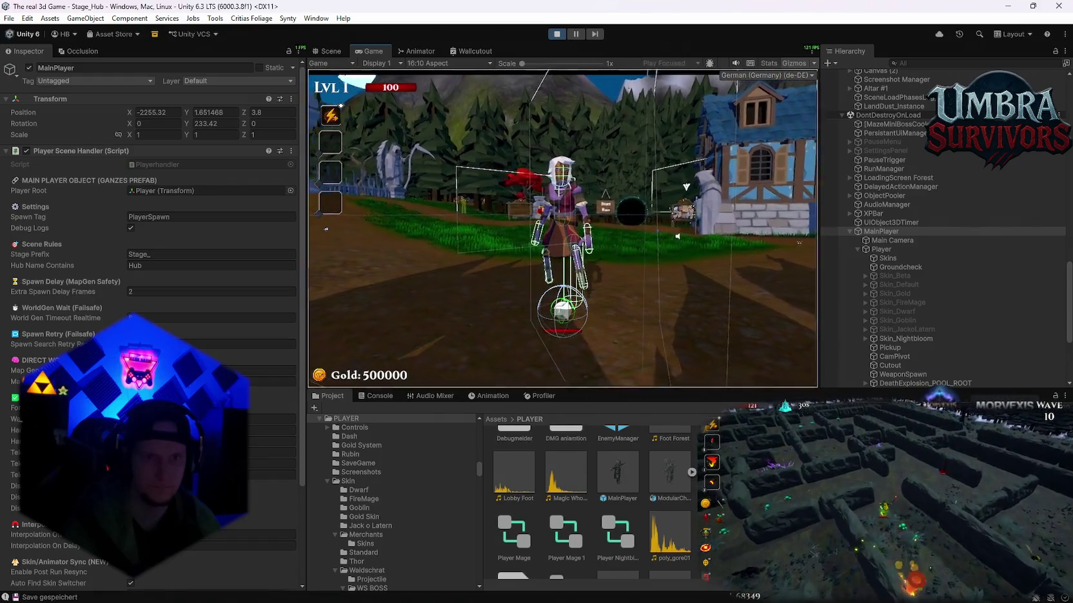
Set Skin_Nightbloom's Y position to 0 during play, then pause and stop play mode.
key("Escape")
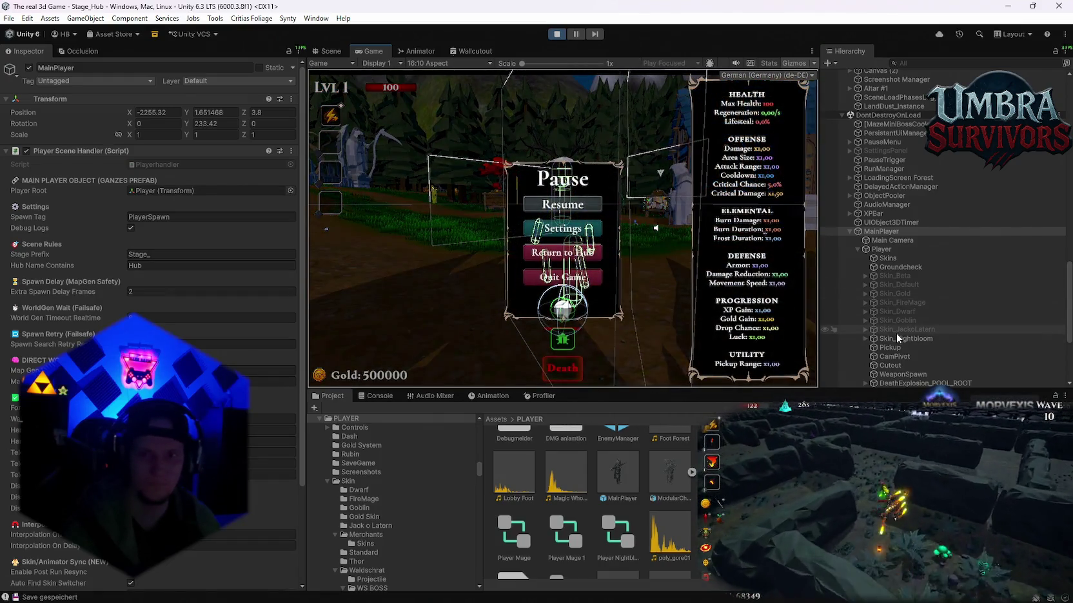
left_click(897, 339)
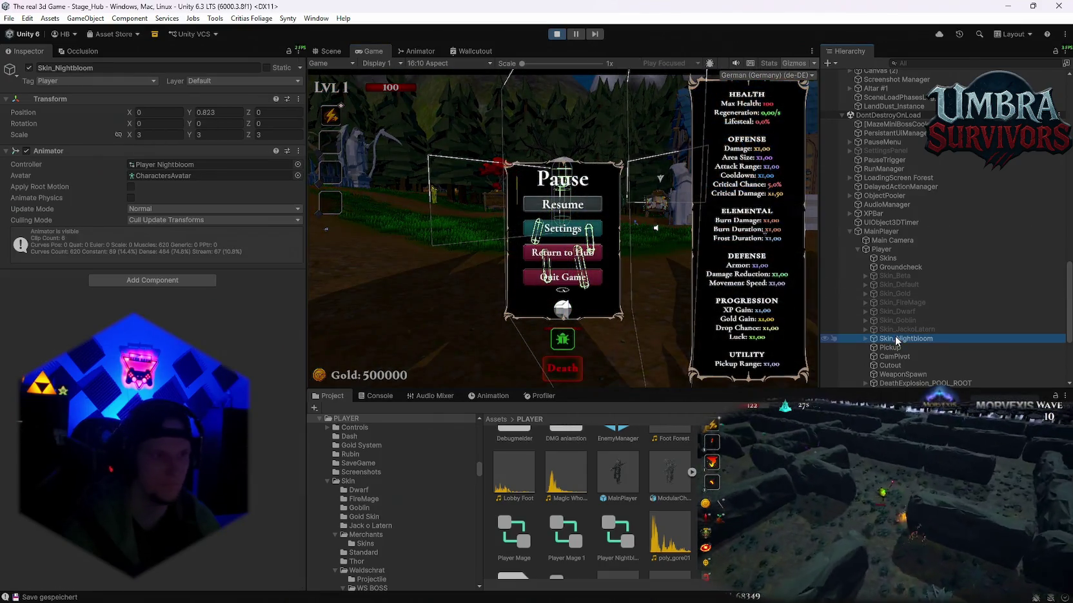
left_click(232, 115)
type("0")
key("Return")
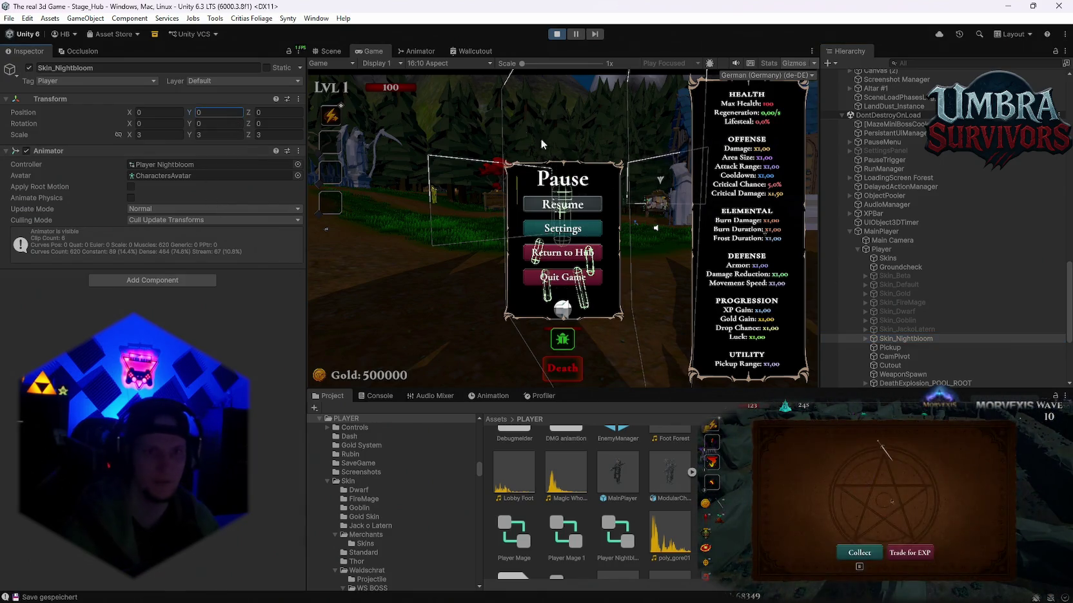
left_click(552, 204)
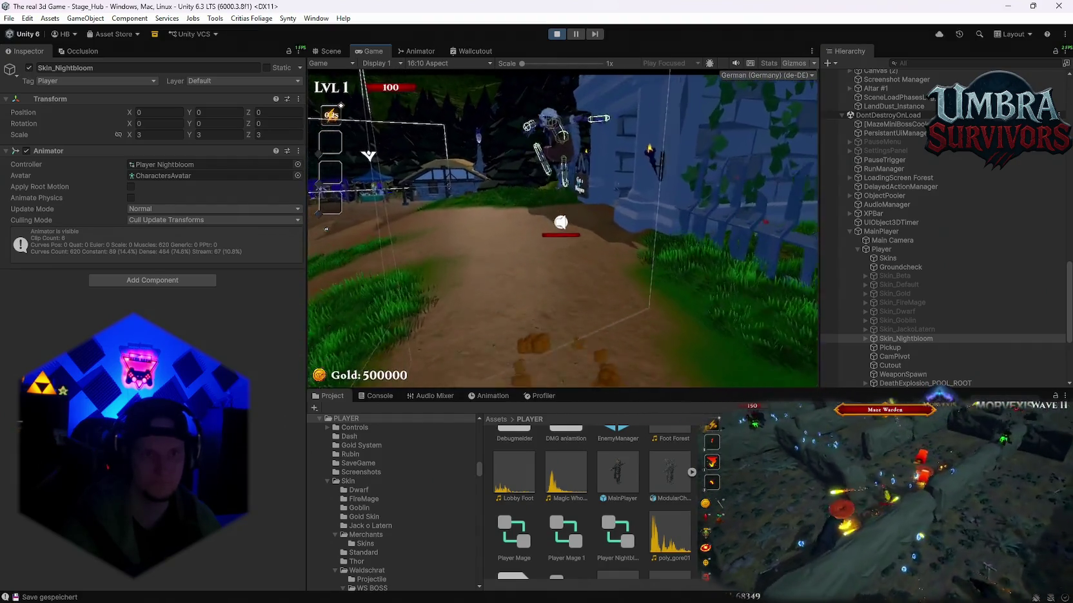
key("Escape")
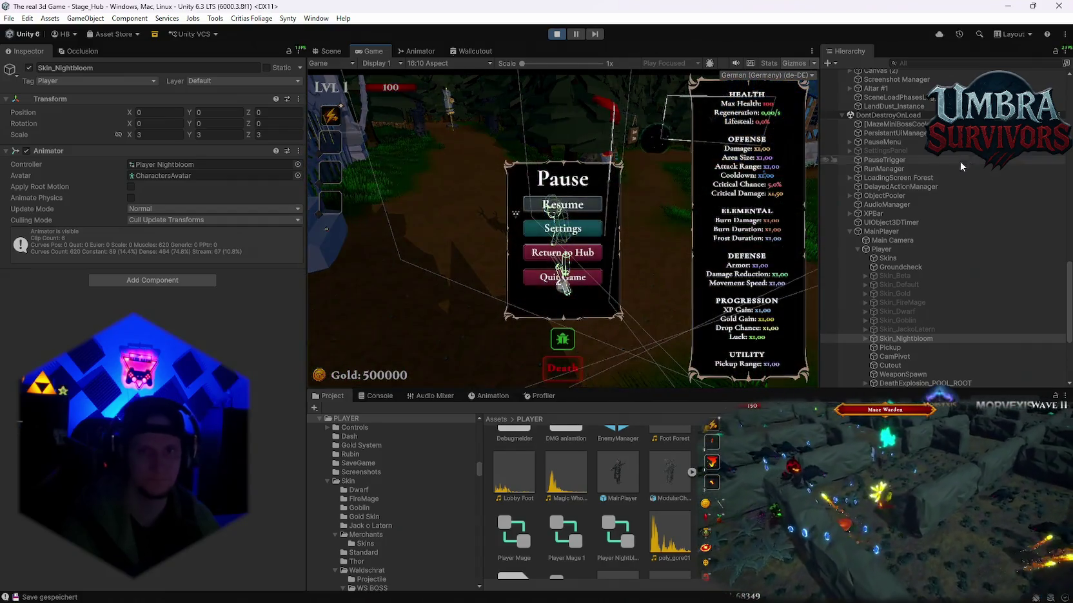
left_click(557, 34)
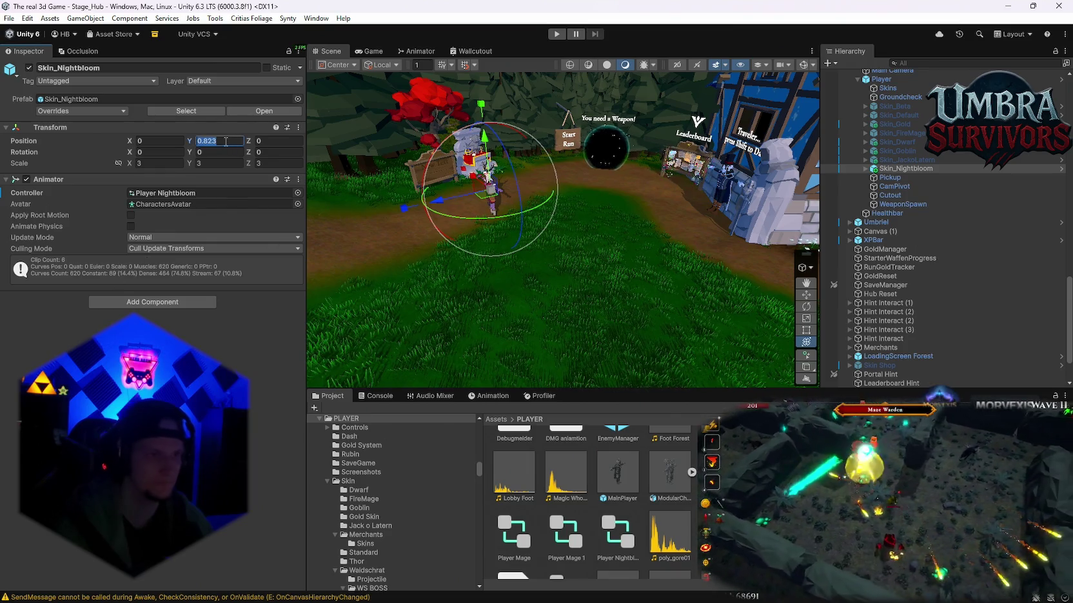
Enter 0 for Skin_Nightbloom's Y position and Apply All overrides to its prefab.
type("0")
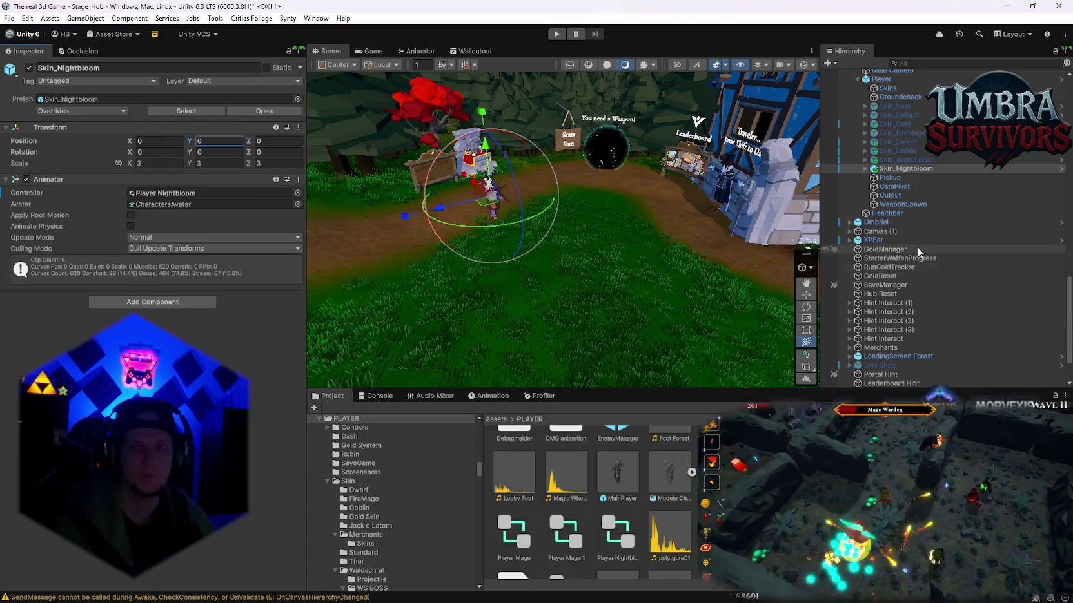
scroll(914, 249, "up", 4)
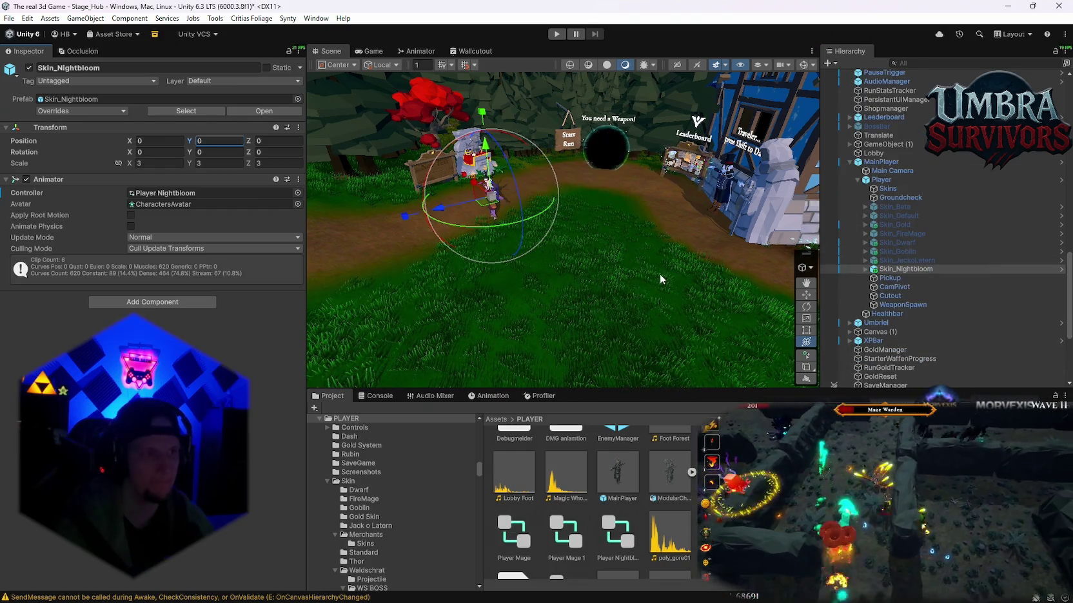
left_click(96, 113)
left_click(166, 180)
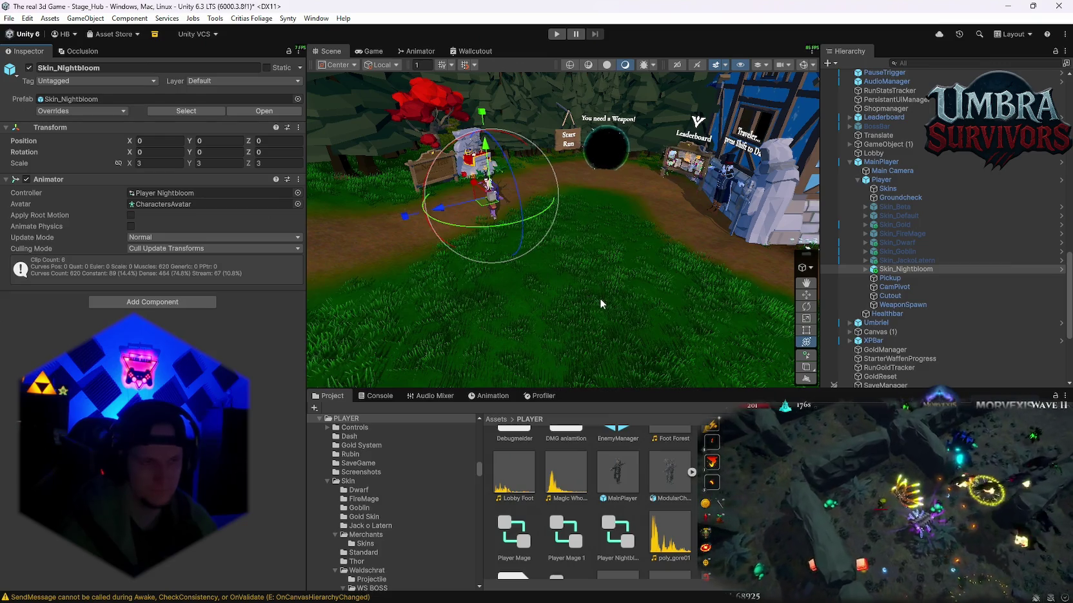
Select the Player object and expand its Weapon Inventory component.
left_click(880, 179)
scroll(187, 325, "down", 10)
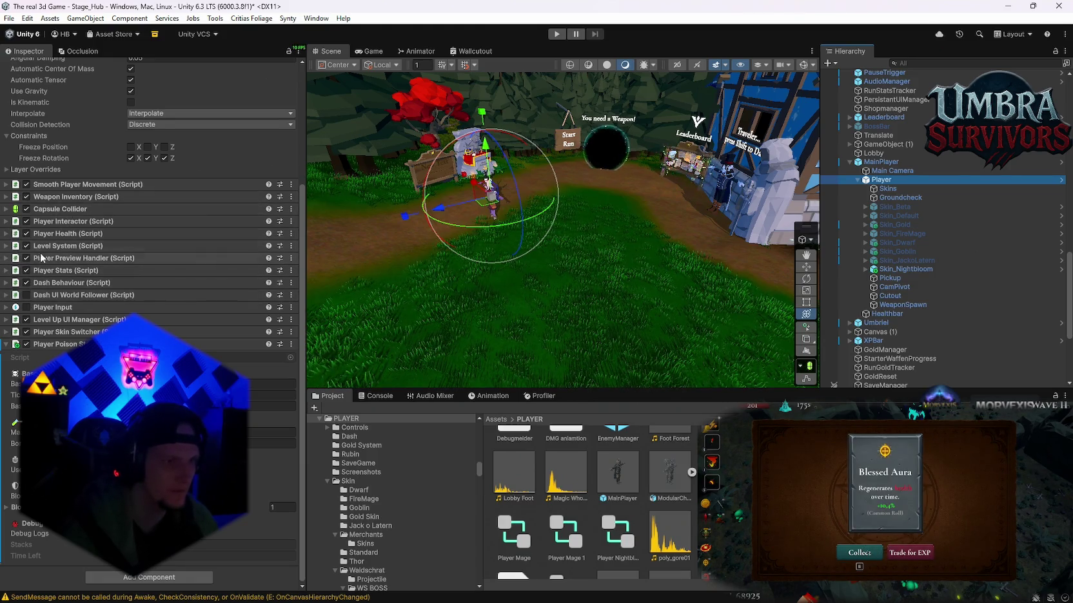
left_click(39, 197)
scroll(71, 327, "down", 5)
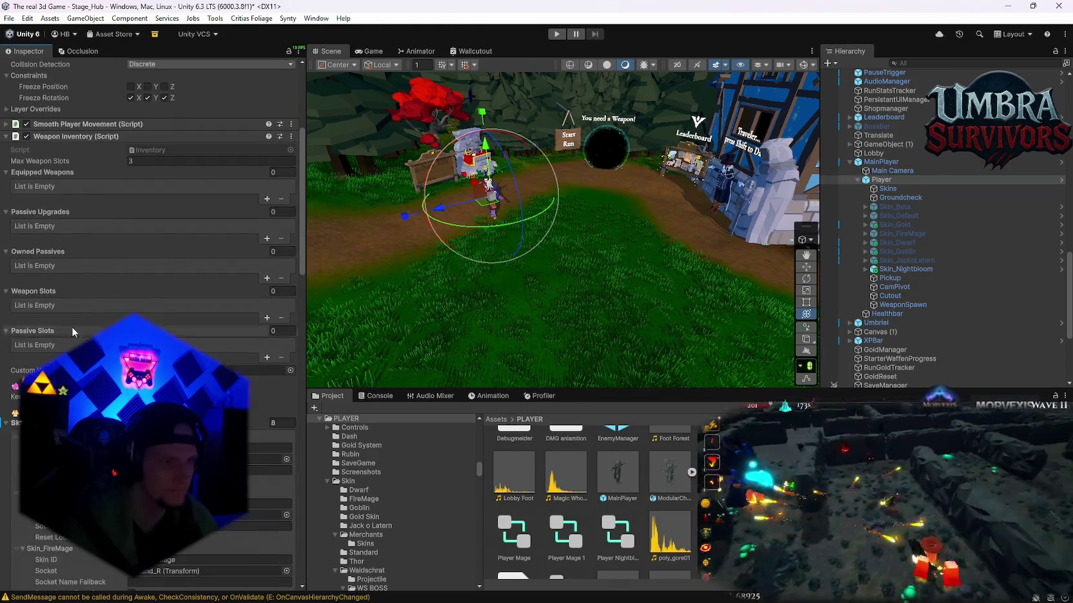
Collapse the Skin_Default and other Skin Weapon Sockets entries.
left_click(24, 356)
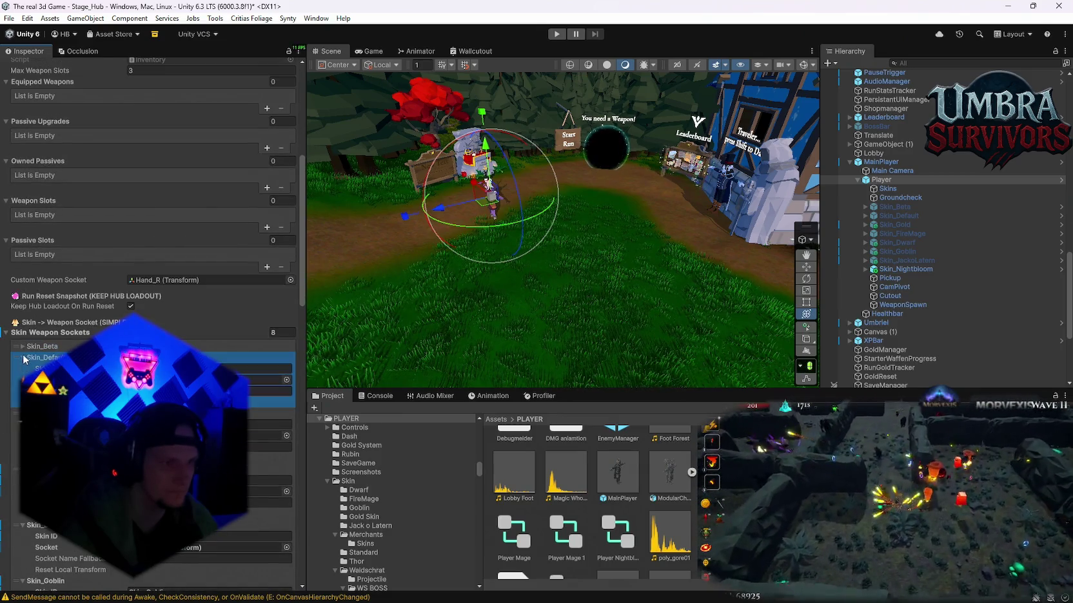
left_click(23, 368)
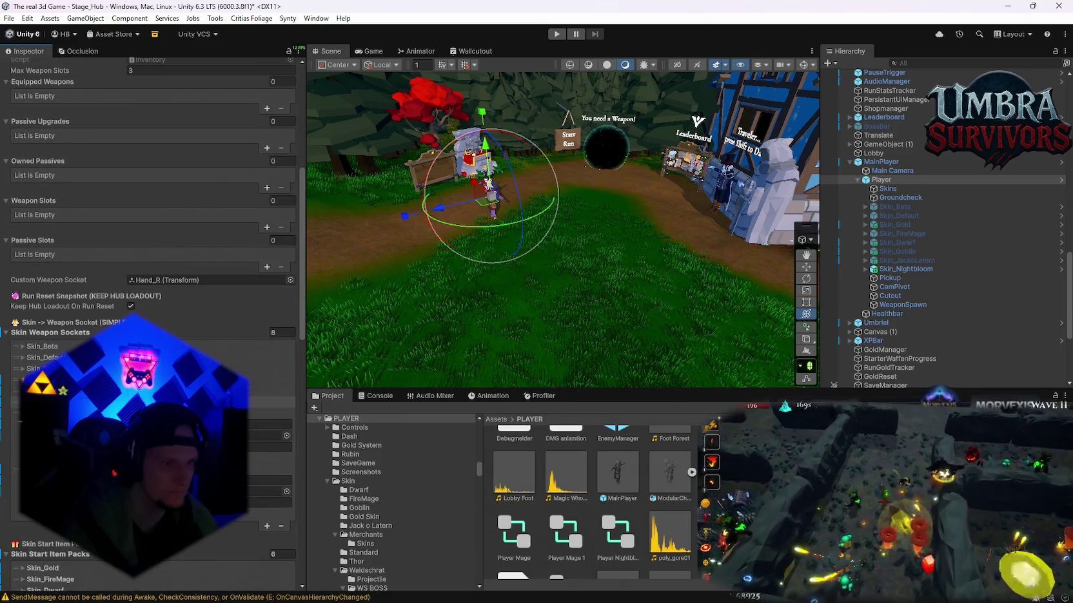
left_click(23, 380)
left_click(24, 392)
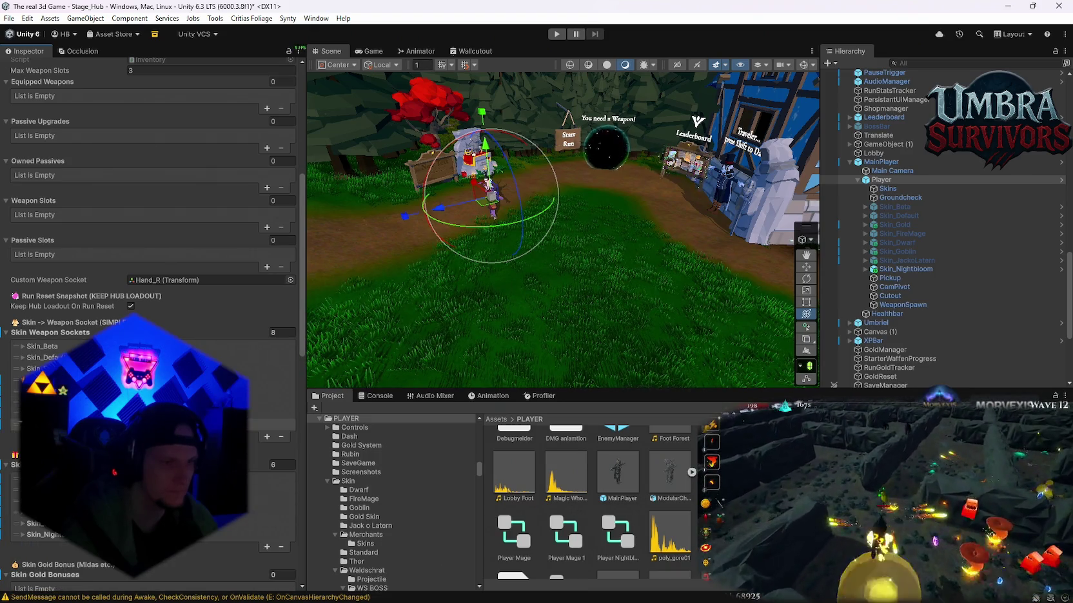
scroll(152, 322, "up", 2)
scroll(153, 322, "down", 2)
Expand the last skin weapon socket entry and the Player Preview Handler's Weapon Offsets.
left_click(23, 423)
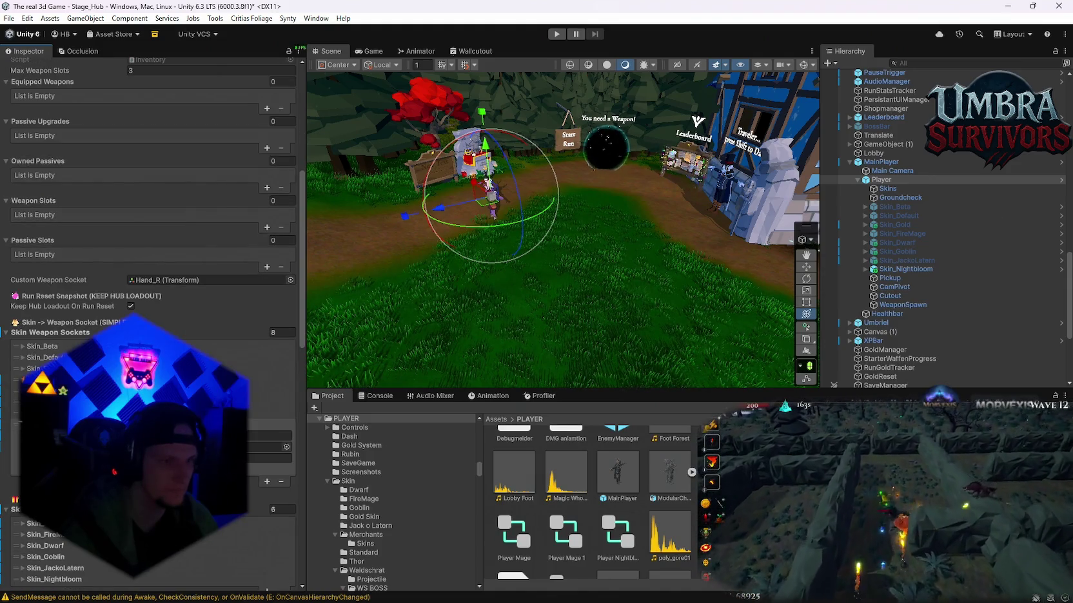
scroll(153, 323, "down", 15)
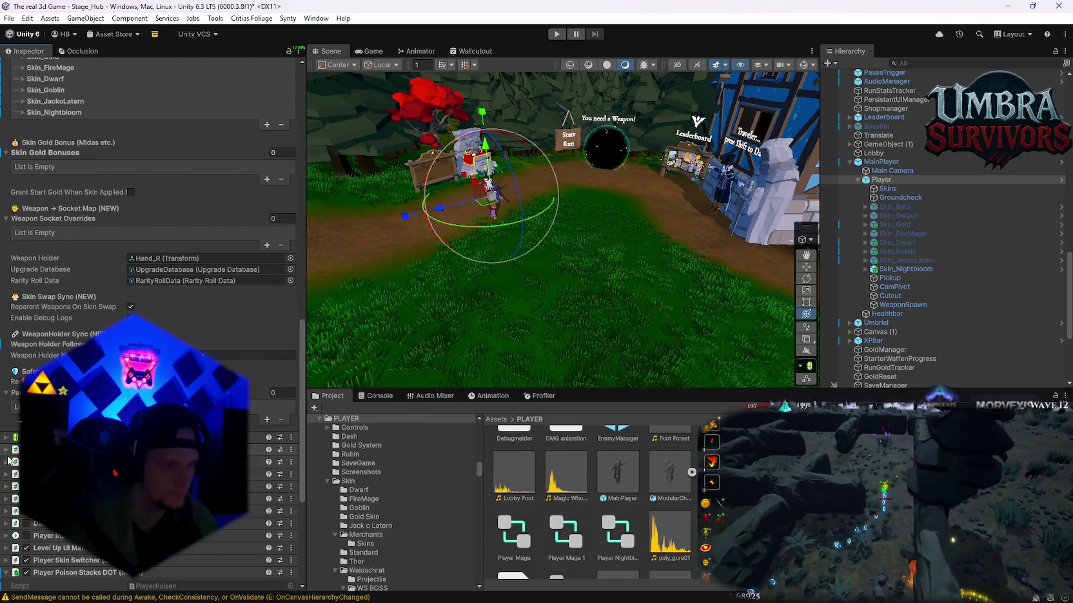
left_click(10, 489)
scroll(10, 491, "down", 10)
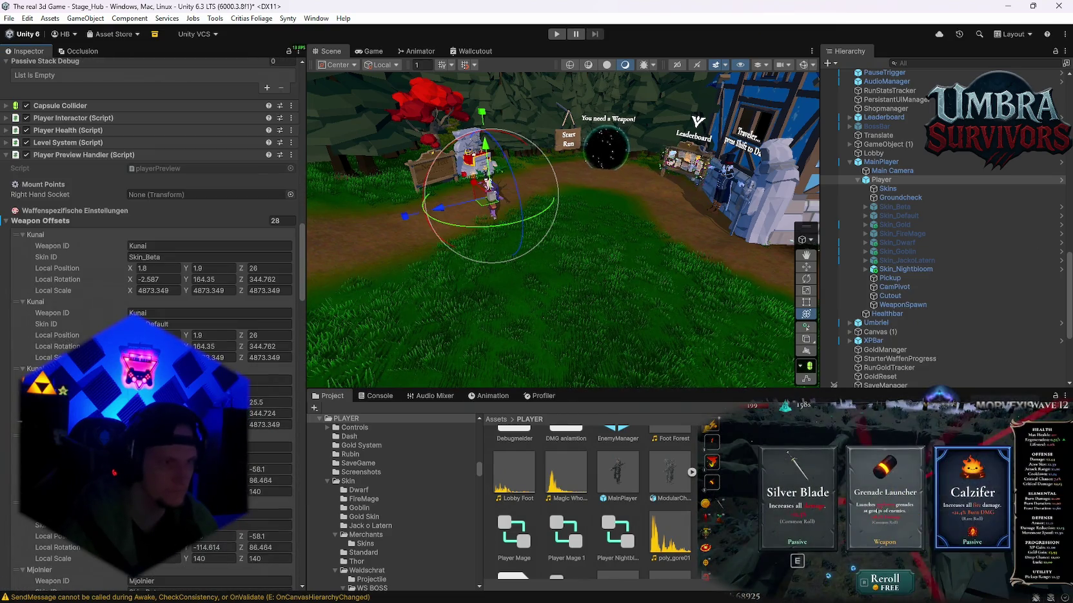
Collapse the Kunai, Elder Wand, Mjolnier, Fire Staff, Infernal Torch, NekroSense and Ice Wand offset entries.
left_click(21, 236)
left_click(23, 246)
left_click(23, 257)
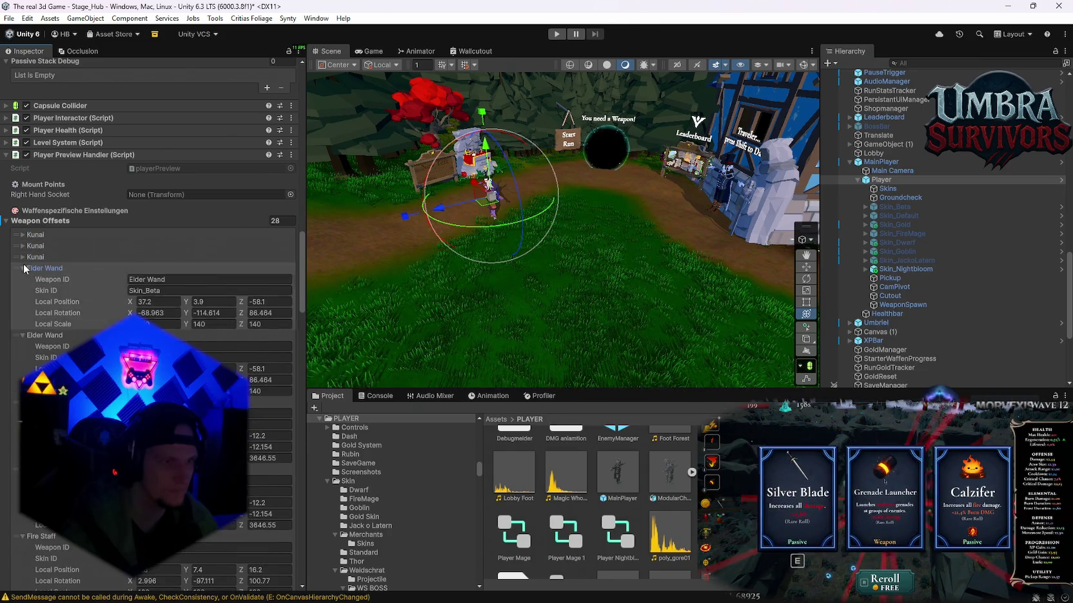
left_click(23, 268)
left_click(24, 279)
left_click(23, 291)
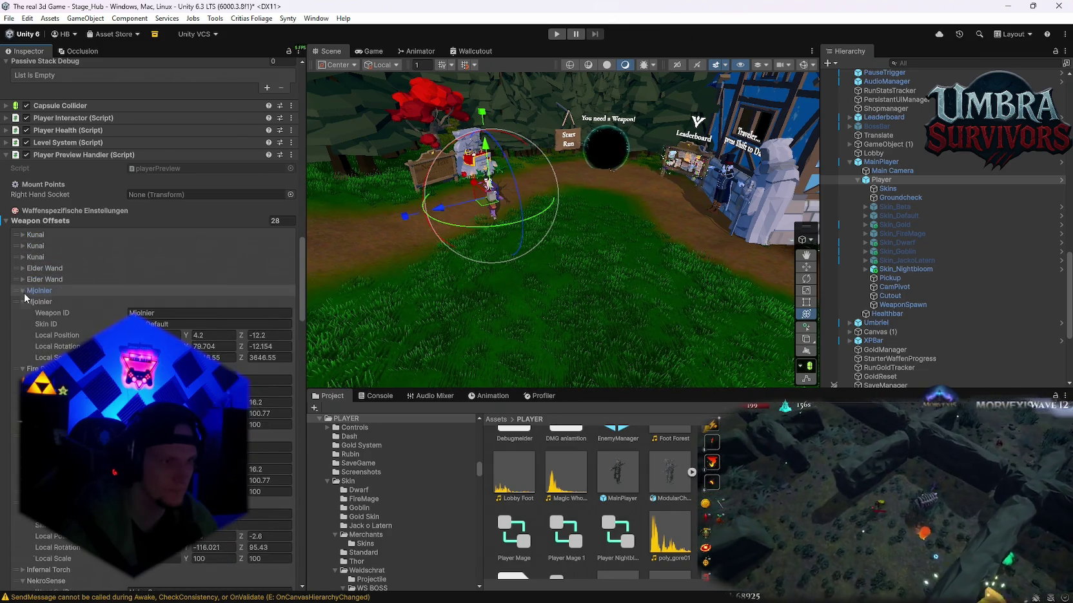
left_click(23, 302)
left_click(24, 312)
left_click(24, 324)
left_click(24, 335)
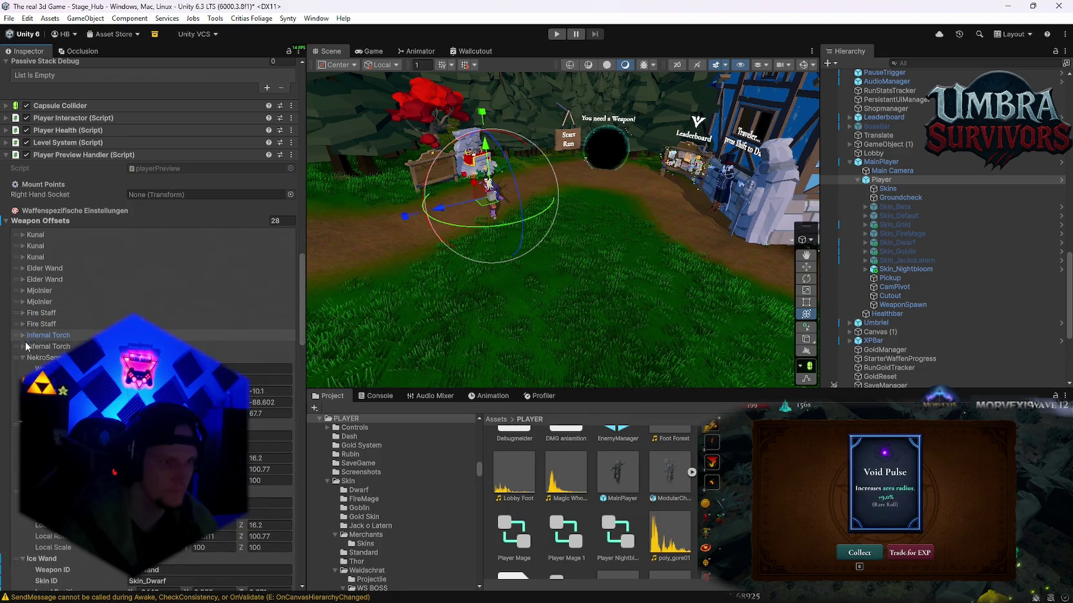
left_click(23, 357)
left_click(23, 369)
left_click(23, 380)
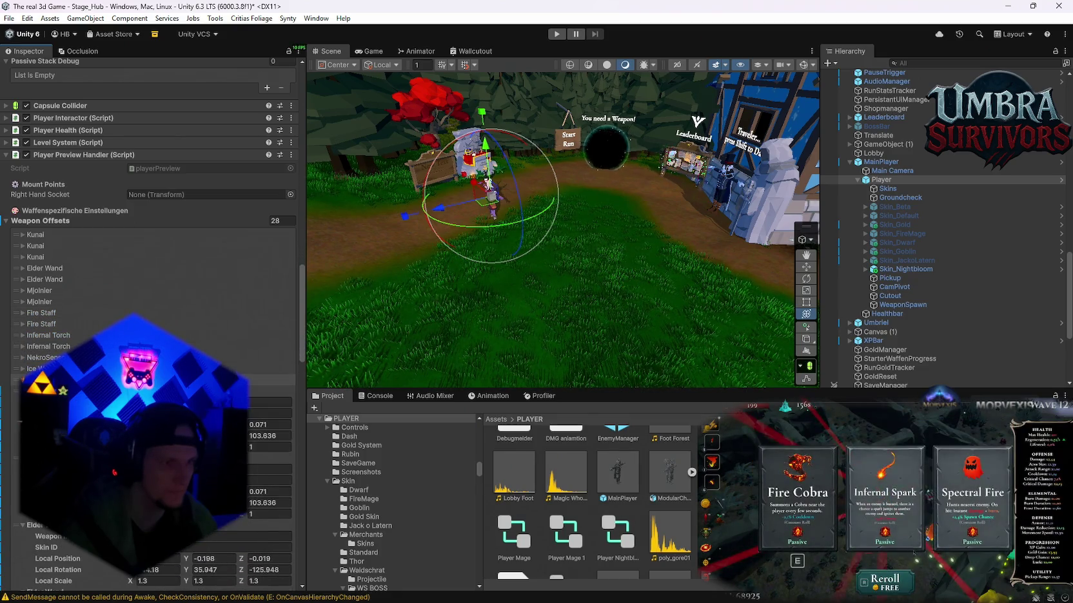
left_click(23, 392)
left_click(23, 402)
left_click(23, 414)
left_click(23, 425)
left_click(23, 436)
Collapse the remaining Weapon Offsets entries further down the list.
scroll(23, 436, "down", 3)
left_click(24, 357)
left_click(23, 367)
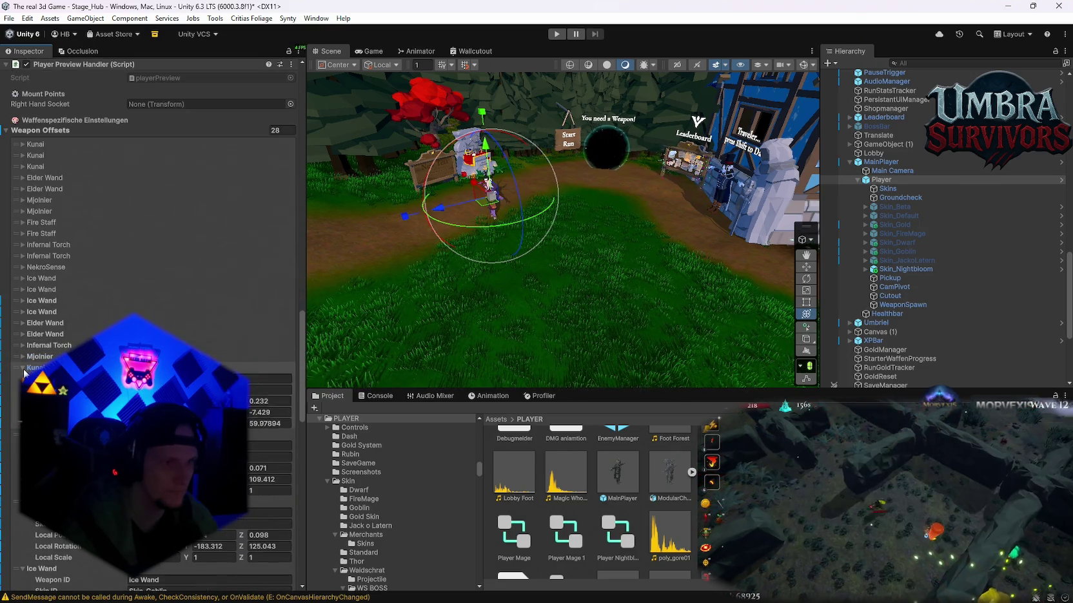
left_click(24, 379)
left_click(23, 390)
left_click(23, 401)
left_click(23, 413)
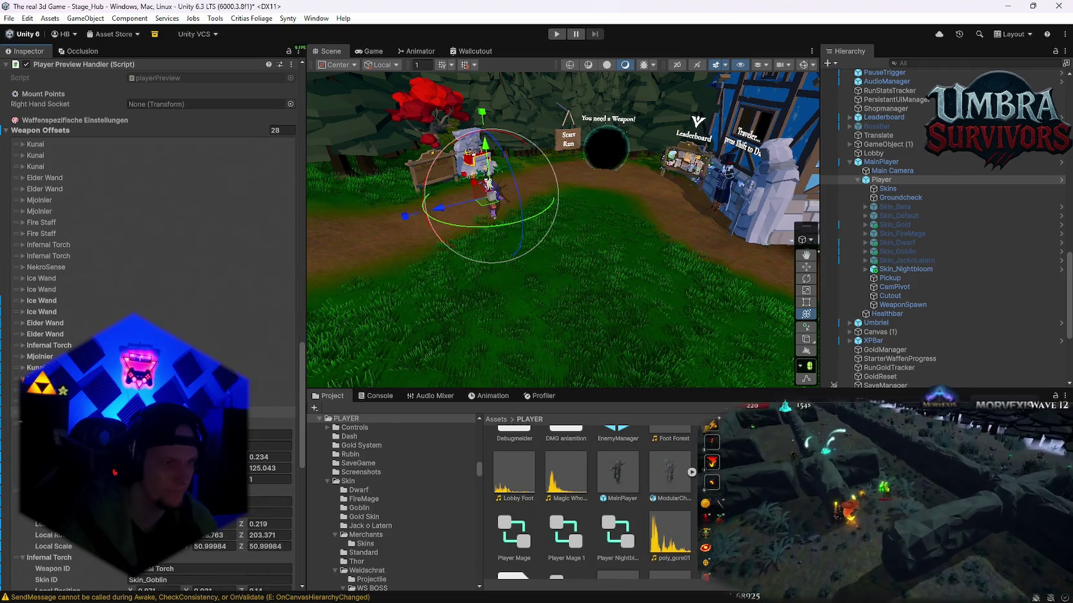
left_click(23, 424)
left_click(23, 435)
scroll(23, 387, "down", 3)
left_click(23, 355)
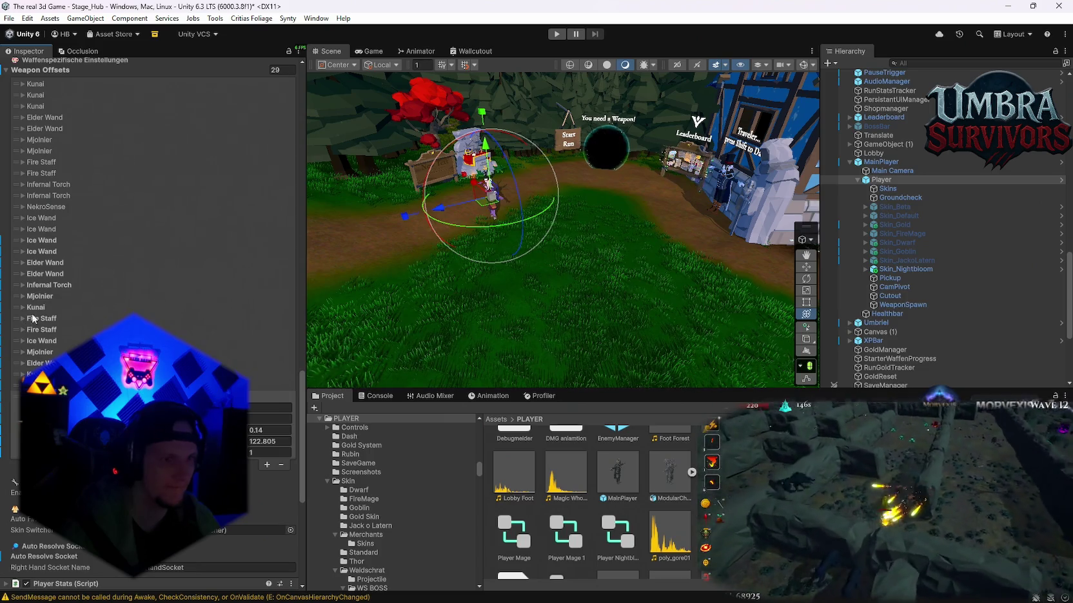
Check both Infernal Torch offset entries, then expand a later Infernal Torch entry.
scroll(45, 168, "up", 2)
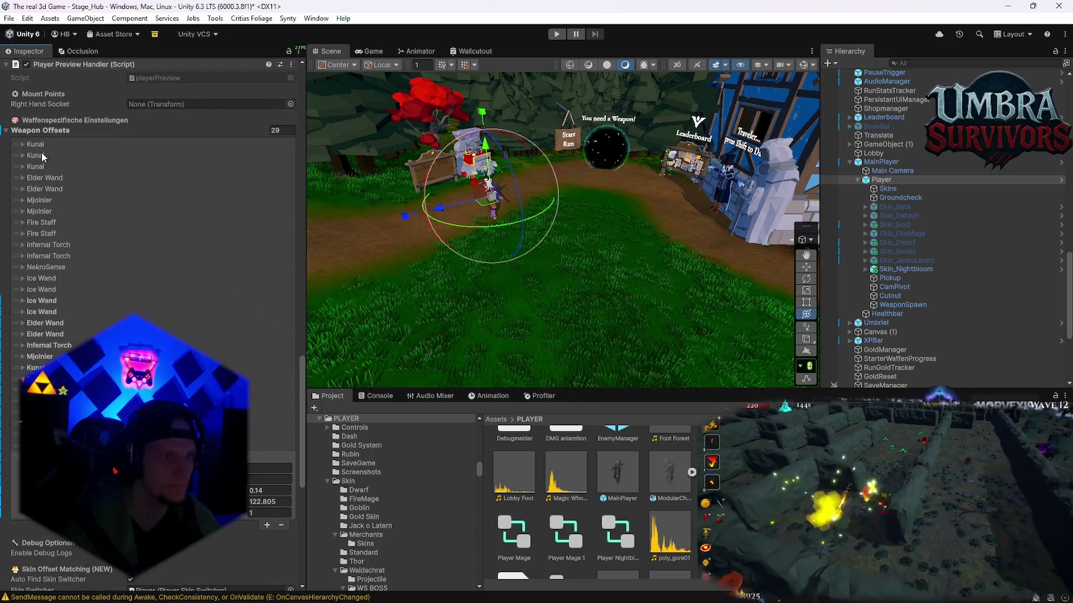
left_click(24, 245)
left_click(23, 245)
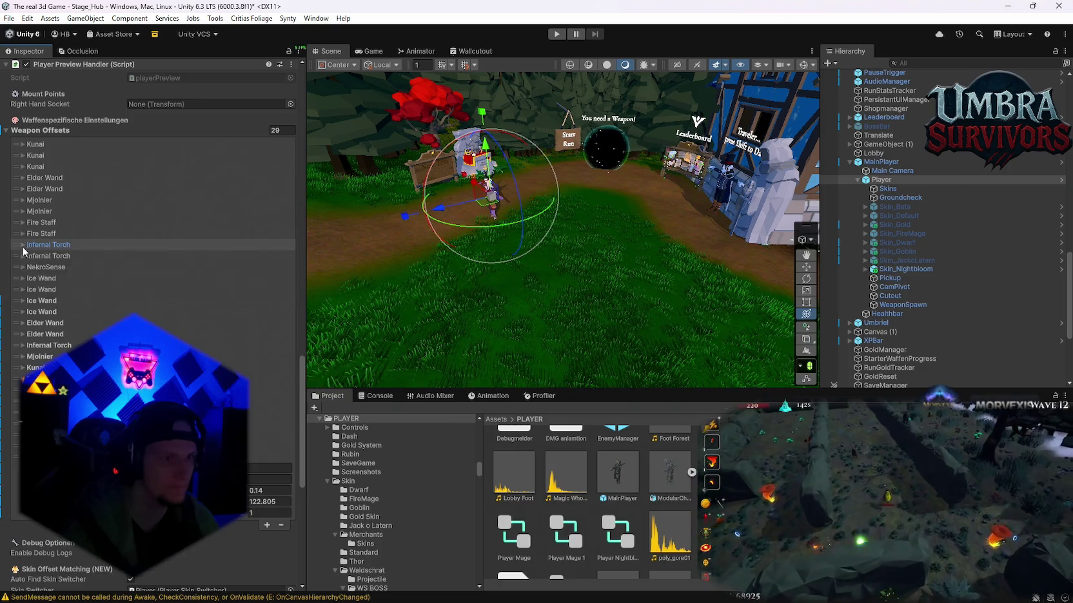
left_click(21, 257)
left_click(21, 257)
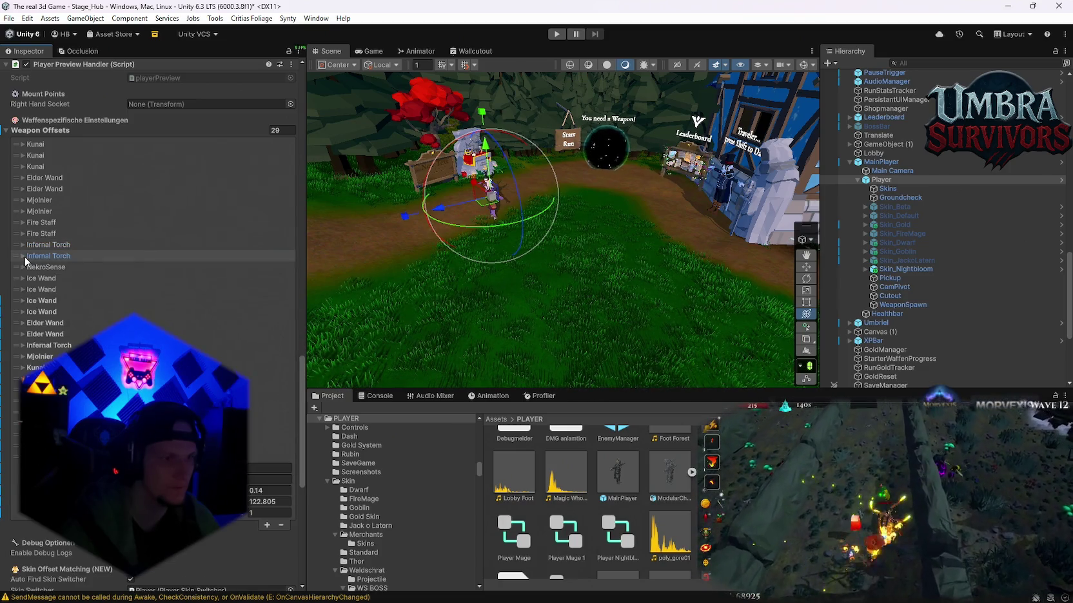
scroll(25, 257, "down", 1)
left_click(25, 314)
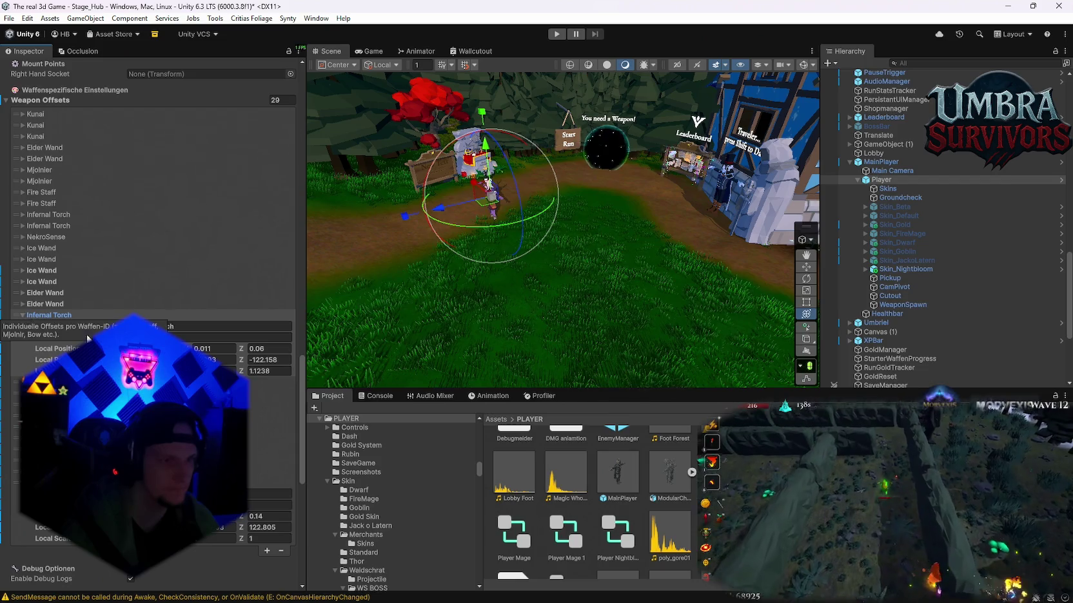
Copy the Infernal Torch offsets into the lower entry and append a new copy at the end.
scroll(124, 261, "down", 5)
right_click(39, 167)
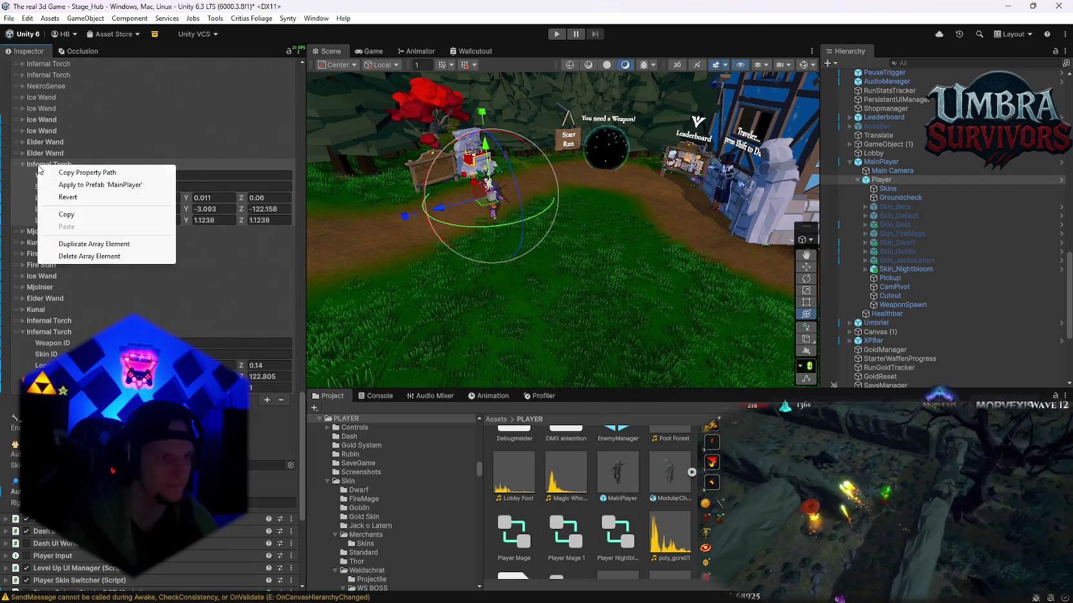
left_click(64, 211)
right_click(44, 331)
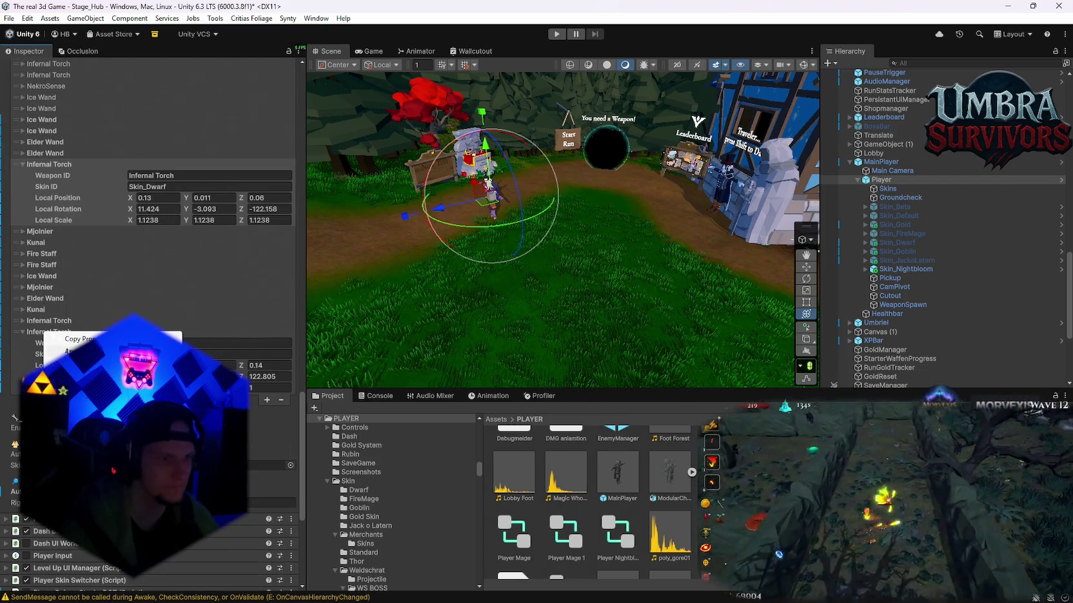
left_click(69, 387)
left_click(266, 400)
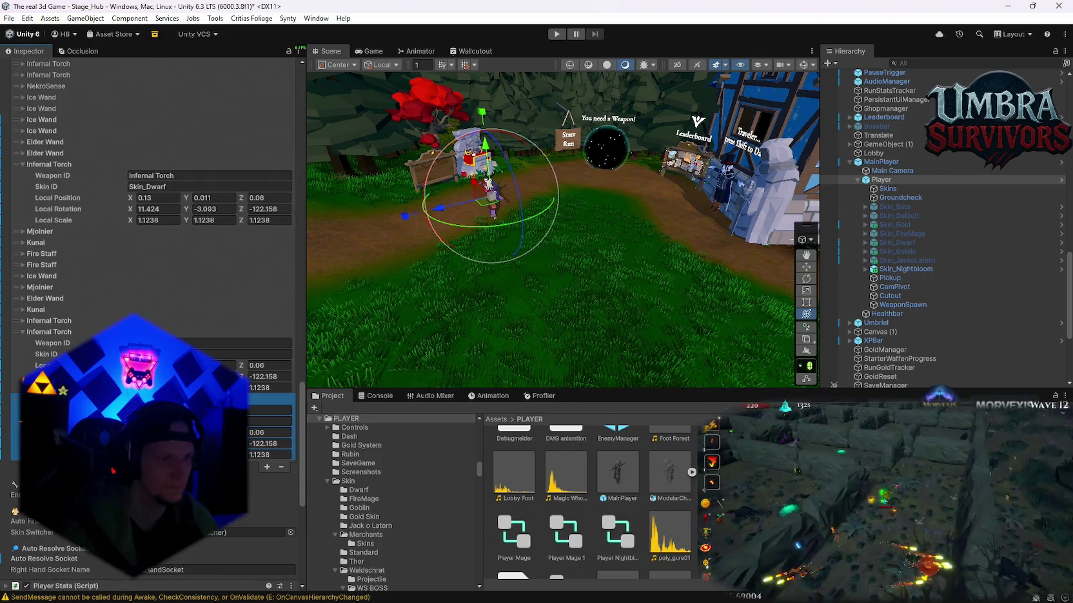
left_click(23, 165)
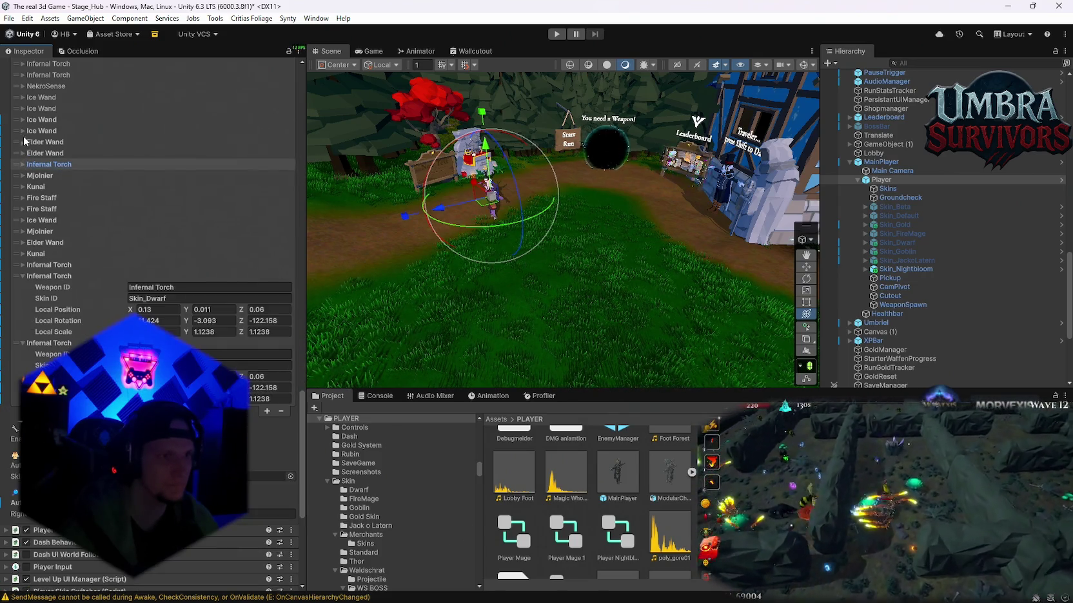
Find the Ice Wand offset entry and copy its values.
left_click(24, 120)
left_click(23, 119)
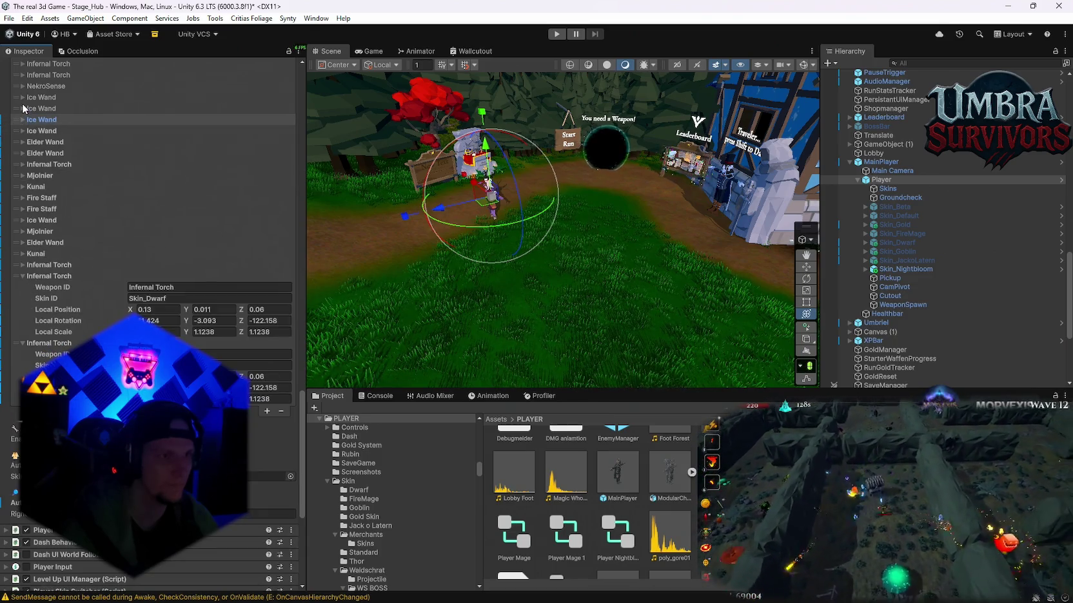
left_click(21, 107)
left_click(22, 107)
left_click(25, 120)
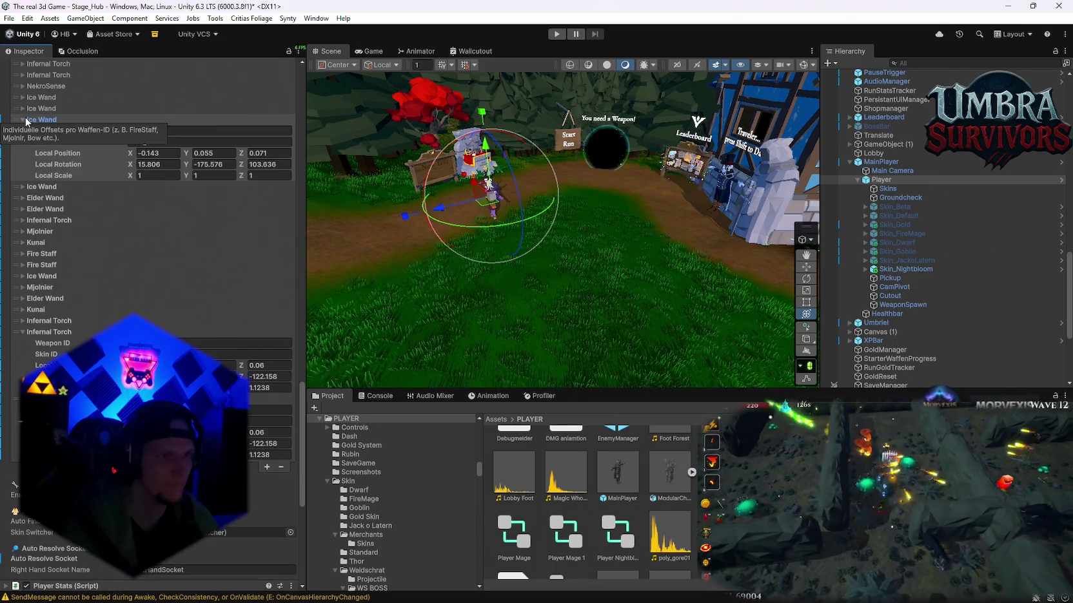
left_click(23, 119)
left_click(22, 131)
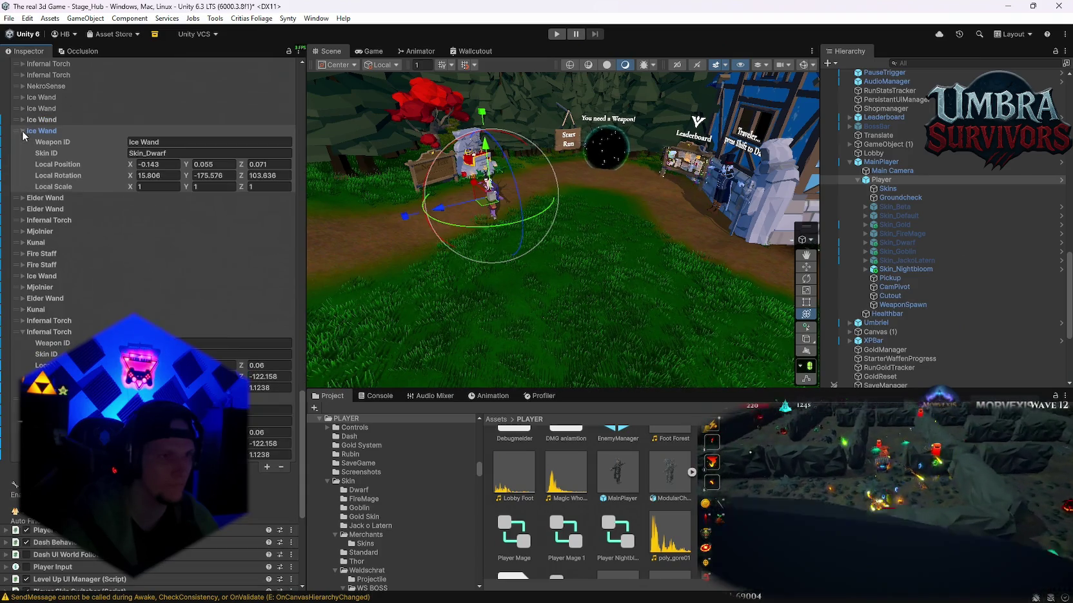
right_click(50, 132)
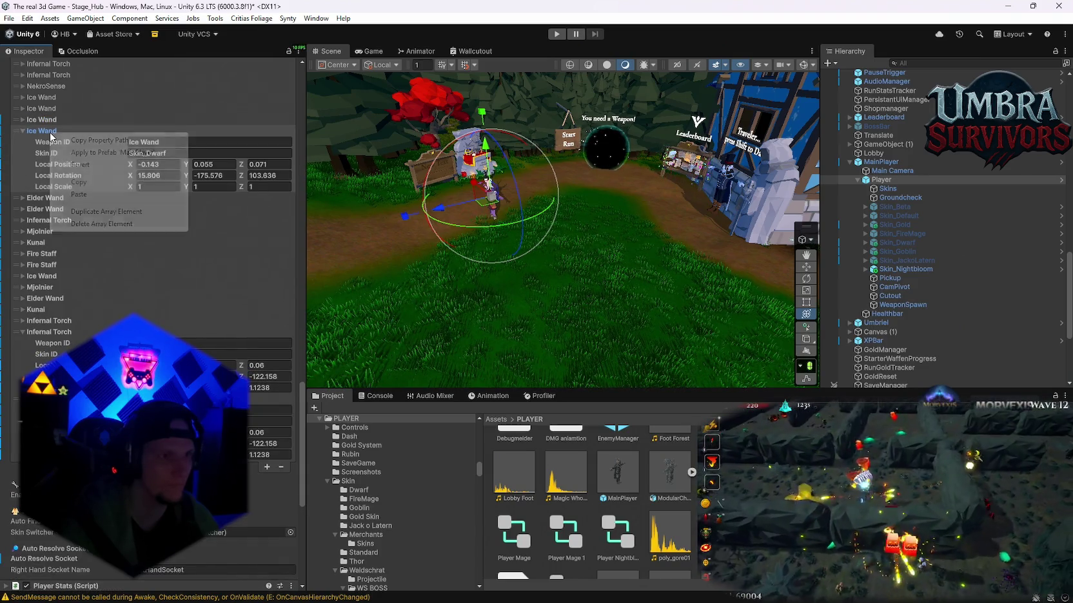
left_click(84, 183)
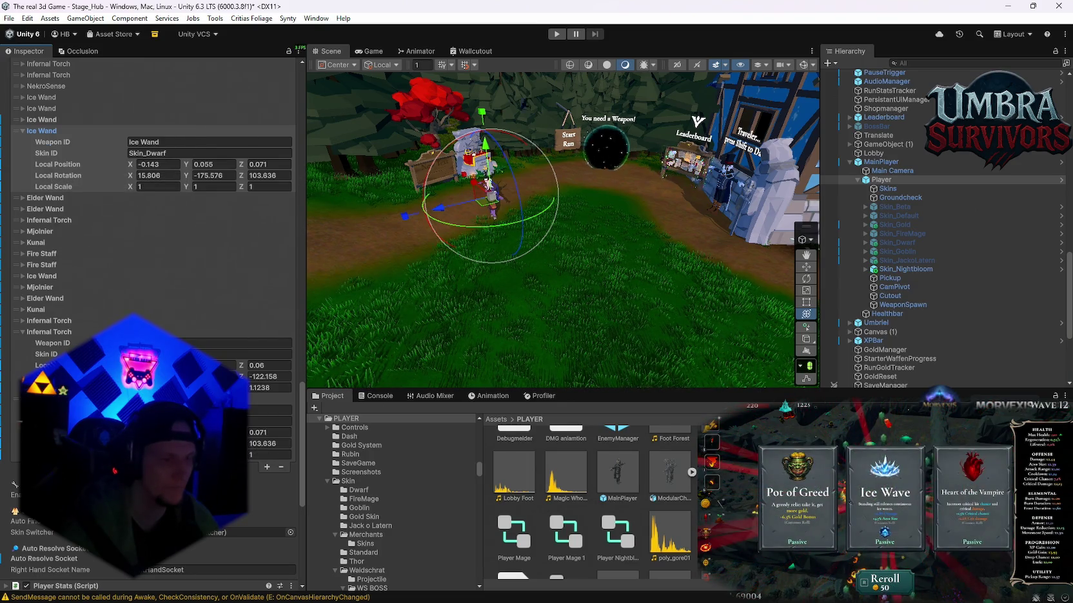
Add two entries at the end of the list and copy the Elder Wand offsets.
left_click(22, 131)
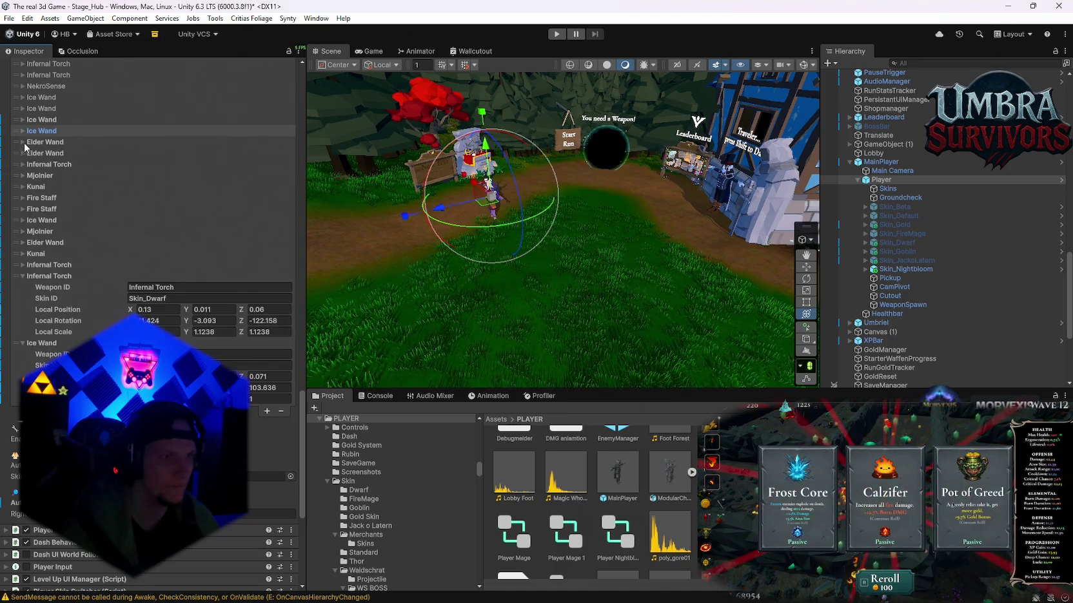
left_click(23, 142)
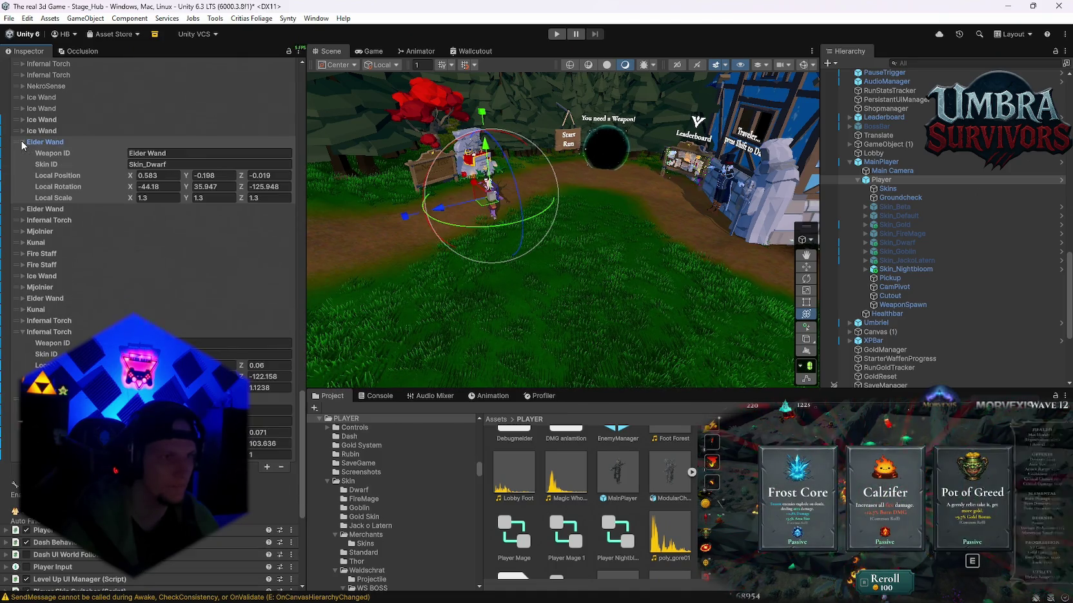
left_click(266, 467)
left_click(266, 477)
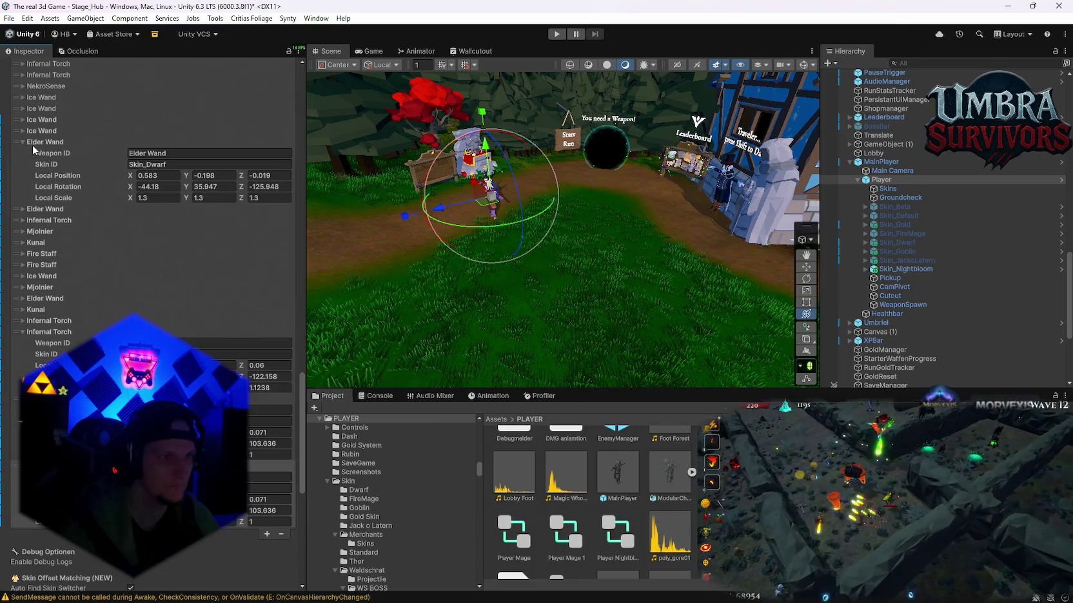
right_click(34, 142)
left_click(58, 192)
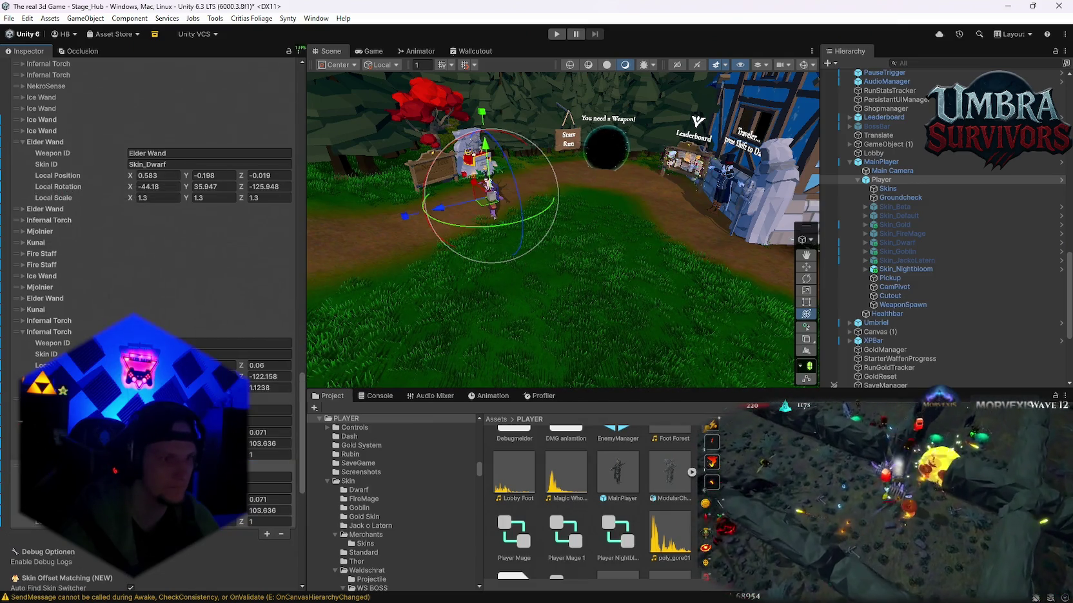
left_click_drag(26, 211, 25, 166)
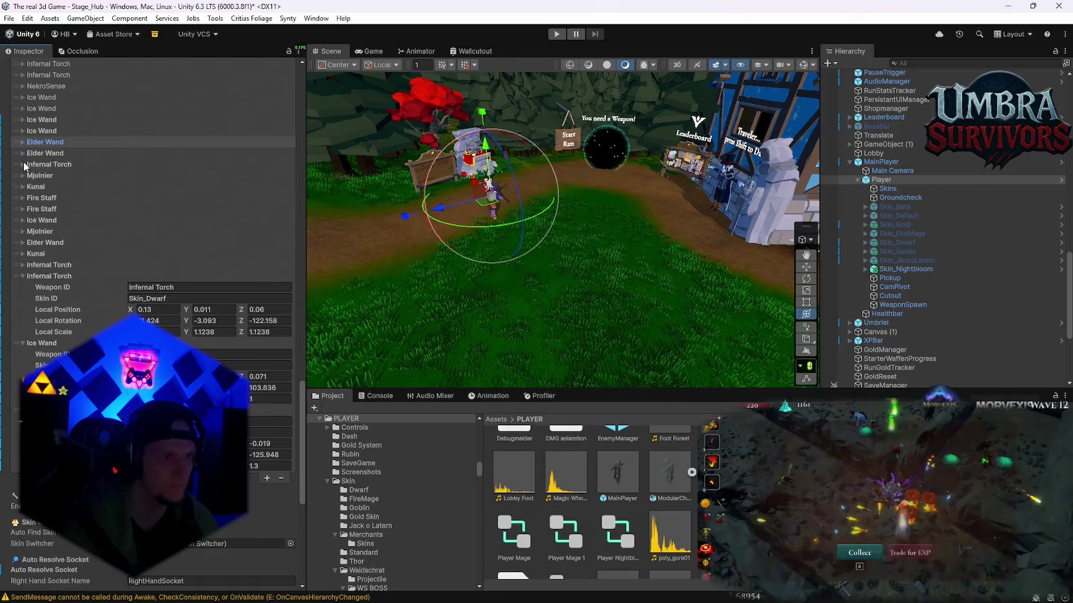
Copy the Mjolnier offsets and append another entry at the end of the list.
left_click(24, 165)
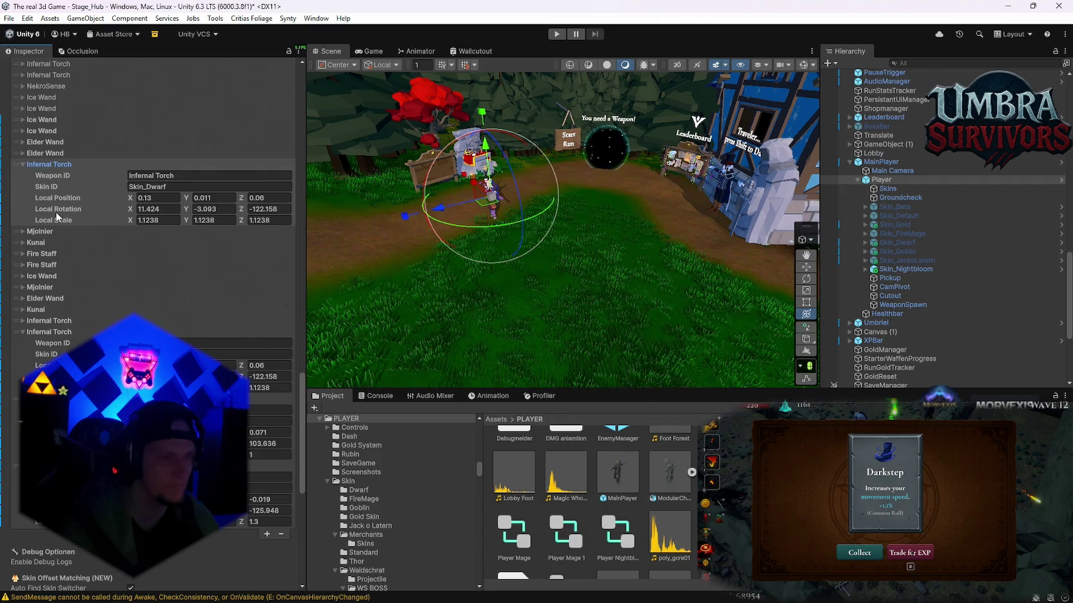
left_click(23, 163)
left_click(22, 176)
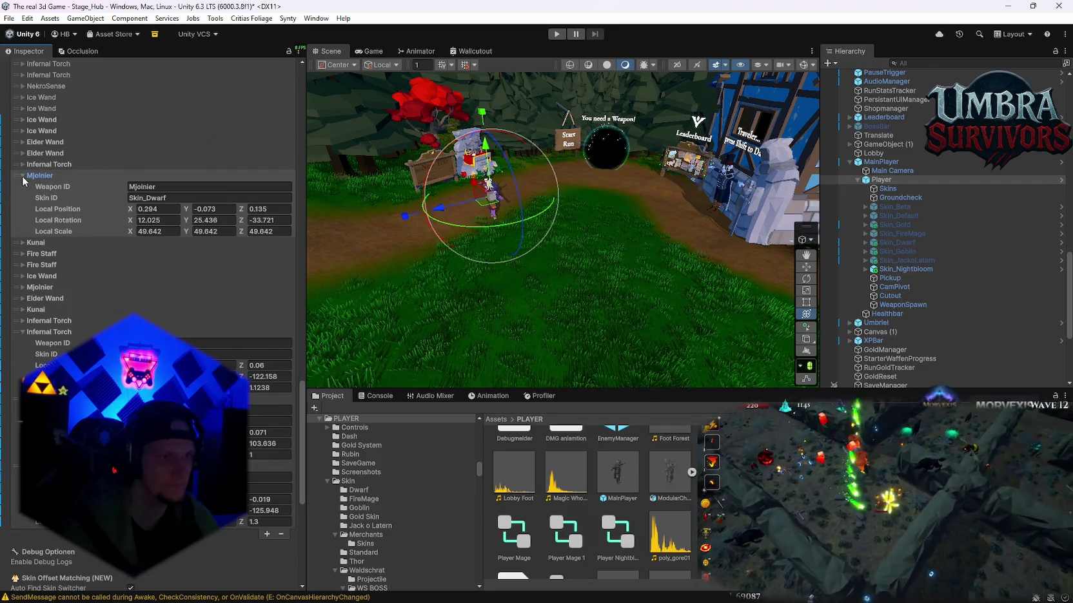
right_click(62, 179)
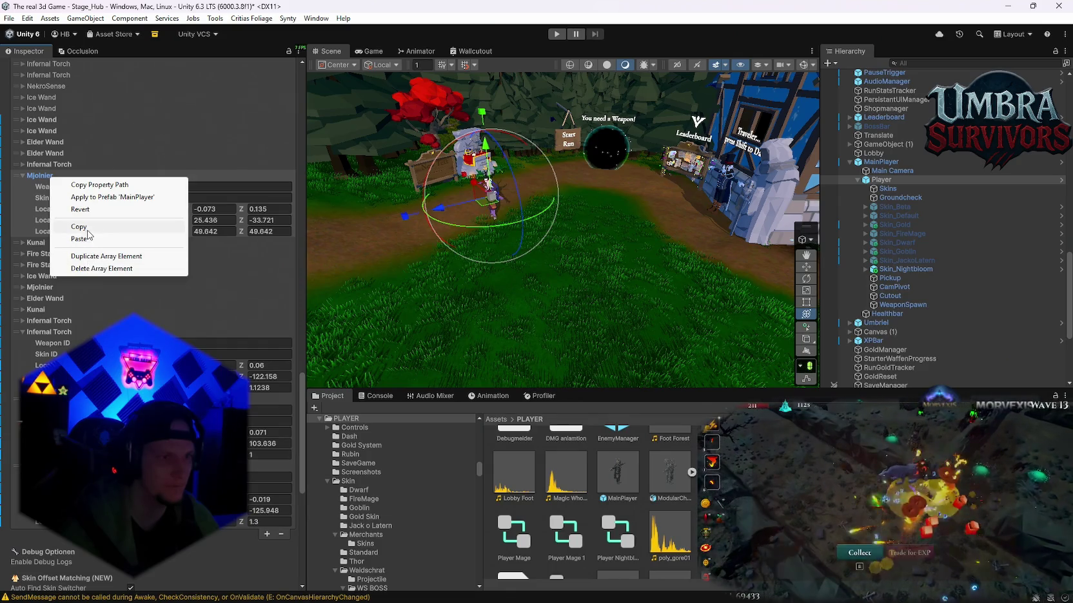
left_click(65, 227)
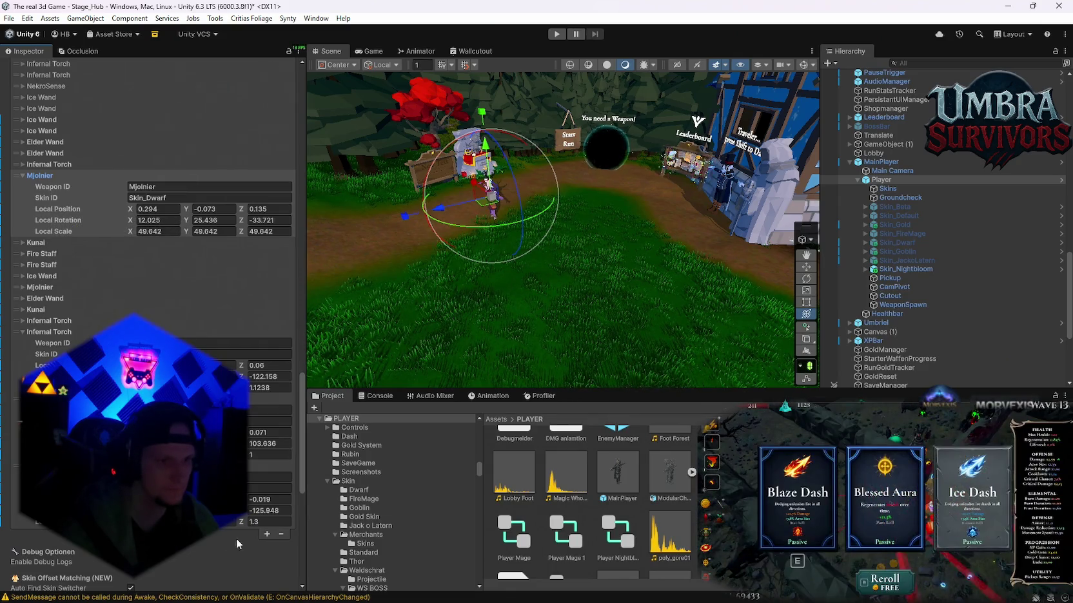
left_click(267, 535)
left_click(22, 535)
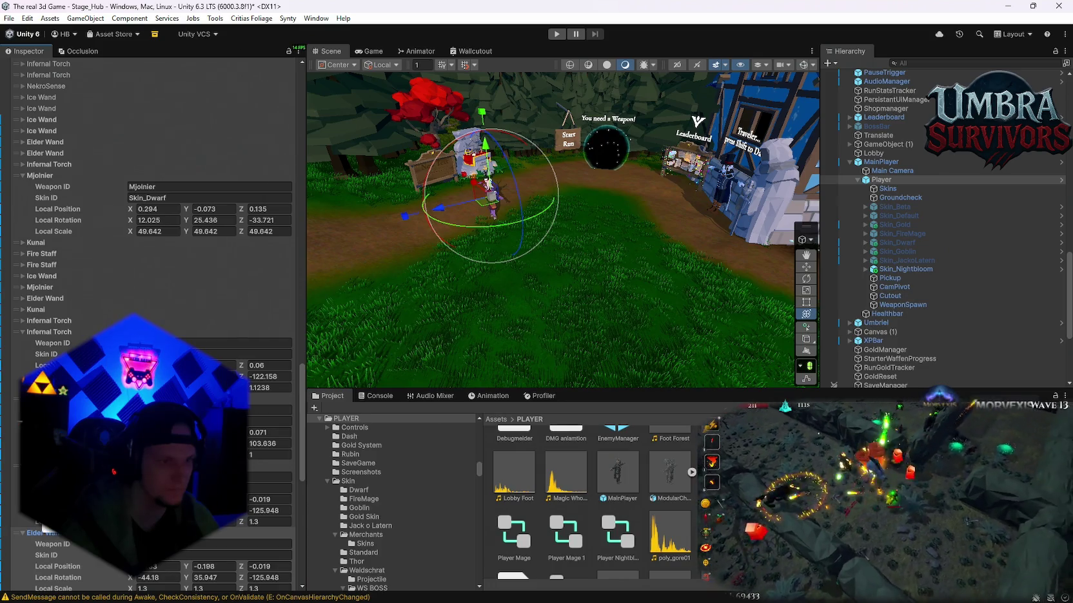
Copy the Kunai offsets and append two new entries for it at the end.
scroll(42, 529, "down", 3)
scroll(77, 323, "up", 2)
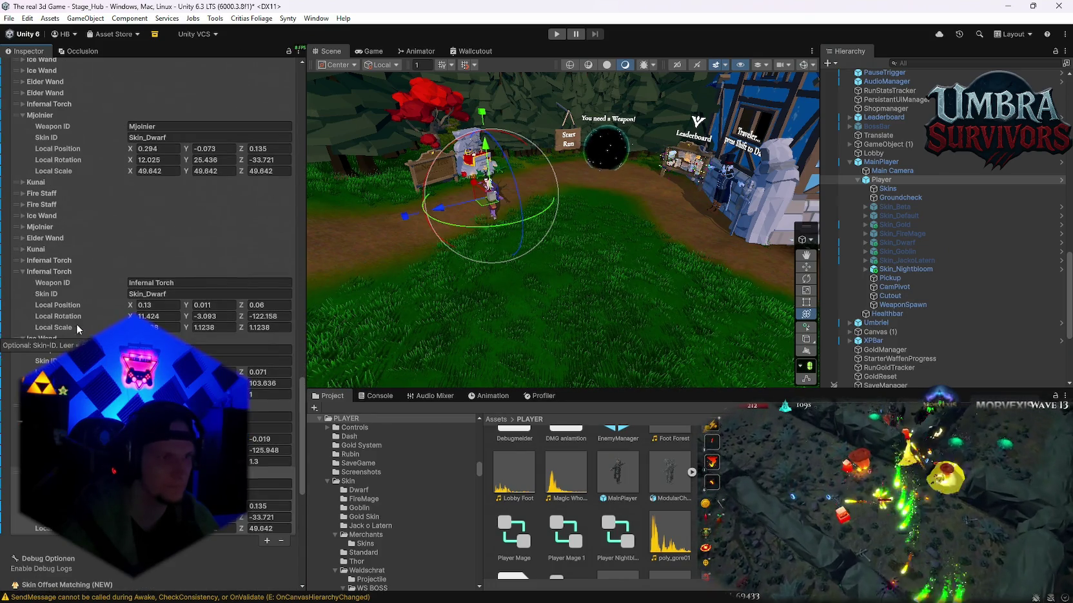
left_click(23, 114)
left_click(23, 126)
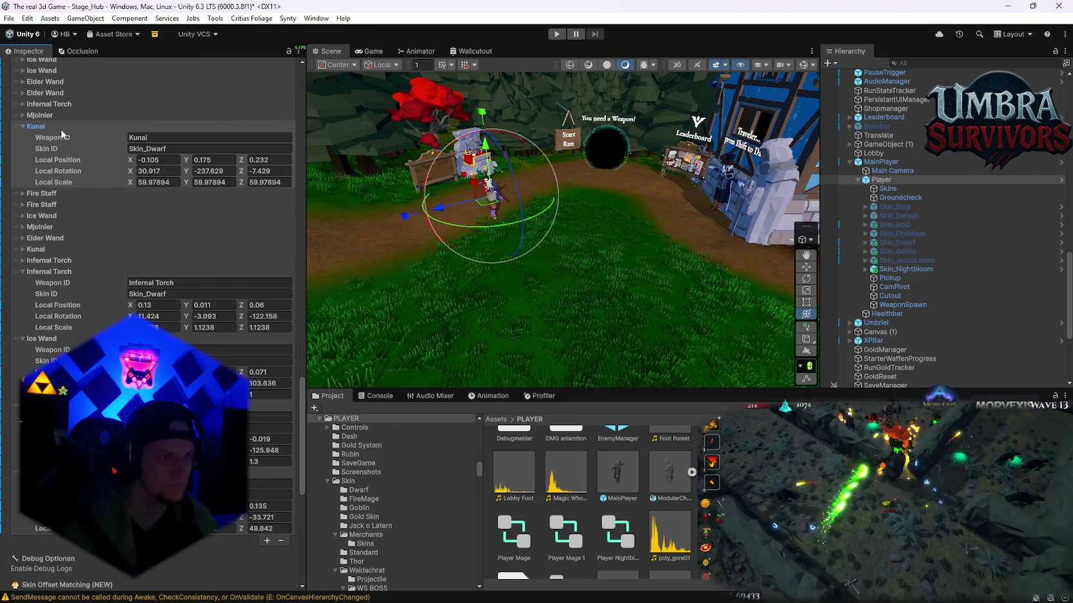
right_click(48, 128)
left_click(75, 178)
scroll(76, 182, "down", 2)
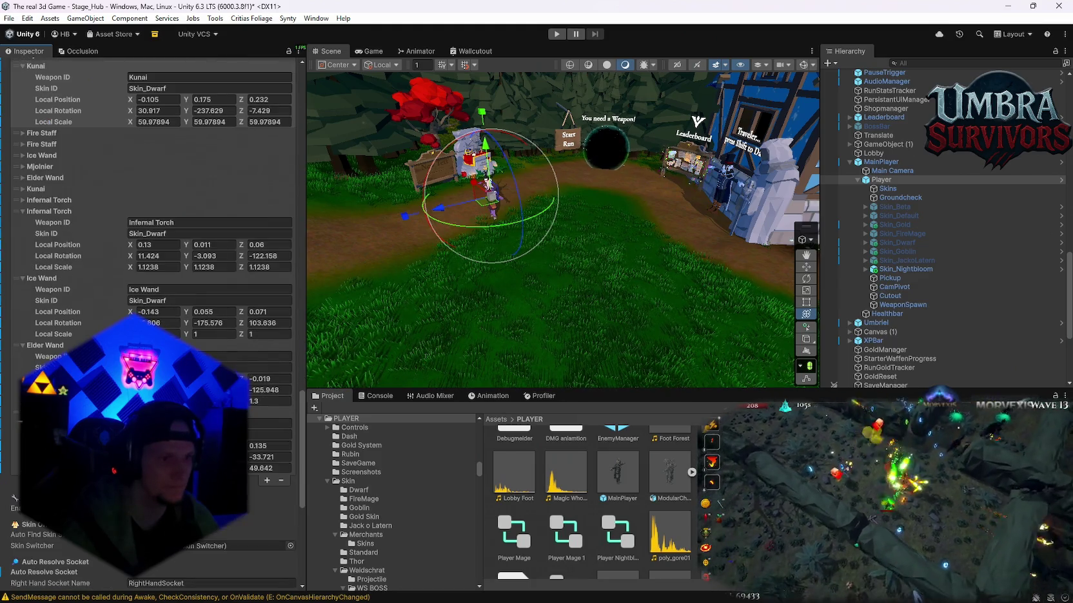
left_click(266, 481)
left_click(19, 484)
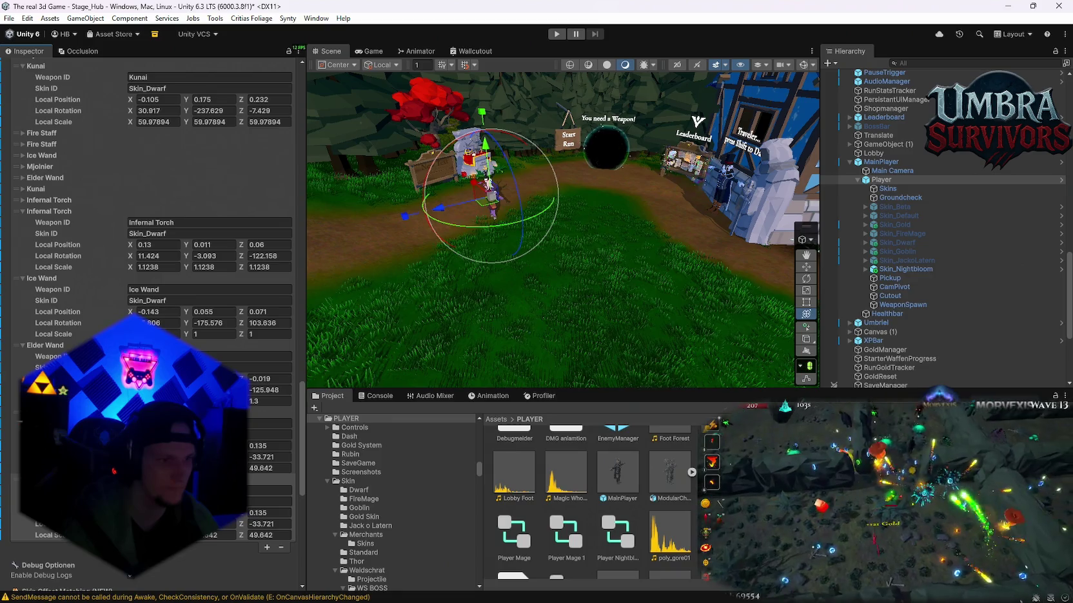
scroll(18, 484, "down", 2)
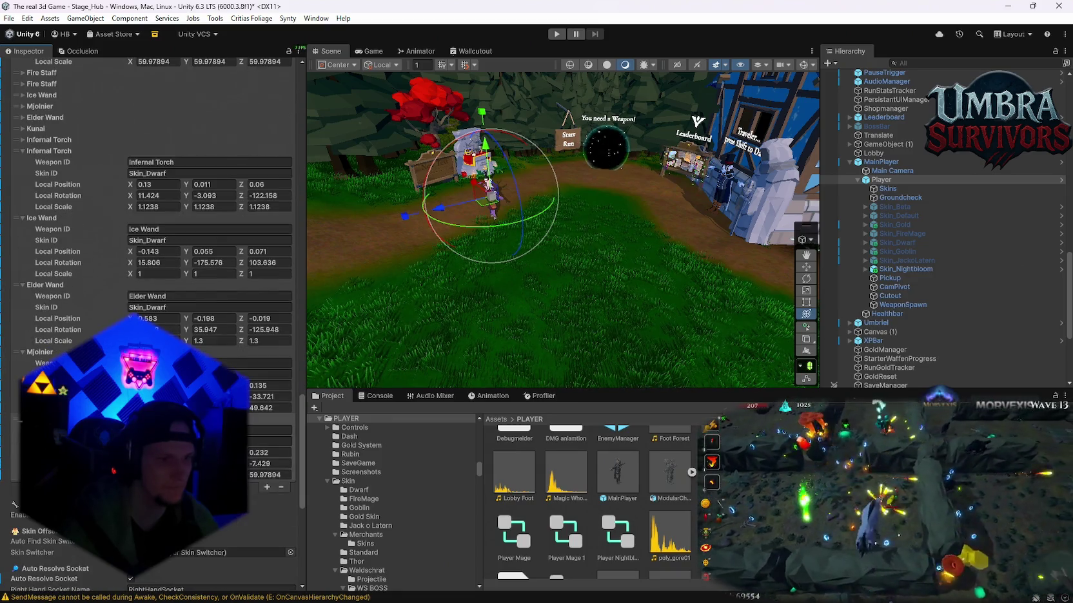
left_click(267, 488)
Copy the Fire Staff offsets and append a new entry for it at the end.
scroll(154, 309, "up", 2)
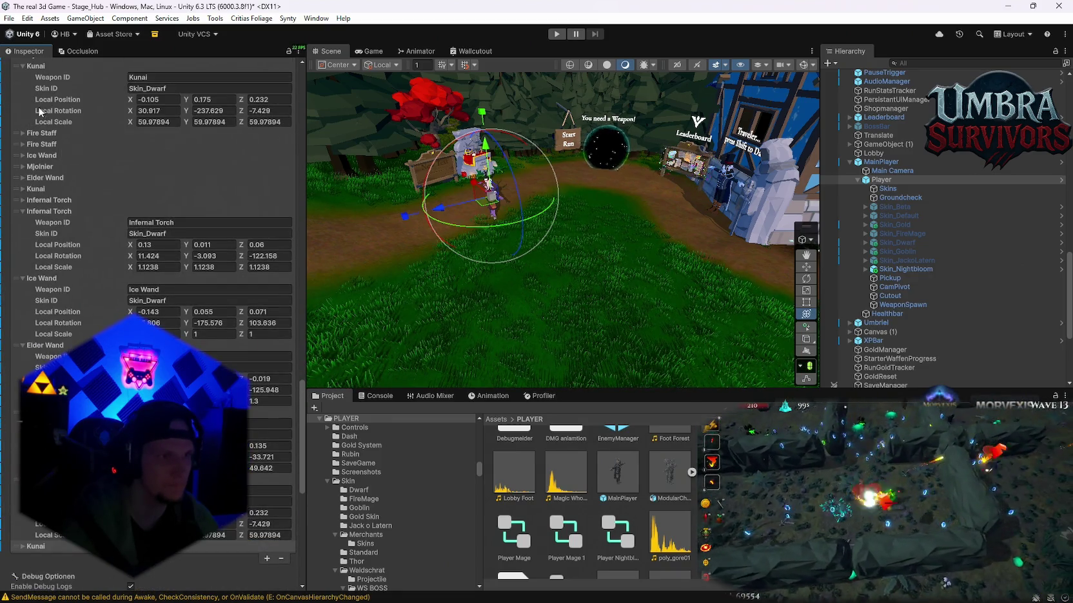
scroll(42, 129, "up", 1)
left_click(24, 163)
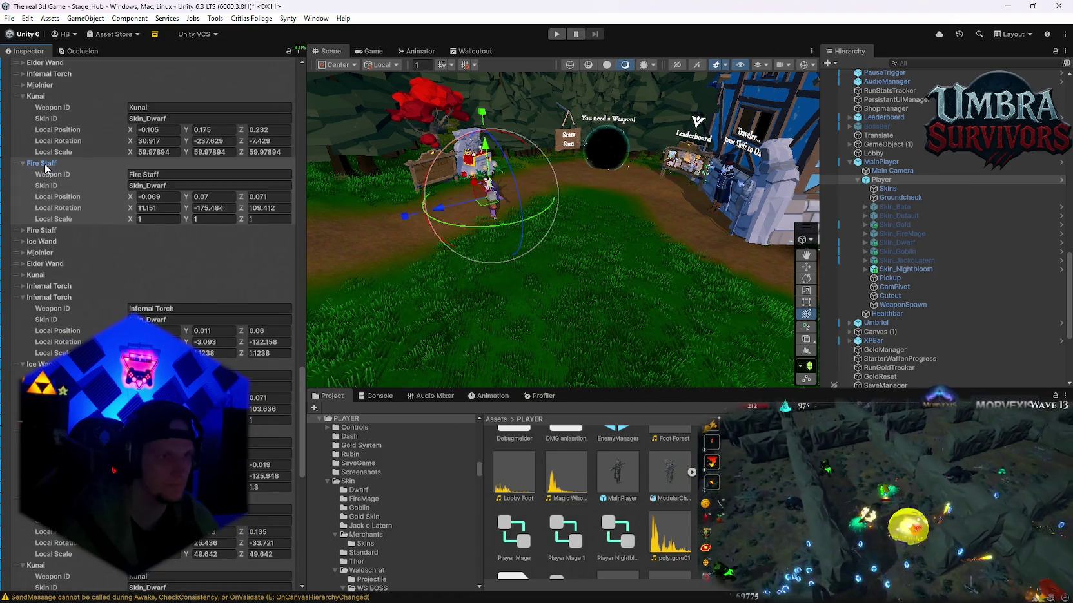
right_click(45, 164)
left_click(74, 214)
scroll(77, 220, "down", 8)
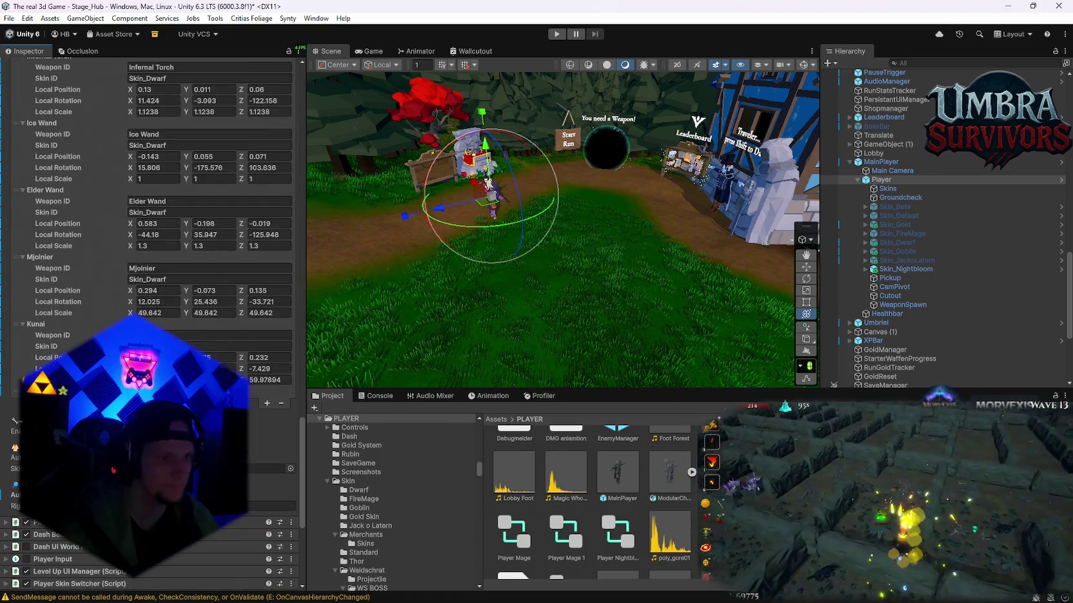
left_click(267, 403)
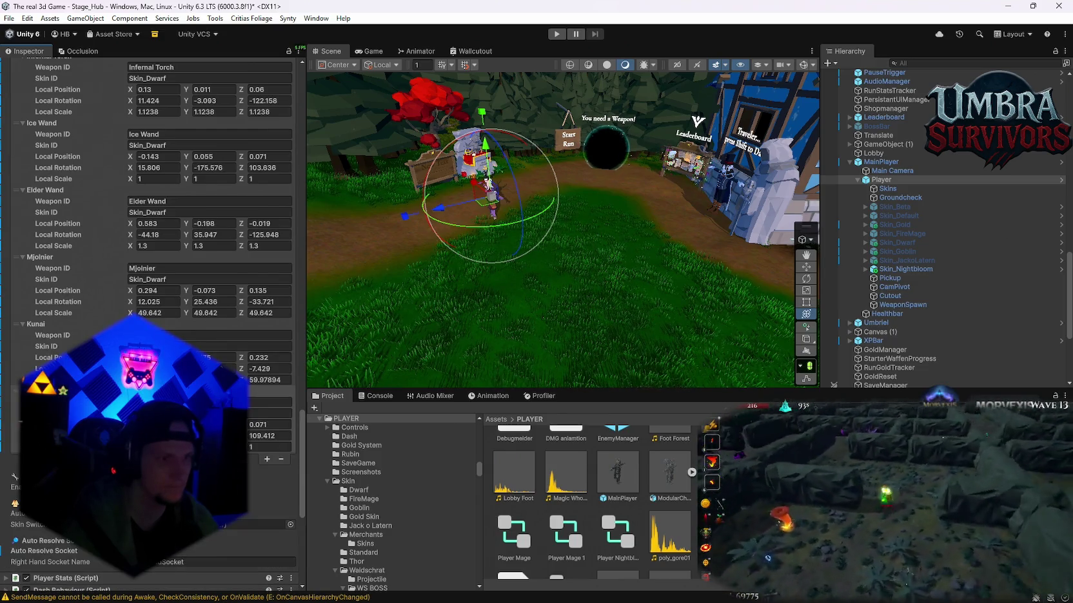
scroll(155, 258, "up", 7)
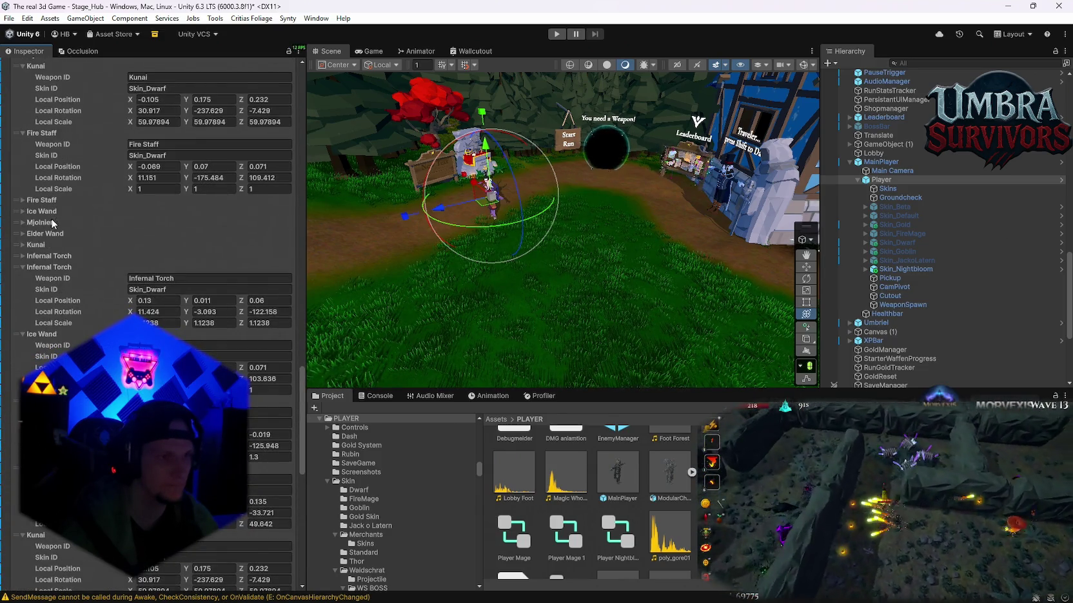
left_click(23, 201)
scroll(109, 260, "down", 8)
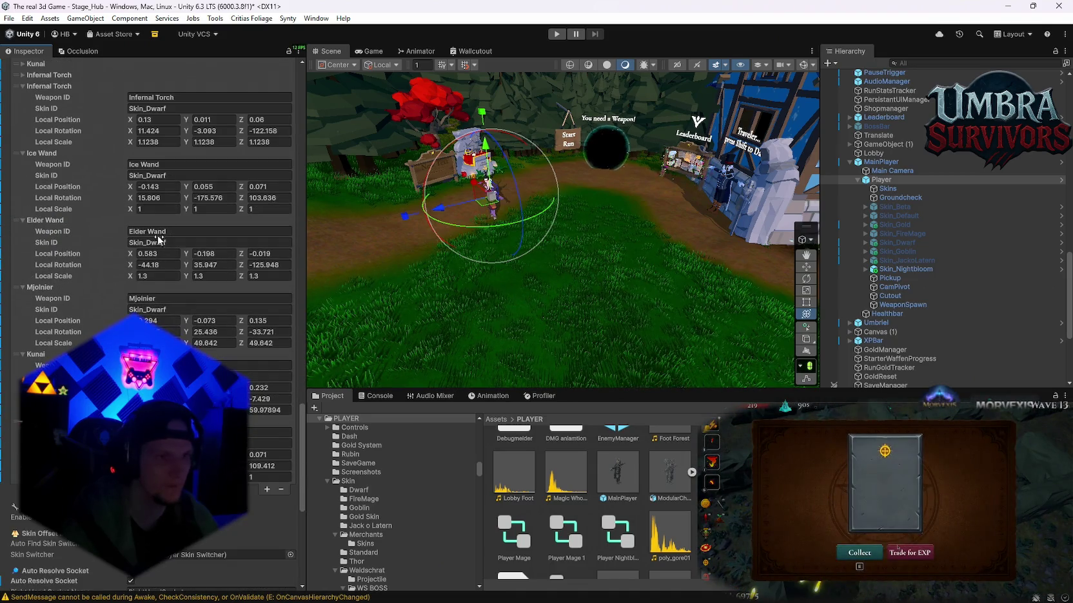
left_click(172, 110)
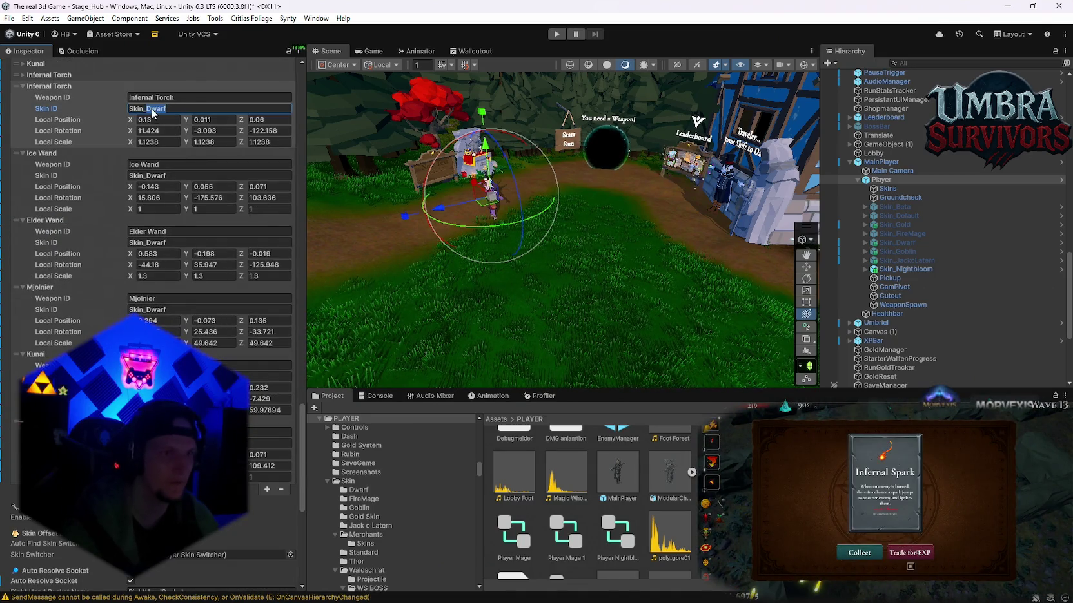
Set the Skin ID of the Infernal Torch, Ice Wand, Elder Wand and Mjolnier copies to Skin_Nightbloom.
type("Skin_Nightbl")
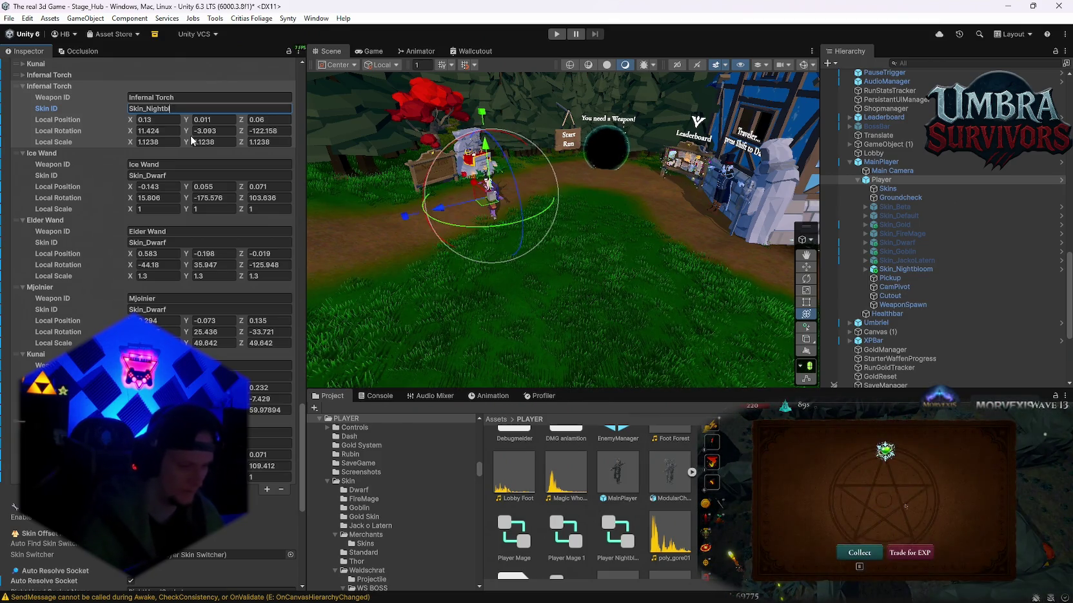
type("oom")
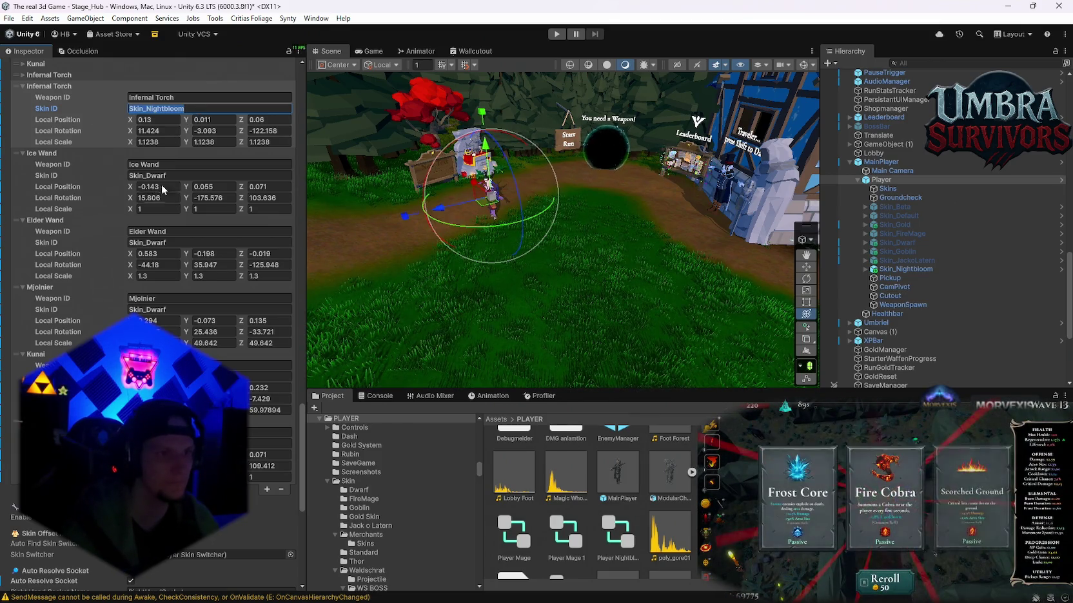
key("ctrl+c")
left_click(180, 176)
key("ctrl+v")
left_click(220, 243)
key("ctrl+v")
left_click(219, 309)
key("ctrl+v")
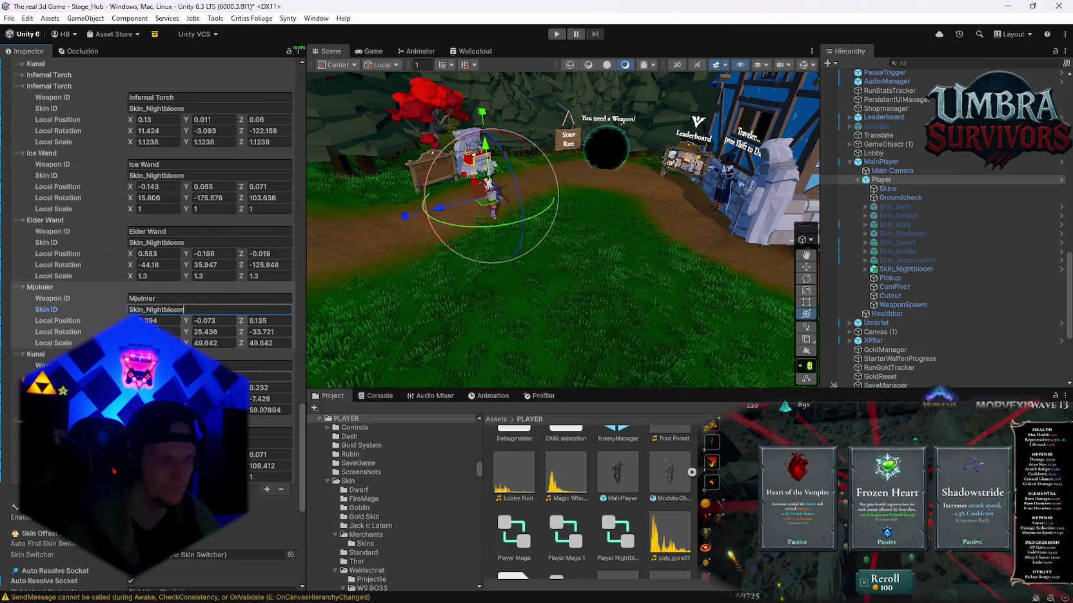
left_click(271, 375)
left_click(271, 443)
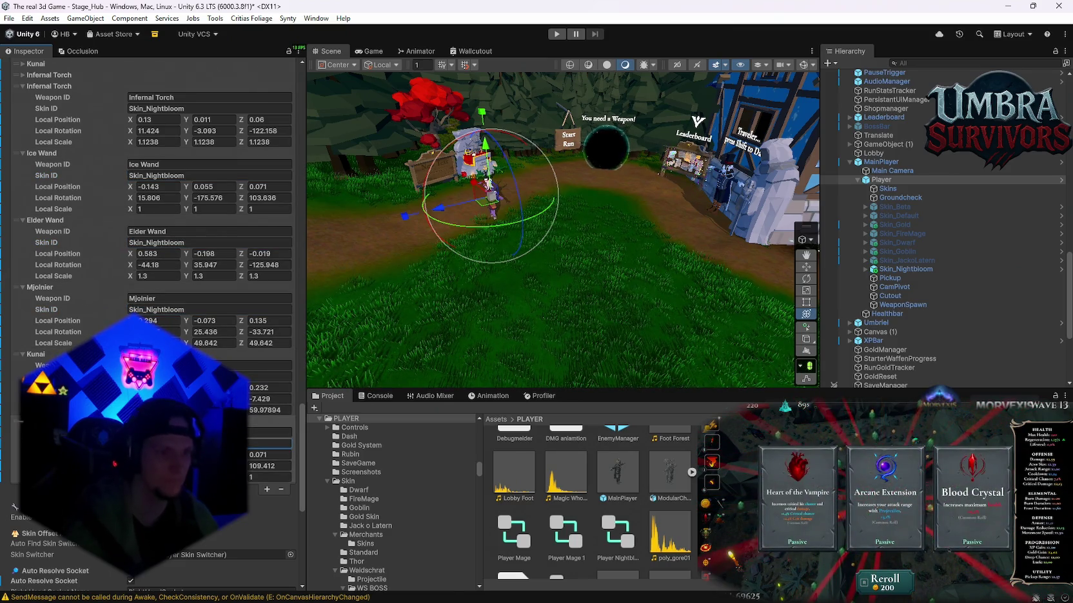
Enter play mode to test the new offsets.
left_click(9, 18)
left_click(9, 18)
left_click(9, 18)
key("Escape")
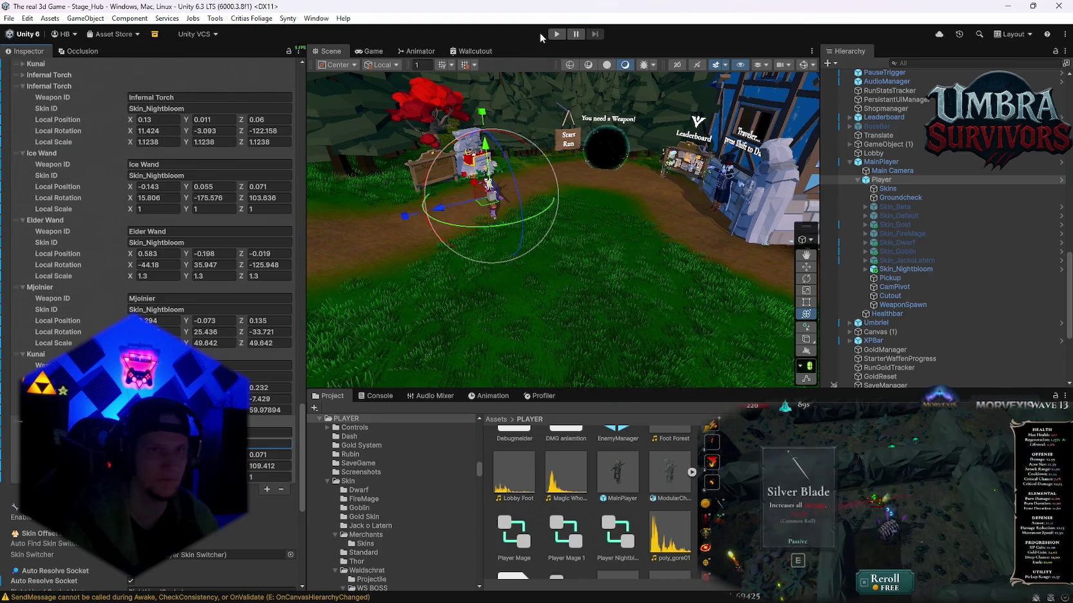
Start play mode and resume the game from the Pause menu.
key("ctrl+p")
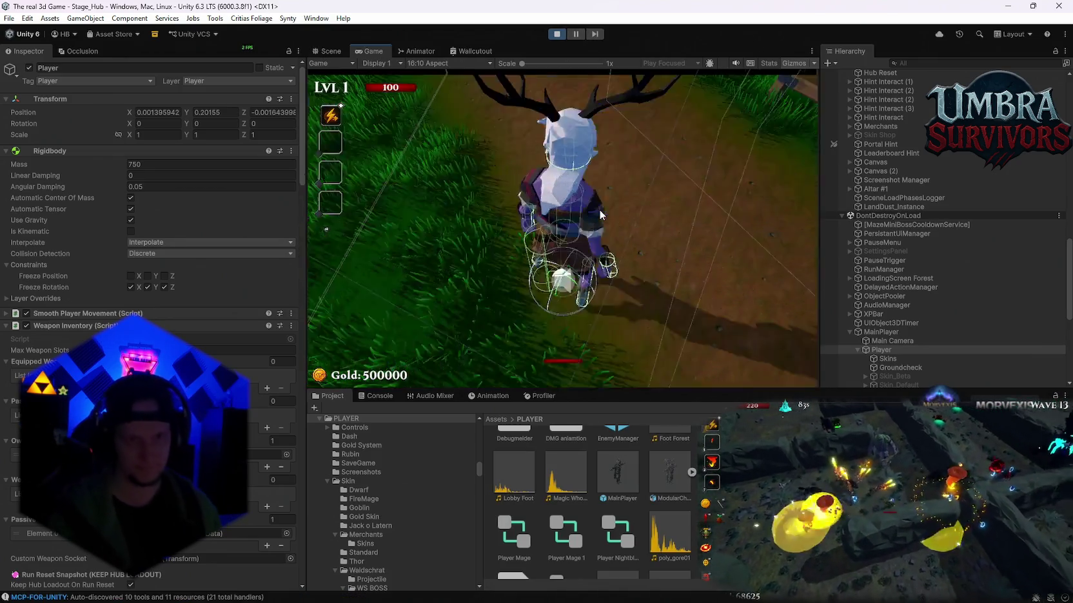
key("Escape")
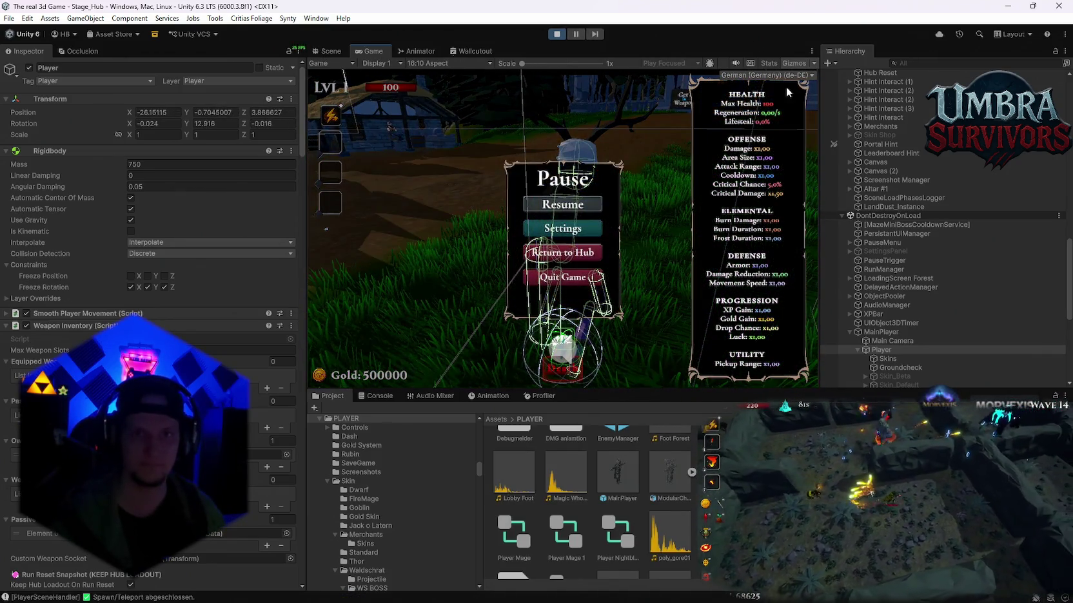
left_click(794, 65)
Run the player into the Get a Weapon throne room and choose Fire Staff in the weapon book.
key("Escape")
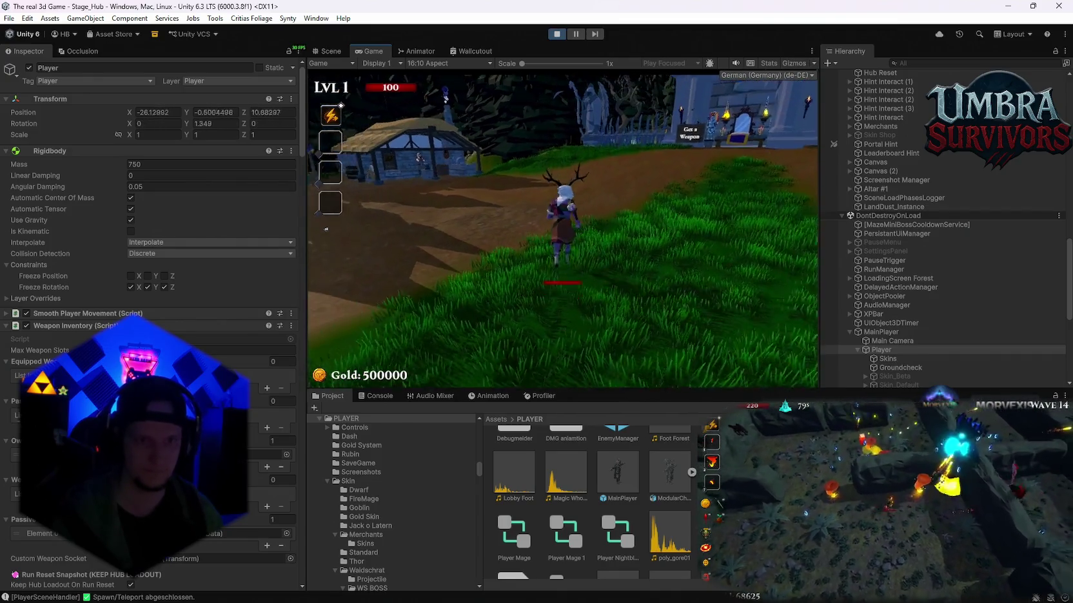
key("w")
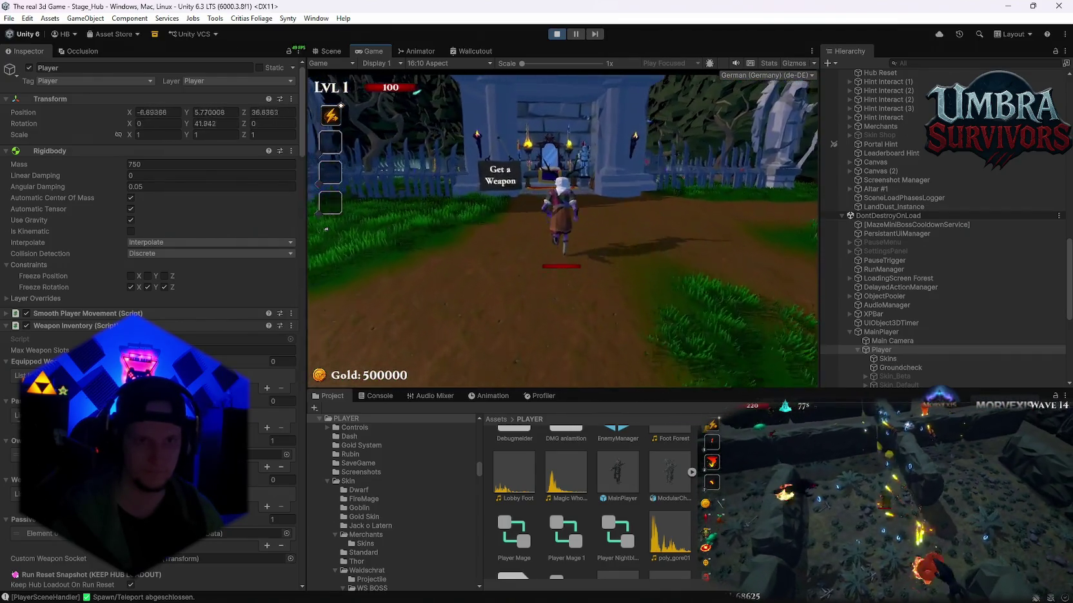
key("w")
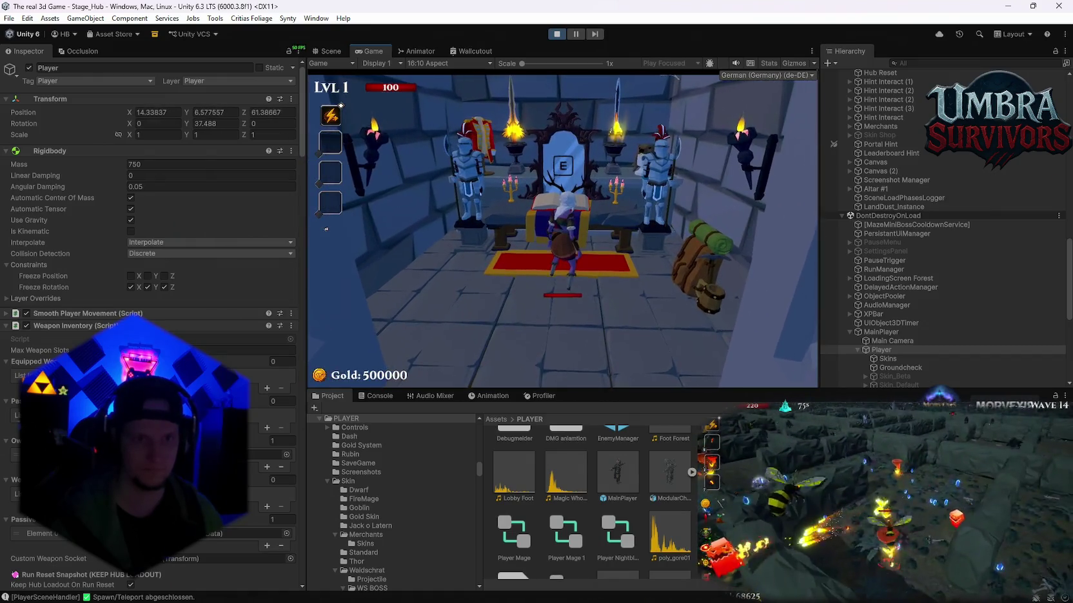
key("s")
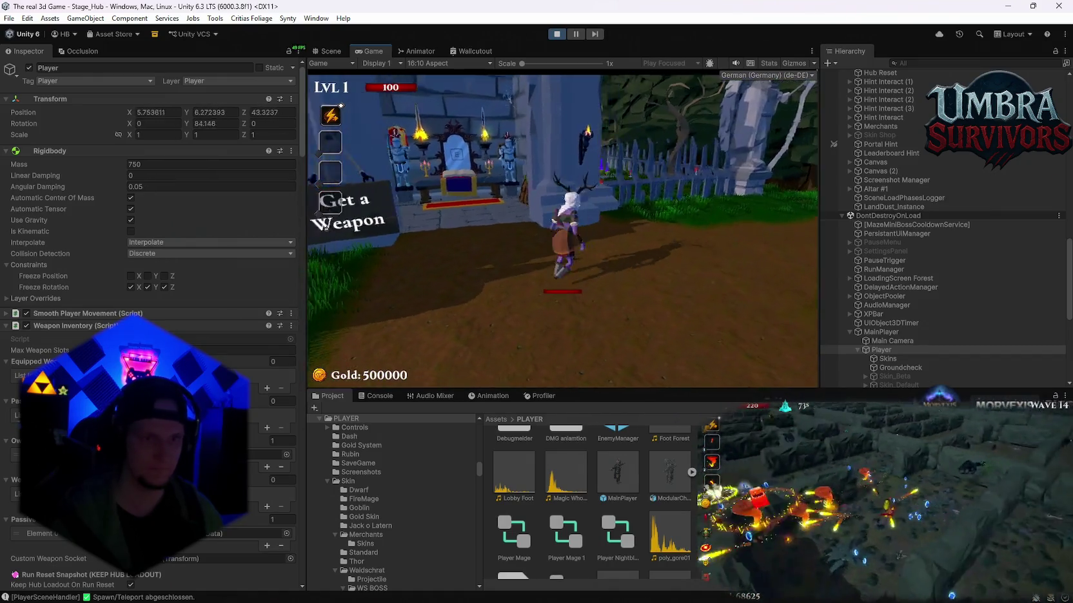
key("w")
key("e")
left_click(422, 149)
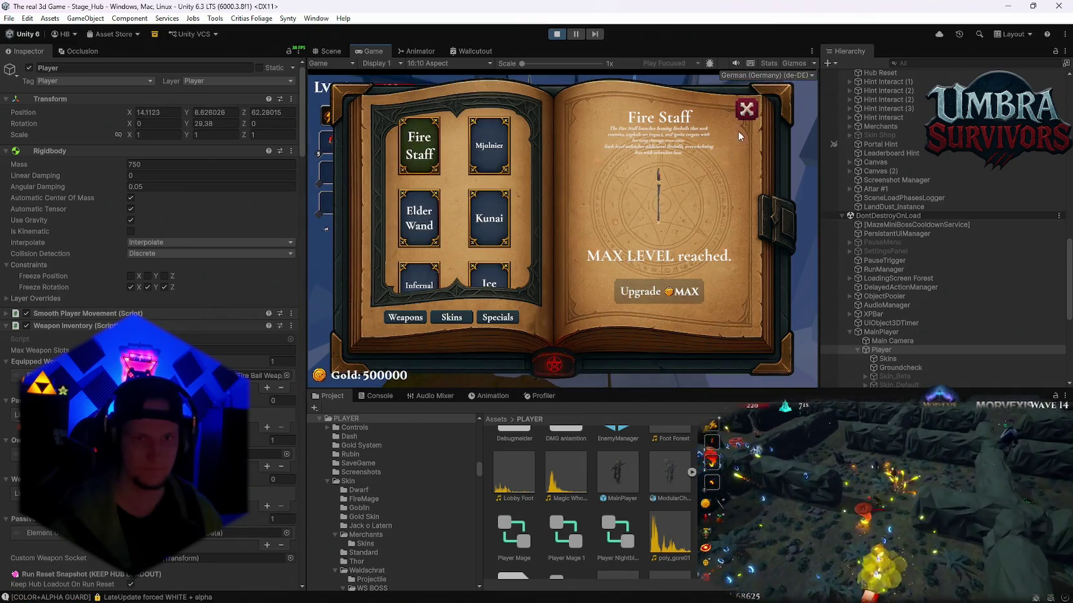
Walk out with the Fire Staff, then return to the altar and equip Mjolnier.
key("Escape")
key("s")
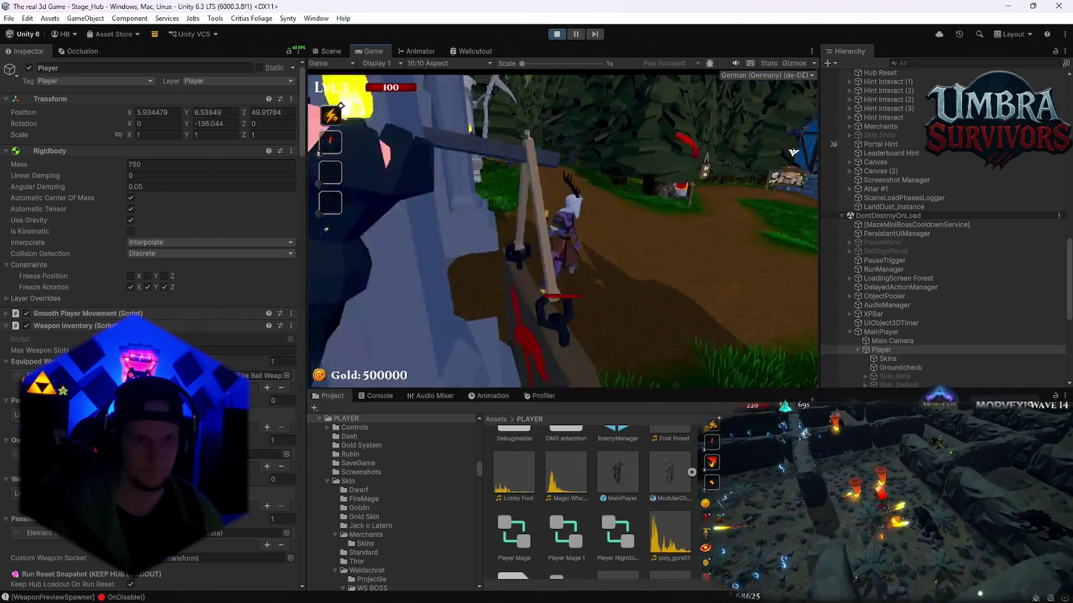
key("w")
key("e")
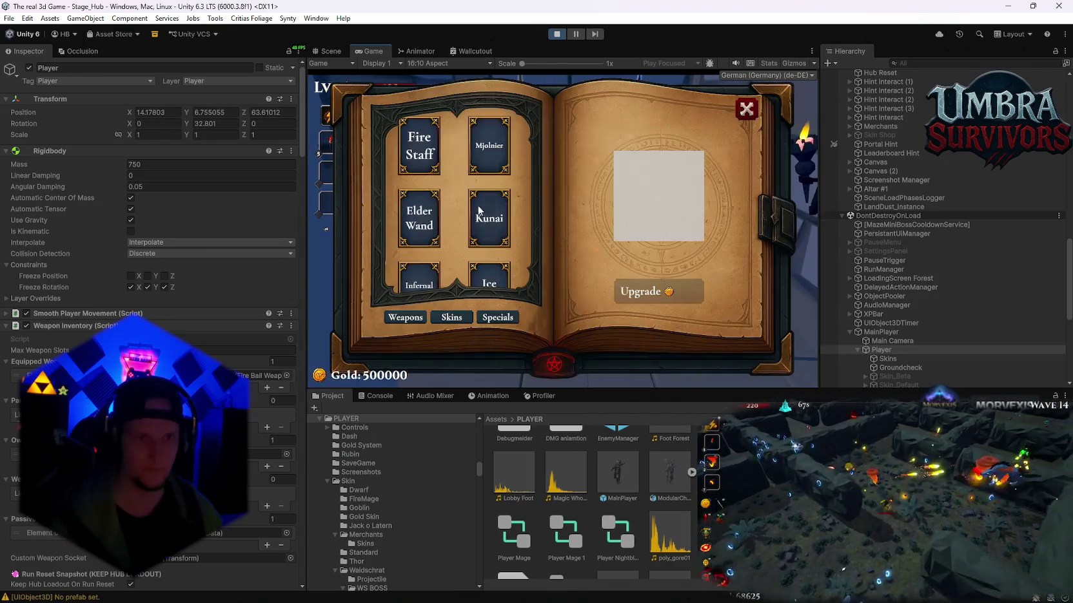
left_click(490, 145)
key("Escape")
Walk out with Mjolnier, then return to the altar and equip the Elder Wand.
key("s")
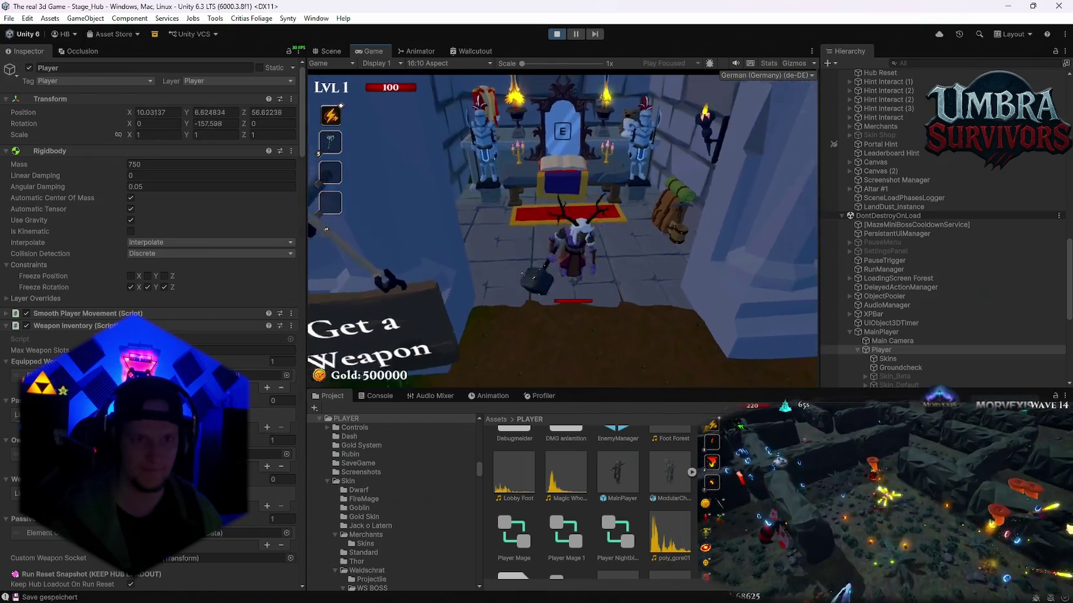
key("w")
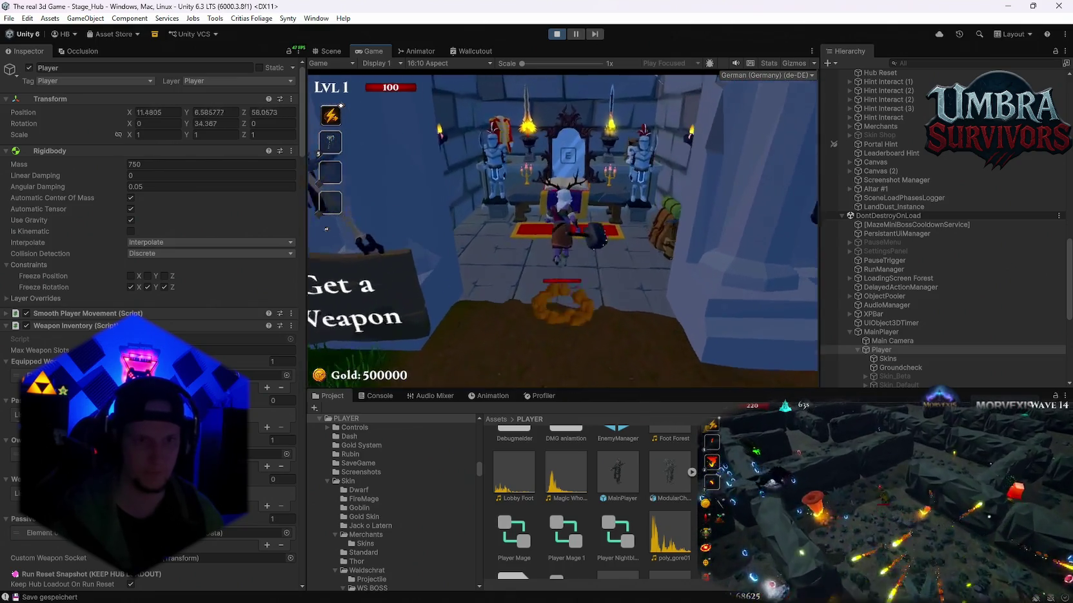
key("e")
left_click(419, 218)
key("Escape")
Walk through the hub village with the Elder Wand, then return to the altar and equip the Ice Wand.
key("s")
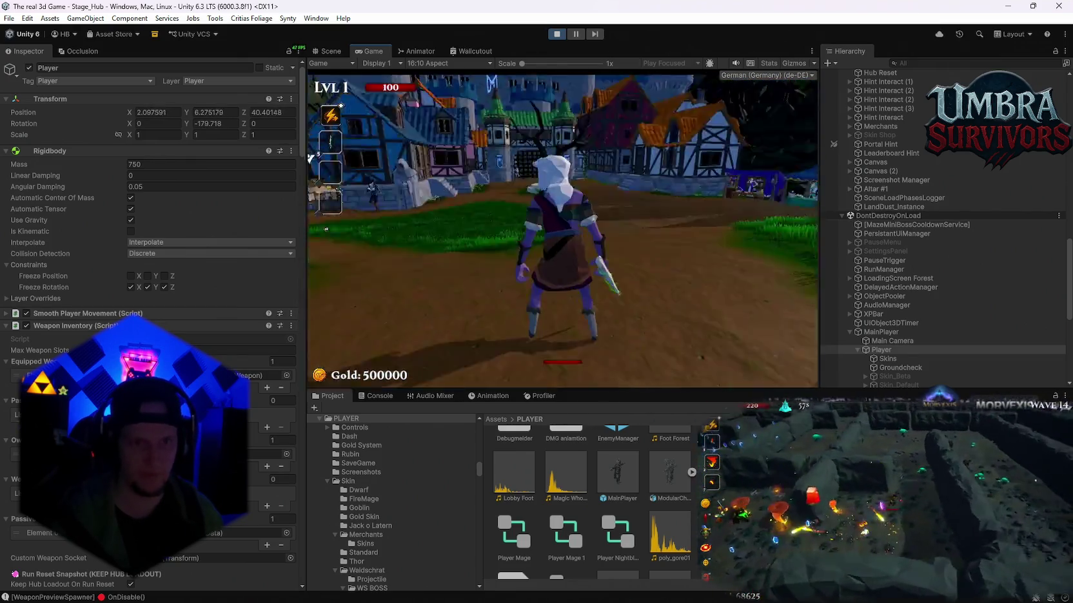
key("w")
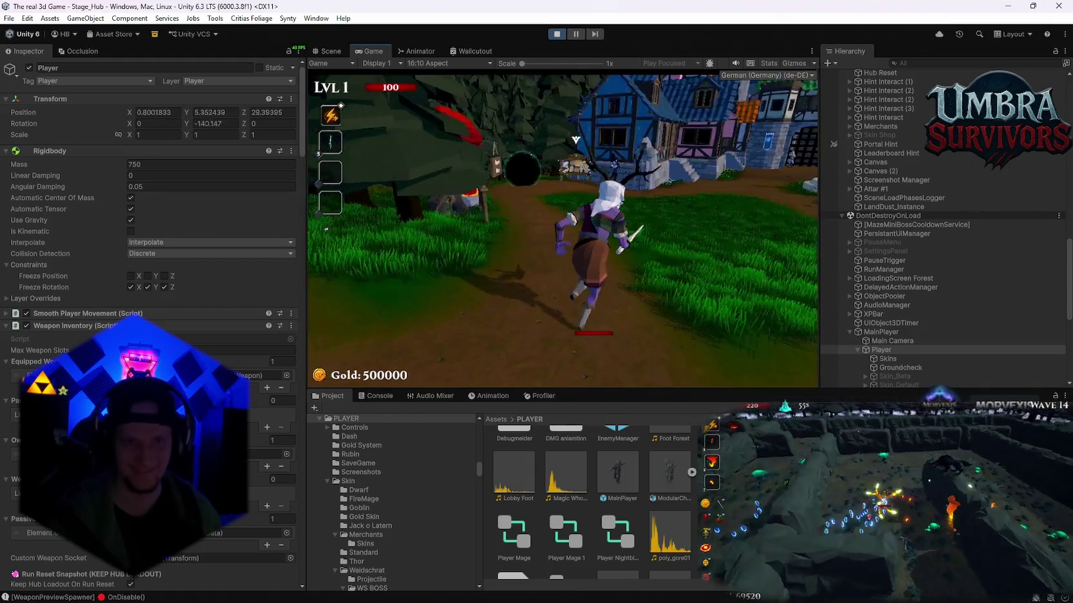
key("w")
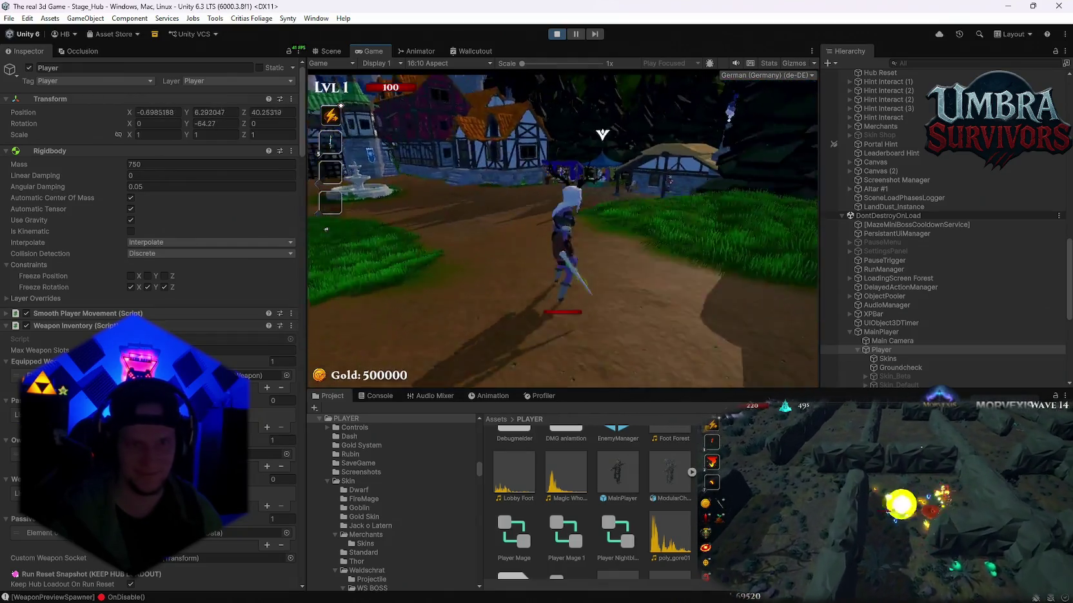
key("w")
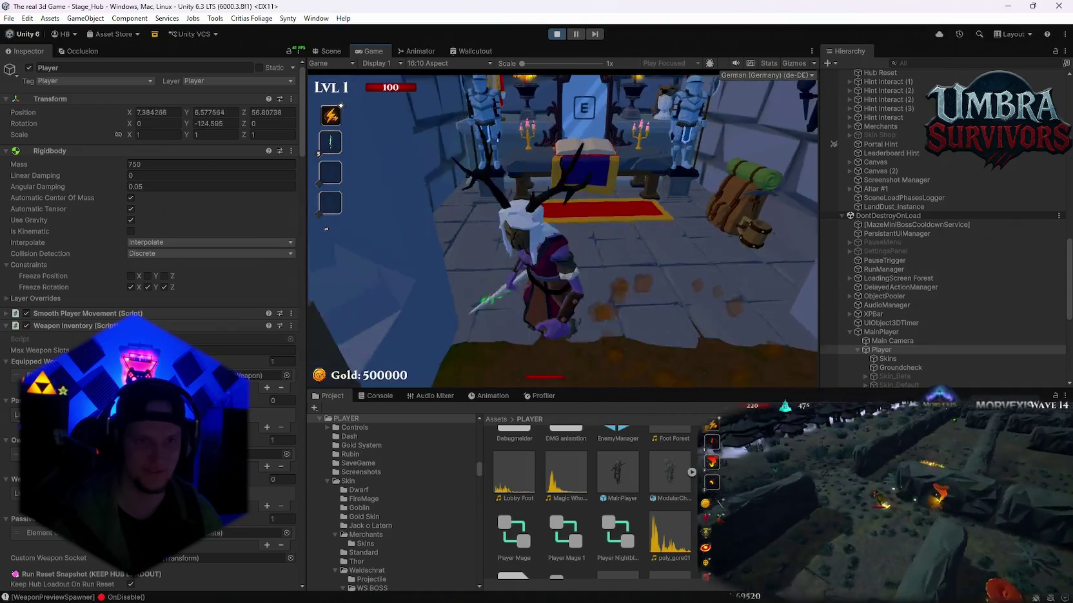
key("e")
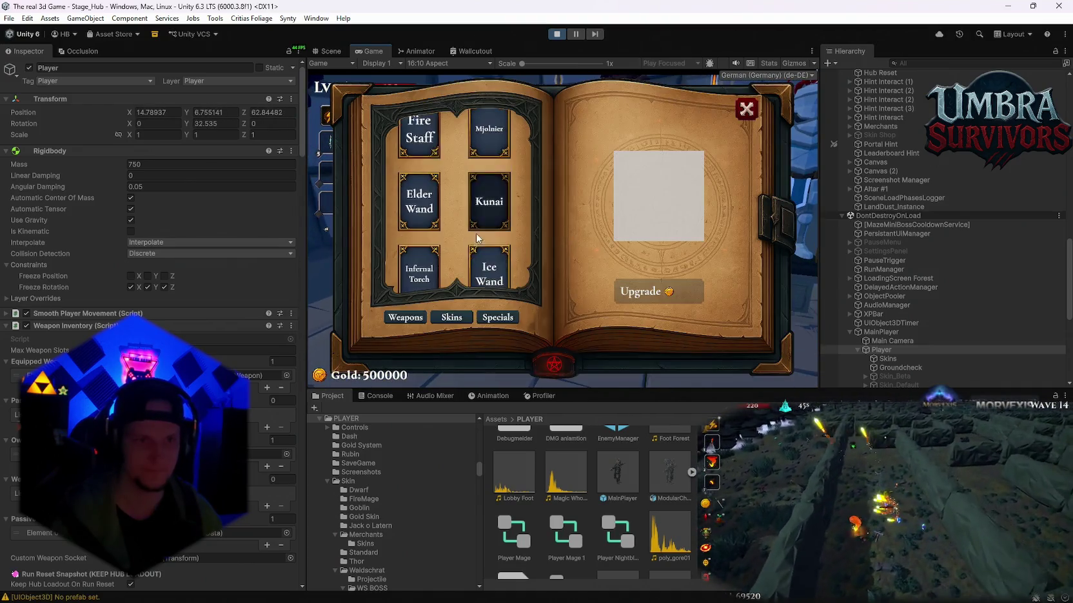
left_click(489, 264)
left_click(744, 107)
Walk the Ice Wand into the forest and back to the shrine, then pause the game.
key("s")
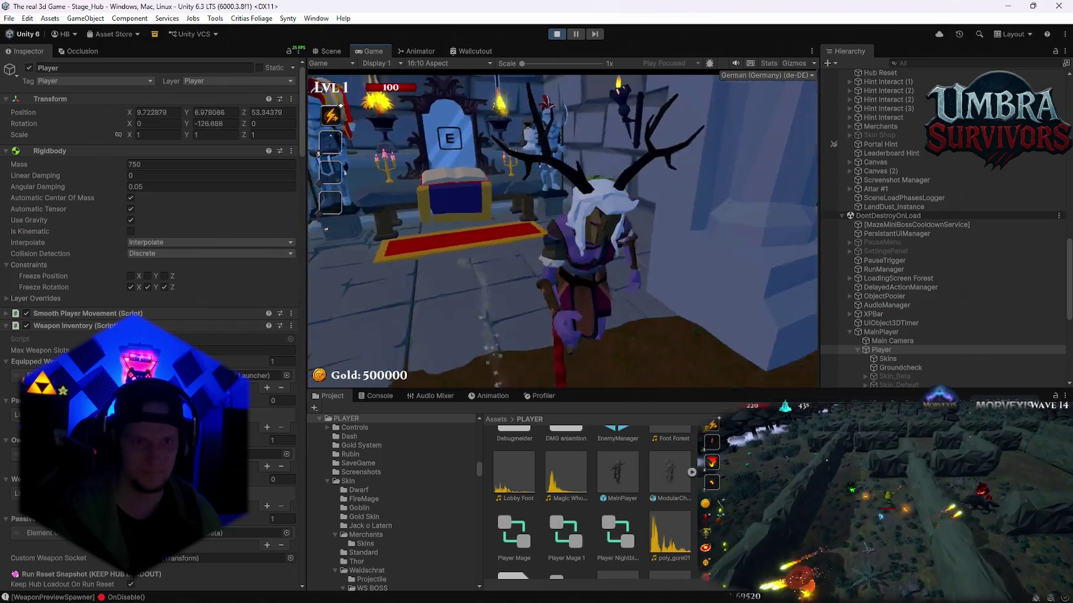
key("w")
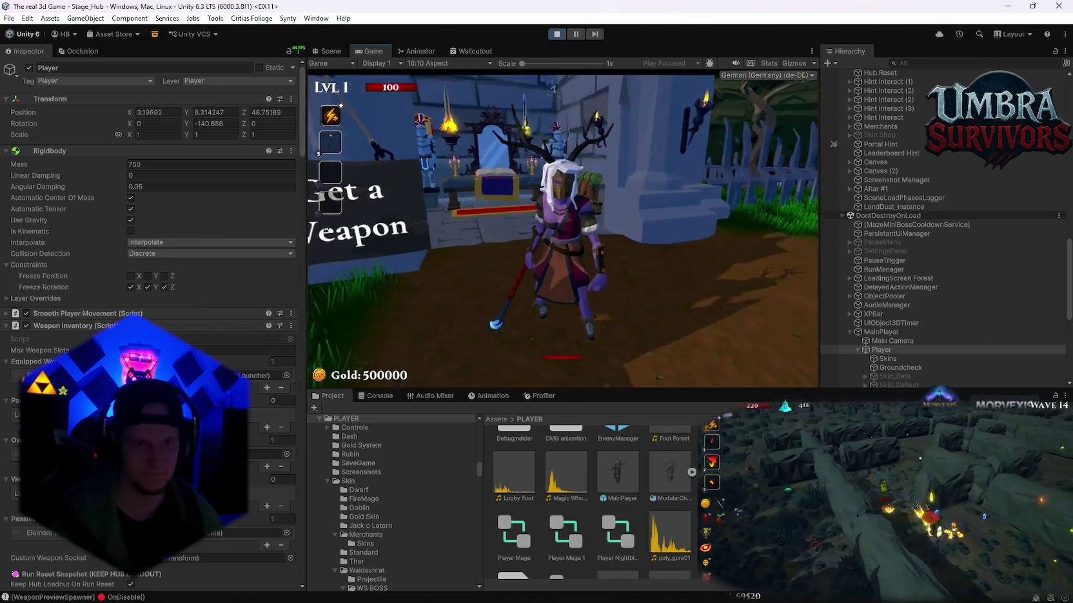
key("Escape")
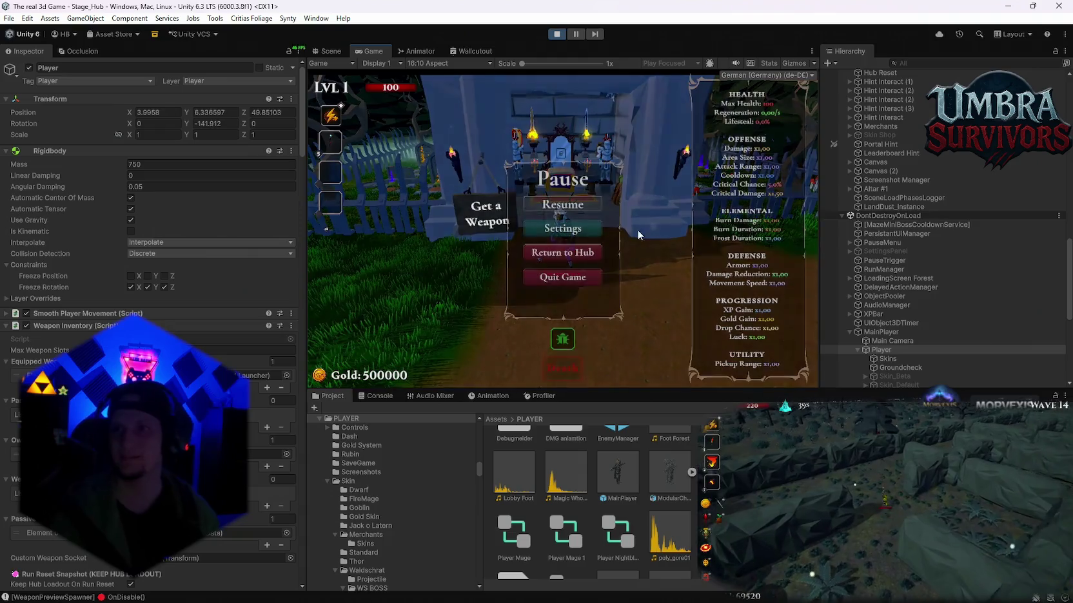
key("alt+Tab")
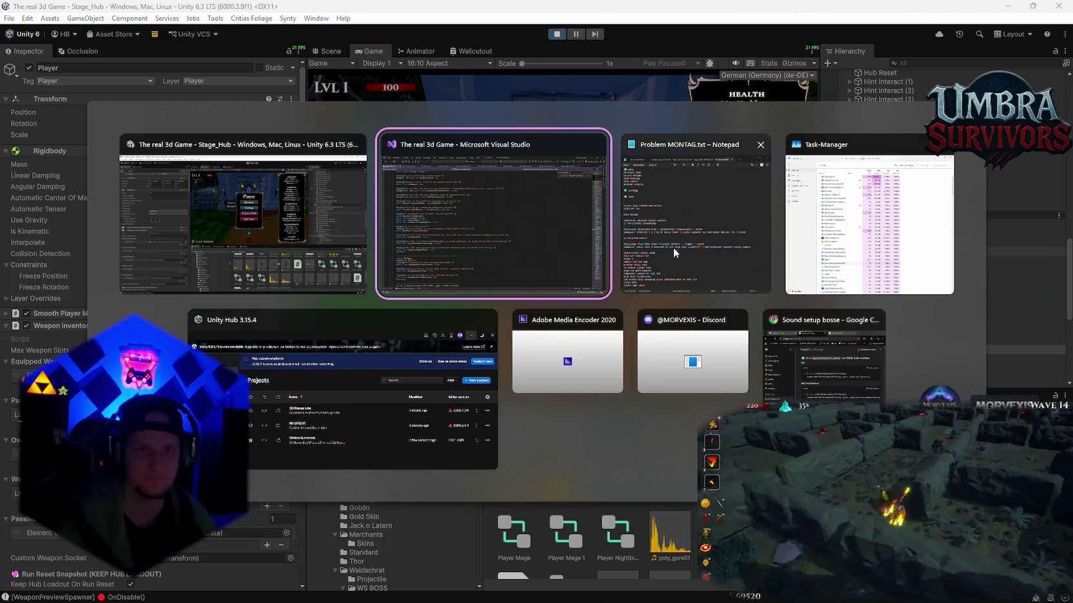
key("Escape")
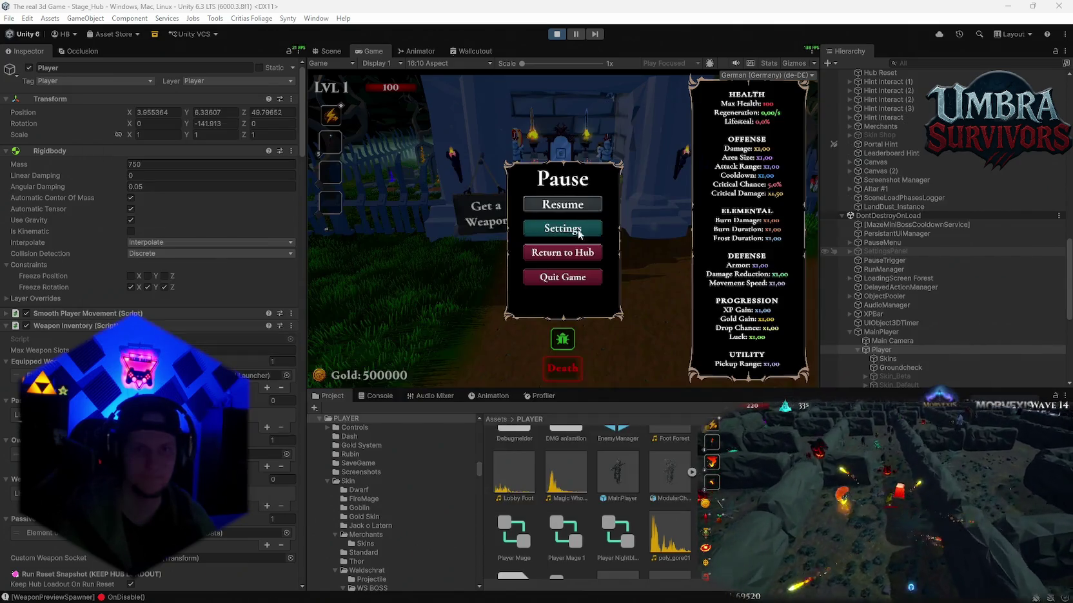
key("super")
key("Escape")
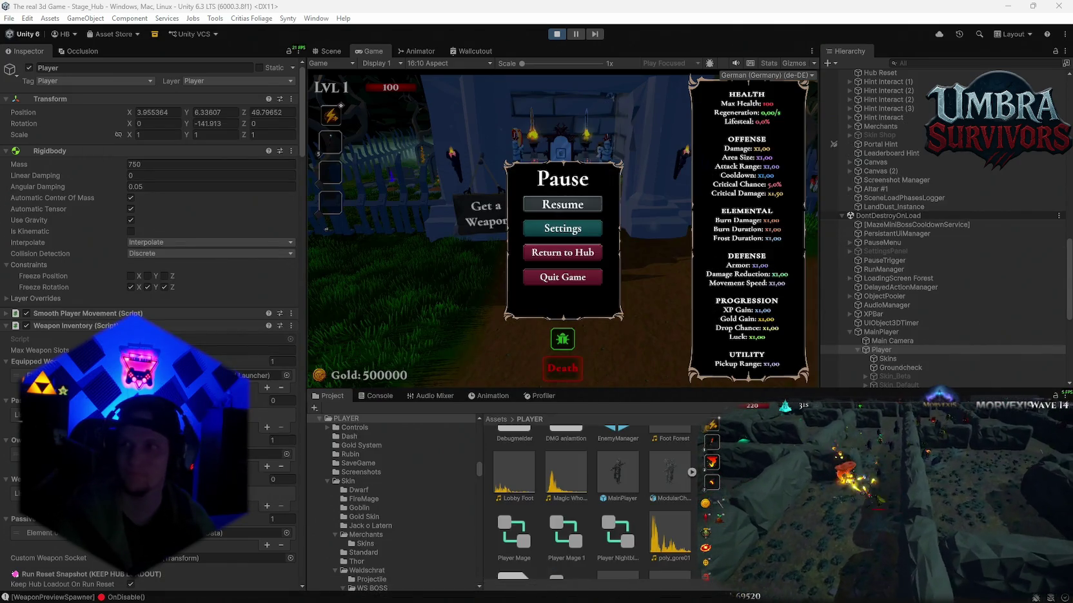
Resume briefly, walk toward the gate, and pause the game again.
key("Escape")
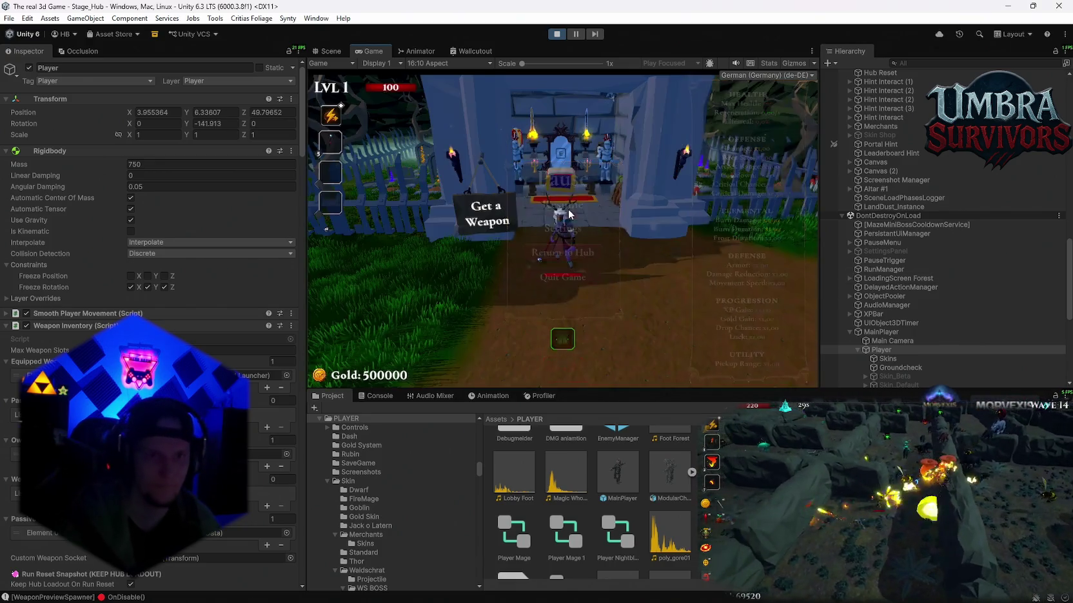
key("w")
key("Escape")
scroll(991, 345, "down", 5)
scroll(991, 340, "down", 3)
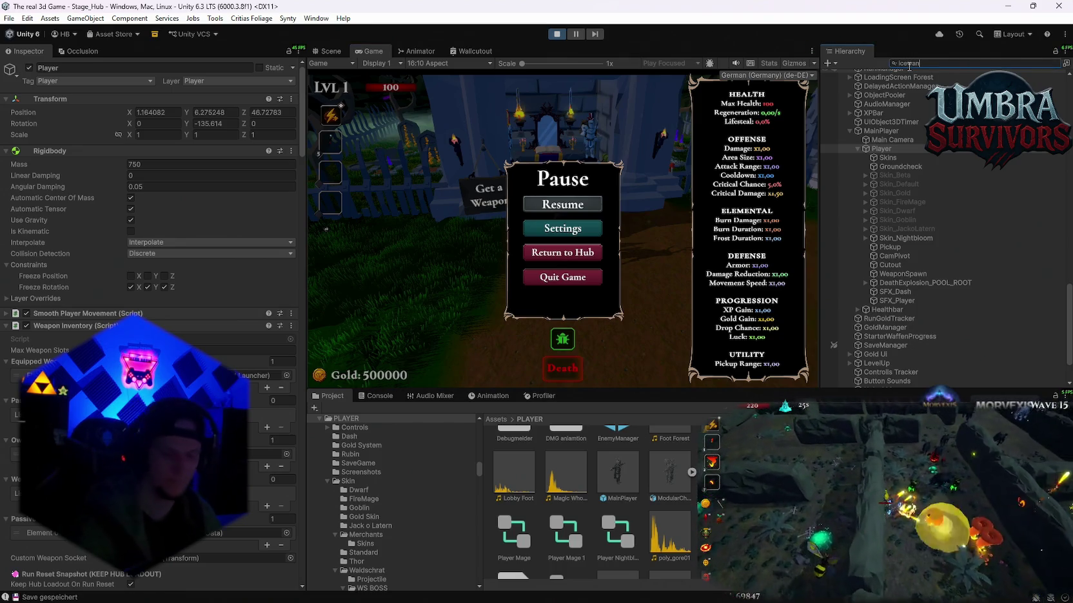
Search the Hierarchy for Ice Wand(Clone), select it under Hand_R, and resume the game.
type("Ice")
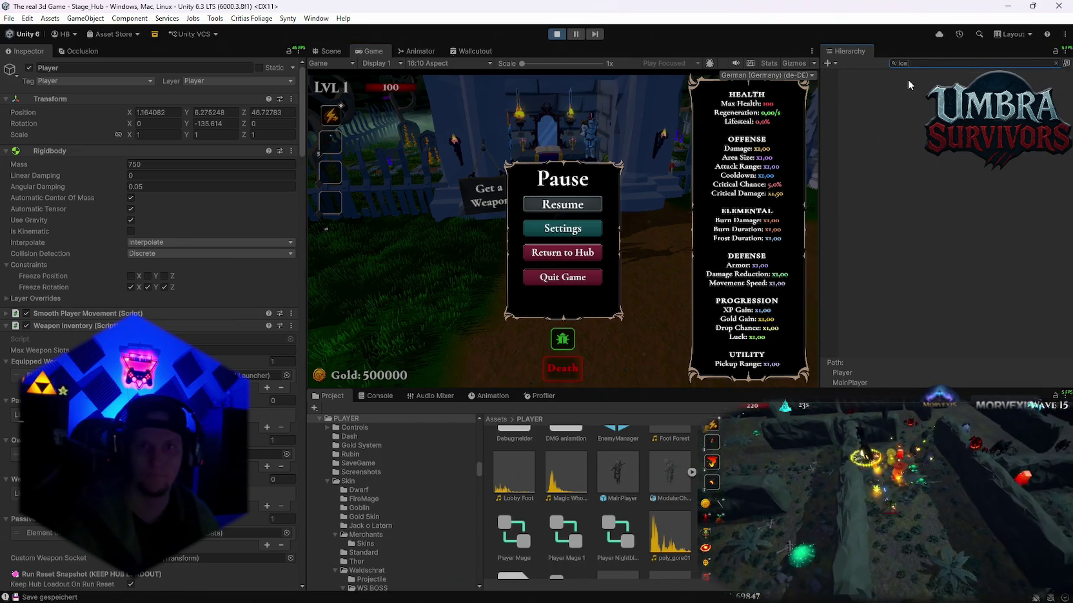
type("mand wa")
left_click(891, 83)
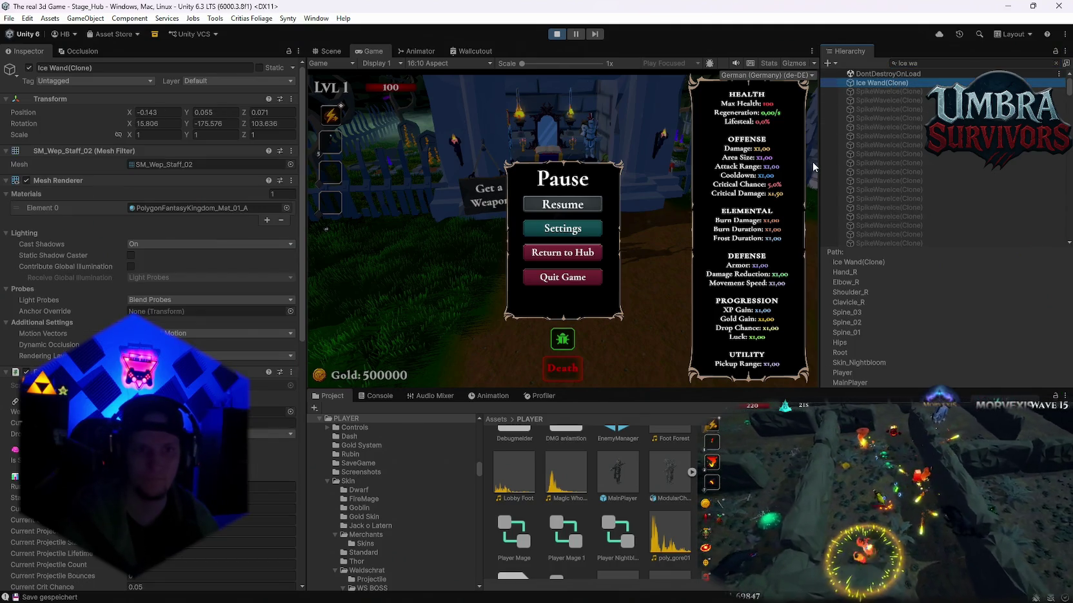
left_click(1056, 63)
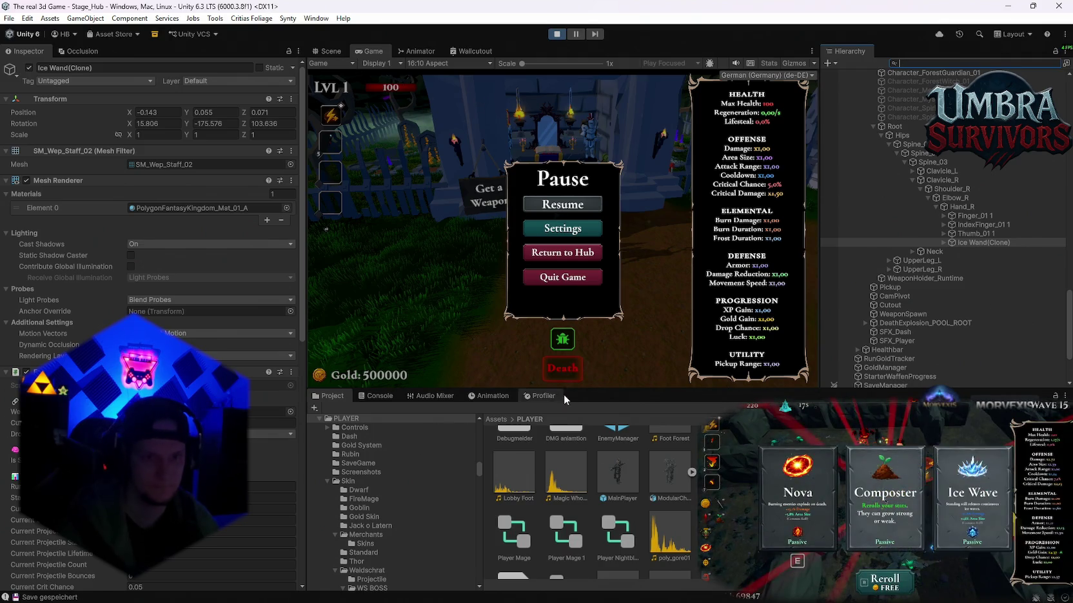
left_click_drag(593, 390, 600, 404)
left_click(965, 242)
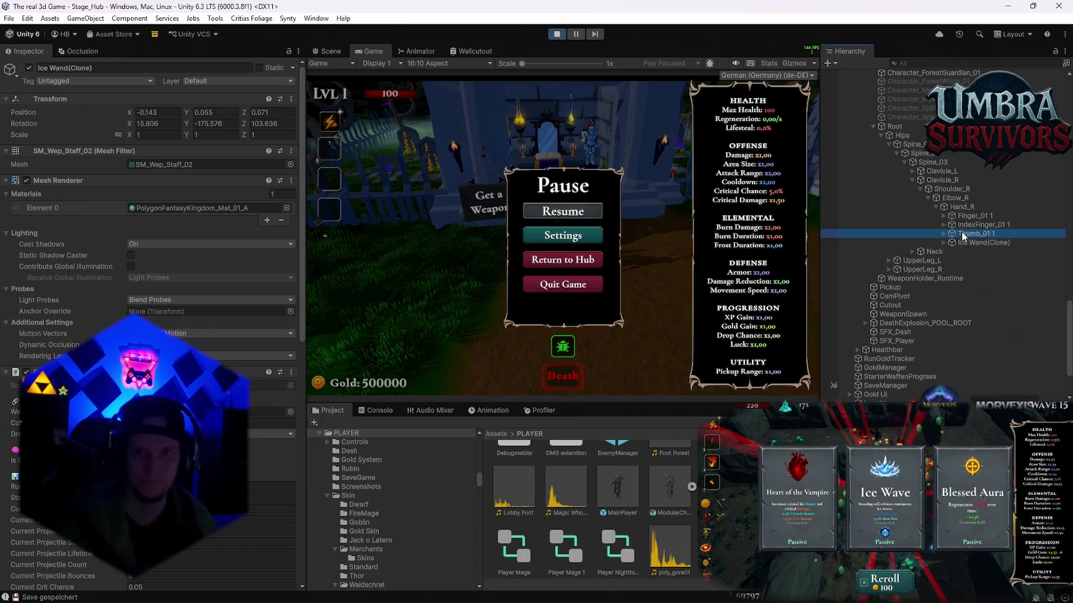
left_click(548, 211)
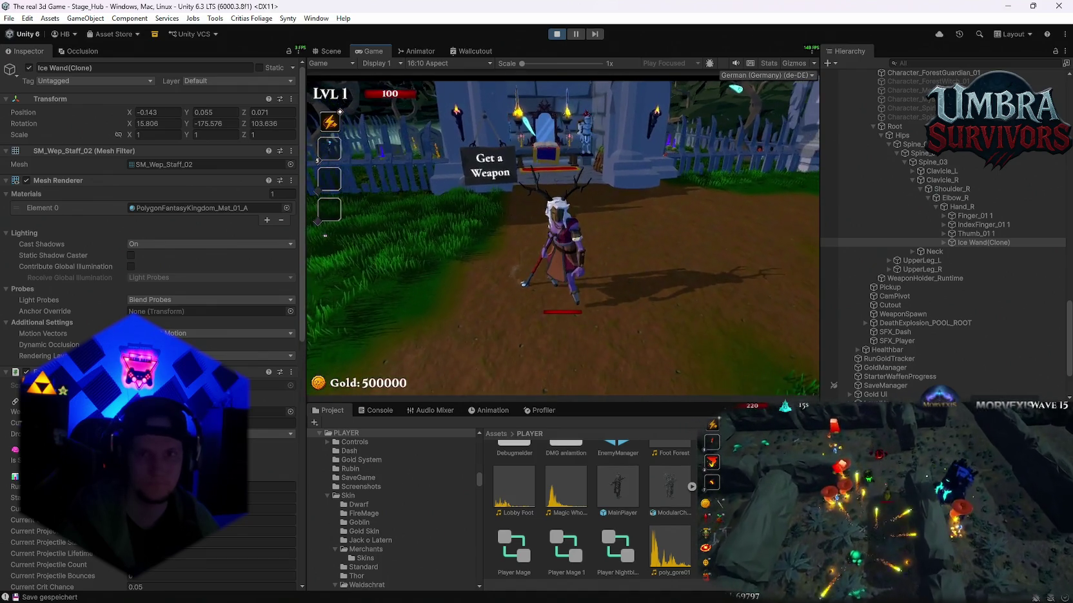
In the Scene view, move and rotate the Ice Wand(Clone) toward position -0.009, 0.08, 0.248.
key("d")
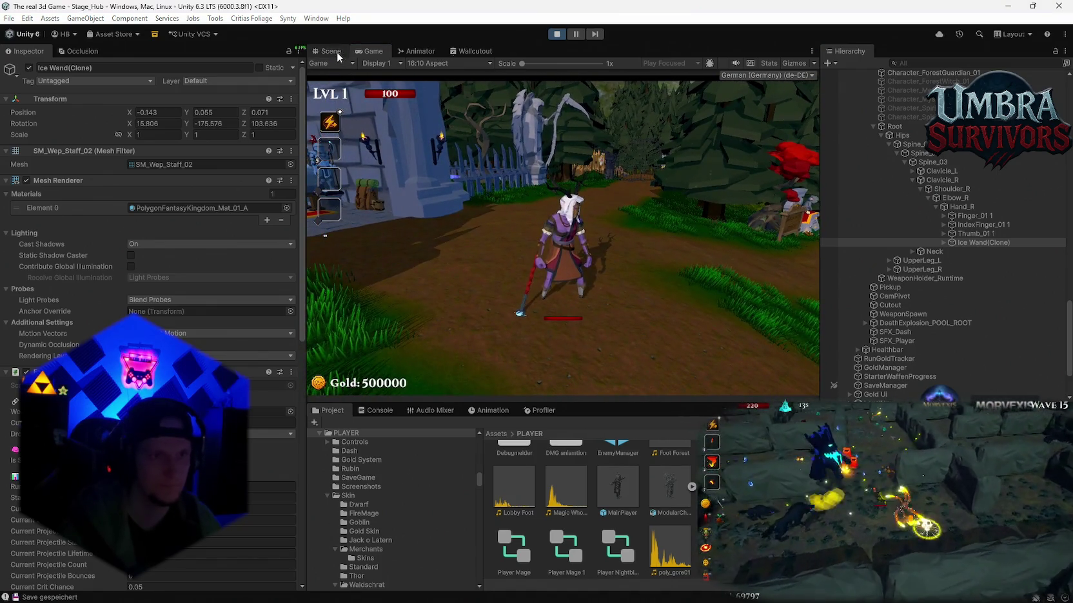
left_click(331, 51)
left_click(381, 46)
left_click(331, 51)
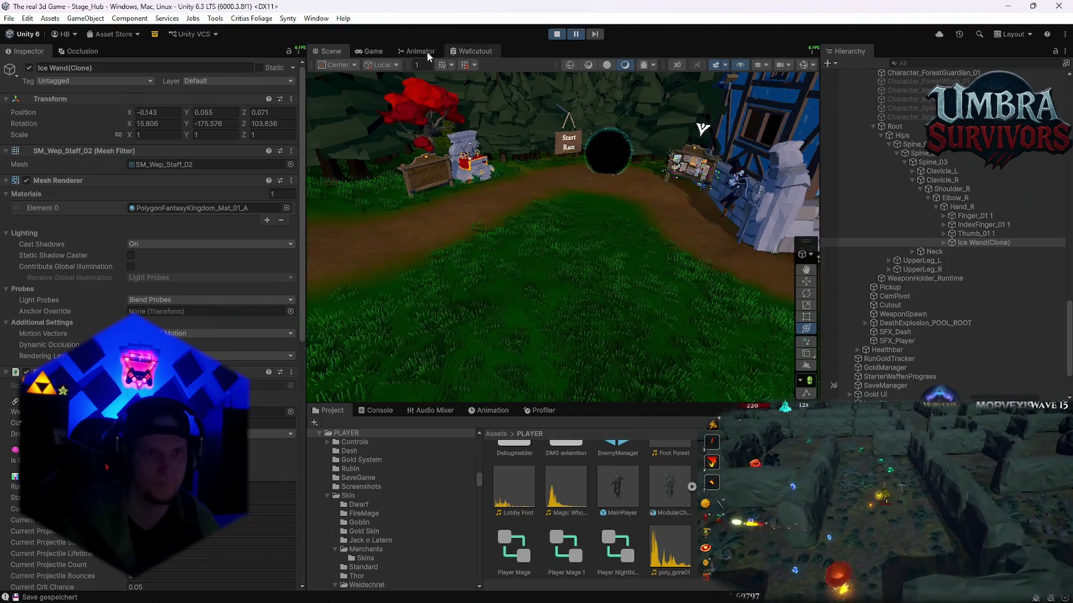
key("f")
scroll(615, 222, "up", 3)
mouse_move(602, 246)
left_mouse_down()
mouse_move(563, 324)
mouse_move(619, 224)
mouse_move(626, 115)
left_mouse_up()
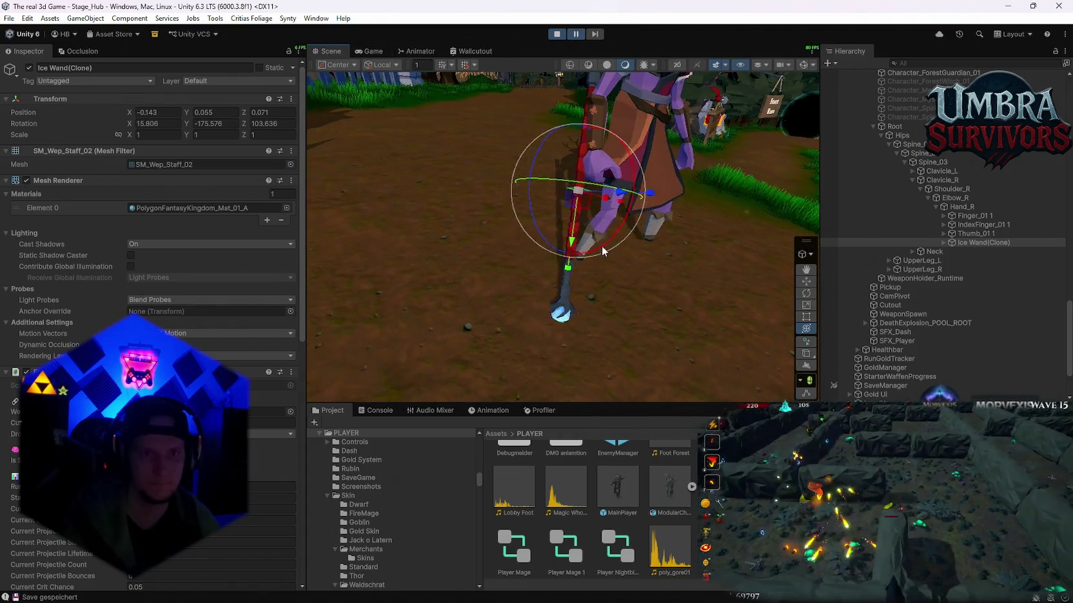
mouse_move(559, 159)
left_mouse_down()
mouse_move(728, 256)
mouse_move(792, 322)
left_mouse_up()
key("y")
left_click_drag(571, 267, 580, 231)
scroll(498, 187, "up", 3)
mouse_move(498, 187)
left_mouse_down()
mouse_move(472, 199)
mouse_move(564, 166)
left_mouse_up()
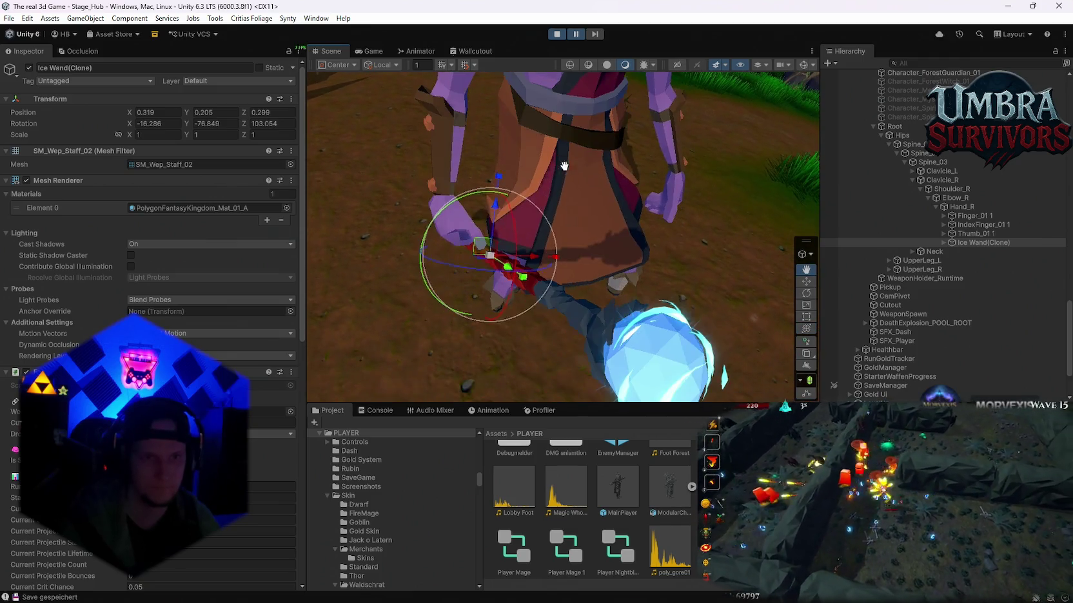
left_click_drag(451, 205, 367, 287)
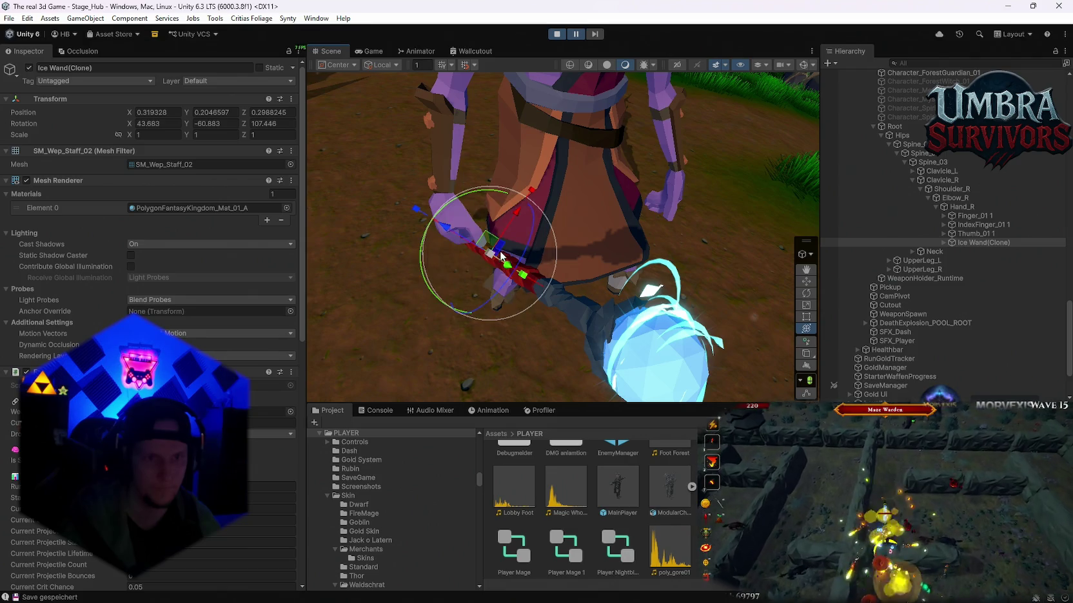
mouse_move(443, 224)
left_mouse_down()
mouse_move(535, 193)
mouse_move(671, 201)
mouse_move(556, 224)
mouse_move(486, 169)
mouse_move(536, 205)
mouse_move(496, 164)
mouse_move(637, 224)
mouse_move(618, 180)
mouse_move(564, 122)
left_mouse_up()
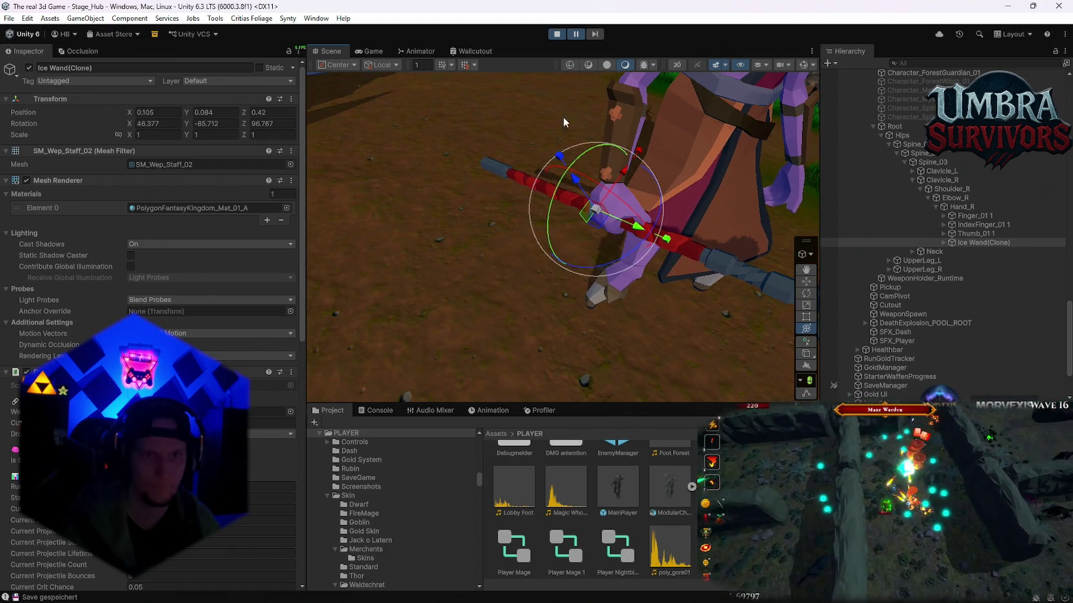
Check the grip in the Game view, pause, and tilt the wand to rotation 6.447, -109.808, 99.566.
left_click(378, 51)
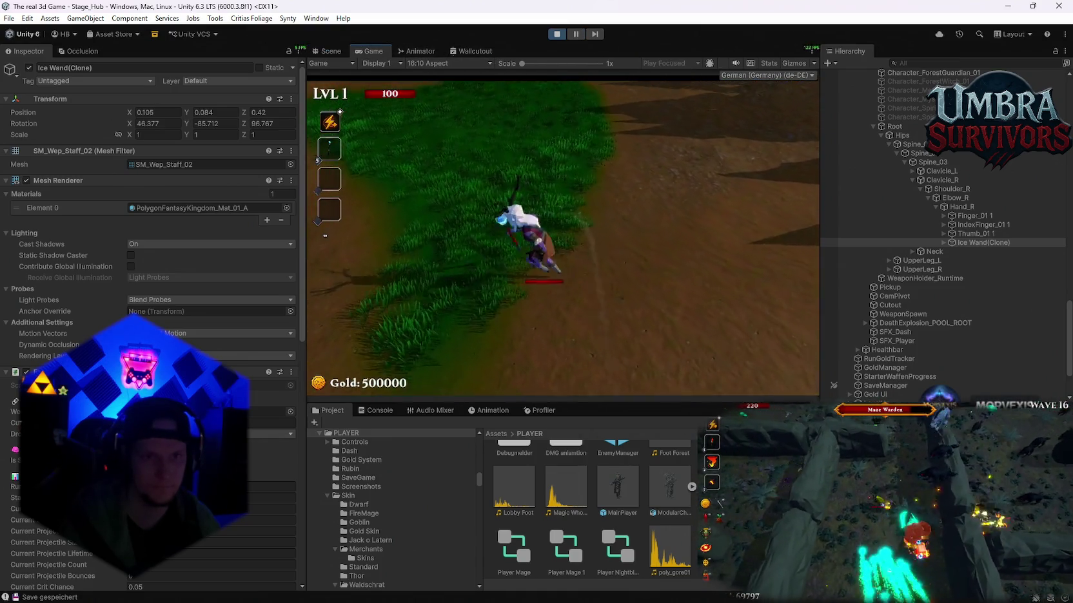
key("Escape")
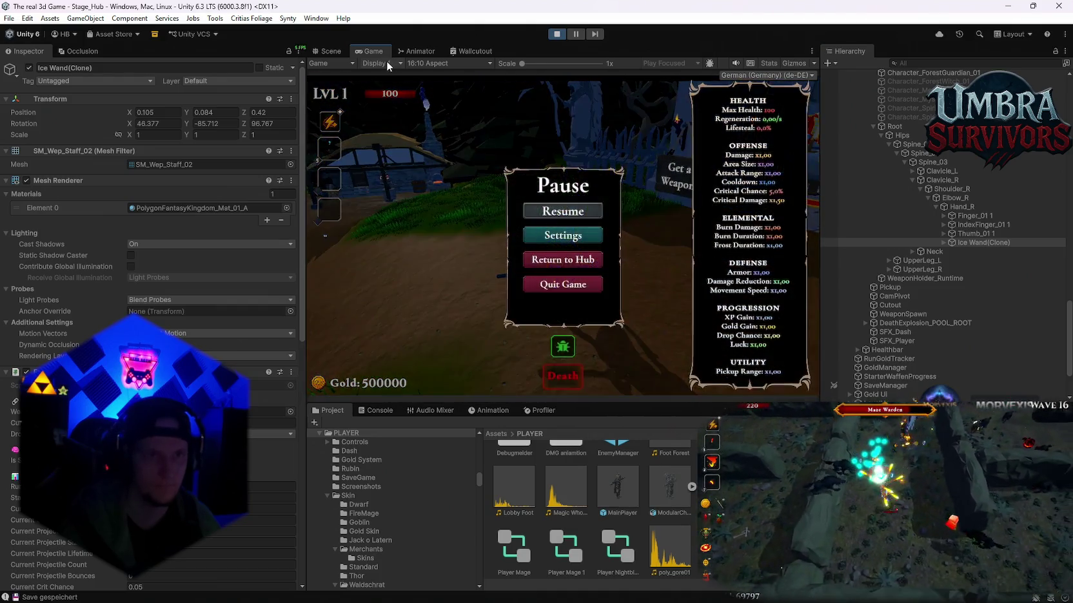
left_click(329, 51)
mouse_move(454, 223)
left_mouse_down()
mouse_move(551, 153)
mouse_move(400, 253)
mouse_move(477, 180)
mouse_move(471, 256)
mouse_move(523, 250)
mouse_move(505, 225)
left_mouse_up()
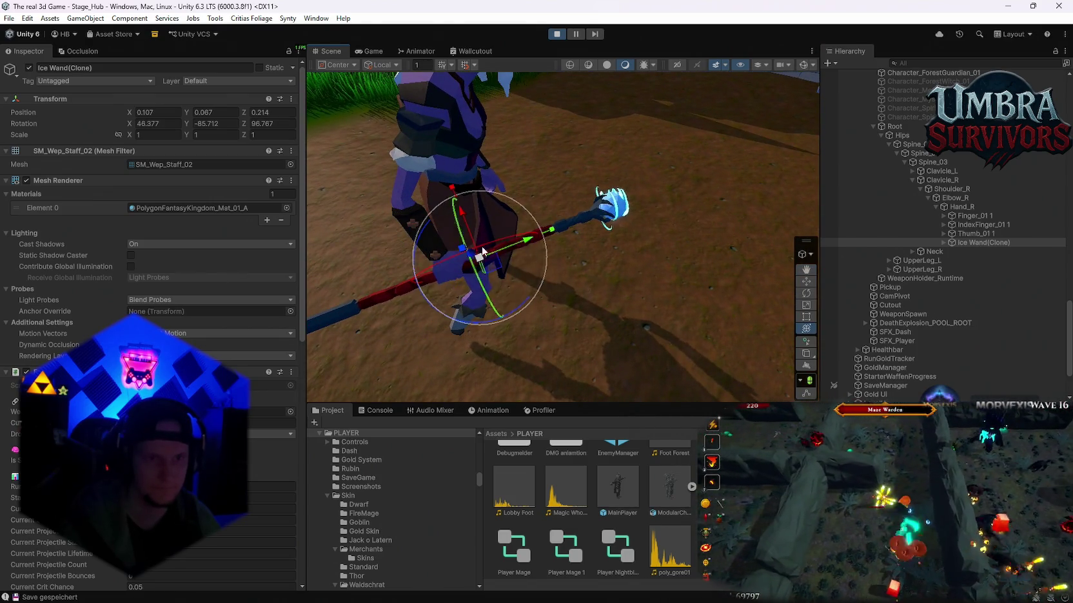
mouse_move(486, 298)
left_mouse_down()
mouse_move(451, 258)
mouse_move(454, 235)
mouse_move(507, 242)
mouse_move(513, 262)
mouse_move(497, 257)
mouse_move(494, 279)
mouse_move(476, 242)
left_mouse_up()
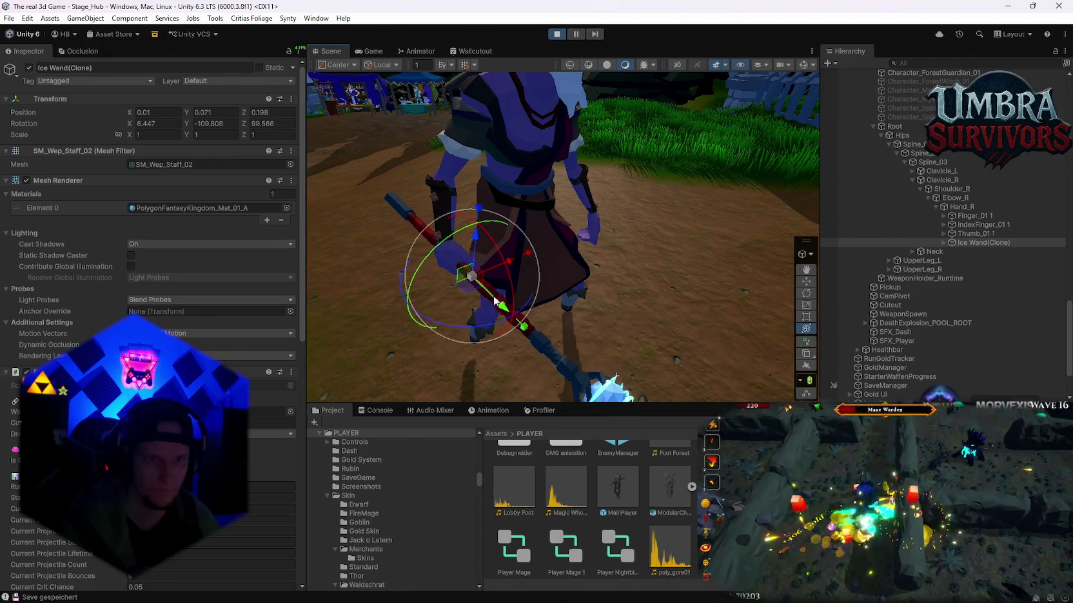
left_click(369, 51)
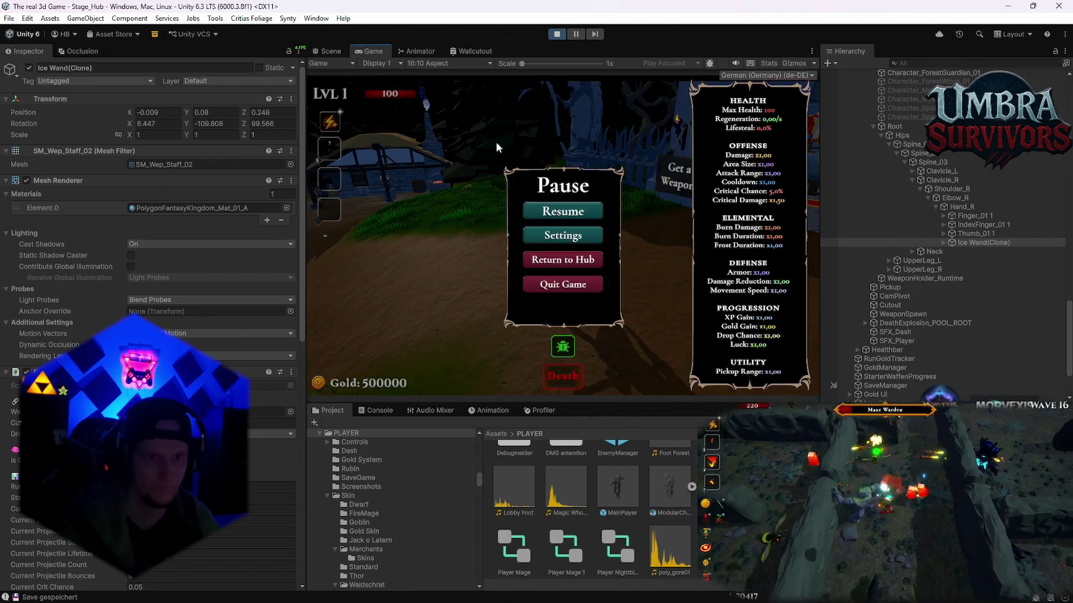
Resume play and run the character around the hub with WASD to test the wand grip, then pause.
left_click(559, 209)
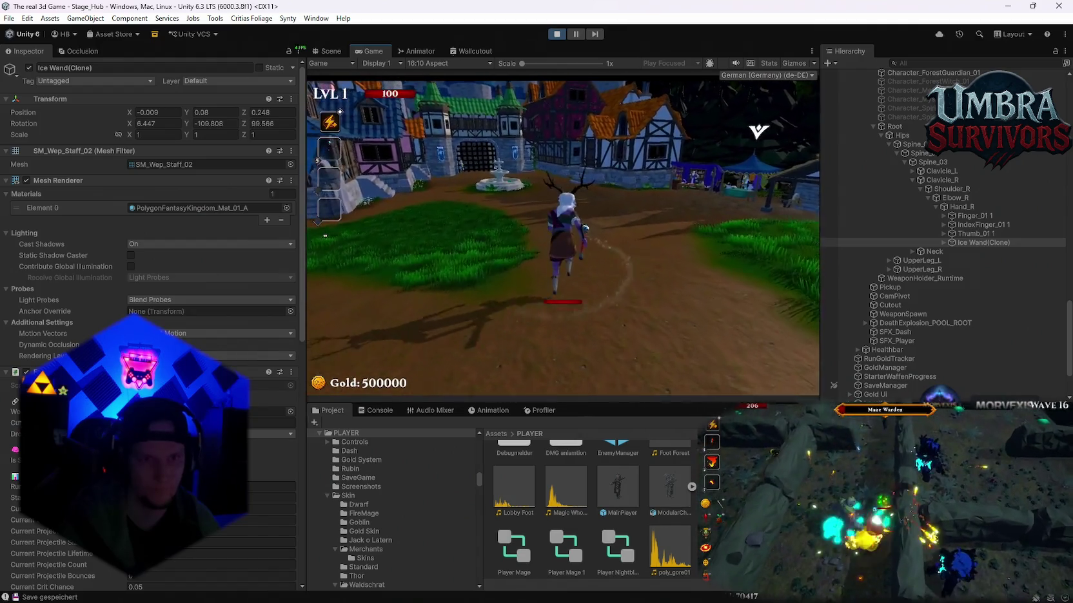
key("s")
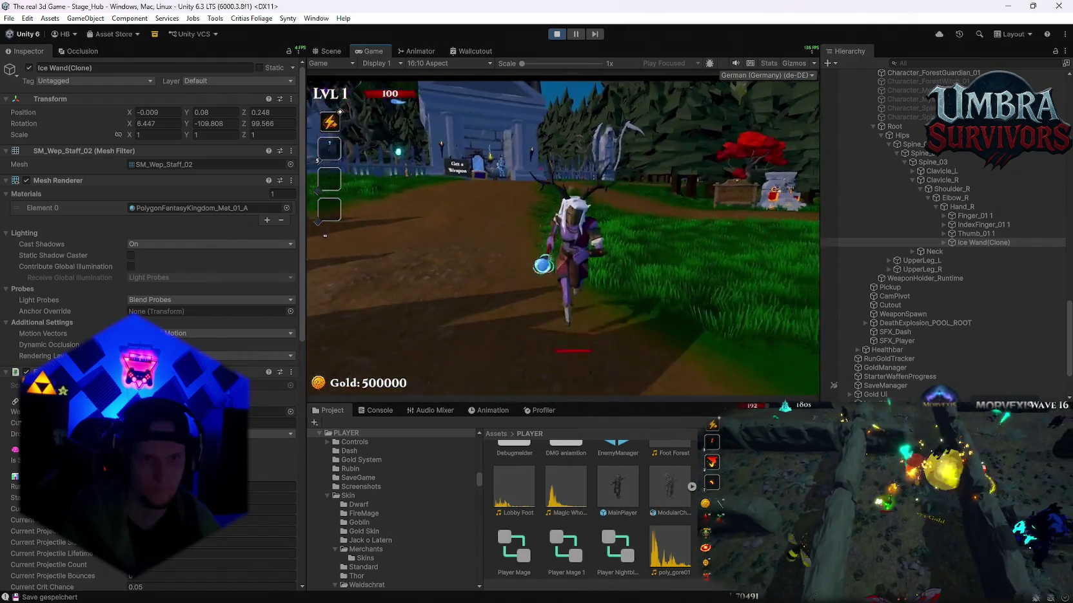
key("w")
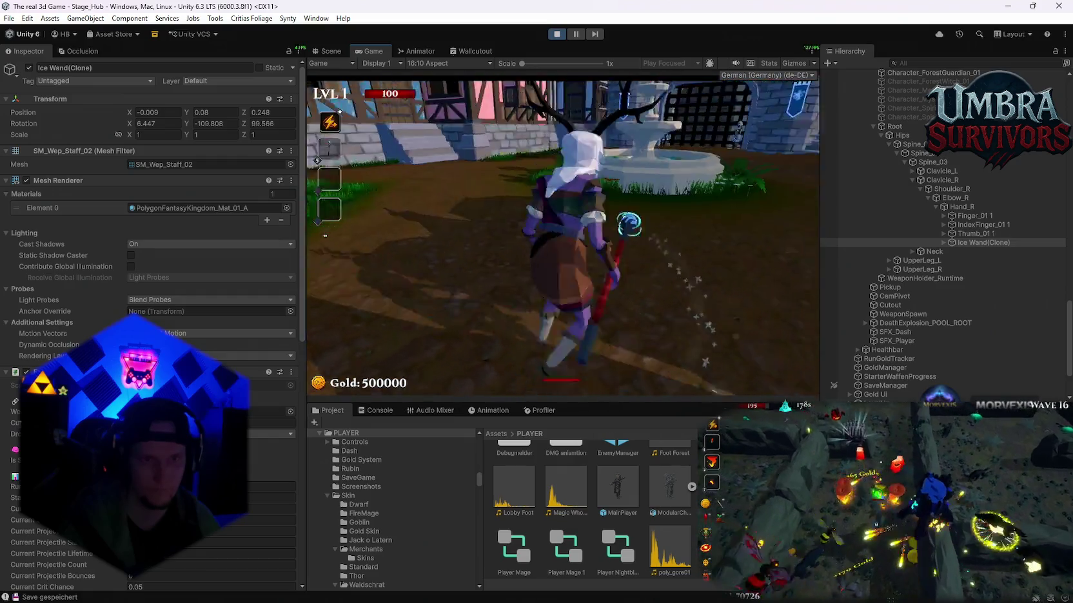
key("a")
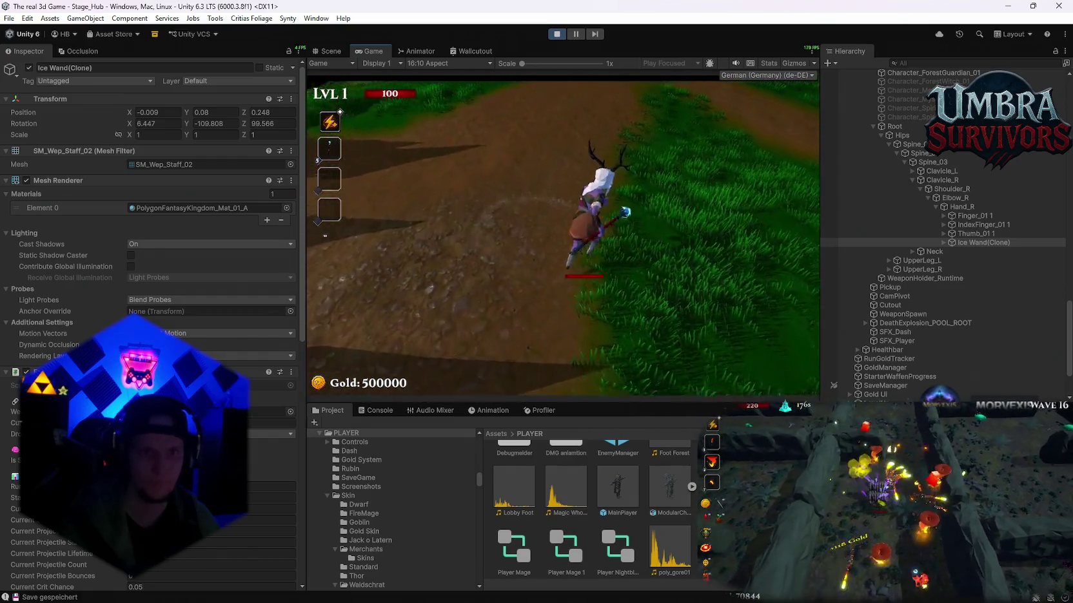
key("s")
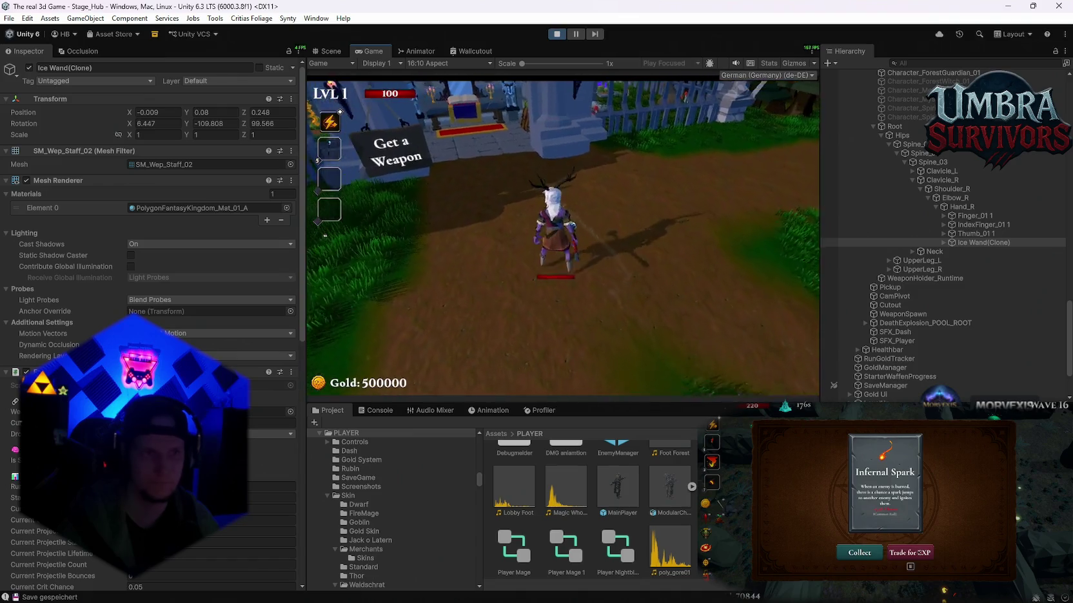
key("s")
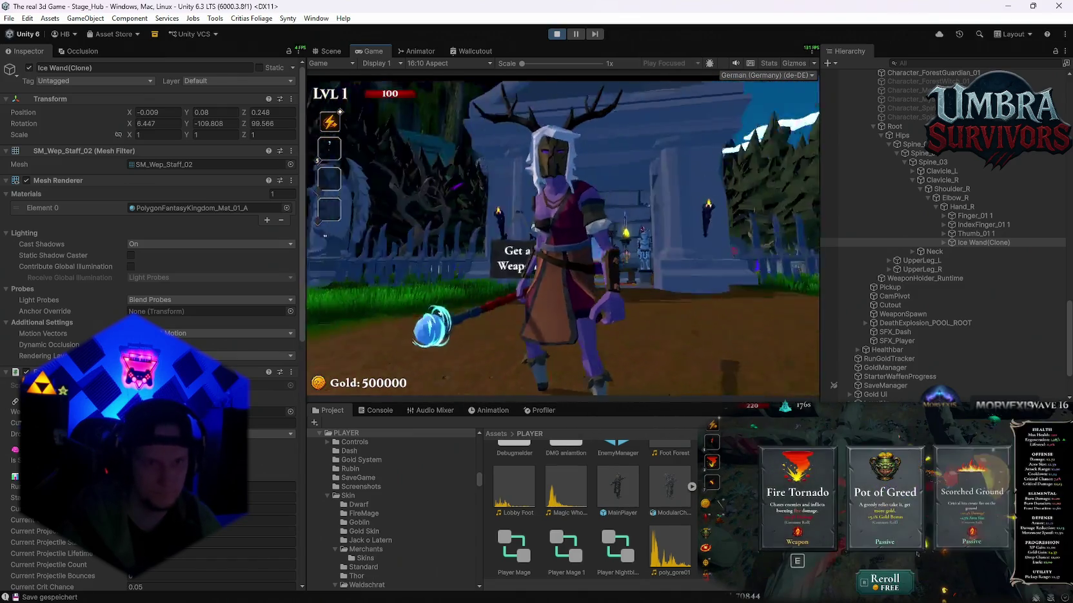
key("Escape")
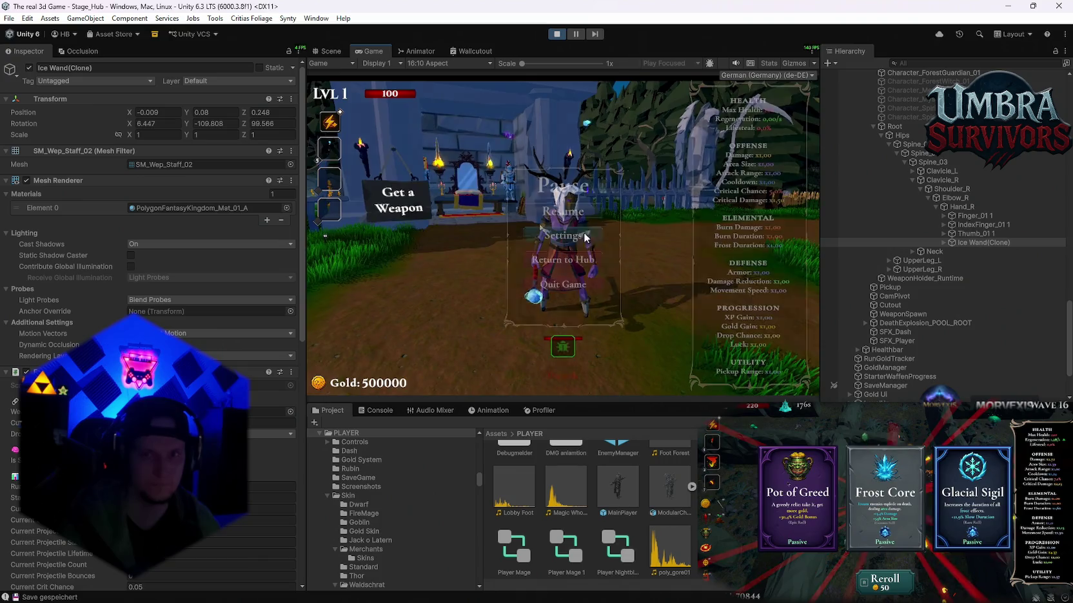
Select the Ice Wand(Clone), resume, and equip the Fire Staff from the weapon book.
left_click(979, 239)
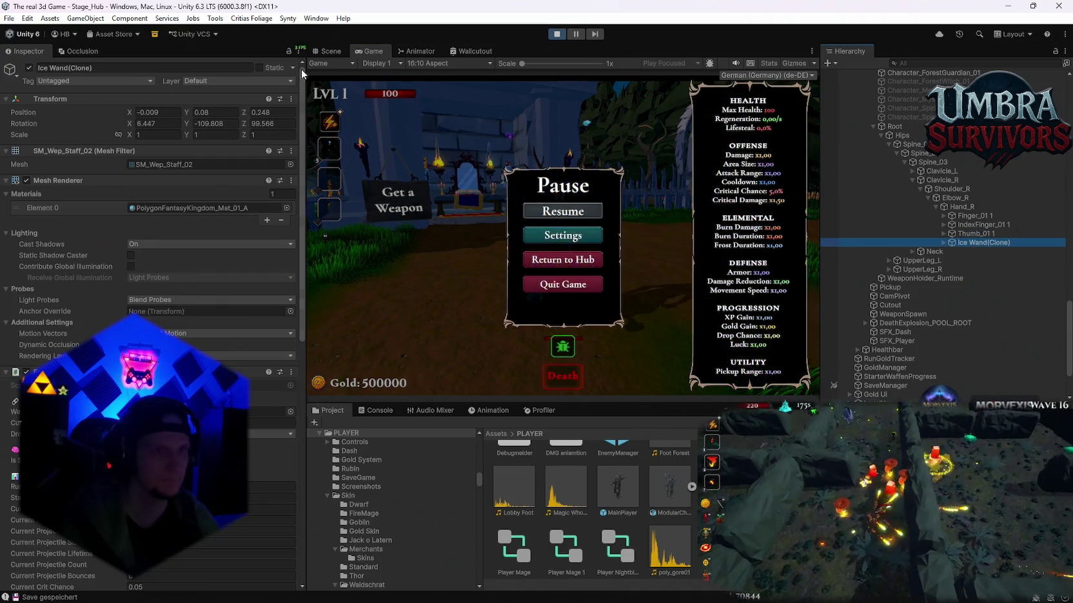
left_click_drag(312, 55, 86, 163)
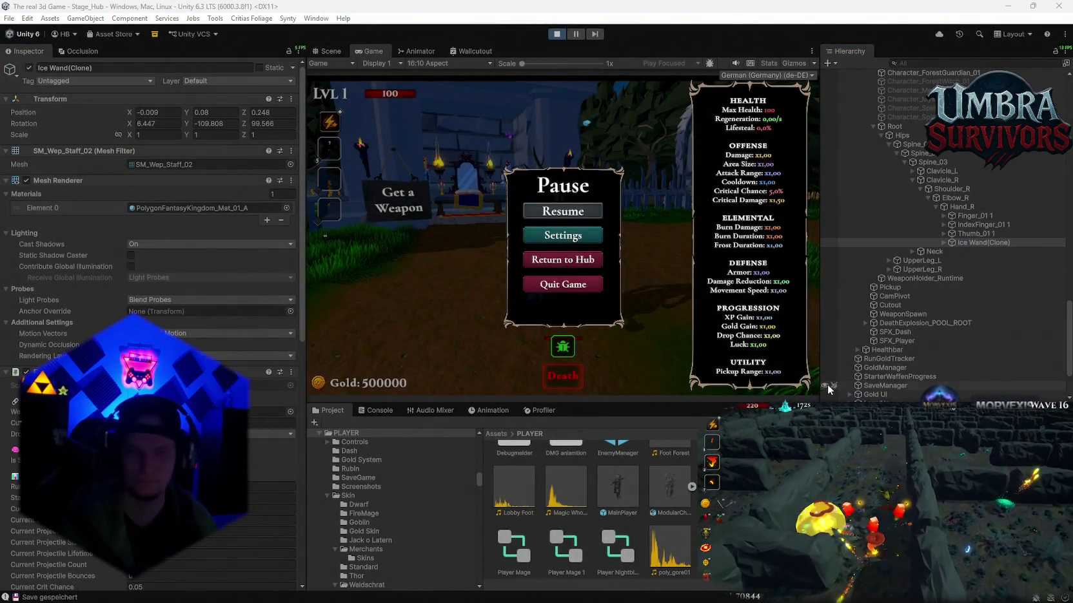
left_click(564, 211)
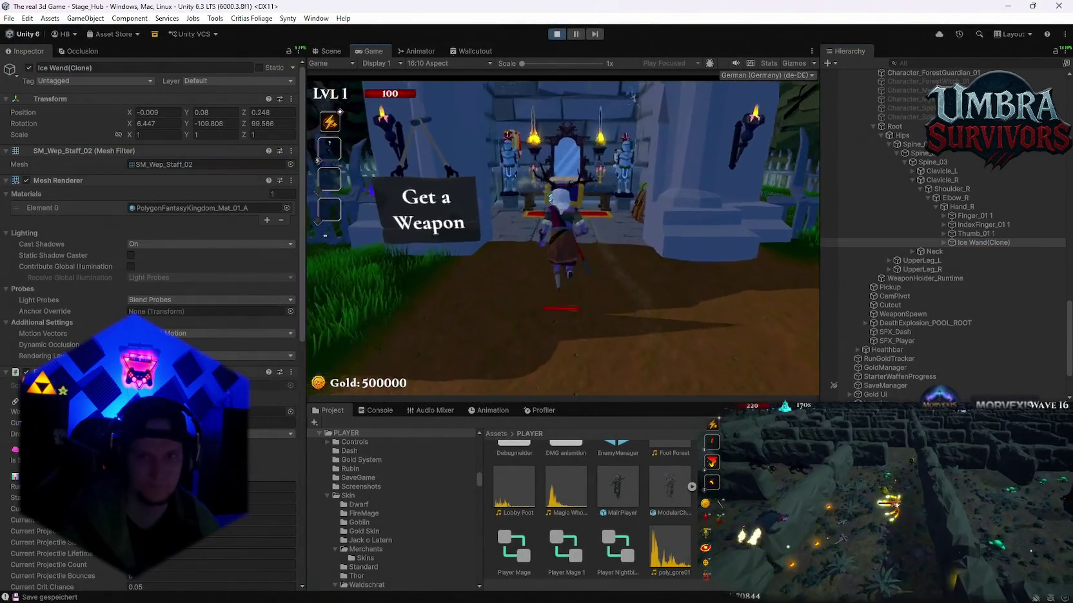
left_click(419, 155)
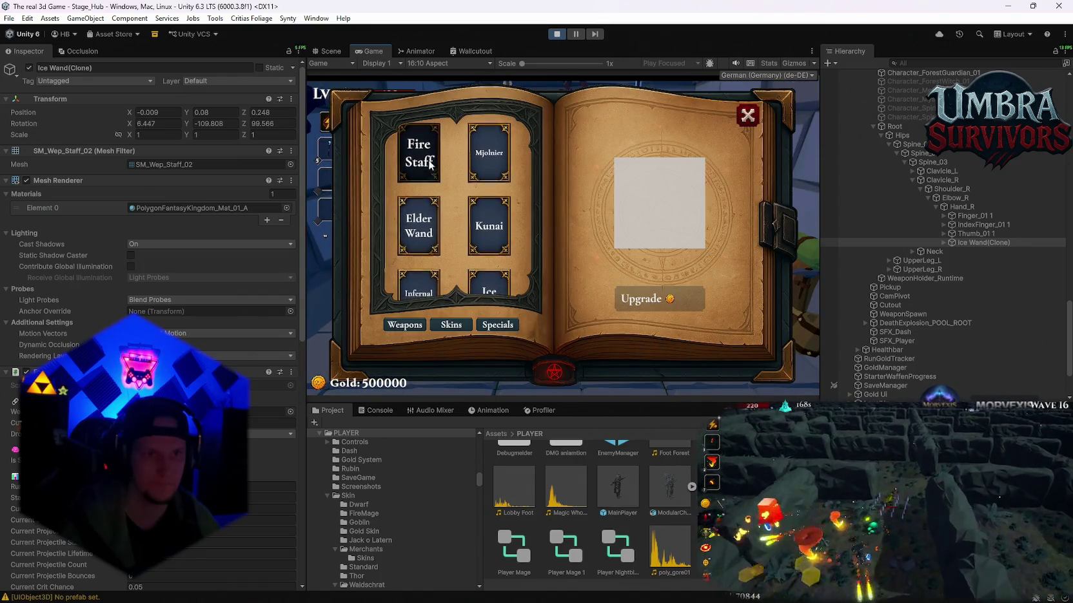
Close the weapon book and select SM_Wep_Staff_Gem_01(Clone) for editing while play continues.
left_click(747, 115)
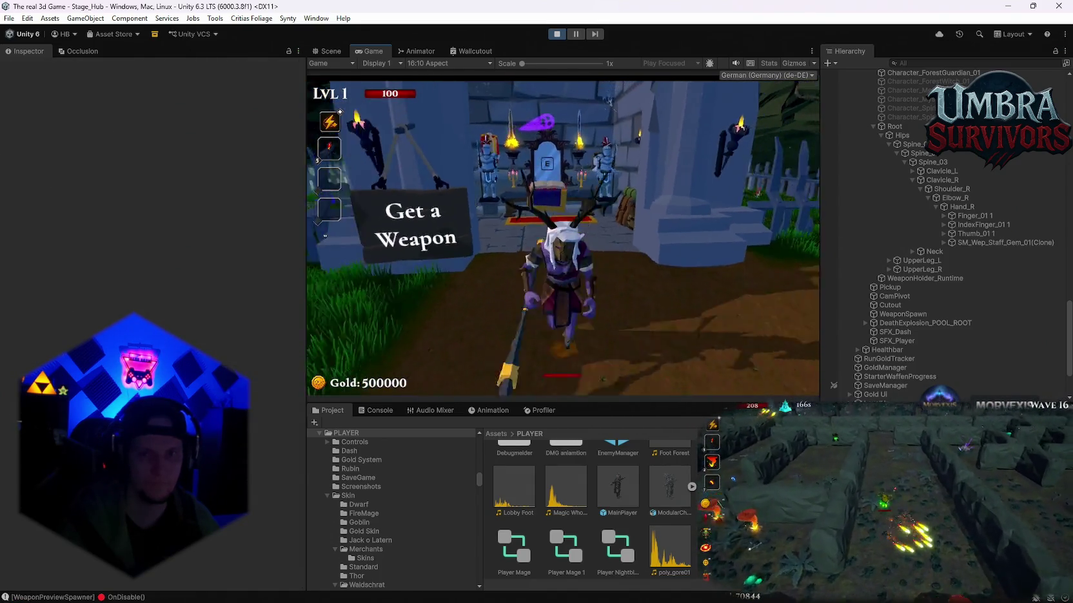
key("Escape")
left_click(948, 242)
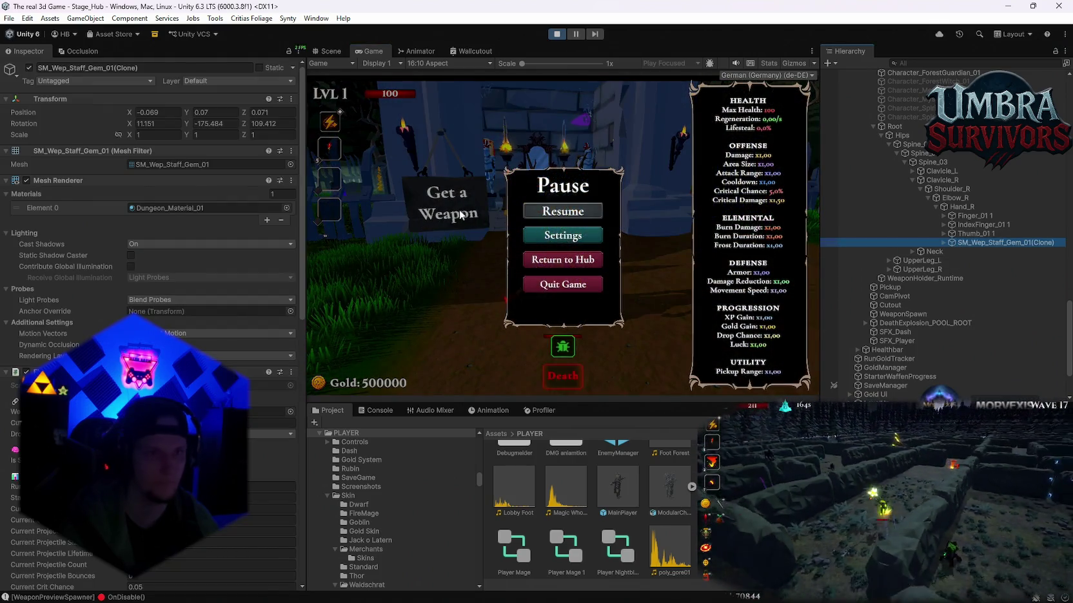
key("alt+Tab")
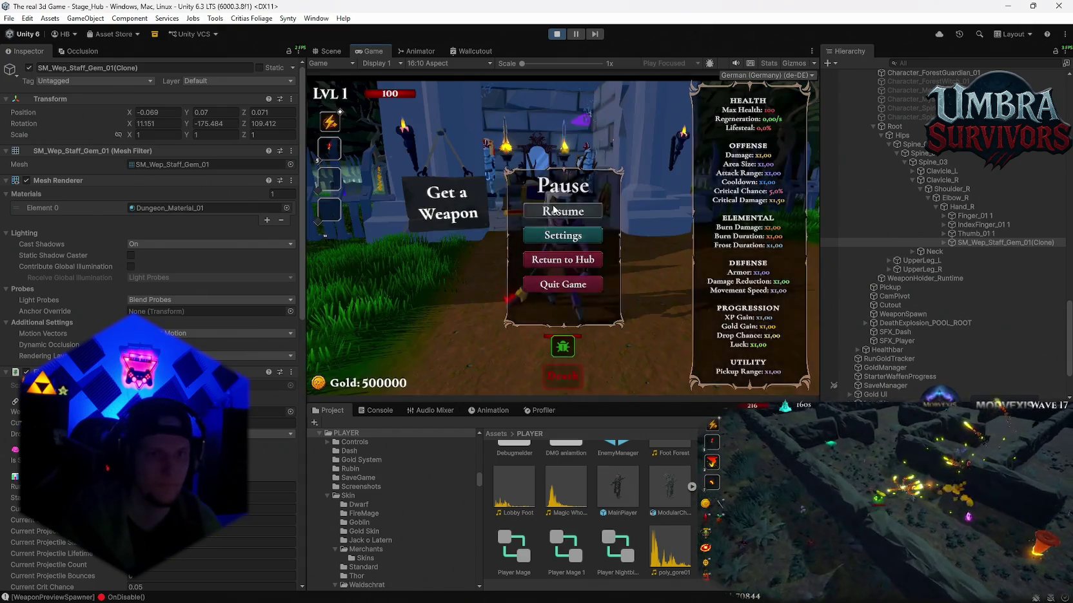
key("Escape")
left_click(157, 112)
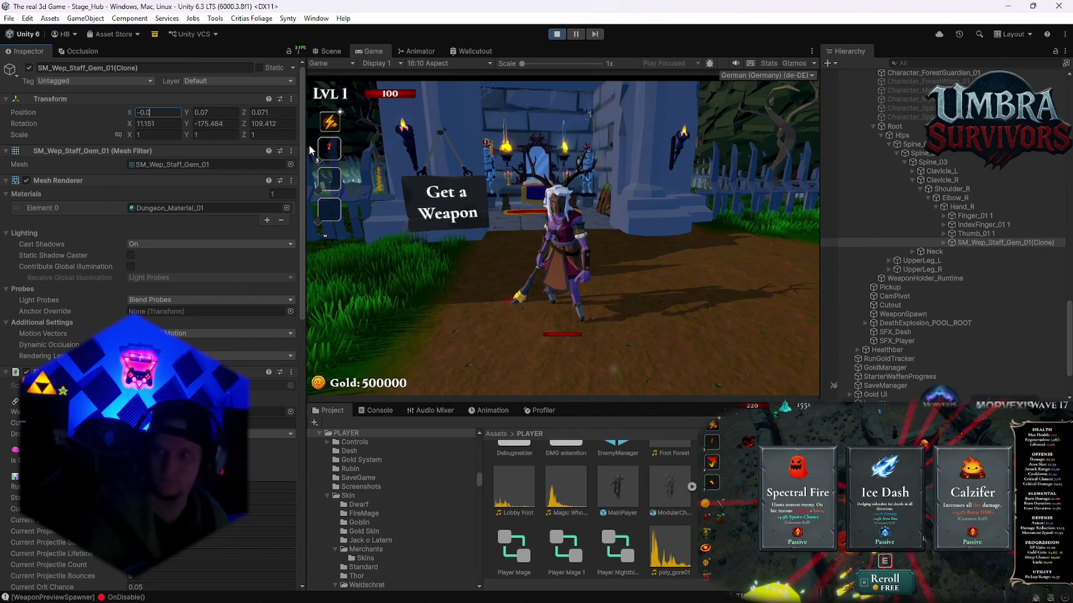
Set the staff clone's Position to X -0.009, Y 0.08, Z 0.248.
type("09")
key("Tab")
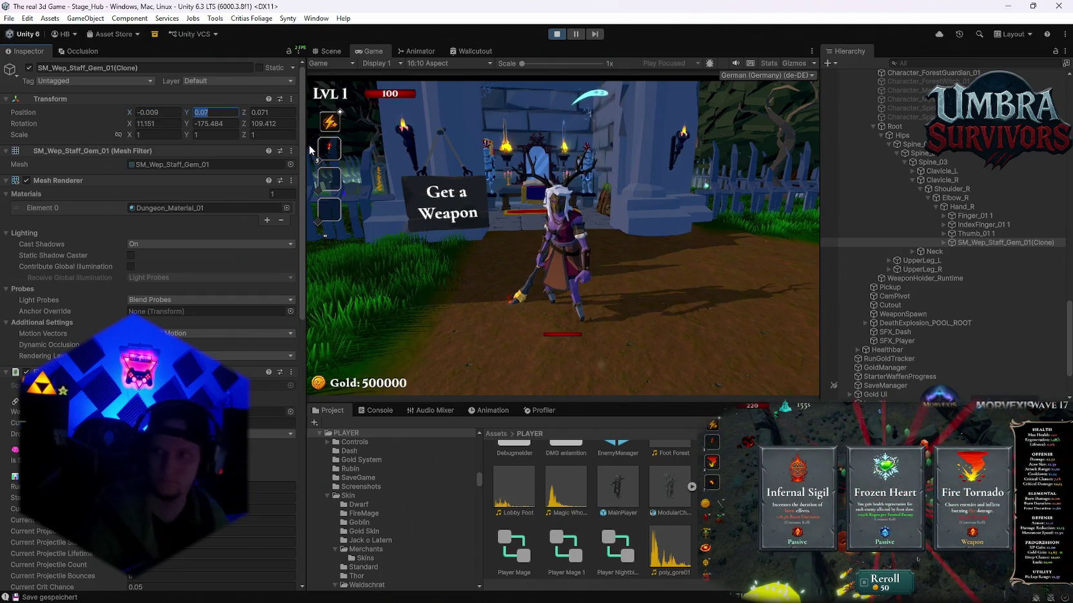
type("0.08")
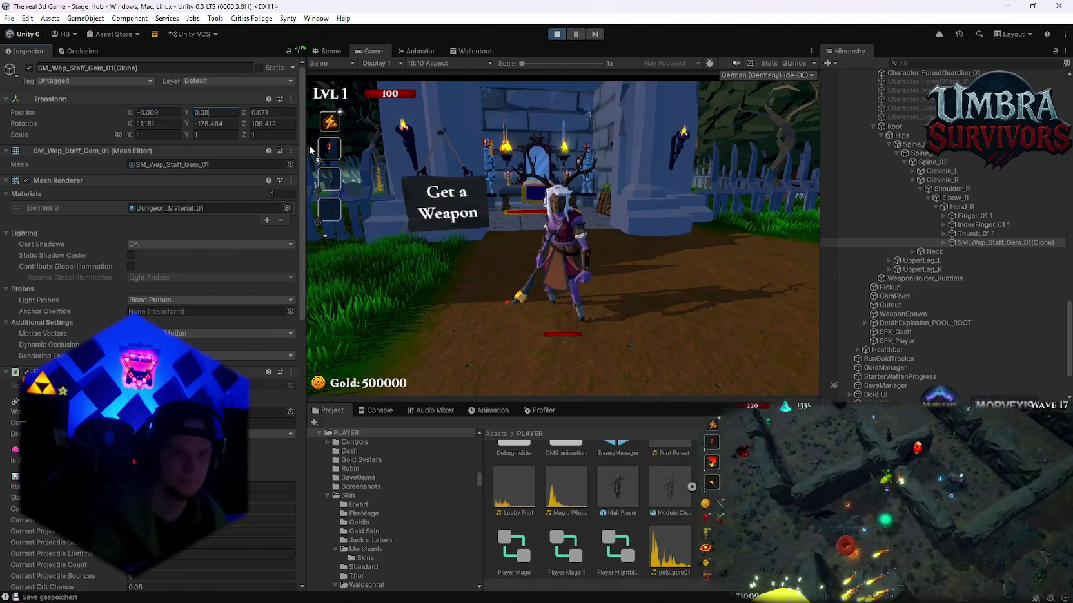
key("Tab")
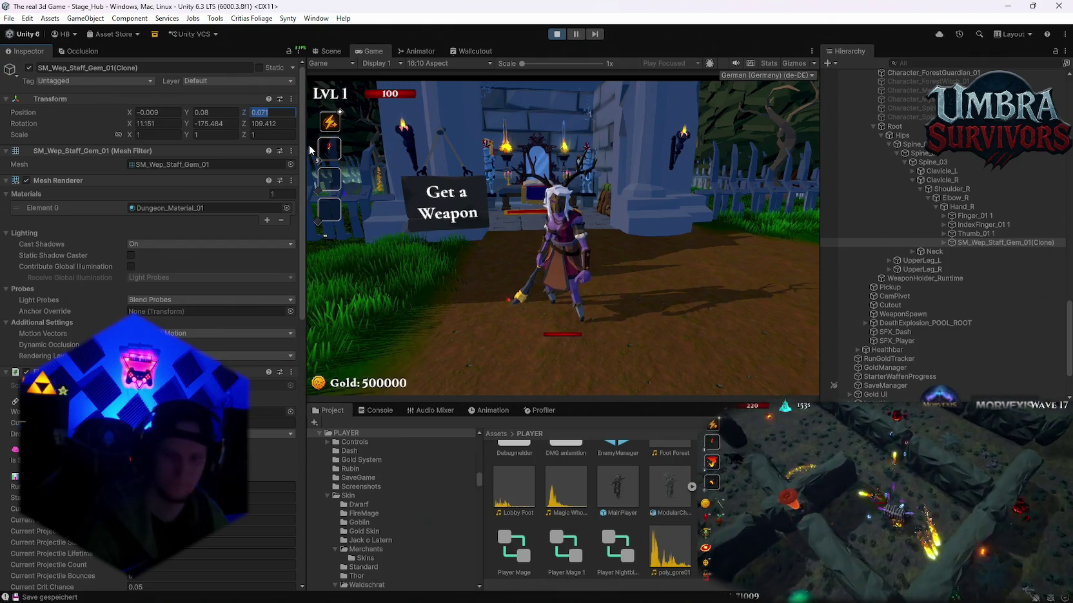
type("0")
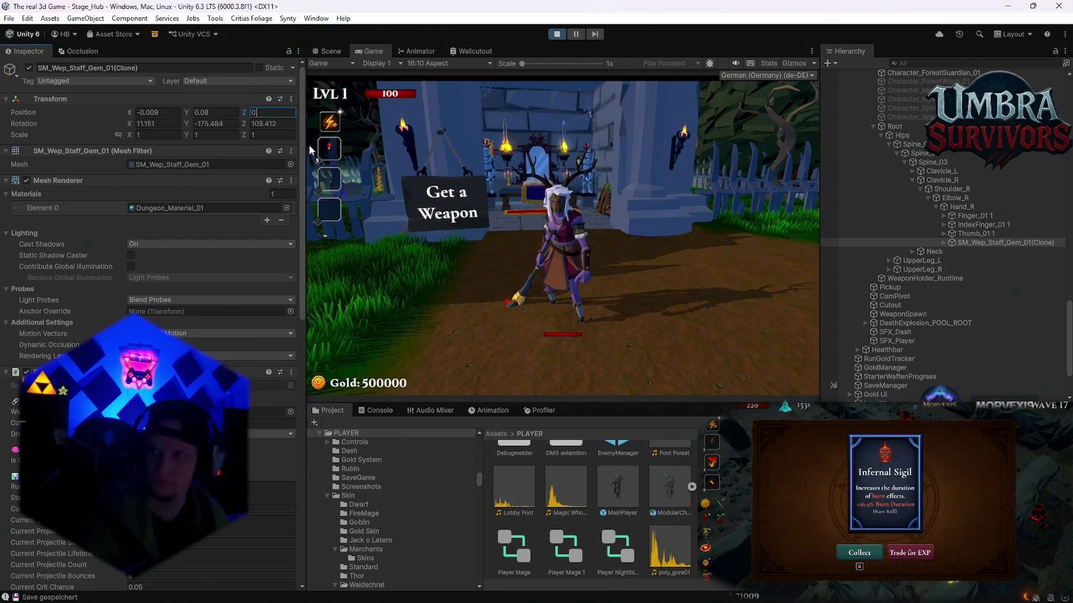
type(".248")
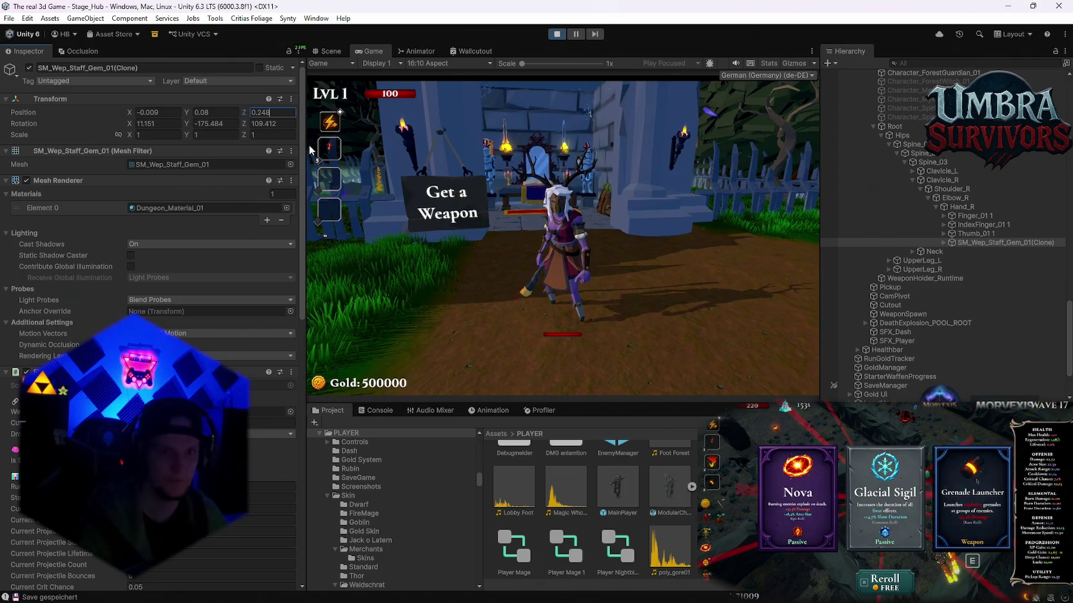
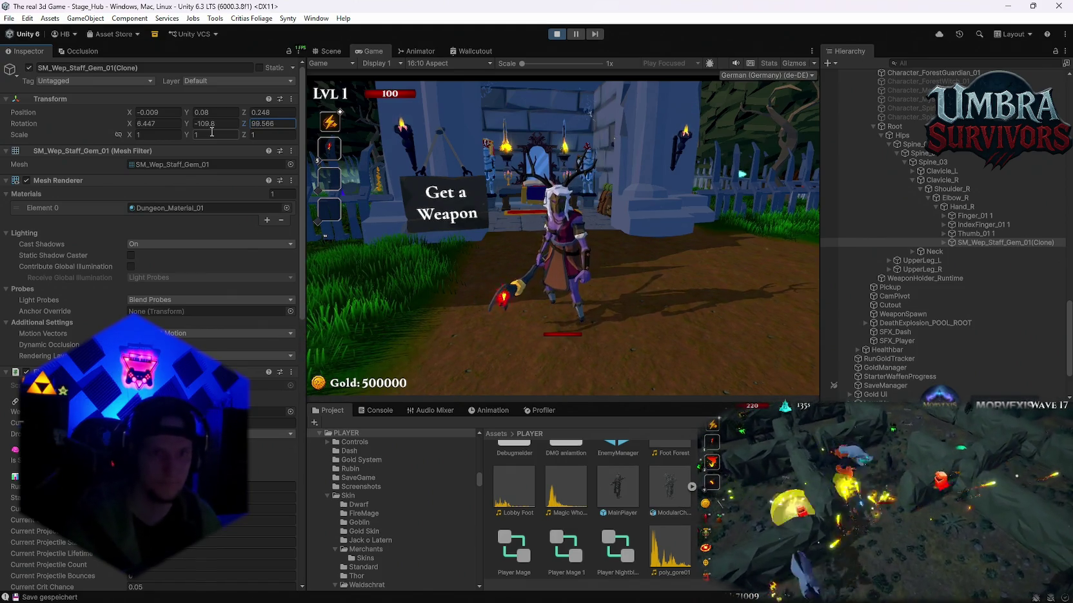
Run the character toward the town in play mode, then pause the game.
left_click(366, 50)
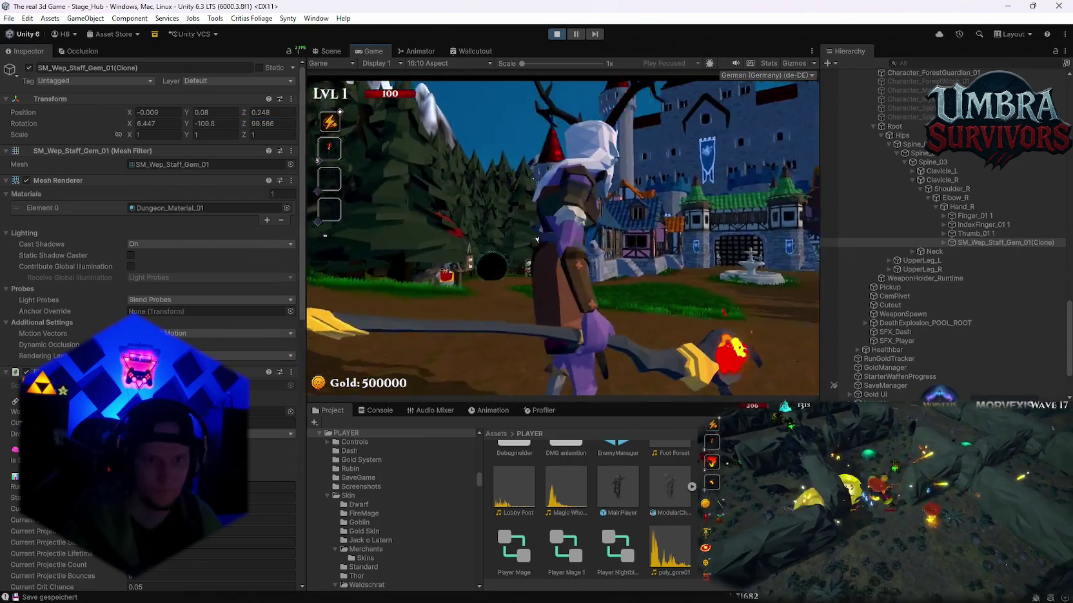
key("w")
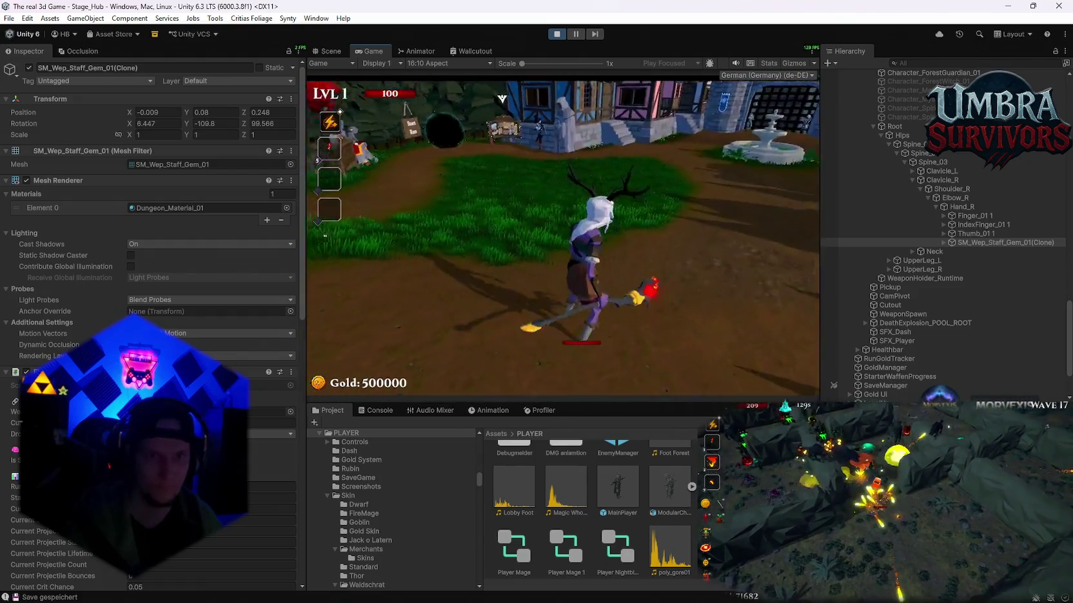
key("Escape")
Re-angle and nudge the staff in the hand to rotation 7.744, -117.982, 98.554.
left_click(331, 51)
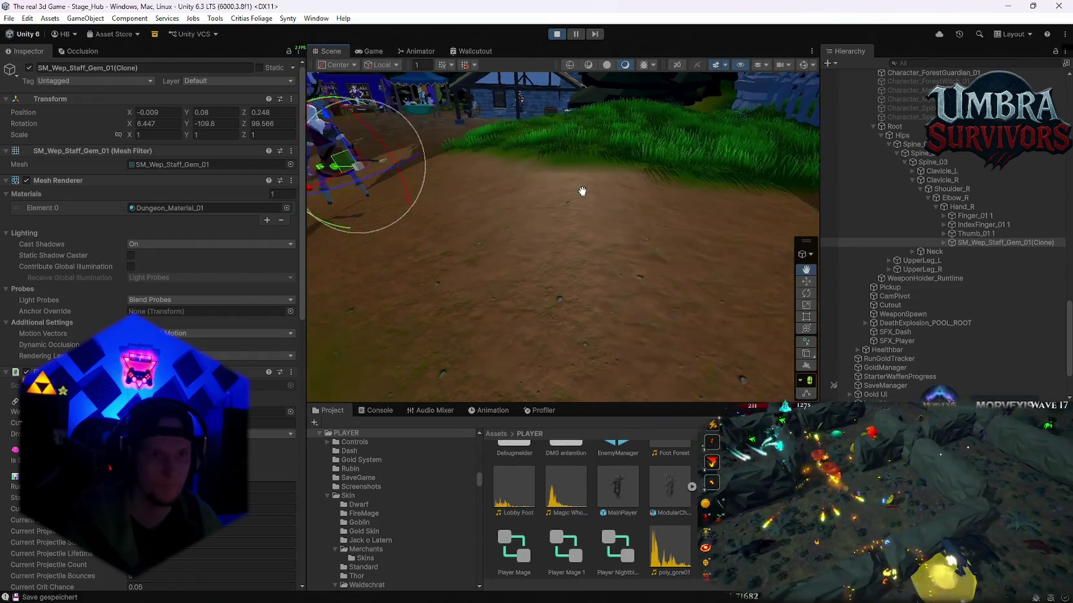
key("f")
left_click_drag(624, 197, 618, 220)
left_click_drag(469, 207, 692, 179)
key("ctrl+z")
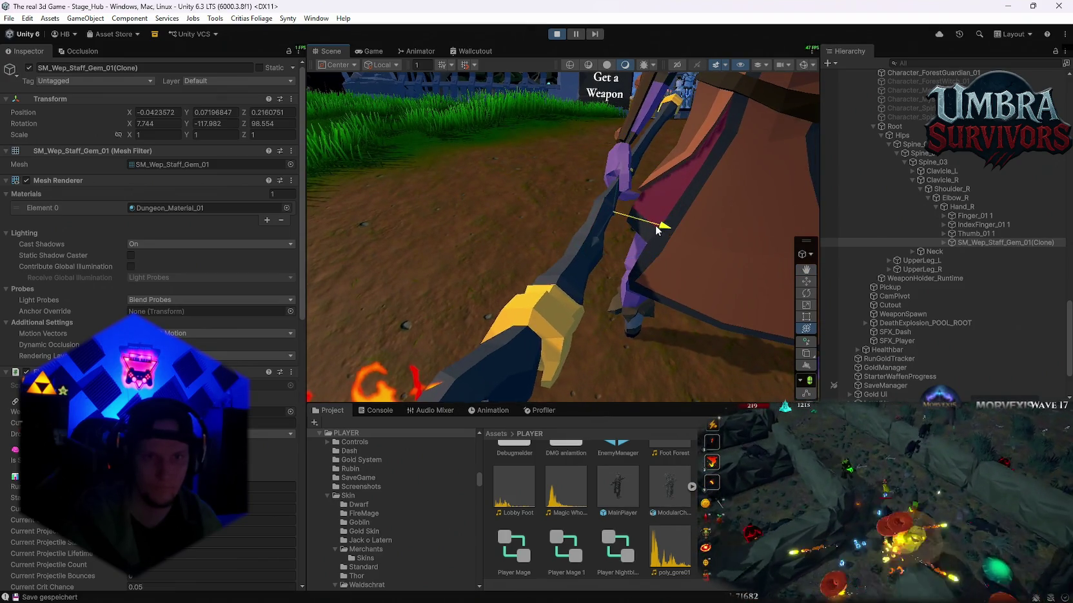
left_click_drag(654, 230, 603, 225)
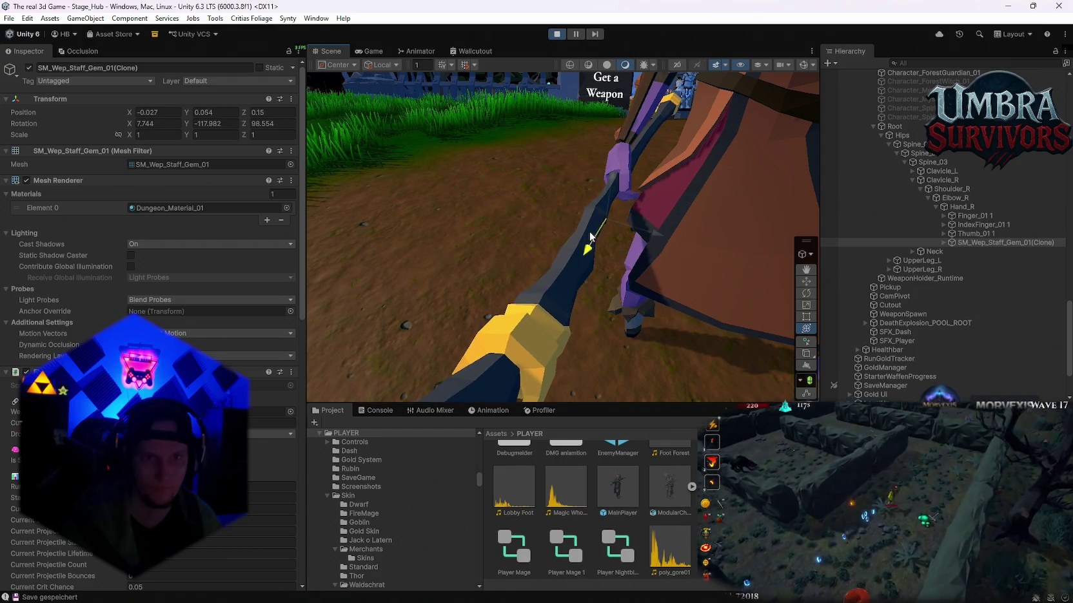
left_click(368, 51)
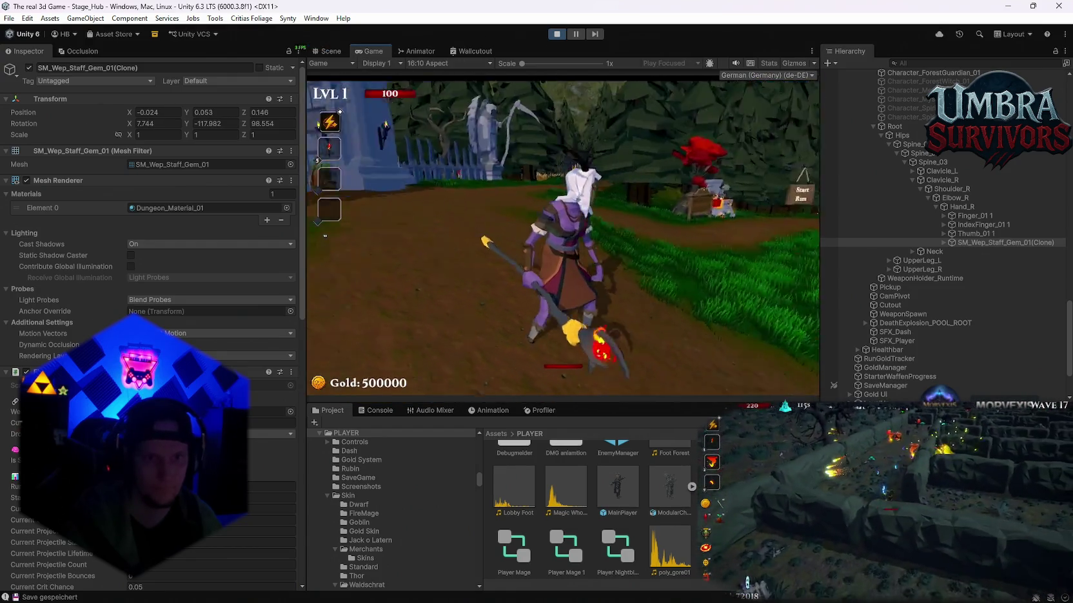
Walk the character into the Get a Weapon temple toward the throne.
key("w")
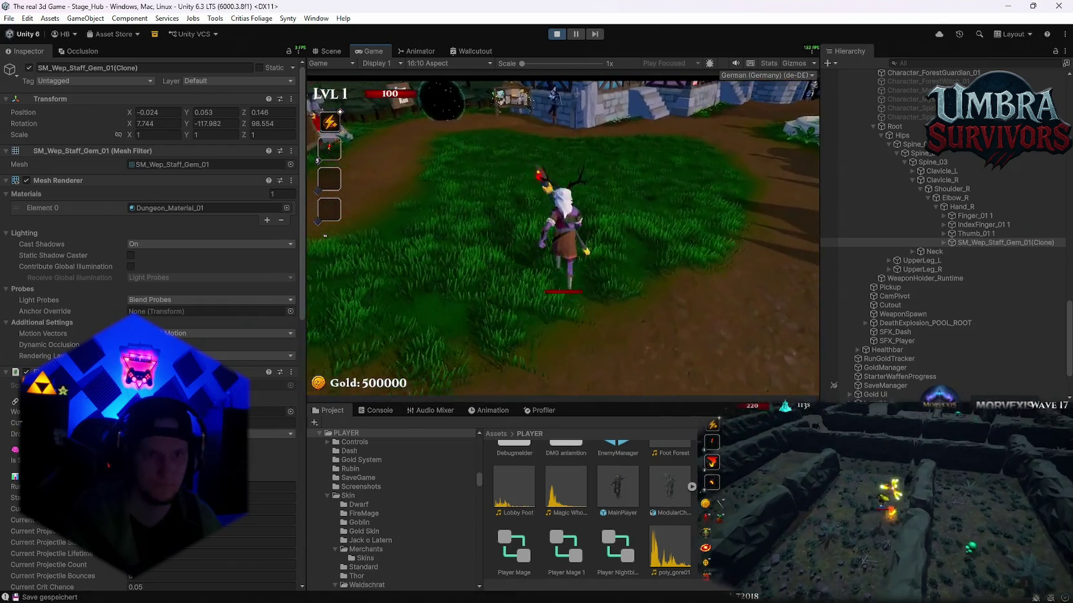
key("a")
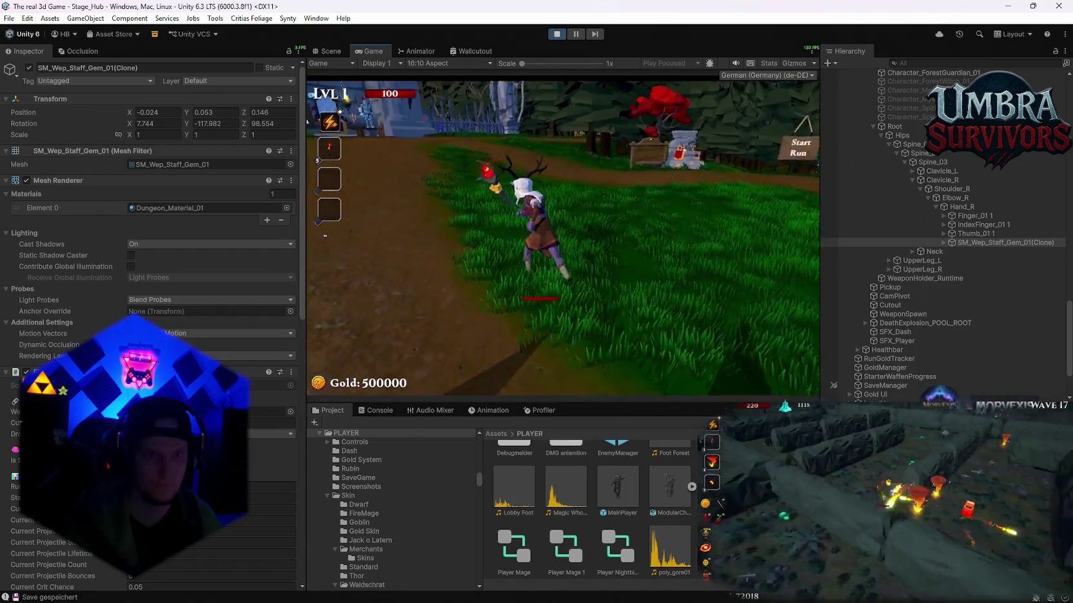
key("w")
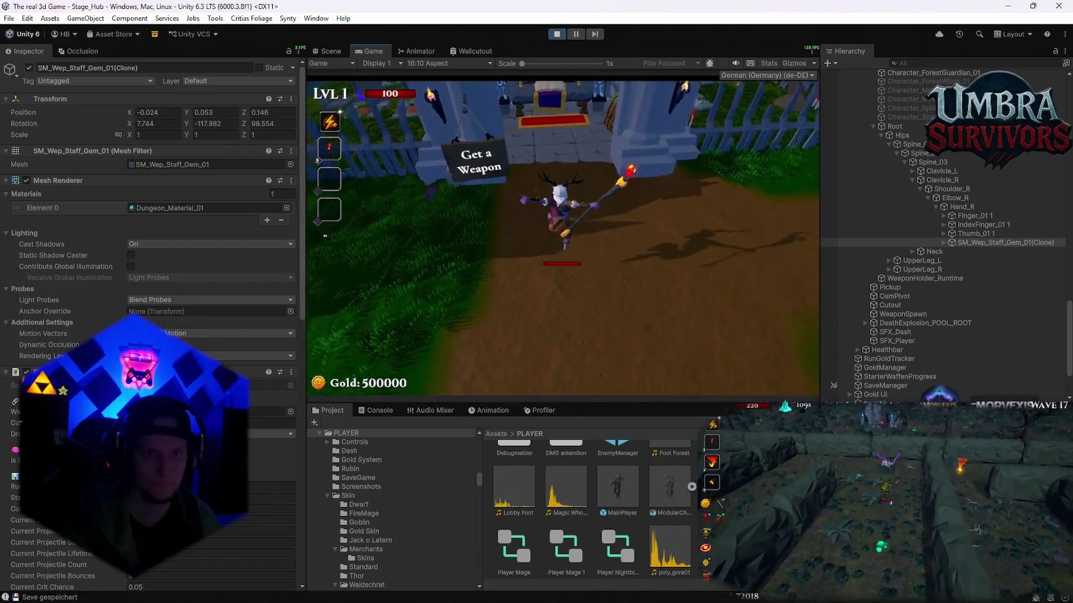
key("s")
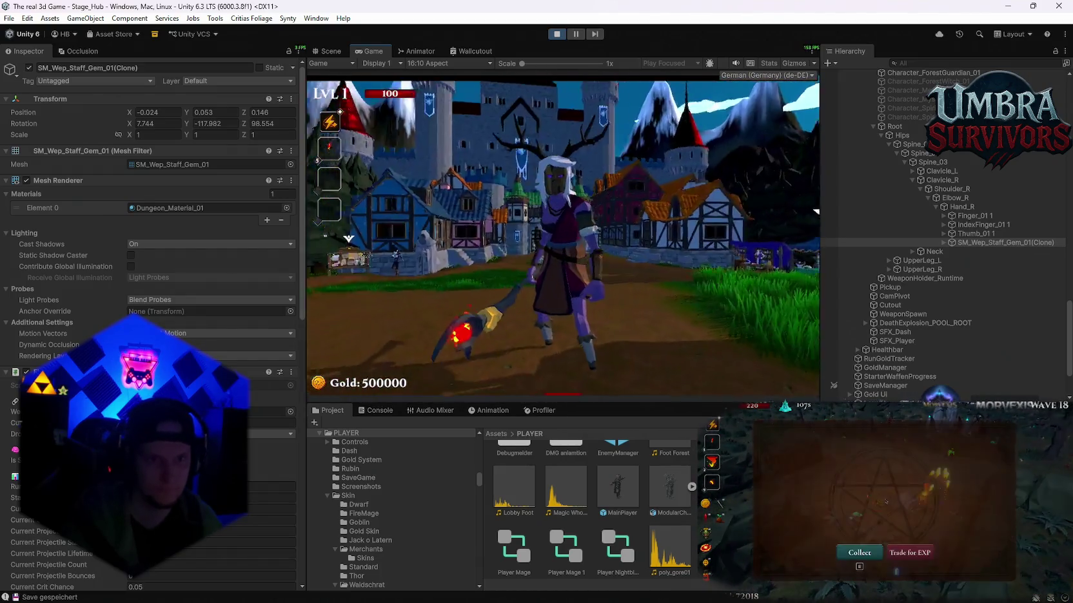
key("w")
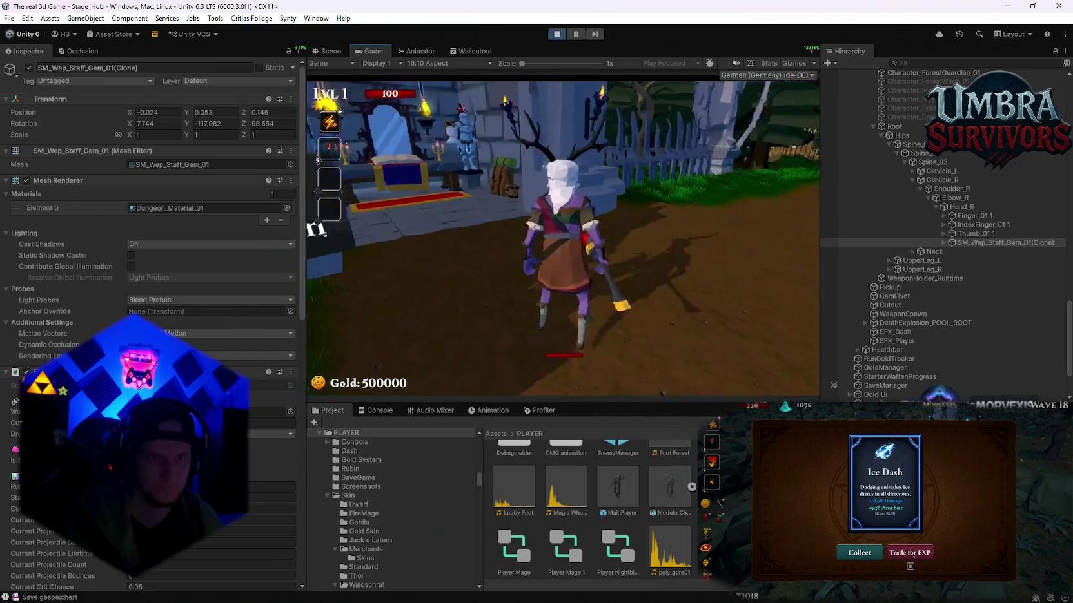
key("s")
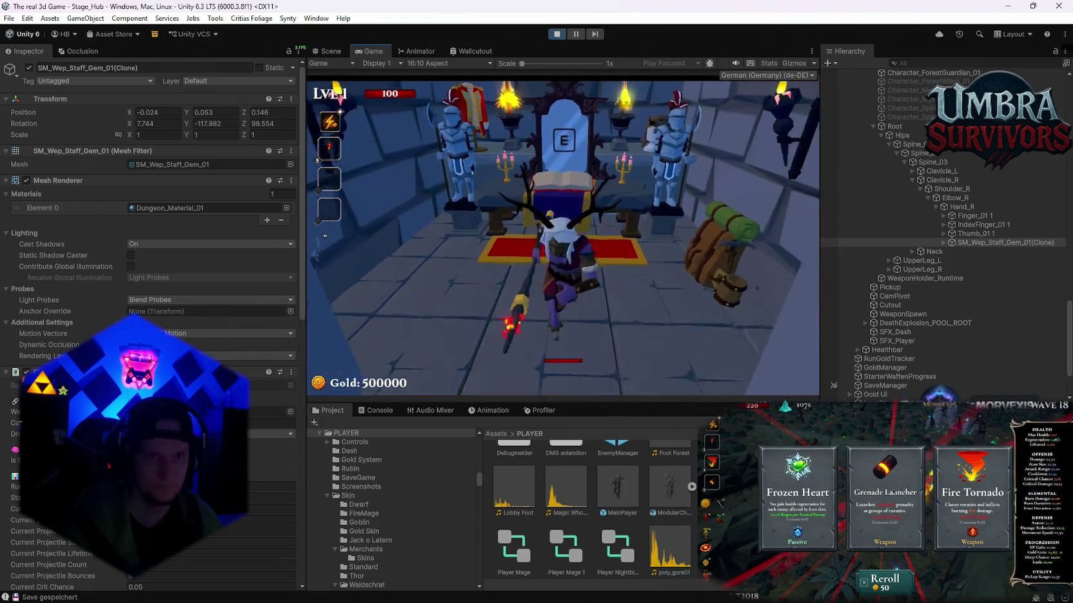
key("w")
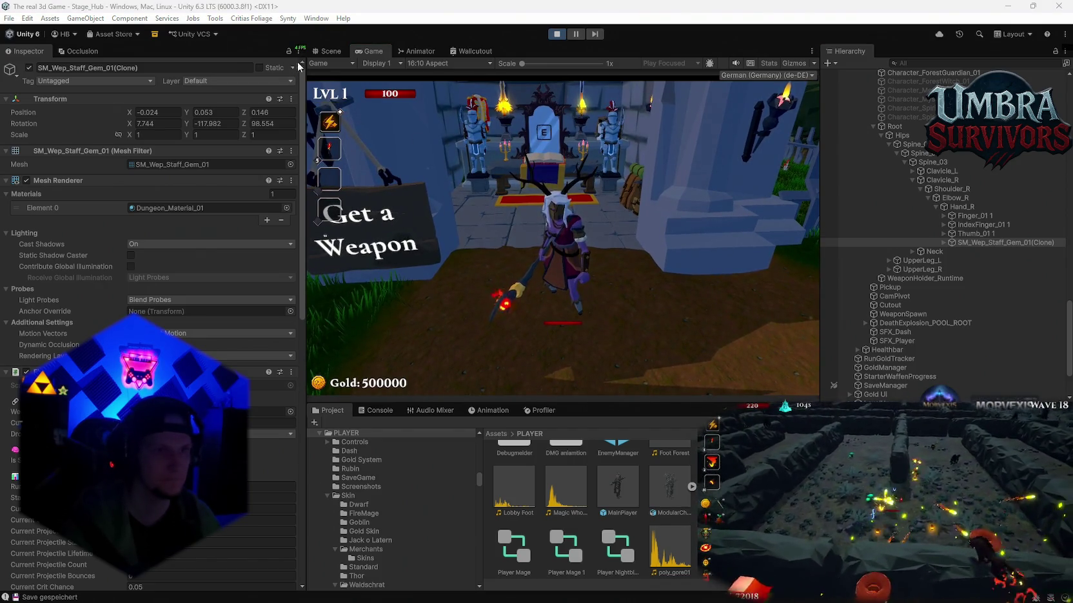
Snip the staff's Inspector Transform values, then open the upgrade book at the throne.
key("super+shift+s")
left_click_drag(306, 50, 3, 169)
left_click_drag(5, 165, 4, 165)
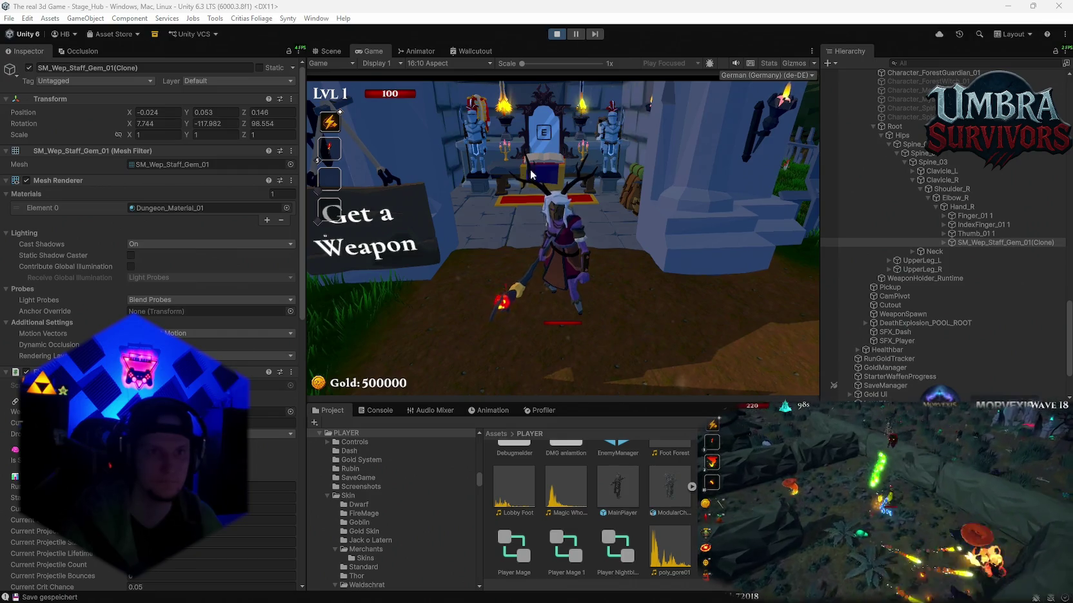
key("w")
key("e")
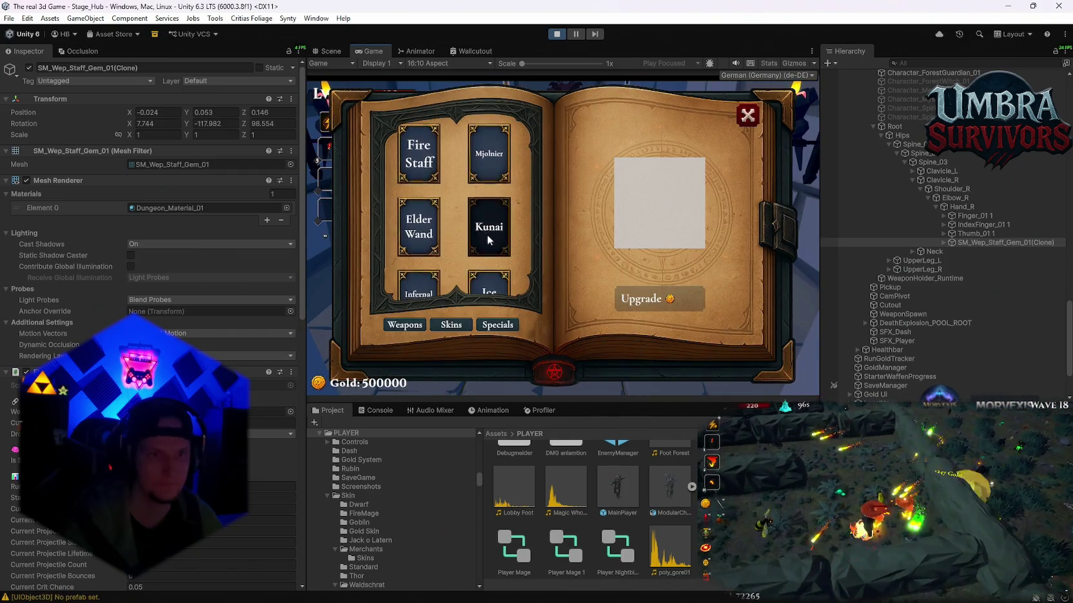
Equip Mjolnier from the upgrade book and walk out of the throne room.
left_click(489, 151)
key("Escape")
key("s")
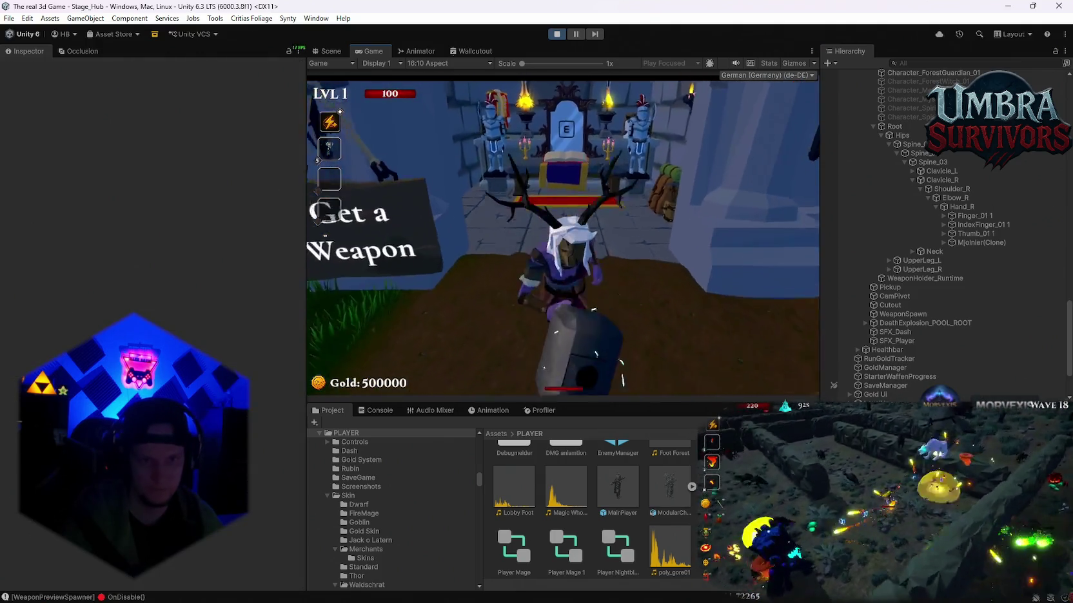
Set the Mjolnier(Clone) rotation to 7.744, -117.982, 98.554 while paused, then resume.
key("Escape")
left_click(980, 243)
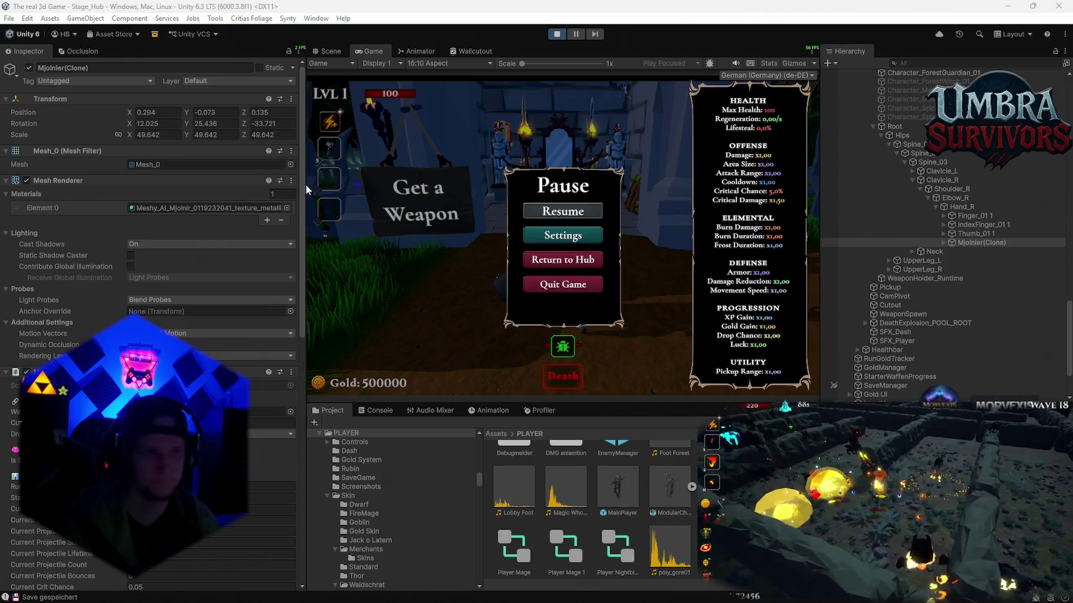
left_click(162, 123)
type("98.554")
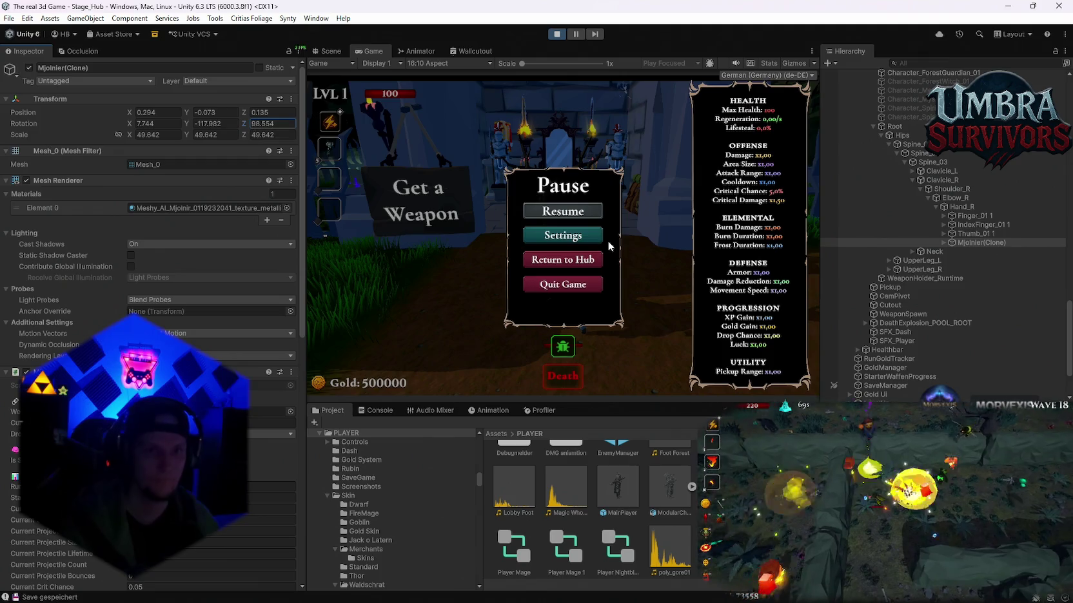
left_click(593, 215)
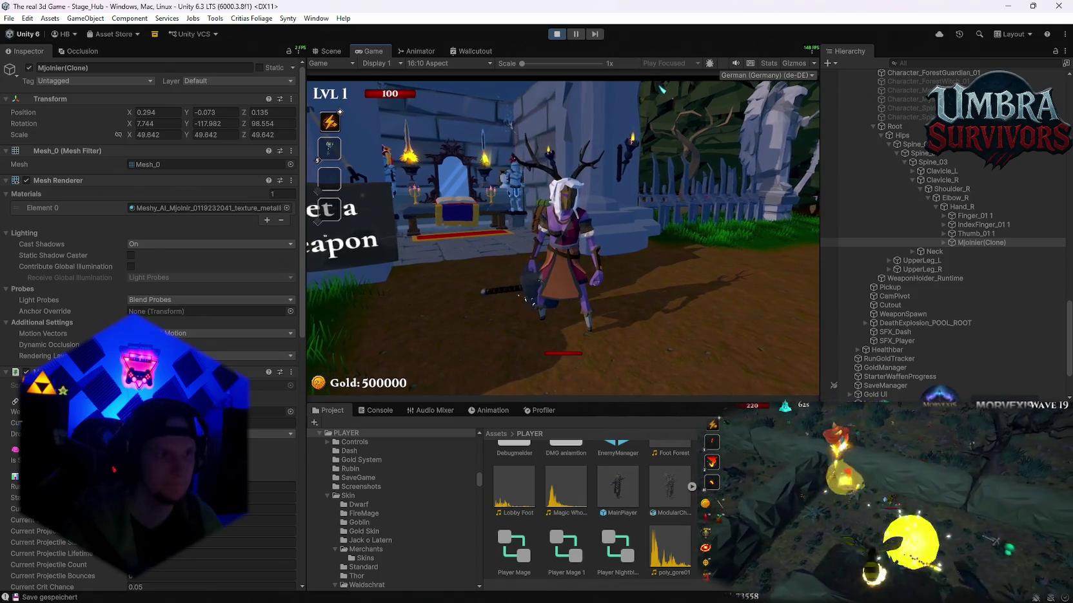
Enter Mjolnier's position as -0.024, 0.053, 0.146 while paused, then resume the game.
key("Escape")
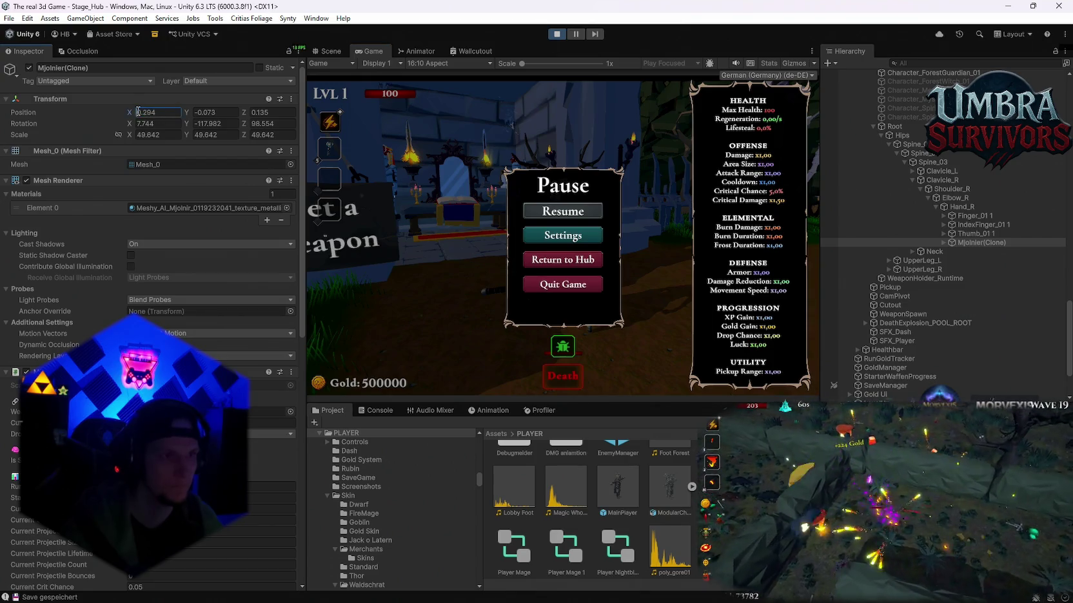
left_click(570, 212)
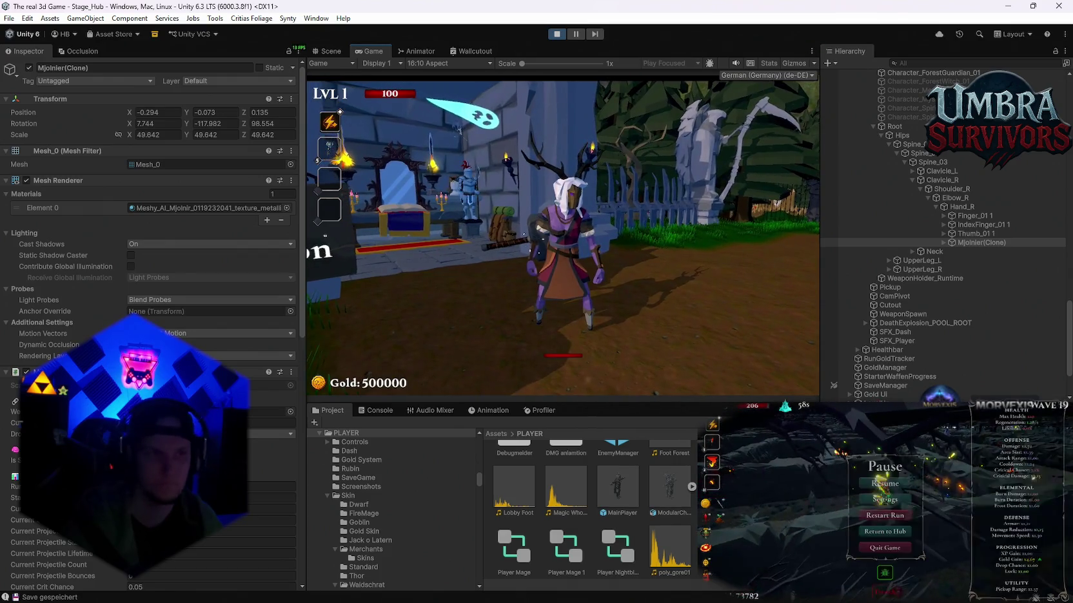
key("Escape")
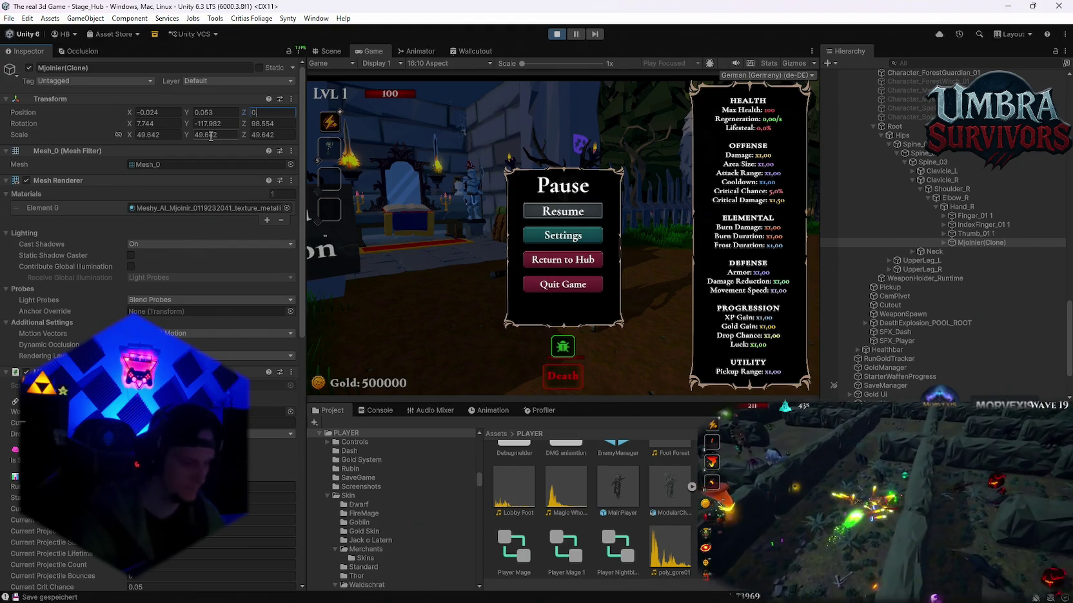
type(".146")
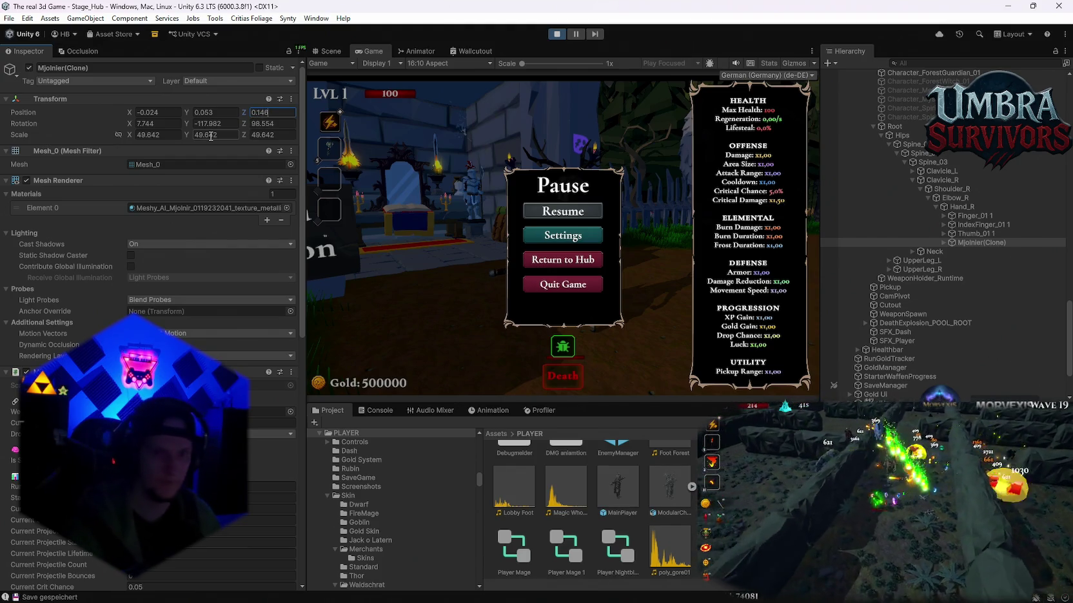
left_click(564, 208)
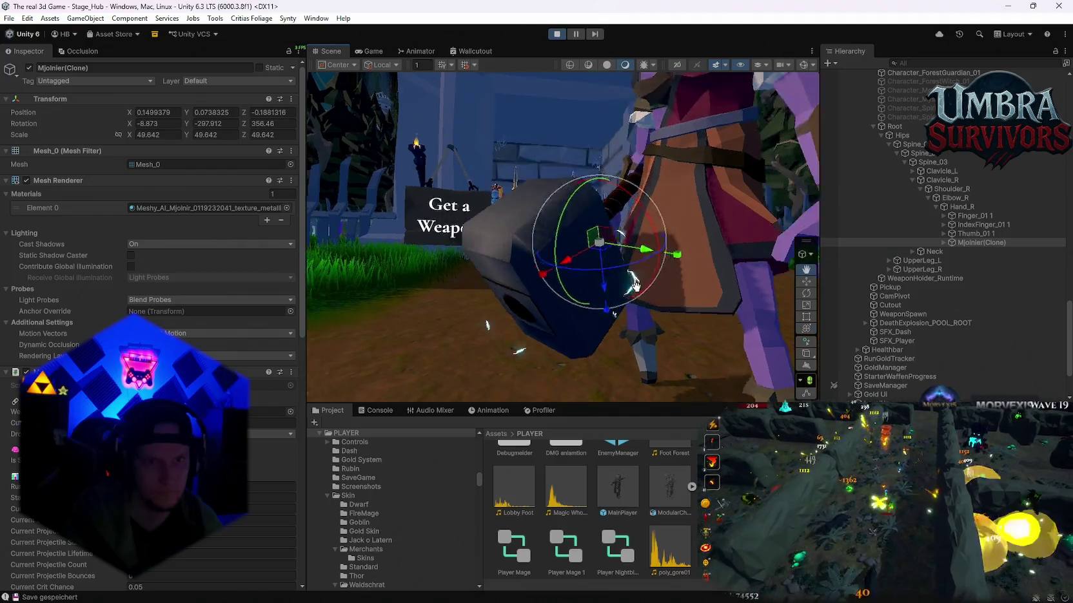
Rotate the Mjolnir hammer and shift it along X in the Scene view to fit the hand.
left_click(331, 51)
mouse_move(632, 270)
left_mouse_down()
mouse_move(624, 178)
mouse_move(631, 187)
left_mouse_up()
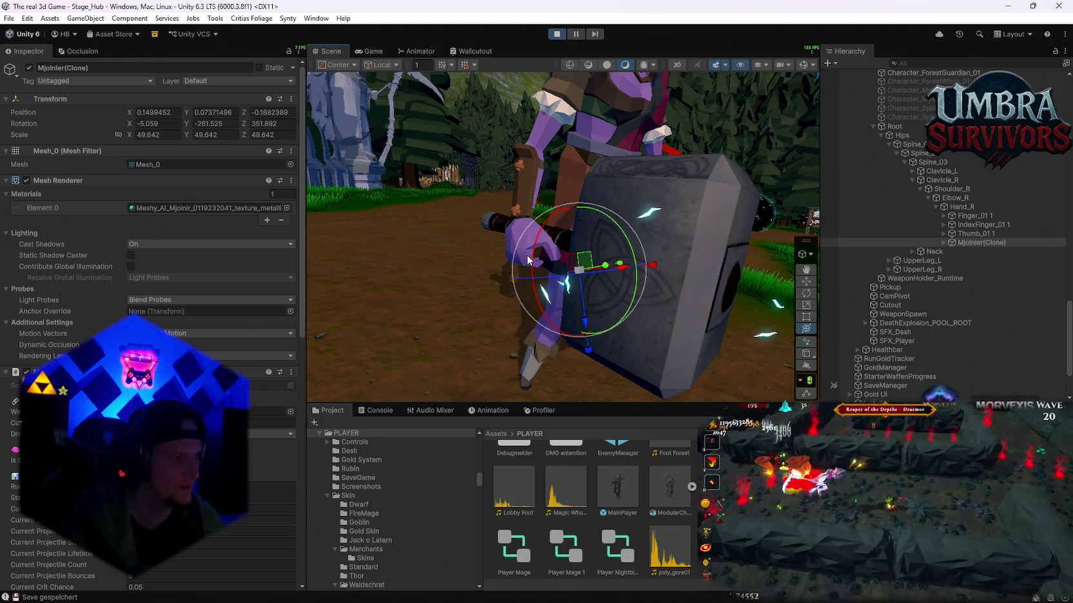
mouse_move(526, 255)
left_mouse_down()
mouse_move(651, 289)
mouse_move(608, 281)
mouse_move(699, 275)
mouse_move(447, 318)
left_mouse_up()
mouse_move(544, 275)
left_mouse_down()
mouse_move(648, 287)
mouse_move(634, 250)
mouse_move(620, 271)
left_mouse_up()
left_click_drag(618, 210, 616, 218)
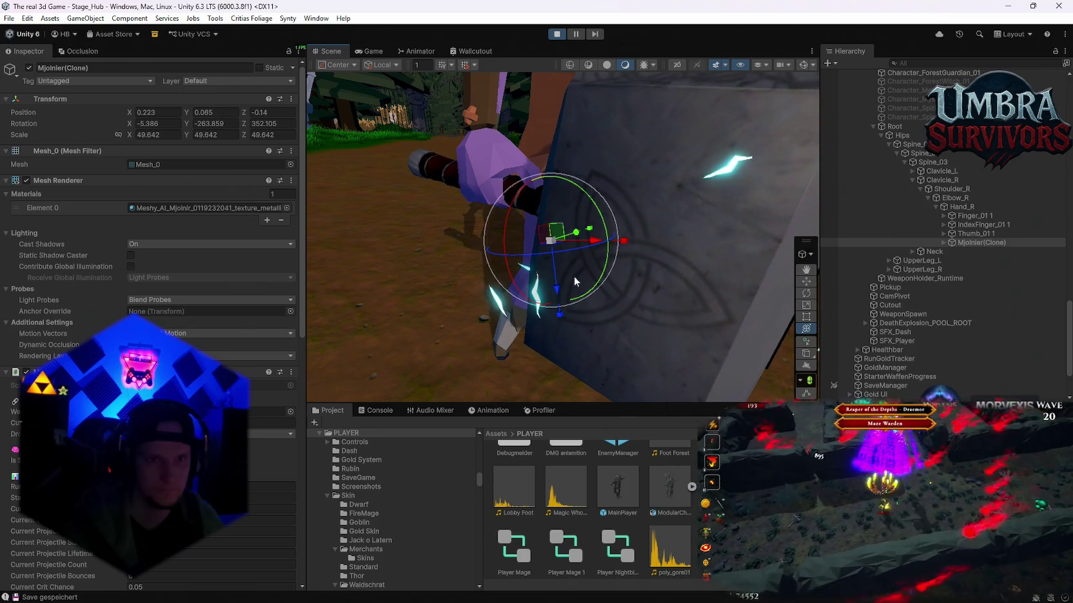
left_click_drag(593, 240, 594, 235)
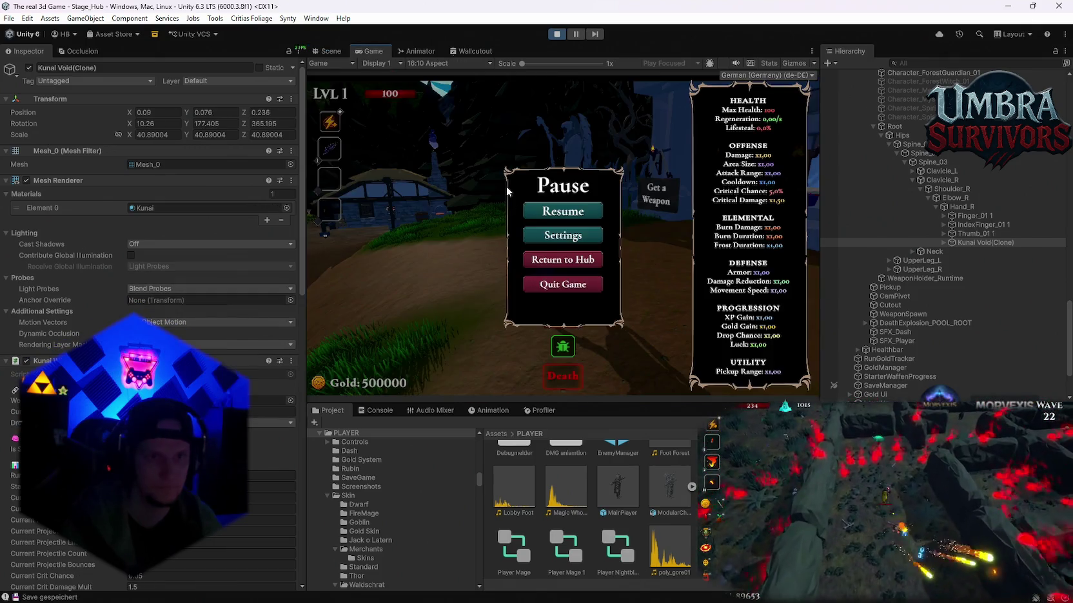
Run through town, cast lightning, and snip the Kunai's Transform values.
key("Escape")
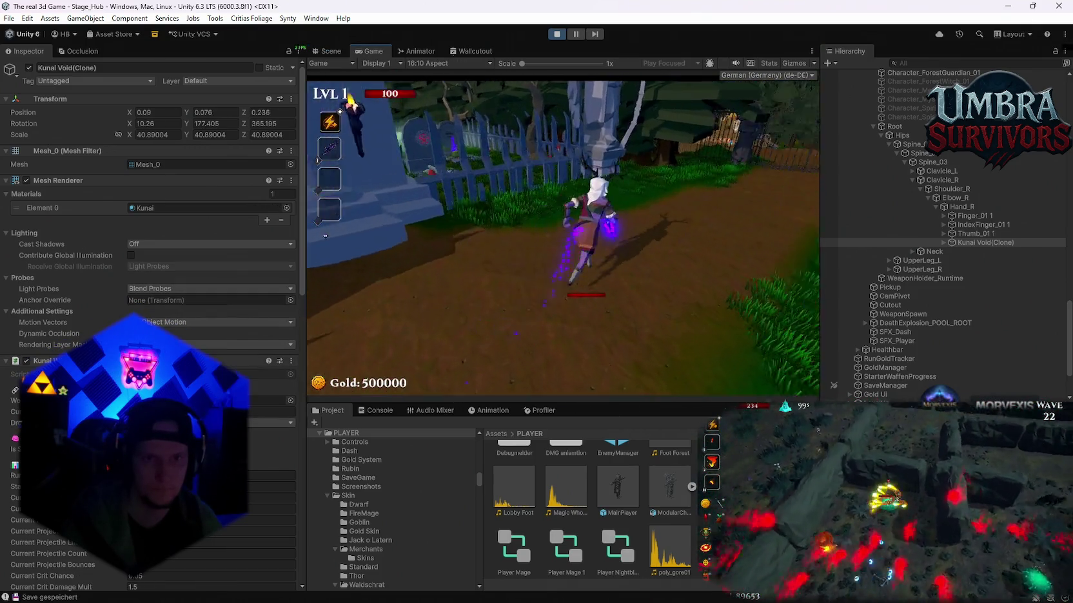
key("w")
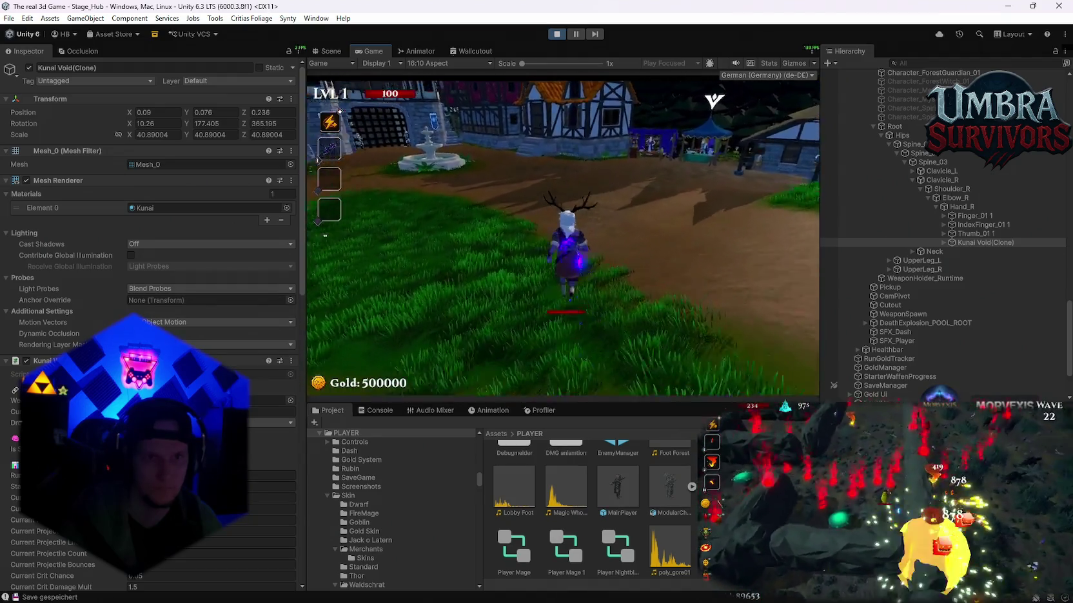
key("s")
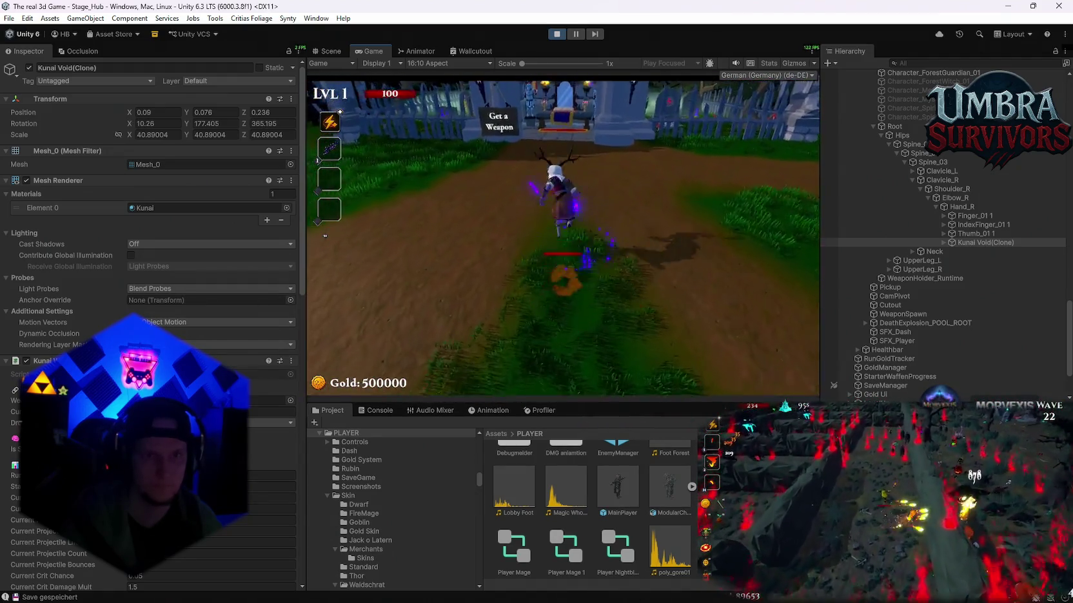
key("w")
key("space")
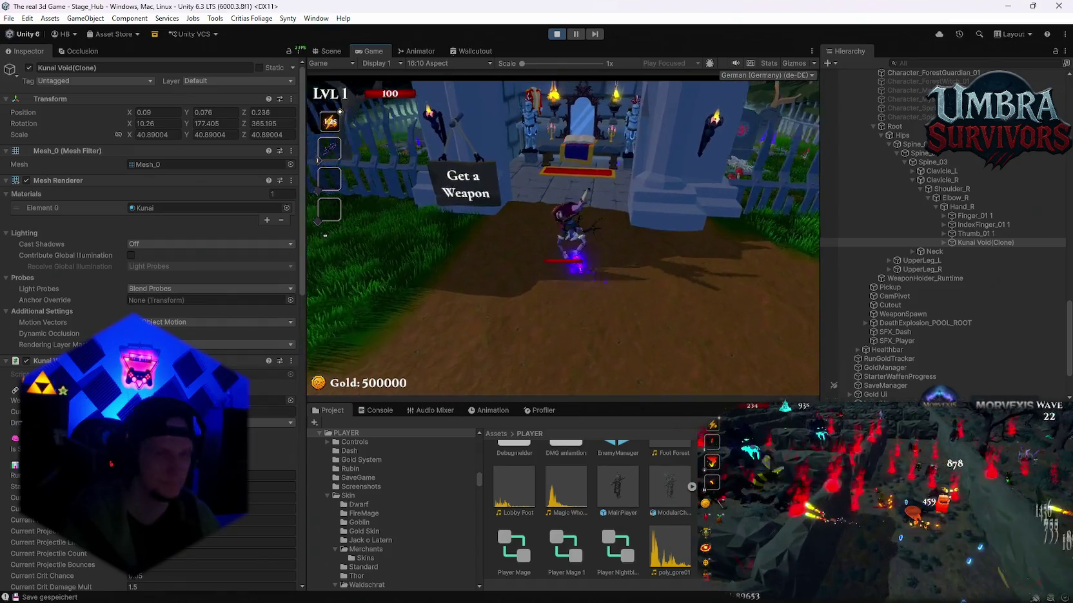
key("super+shift+s")
mouse_move(313, 36)
left_mouse_down()
mouse_move(95, 137)
mouse_move(3, 162)
left_mouse_up()
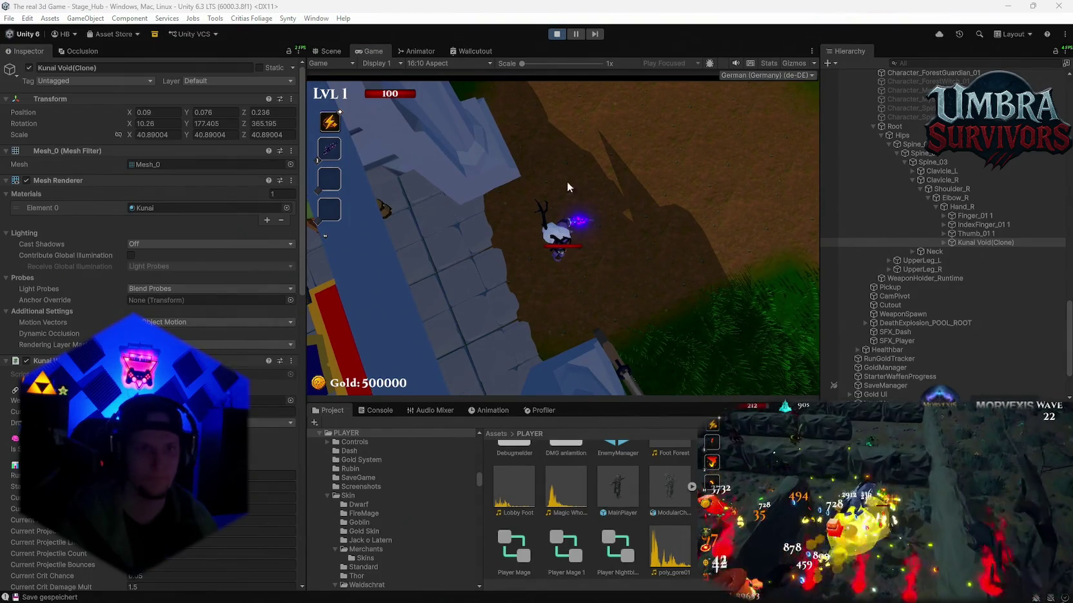
Equip the Infernal Torch at the weapon stand and walk along the forest path.
key("w")
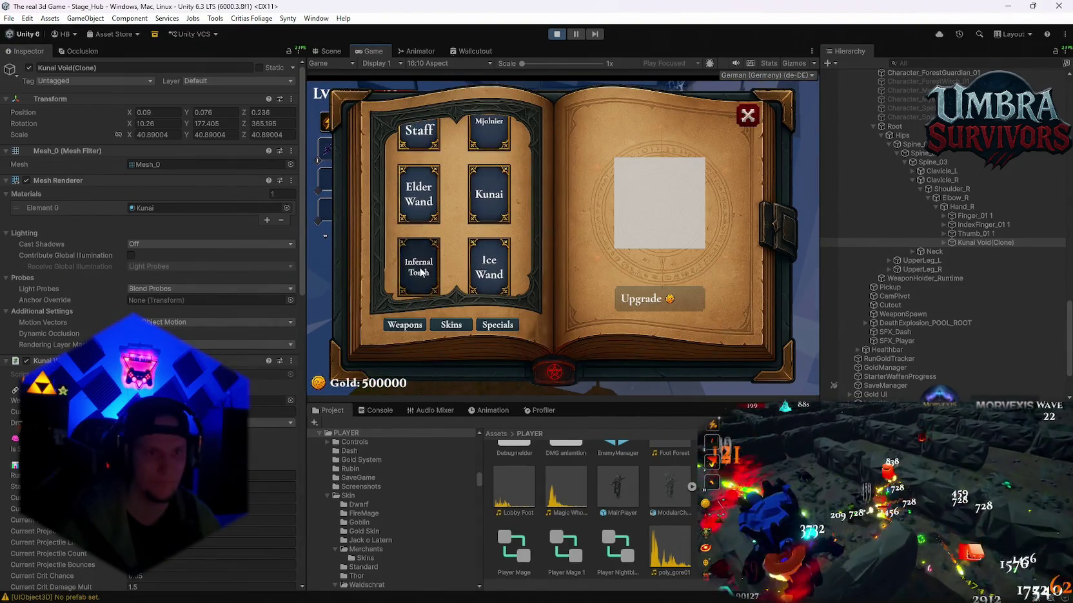
left_click(421, 272)
left_click(748, 116)
key("w")
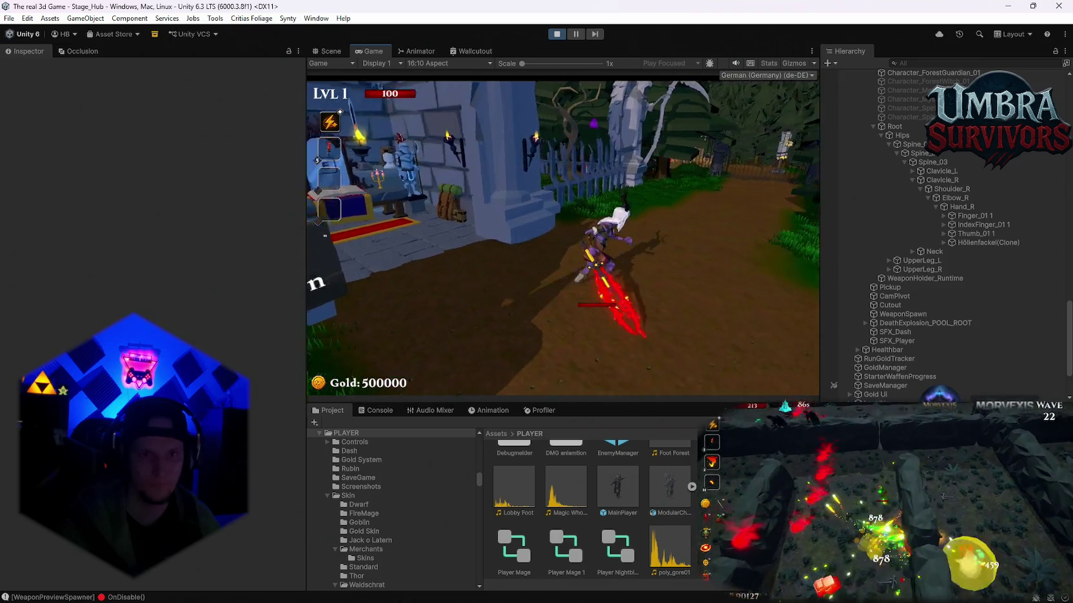
key("w")
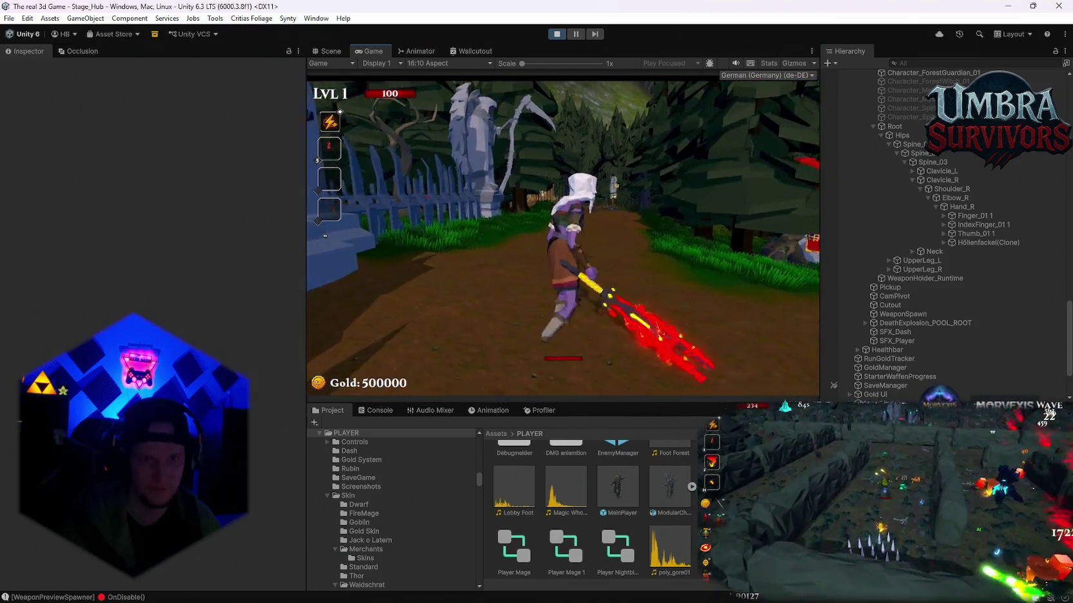
key("s")
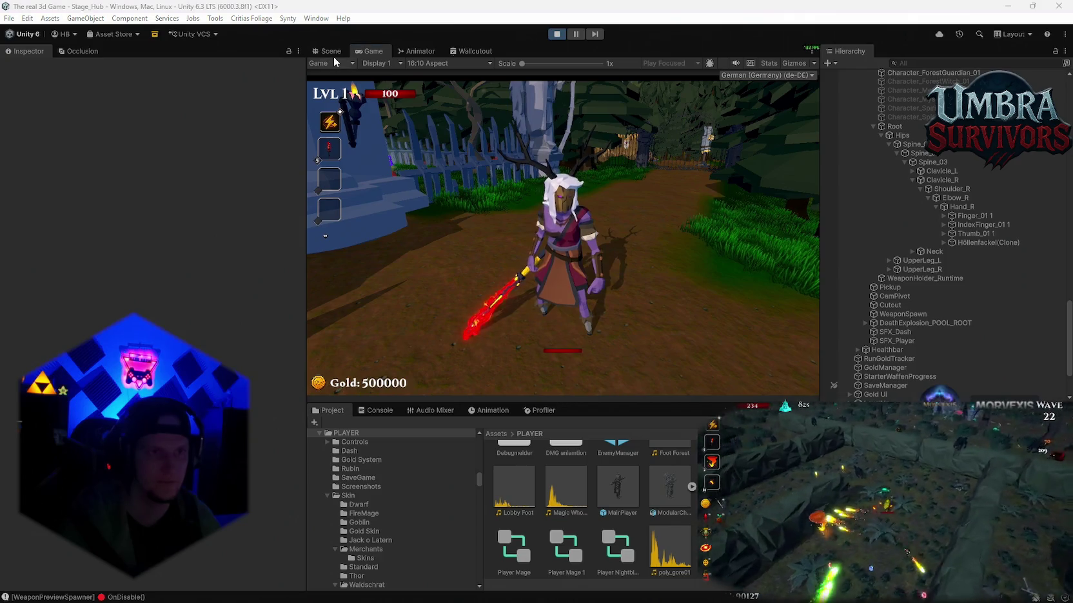
Switch to the Scene view and expand Höllenfackel(Clone) in the Hierarchy.
left_click(331, 51)
left_click(368, 51)
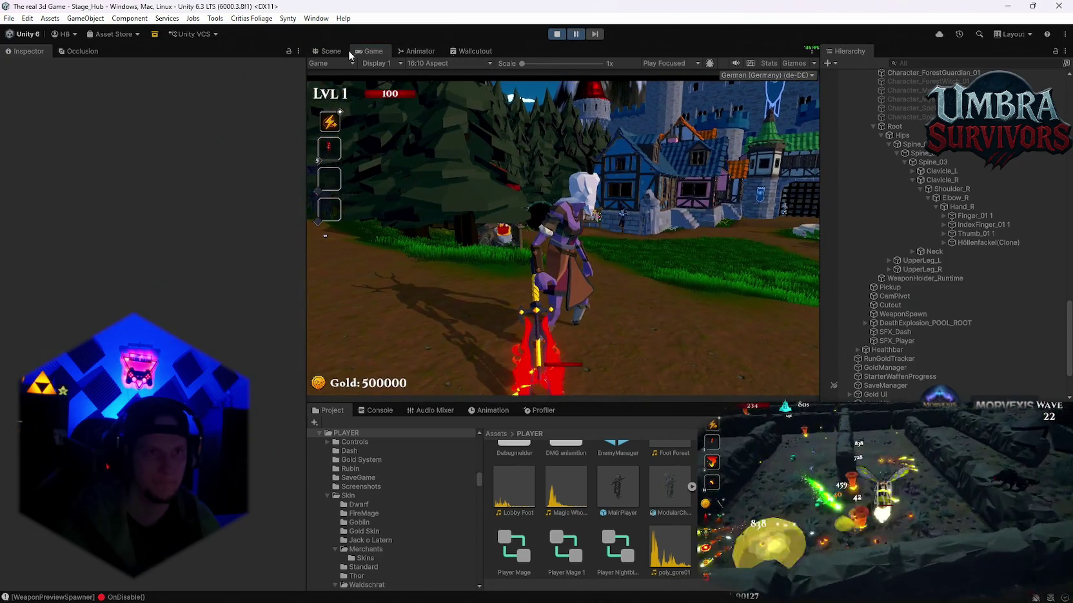
left_click(348, 51)
left_click(943, 242)
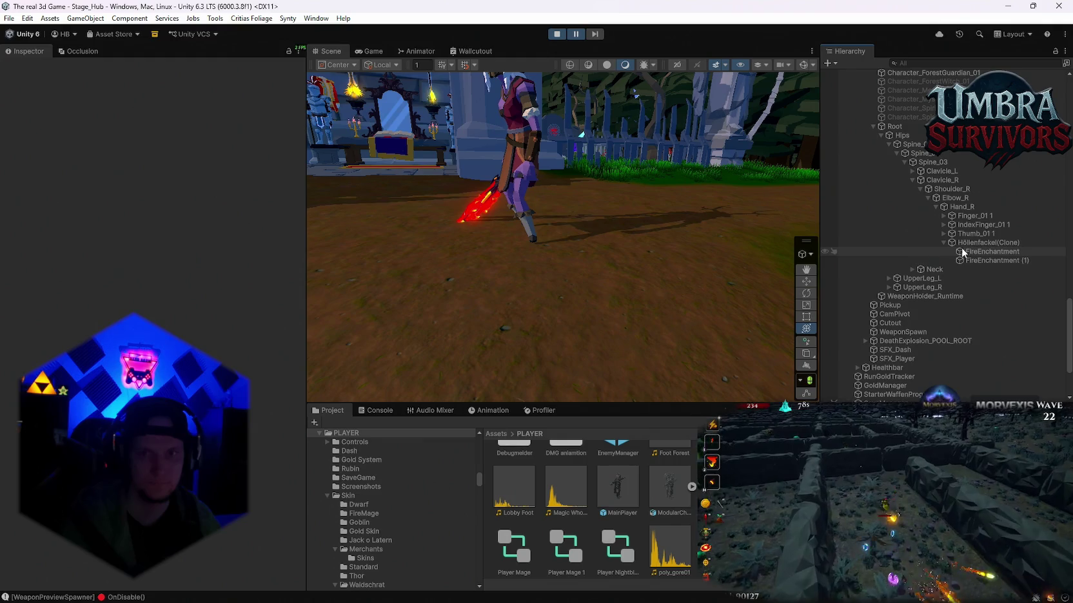
Rotate and move the Höllenfackel sword upright in the hand, to rotation 2.773, 66.58, 273.682.
double_click(961, 243)
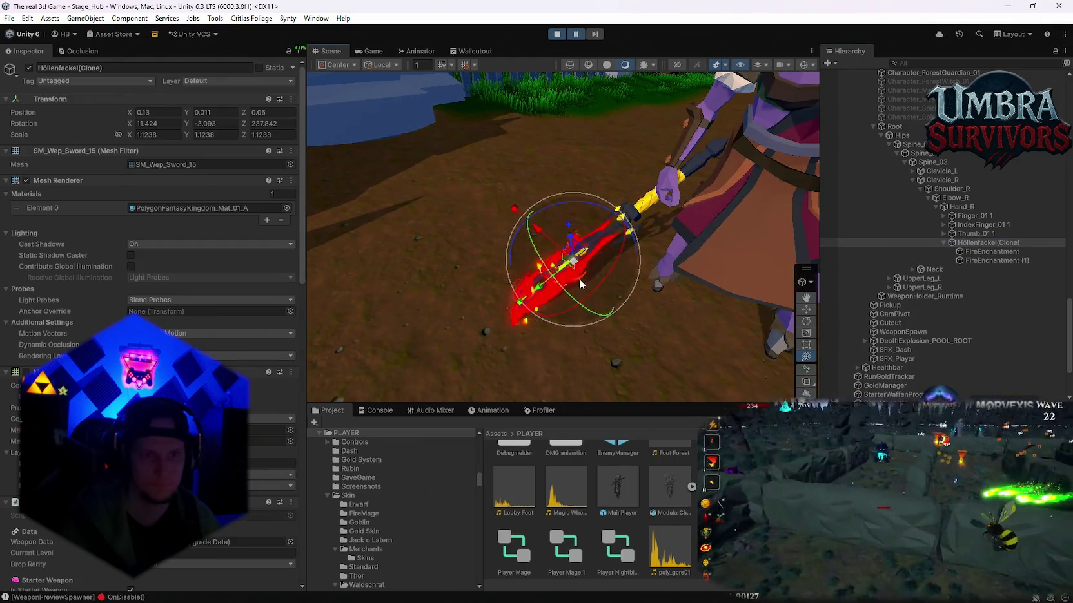
mouse_move(597, 286)
left_mouse_down()
mouse_move(730, 157)
mouse_move(721, 168)
left_mouse_up()
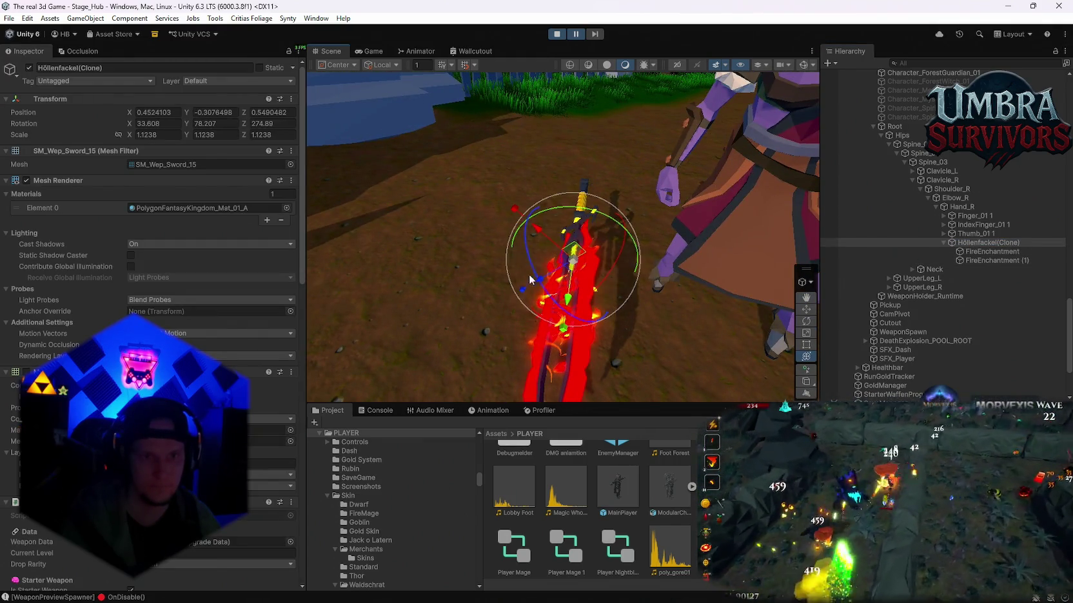
mouse_move(686, 212)
left_mouse_down()
mouse_move(601, 162)
mouse_move(612, 187)
left_mouse_up()
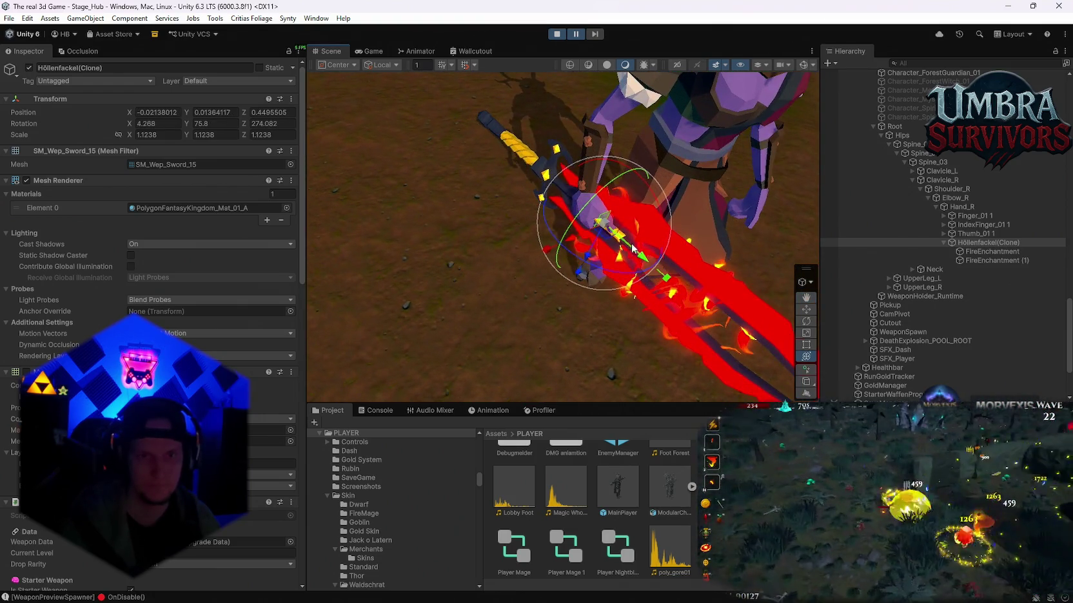
mouse_move(684, 292)
left_mouse_down()
mouse_move(693, 326)
mouse_move(609, 258)
mouse_move(601, 216)
mouse_move(617, 182)
mouse_move(599, 276)
mouse_move(556, 227)
mouse_move(523, 218)
mouse_move(596, 261)
mouse_move(558, 218)
mouse_move(577, 165)
mouse_move(691, 274)
mouse_move(622, 254)
left_mouse_up()
scroll(641, 252, "up", 2)
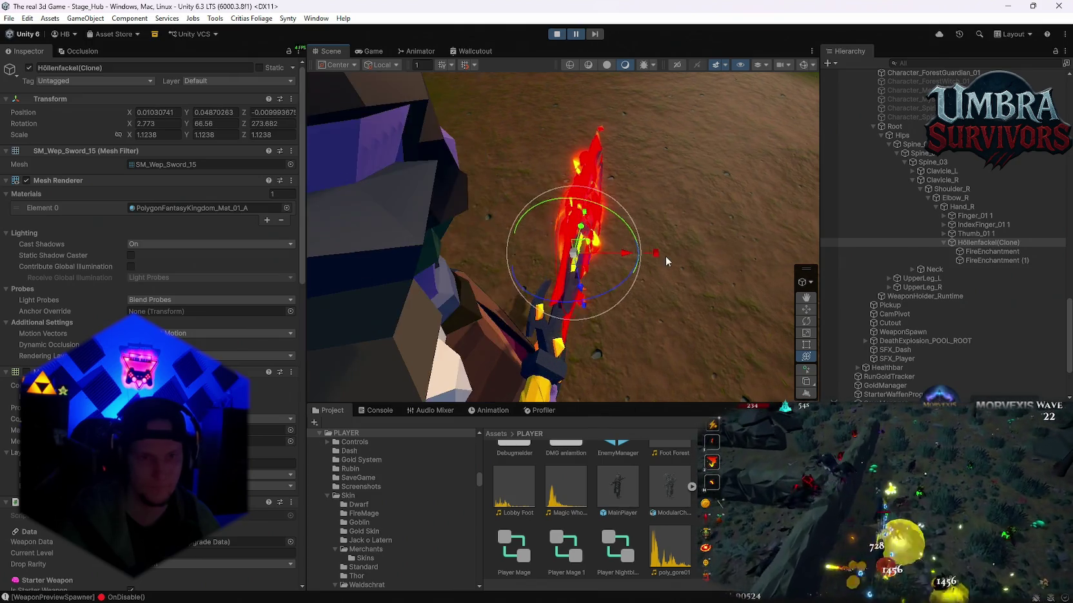
scroll(666, 255, "up", 3)
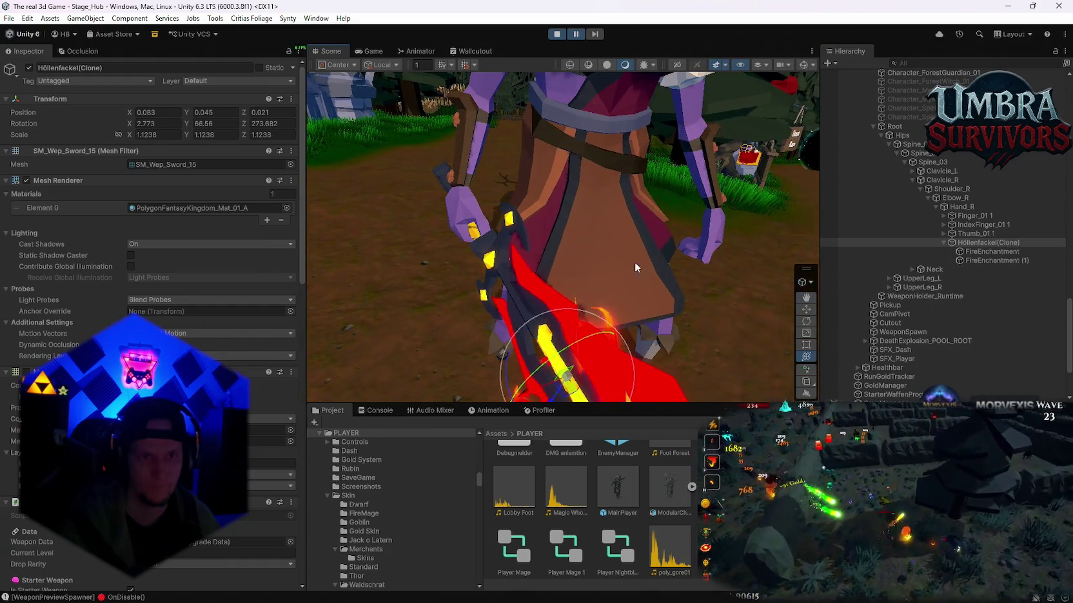
Play-test the flaming sword by running around the hub and dodge-rolling.
left_click(370, 51)
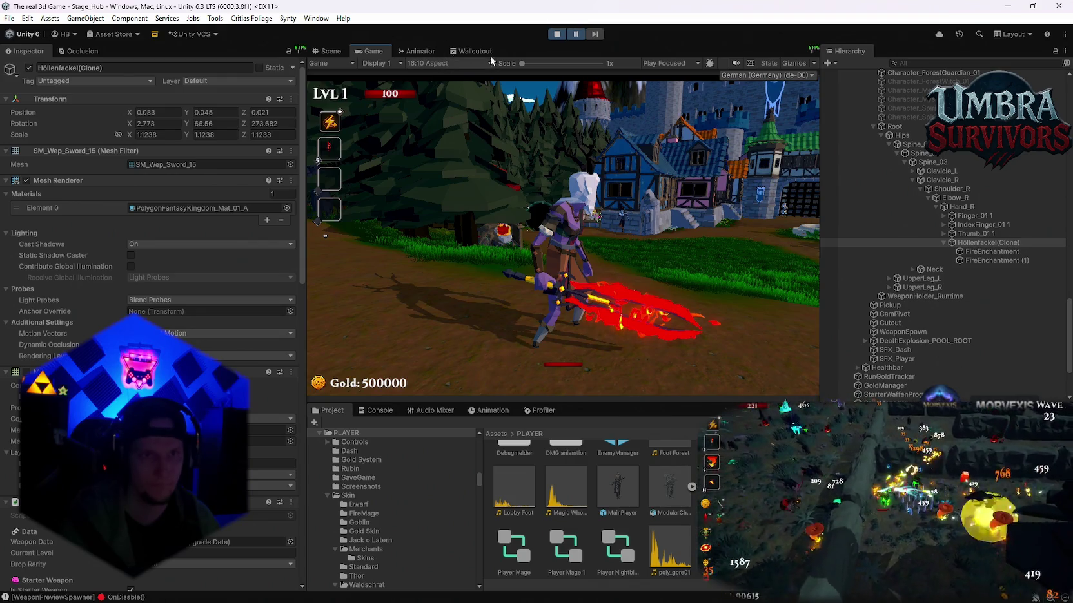
left_click(660, 199)
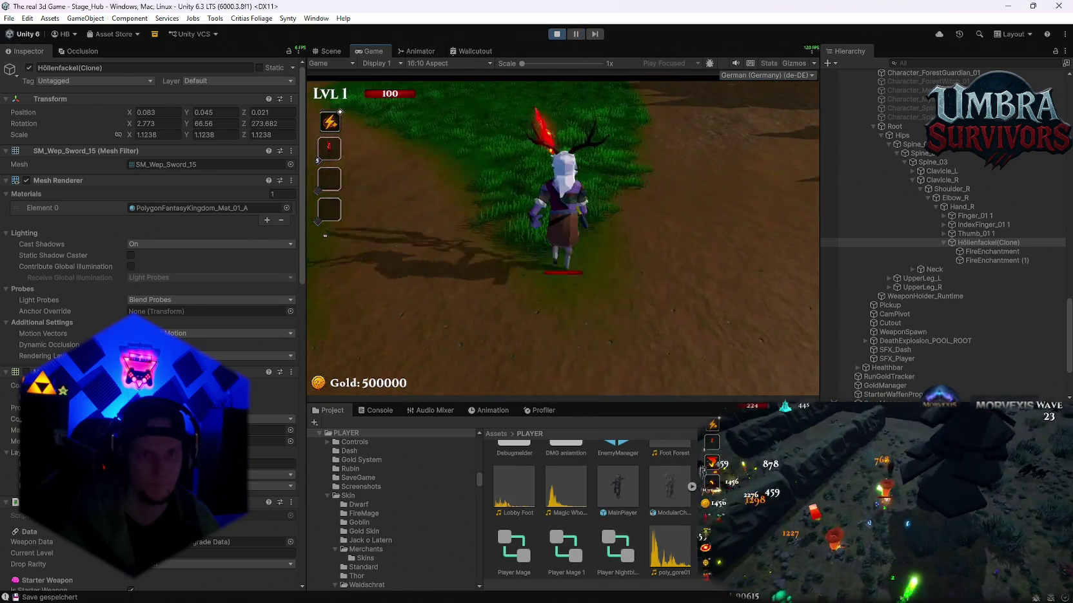
key("w")
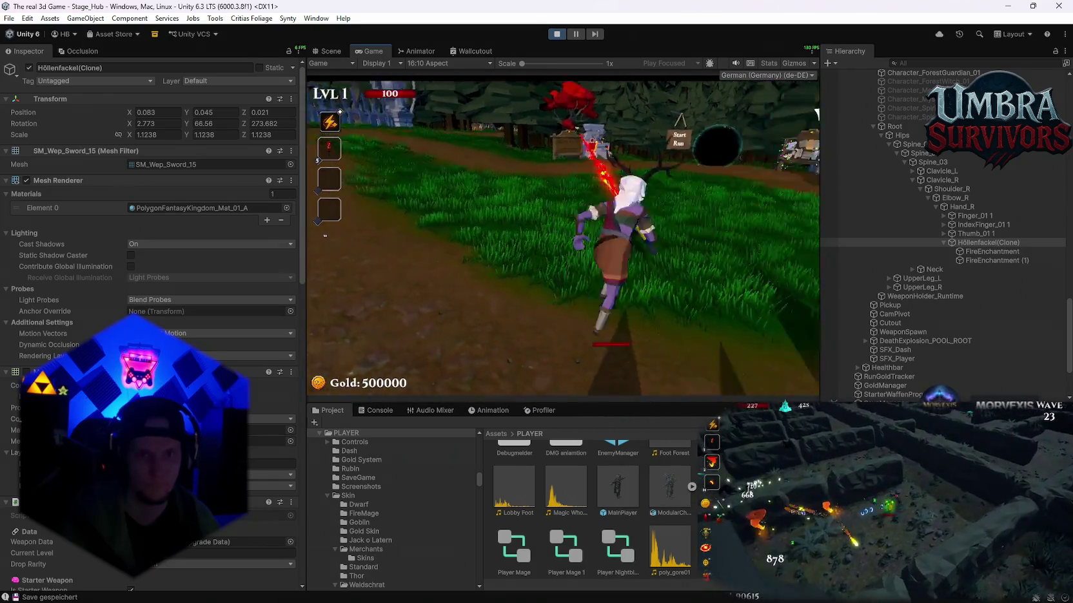
key("w")
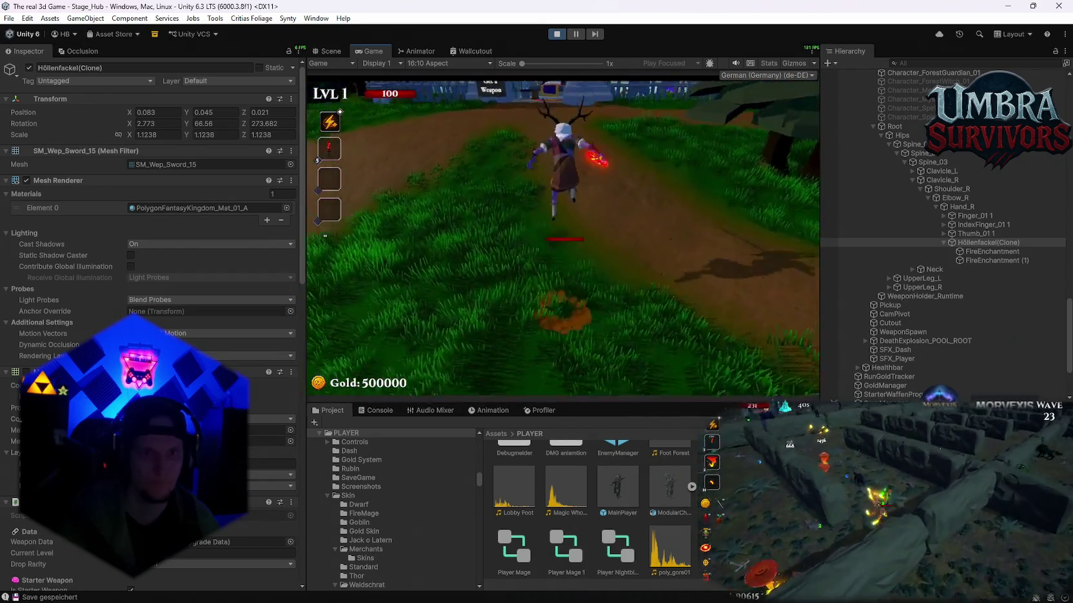
key("w")
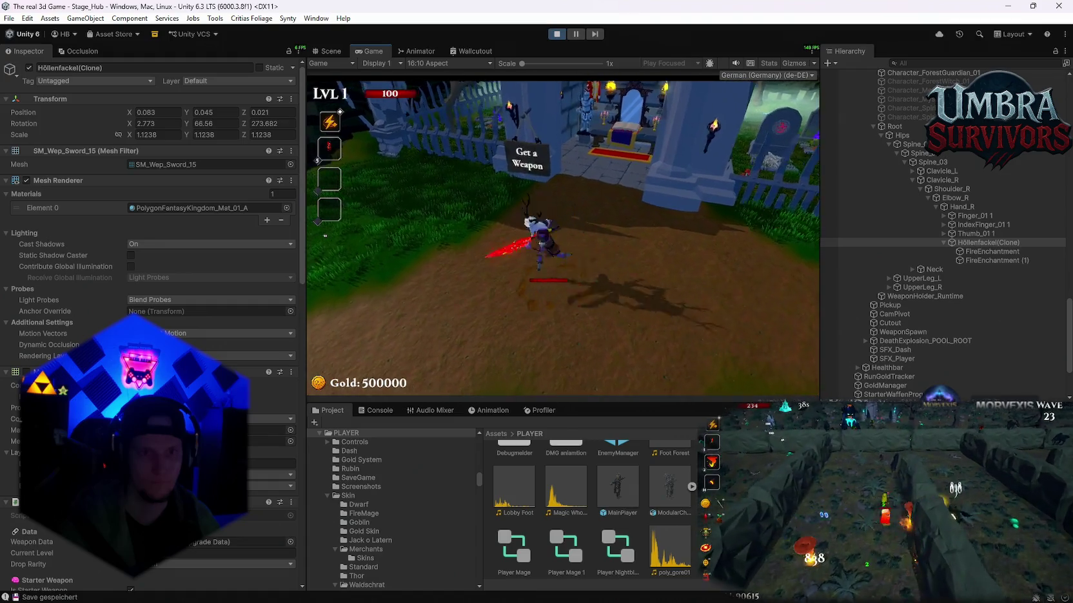
key("w")
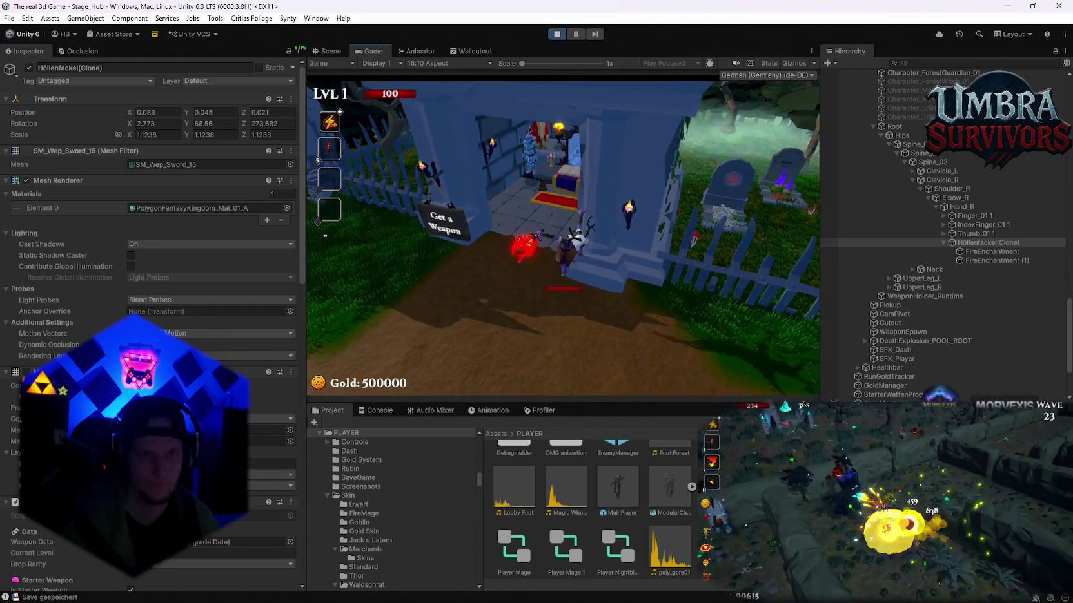
key("w")
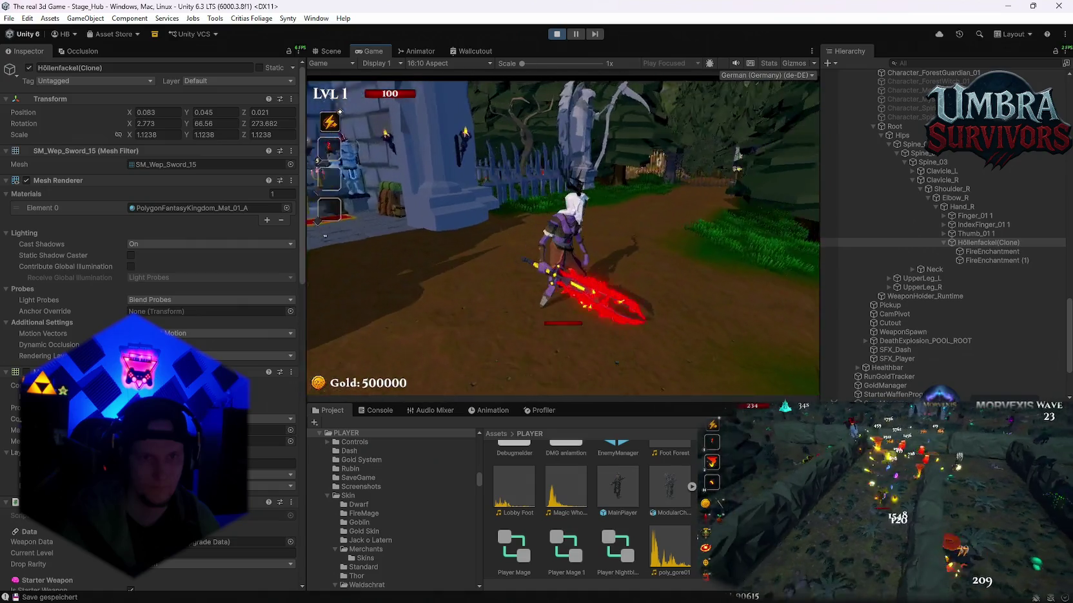
key("w")
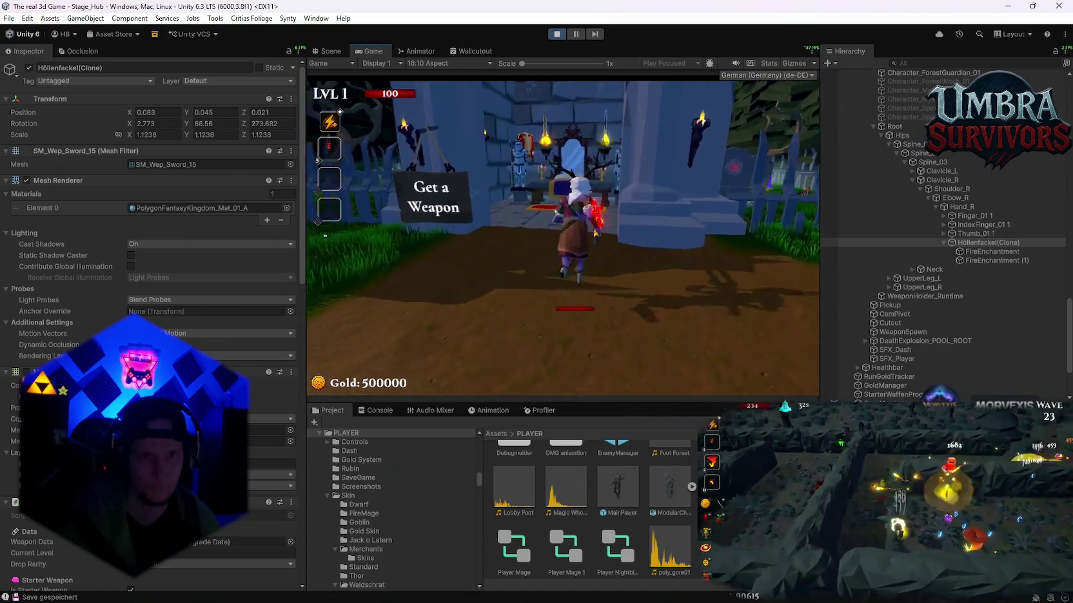
key("w")
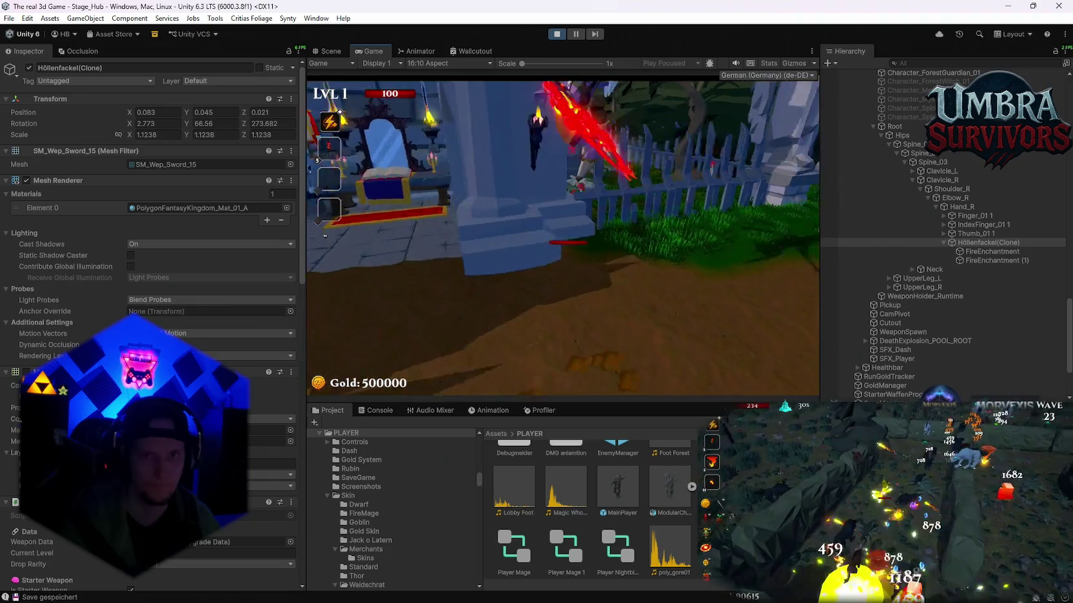
key("w")
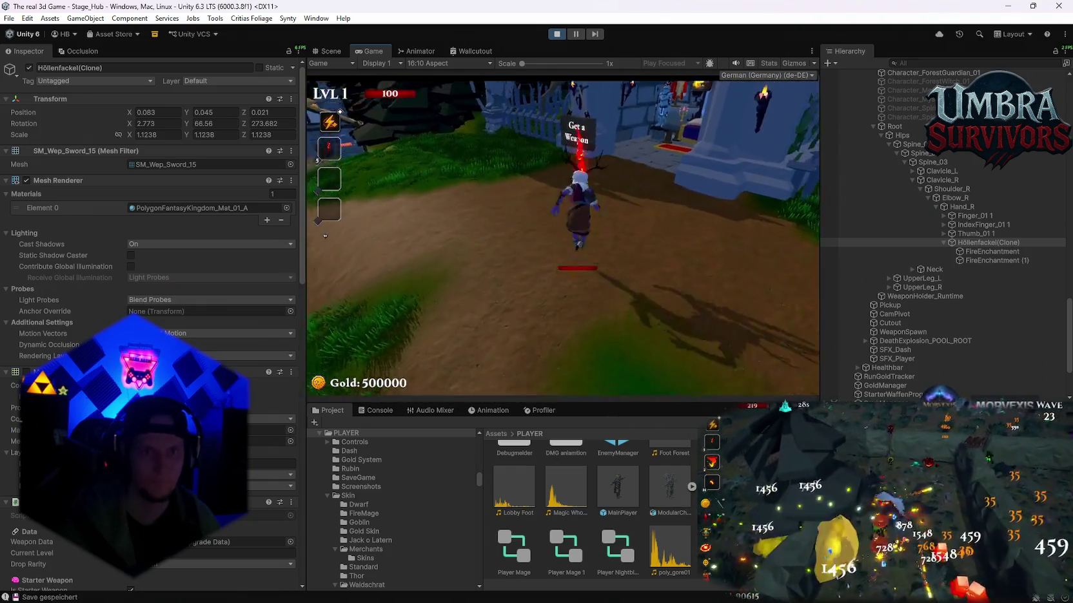
key("s")
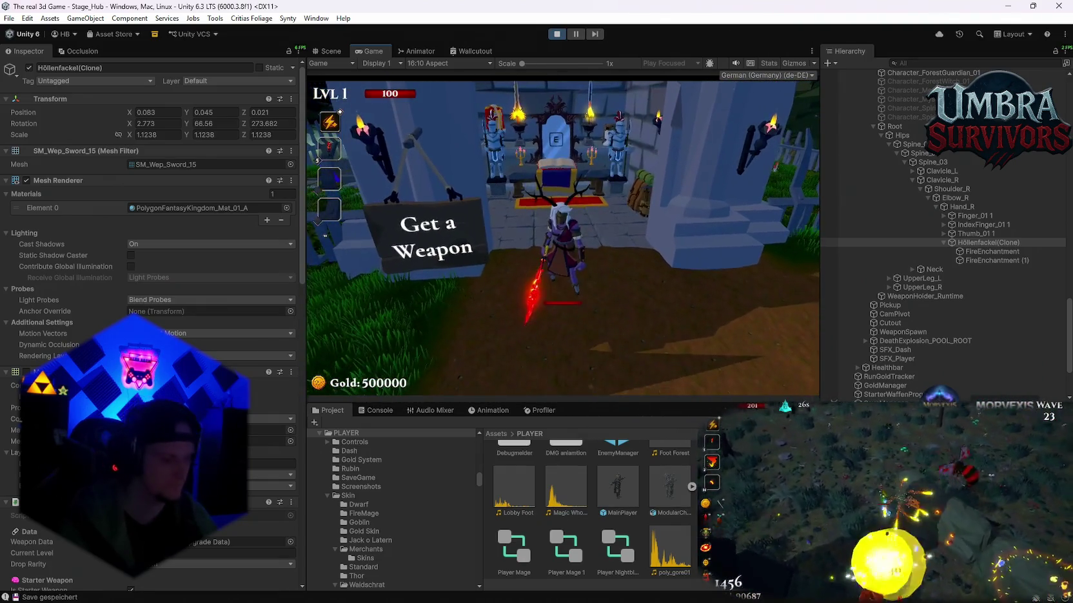
key("space")
Snip the sword's Transform values (position 0.083, 0.045, 0.021) and select WeaponHolder_Runtime.
key("super+shift+s")
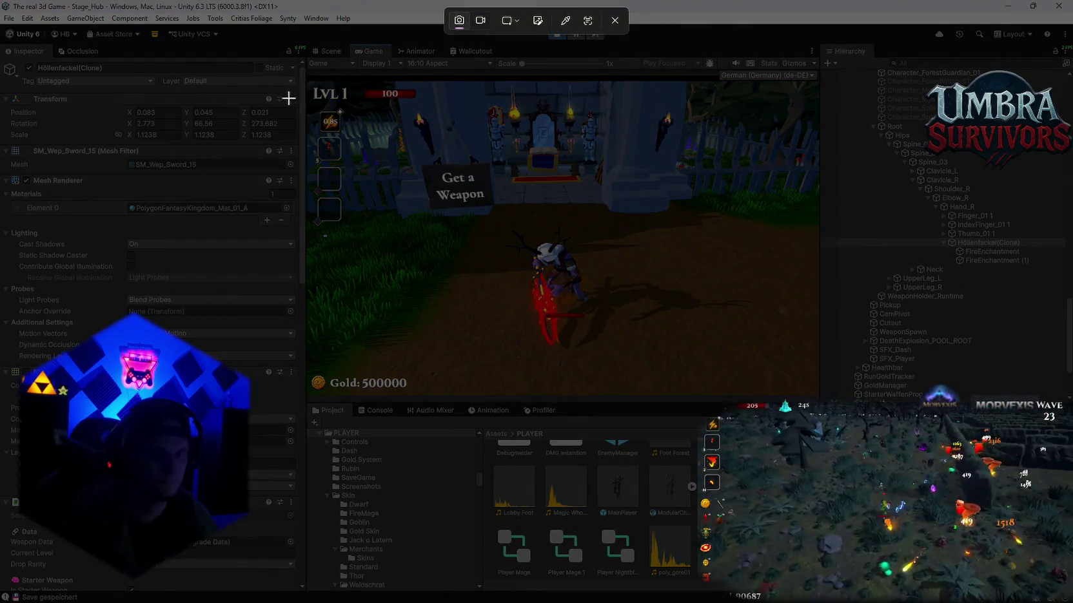
mouse_move(315, 40)
left_mouse_down()
mouse_move(13, 169)
mouse_move(2, 185)
left_mouse_up()
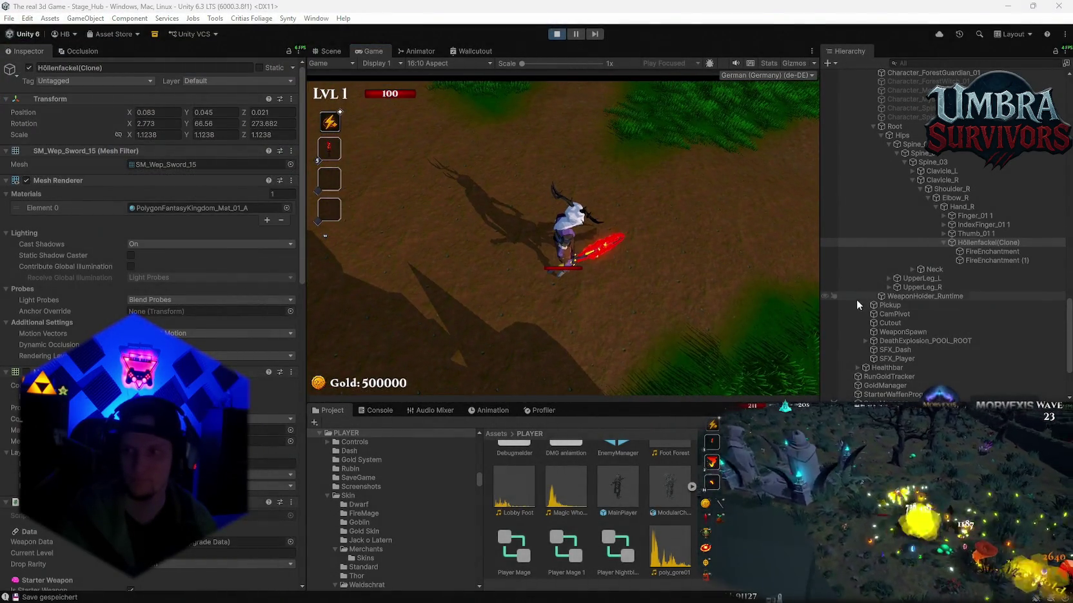
left_click(856, 298)
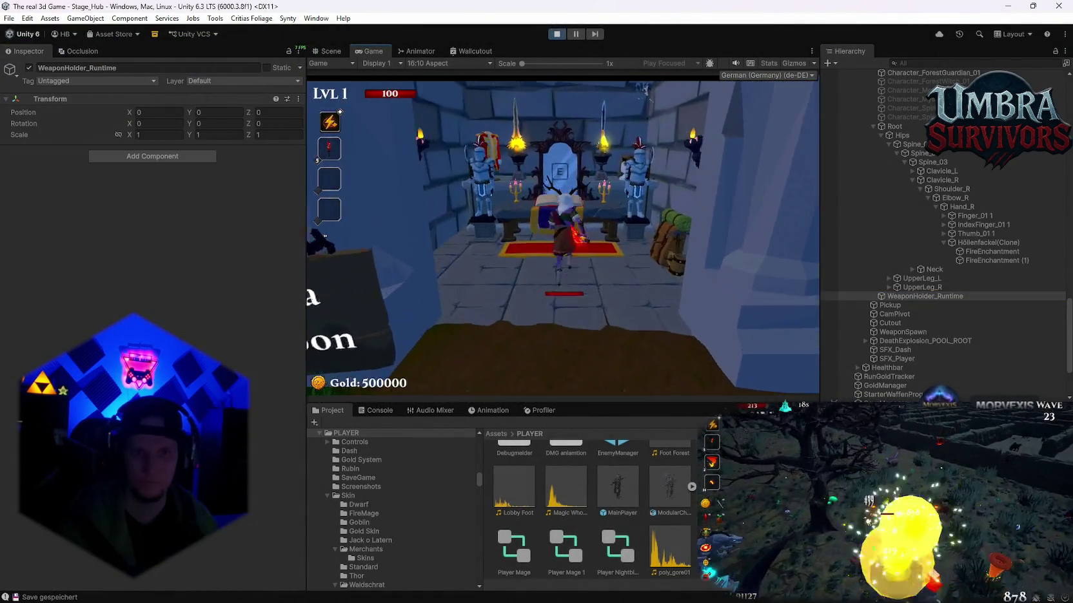
Equip the Ice Wand from the weapon book, walk out, and pause.
key("e")
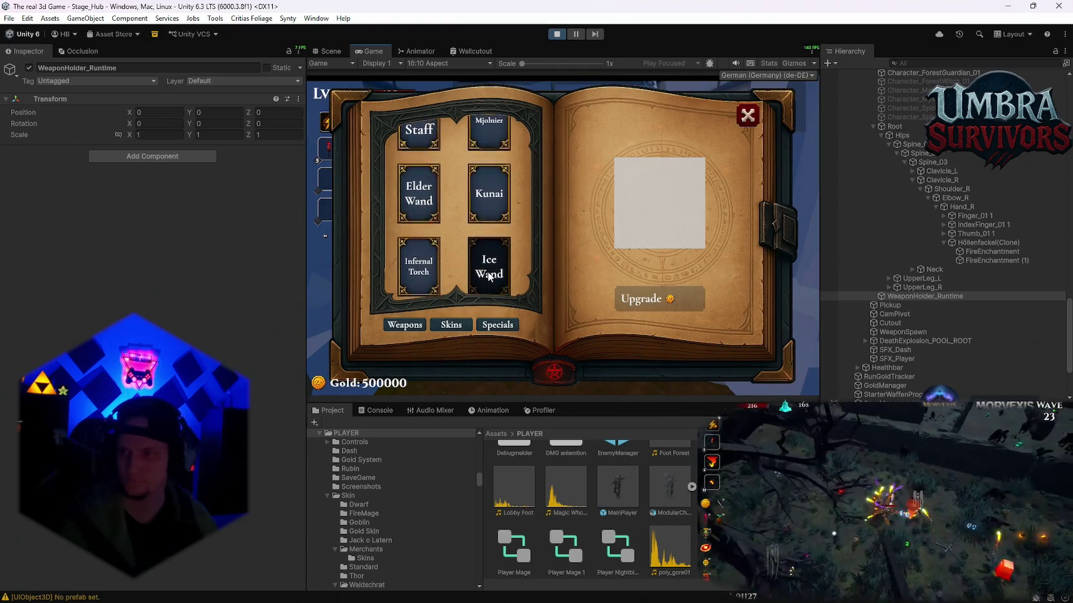
left_click(484, 279)
key("e")
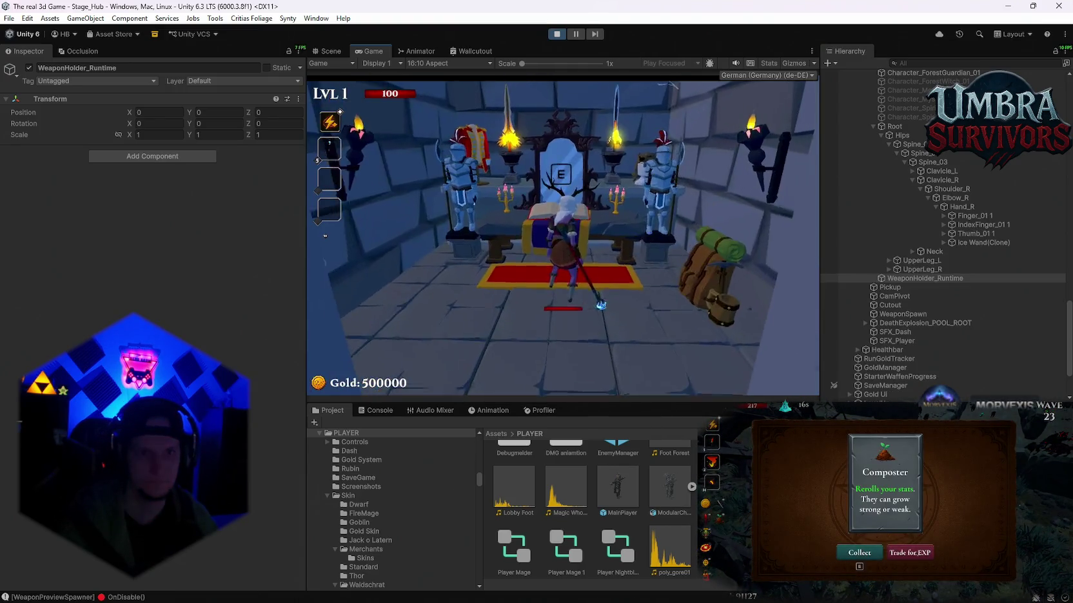
key("s")
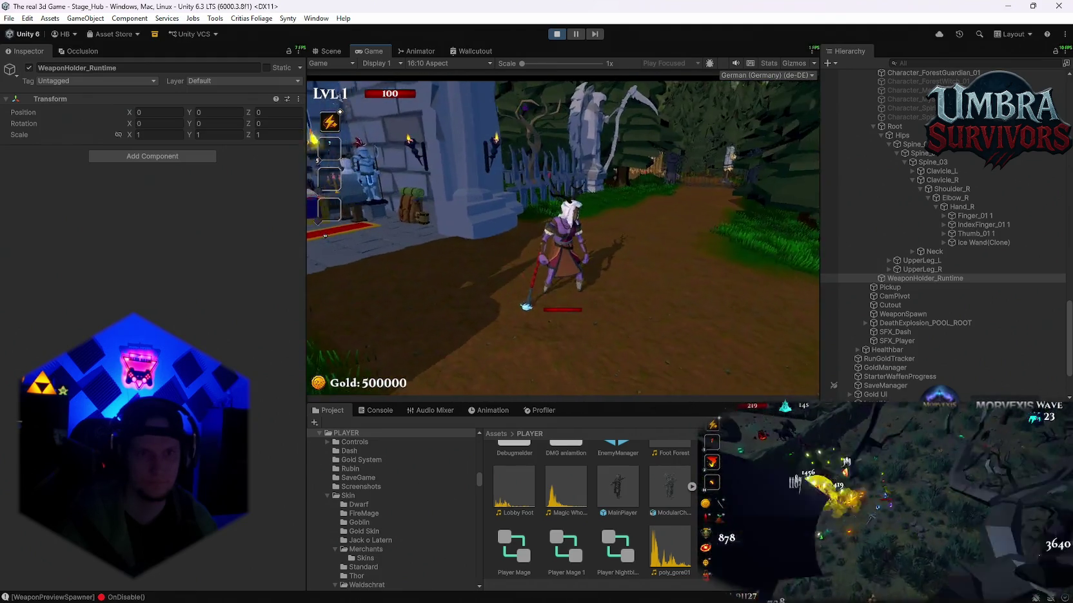
key("Escape")
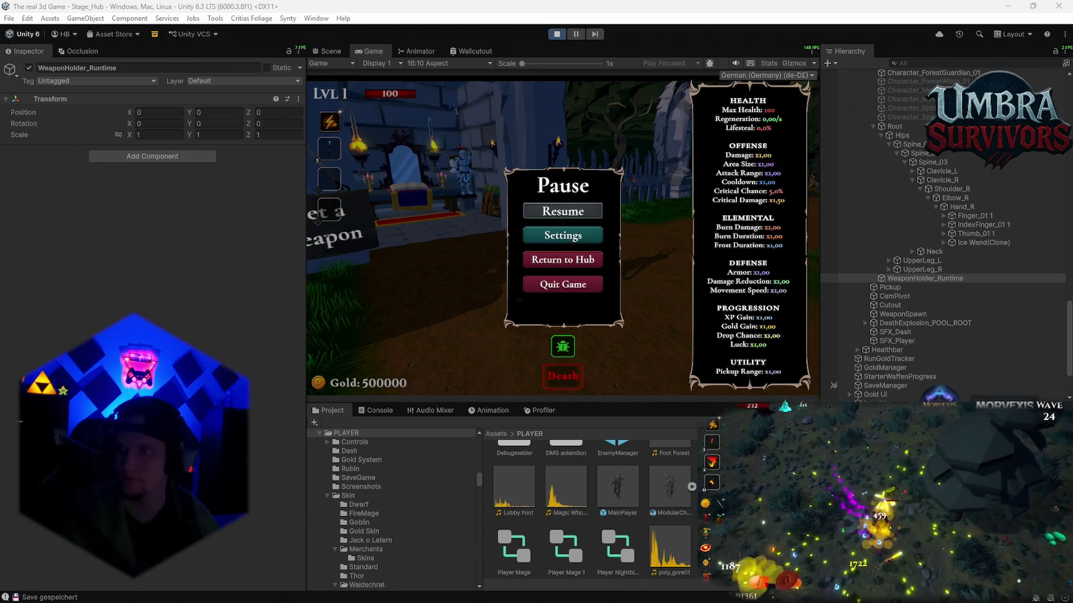
Equip the Elder Wand, run into the yard, and select its clone in the hand.
left_click(563, 211)
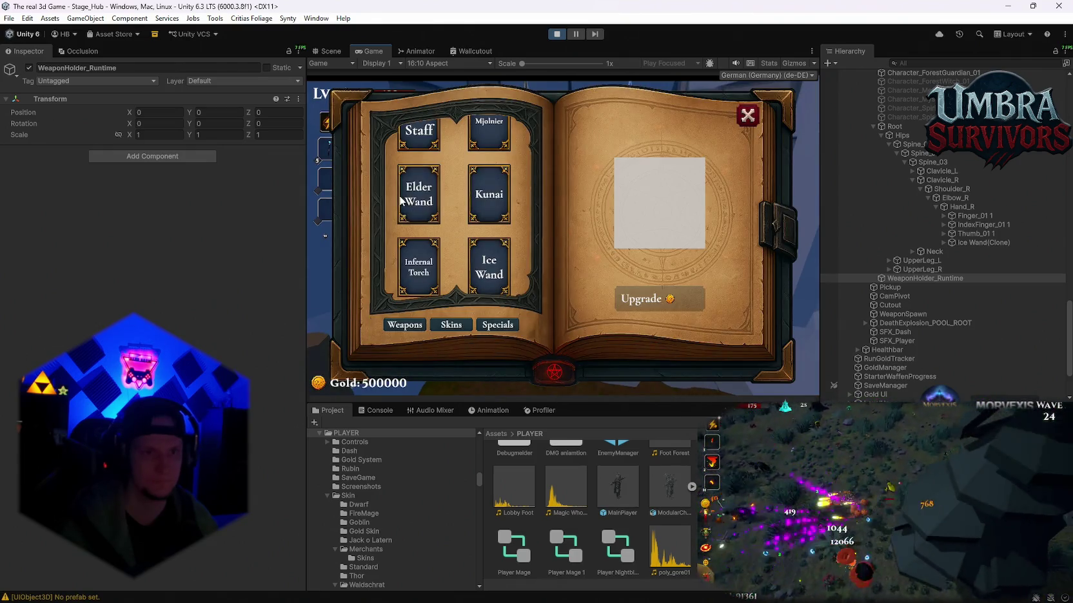
left_click(419, 194)
left_click(747, 115)
key("s")
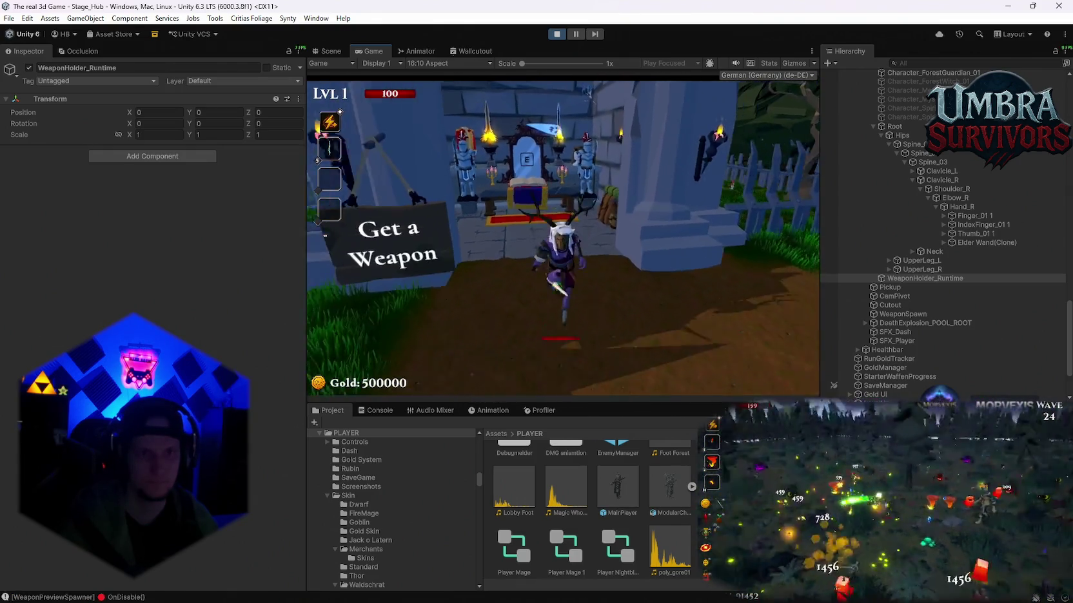
left_click(986, 243)
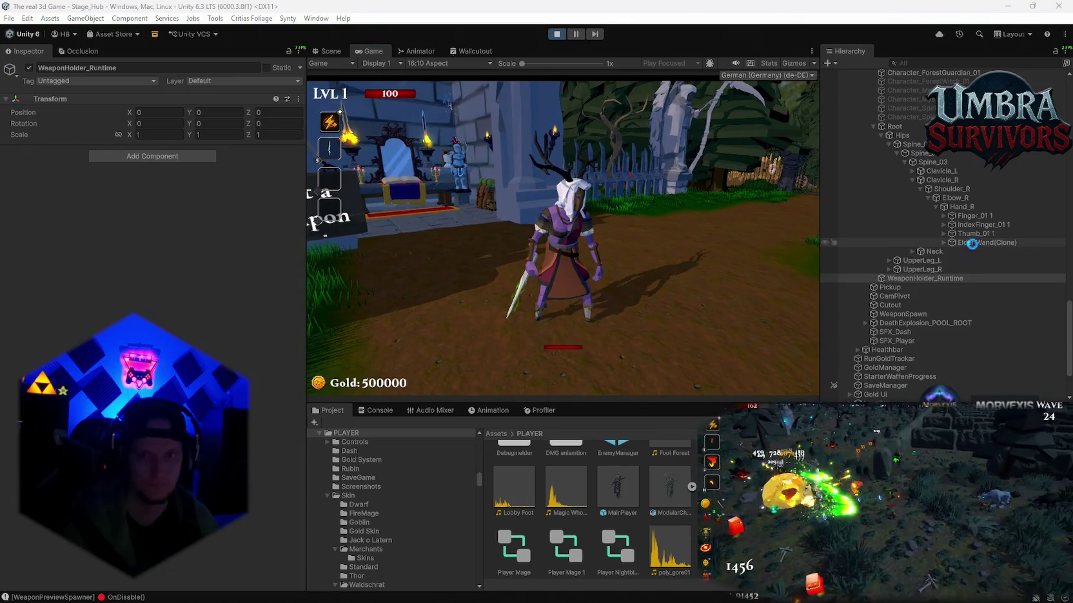
Rotate the Elder Wand clone to -175.595, -103.34, 63.286, then resume the game.
left_click(327, 51)
key("f")
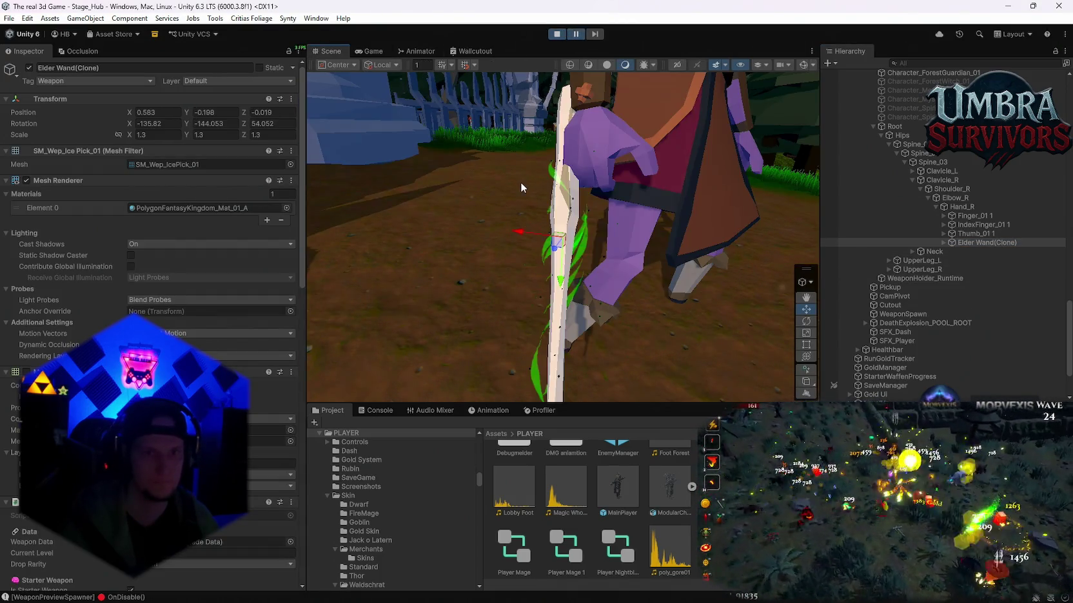
left_click(806, 356)
mouse_move(741, 290)
left_mouse_down()
mouse_move(696, 277)
mouse_move(722, 275)
left_mouse_up()
left_click_drag(560, 194, 552, 93)
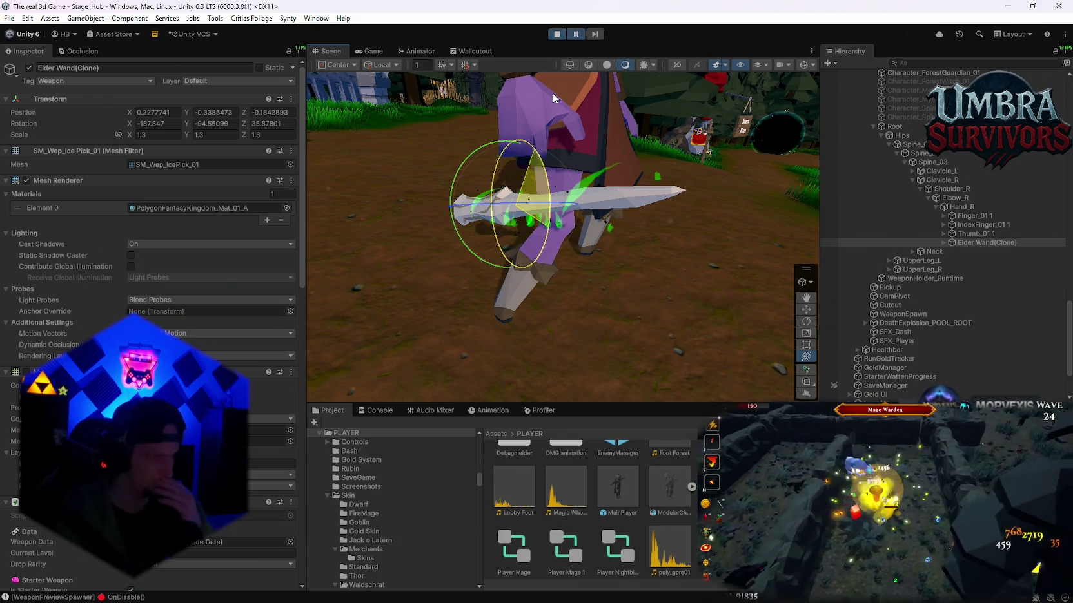
left_click_drag(552, 92, 518, 229)
scroll(518, 229, "up", 5)
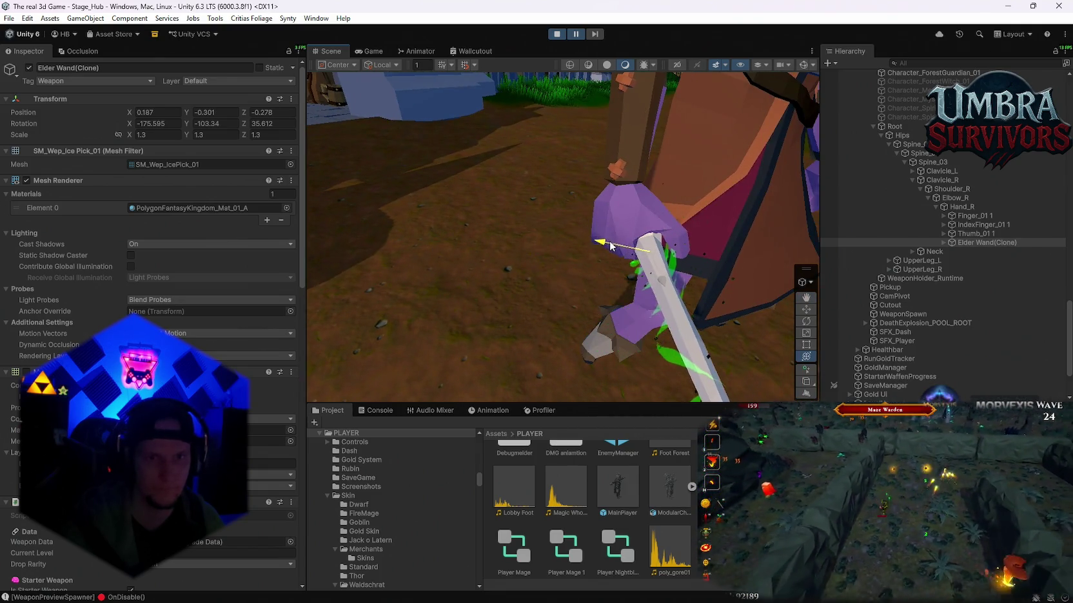
scroll(551, 260, "down", 4)
mouse_move(551, 260)
left_mouse_down()
mouse_move(610, 257)
mouse_move(548, 231)
mouse_move(709, 255)
mouse_move(636, 248)
left_mouse_up()
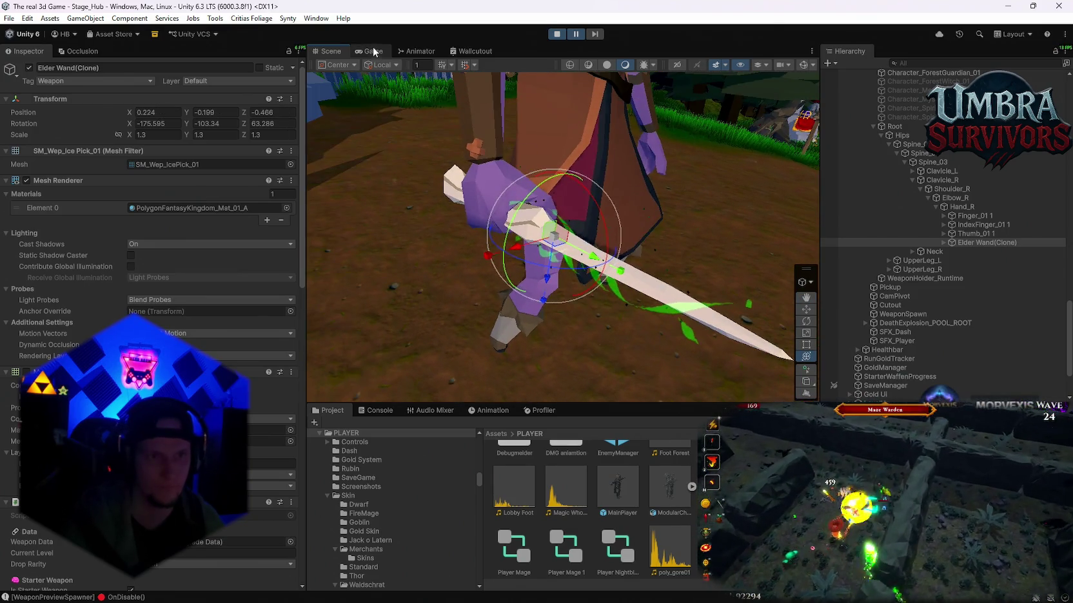
left_click(370, 51)
left_click(577, 35)
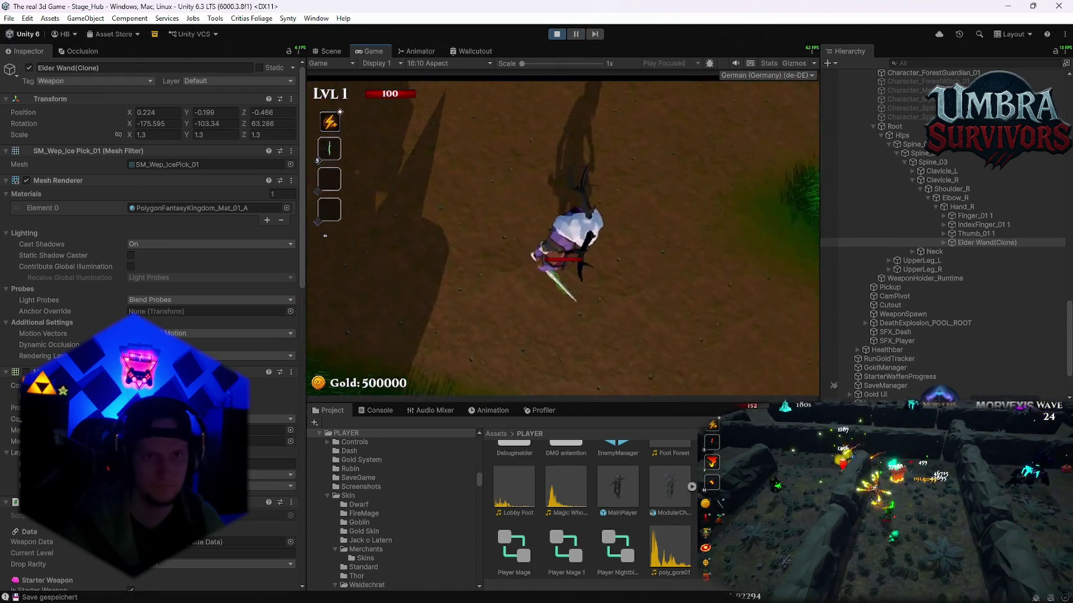
Pause the game and tilt the Elder Wand more upright in the Scene view, to Z rotation 78.708.
key("w")
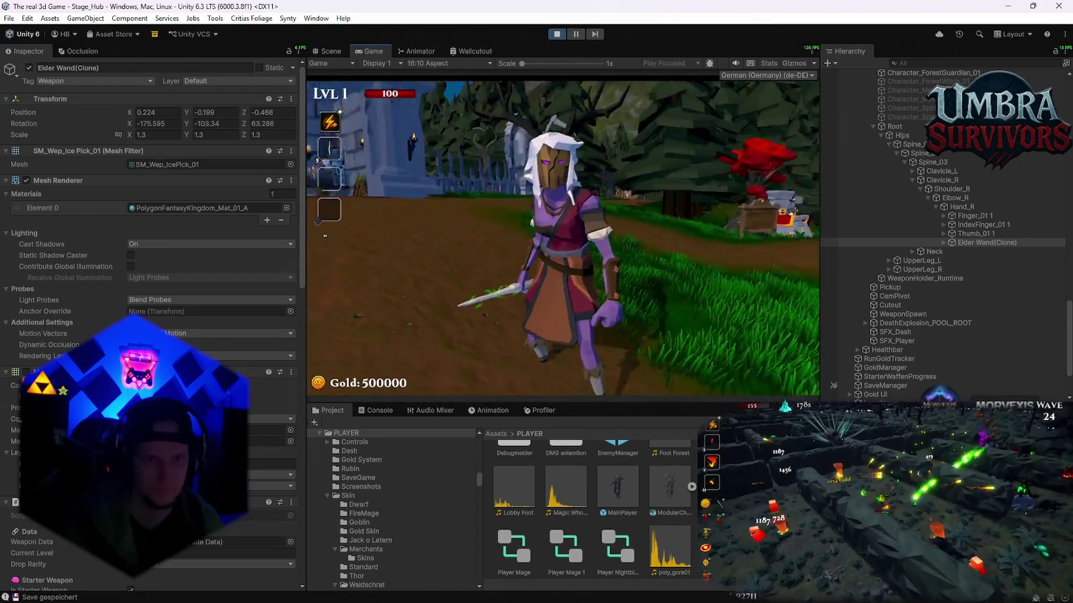
key("Escape")
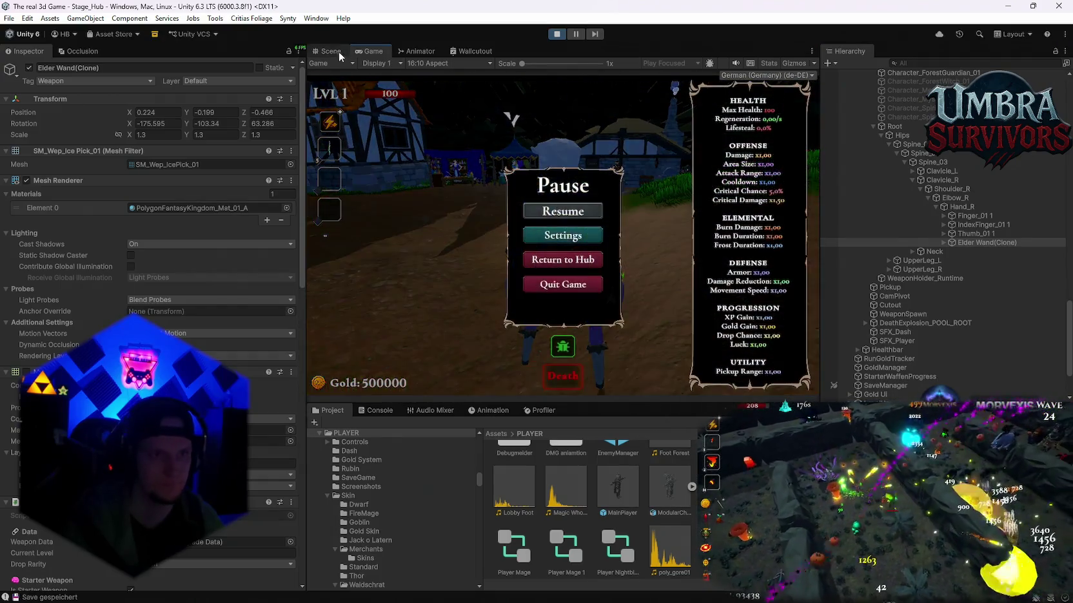
left_click(330, 51)
mouse_move(556, 257)
left_mouse_down()
mouse_move(525, 218)
mouse_move(543, 279)
mouse_move(682, 268)
mouse_move(561, 217)
mouse_move(565, 243)
mouse_move(515, 280)
left_mouse_up()
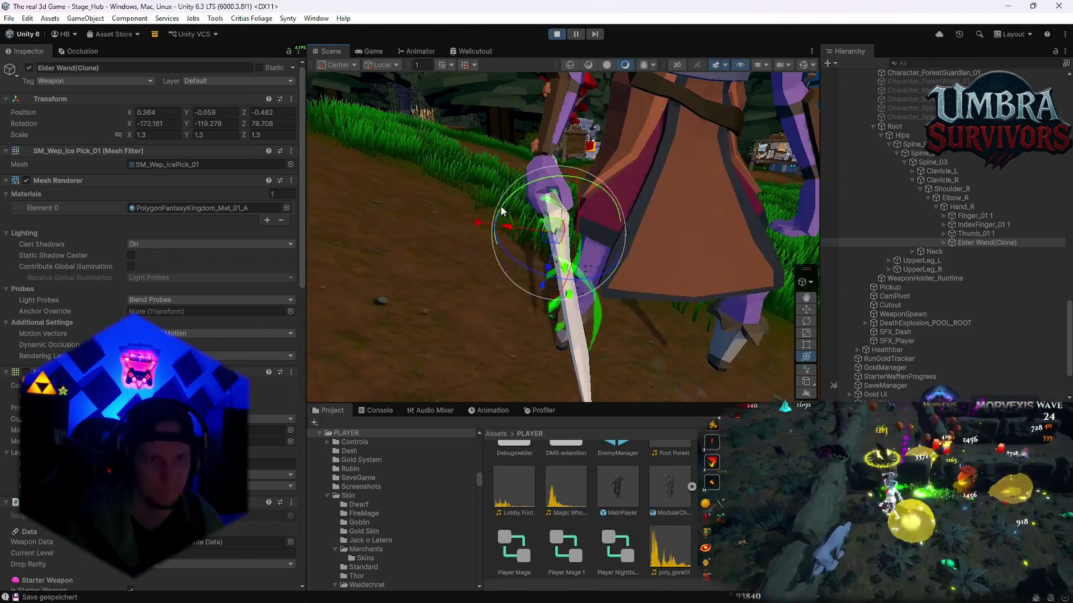
Resume play, run the character to check the wand, and screenshot its Transform values.
left_click(374, 52)
key("Escape")
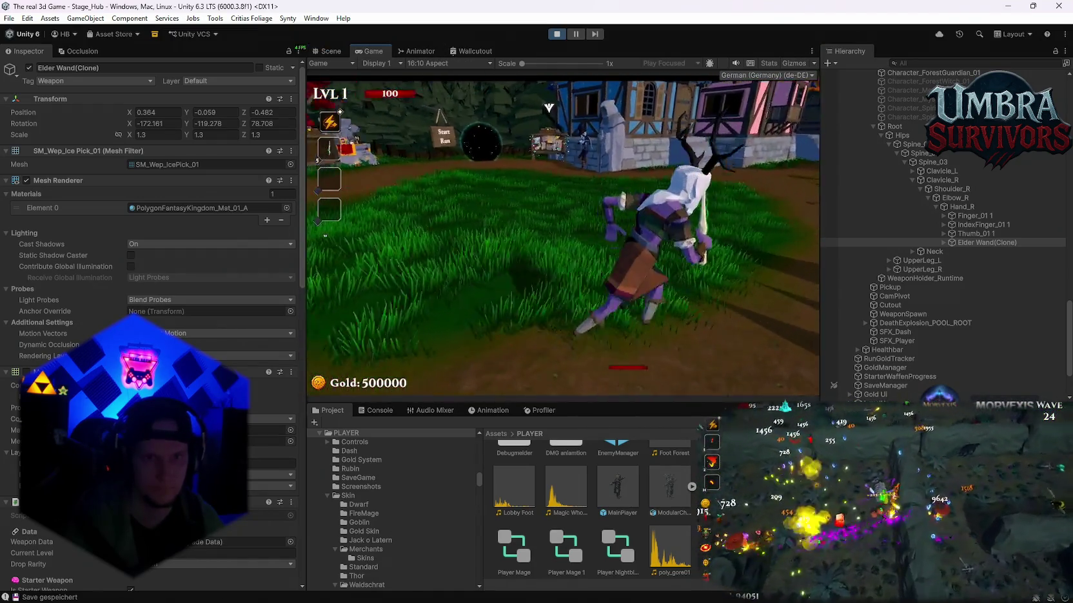
key("w")
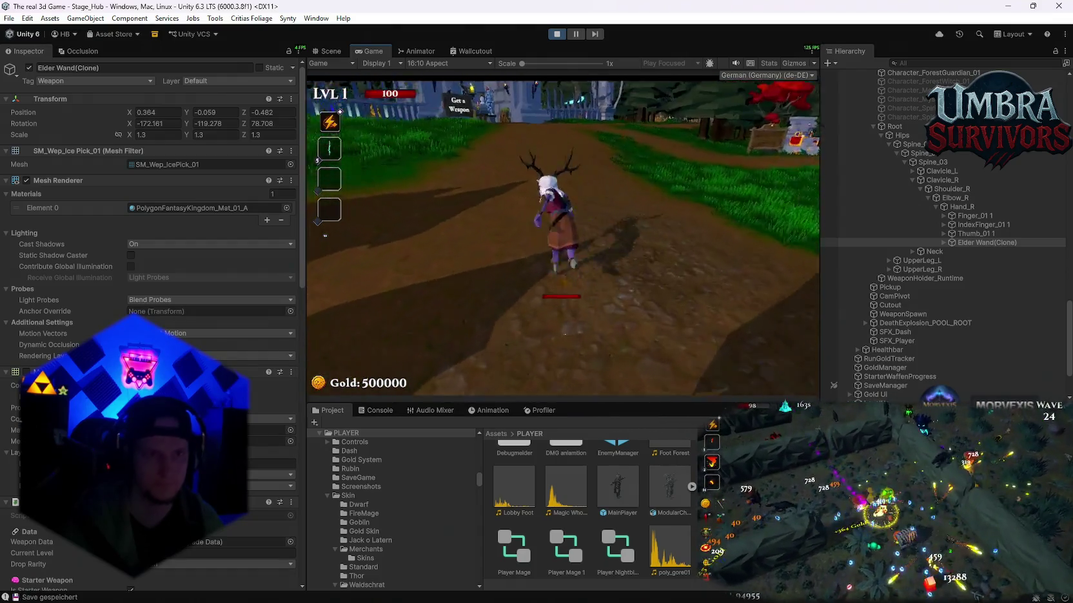
key("super+shift+s")
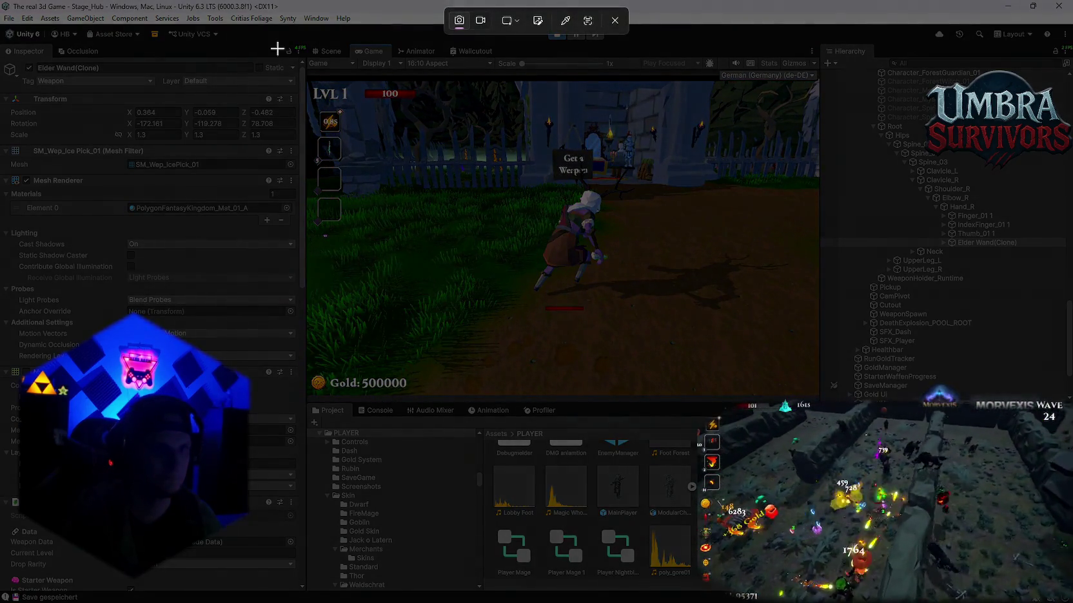
mouse_move(309, 39)
left_mouse_down()
mouse_move(3, 213)
mouse_move(4, 187)
left_mouse_up()
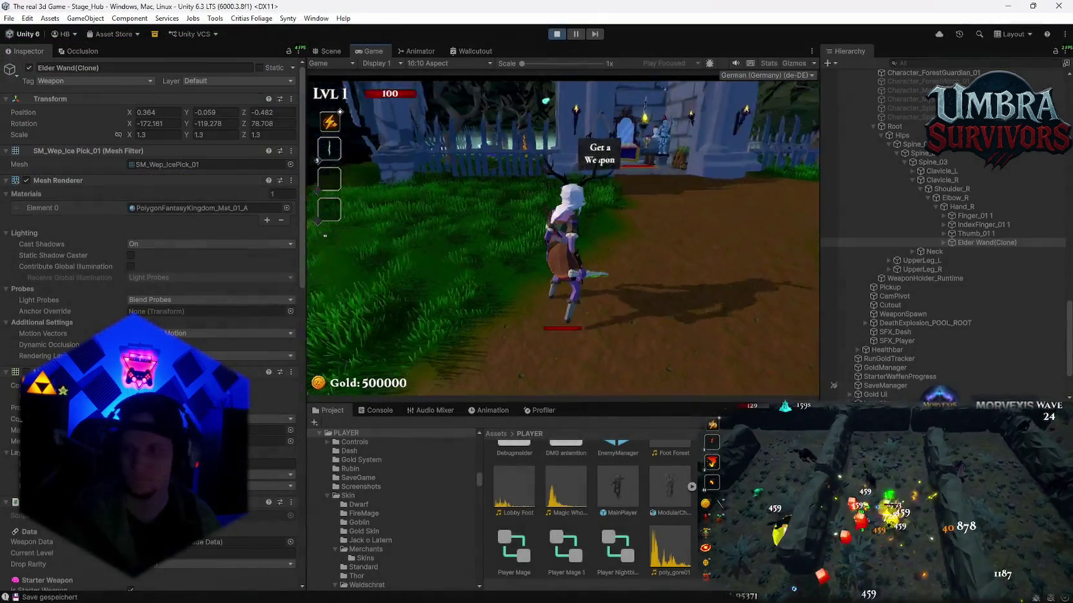
Stop play mode and select the Skin_Nightbloom character in the Hierarchy.
left_click(557, 34)
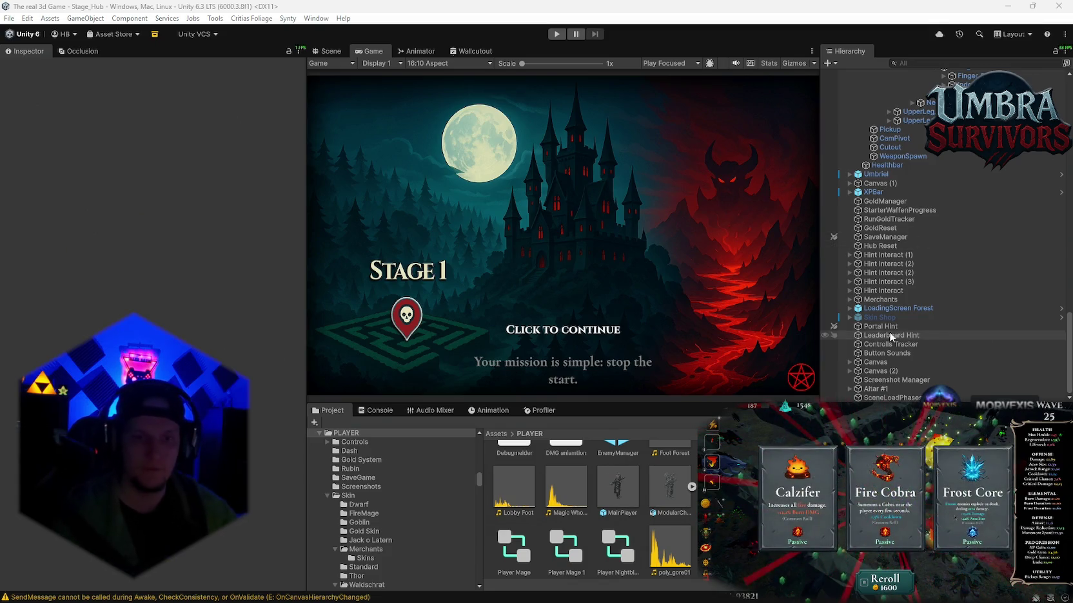
scroll(926, 262, "up", 10)
scroll(916, 245, "up", 3)
left_click(901, 223)
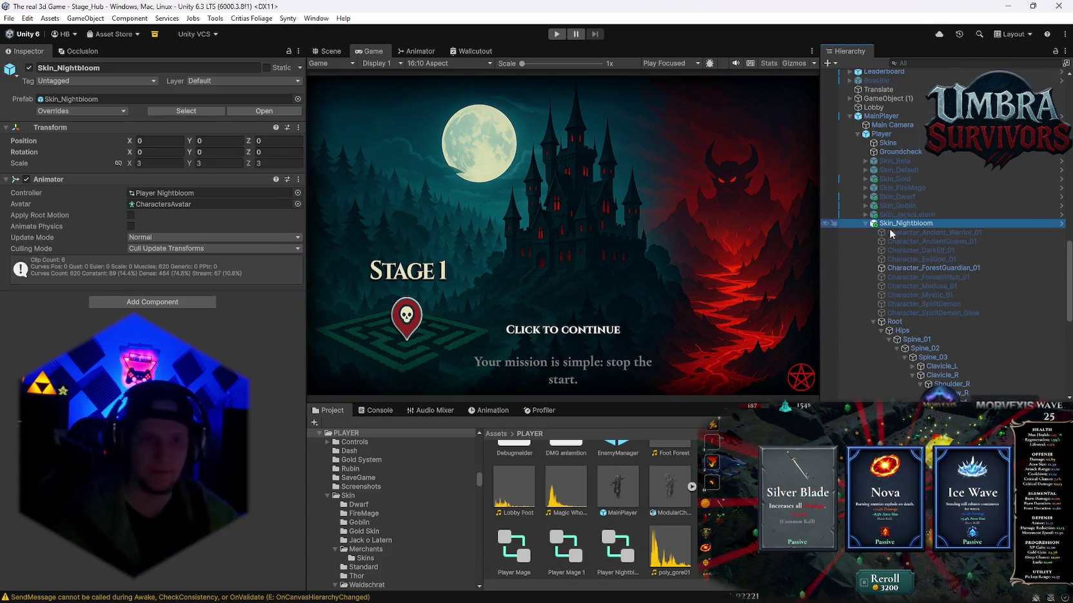
Frame Skin_Nightbloom in the Scene view, then select the Player object.
scroll(878, 245, "up", 5)
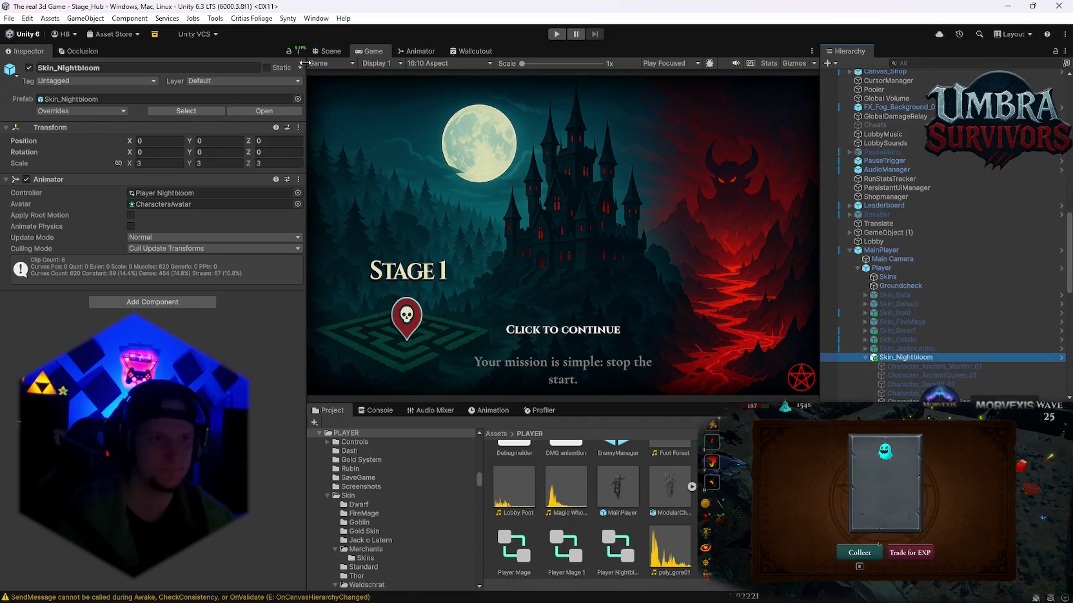
left_click(329, 51)
key("f")
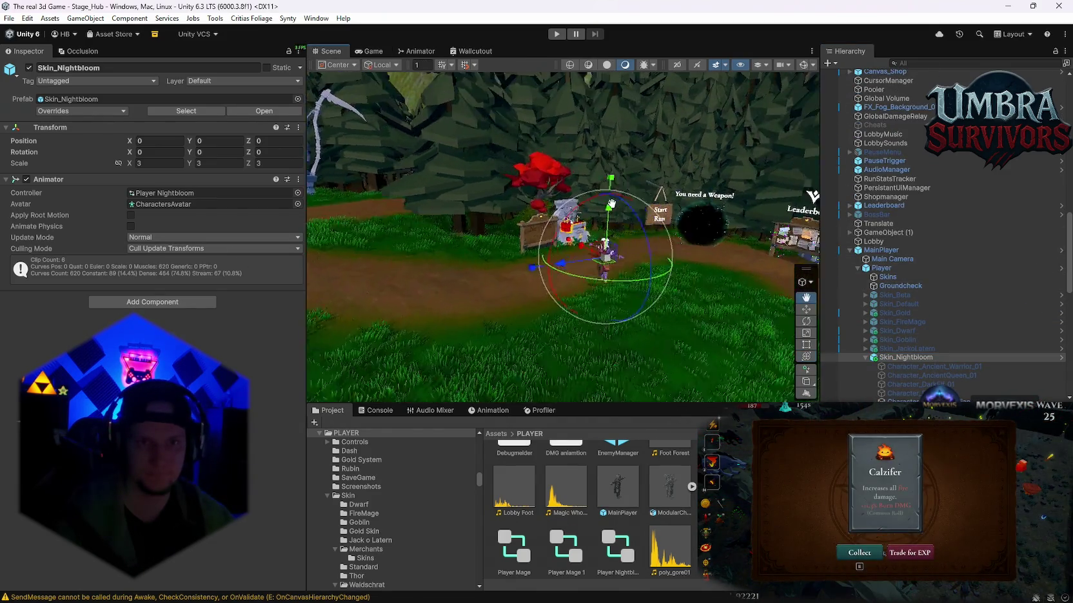
left_click(881, 267)
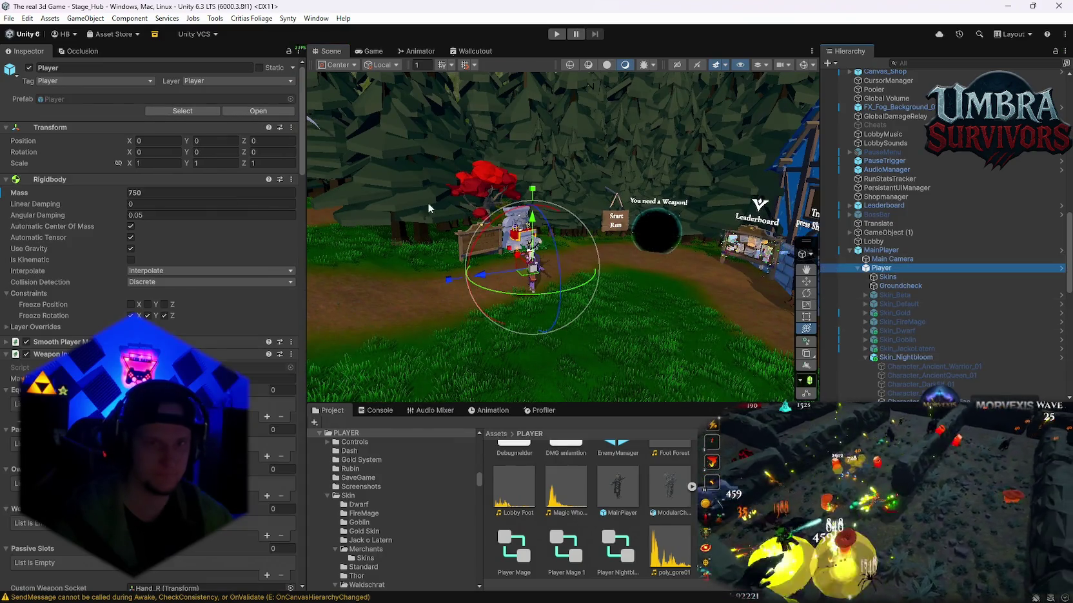
Review the Player's Weapon Offsets, folding the Kunai, Fire Staff and Infernal Torch entries.
scroll(219, 329, "down", 10)
scroll(201, 319, "down", 20)
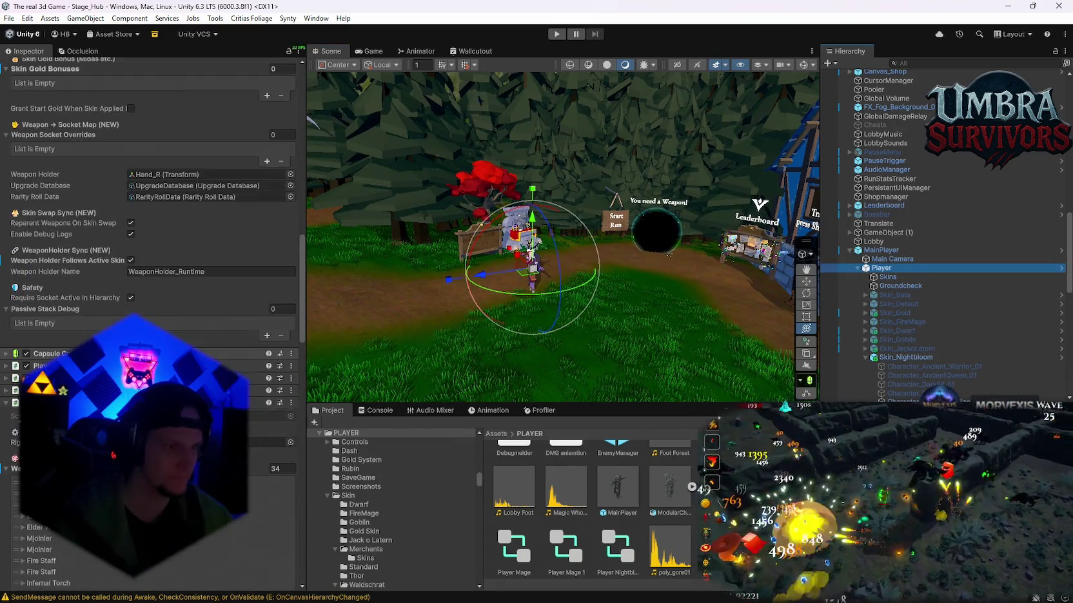
scroll(154, 322, "down", 8)
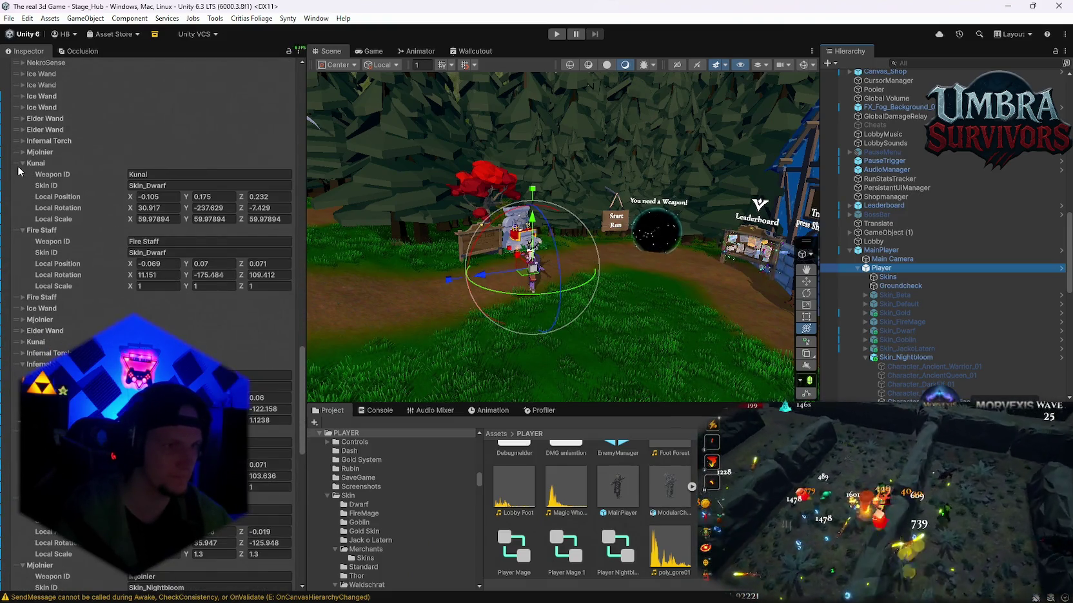
left_click(21, 164)
left_click(23, 174)
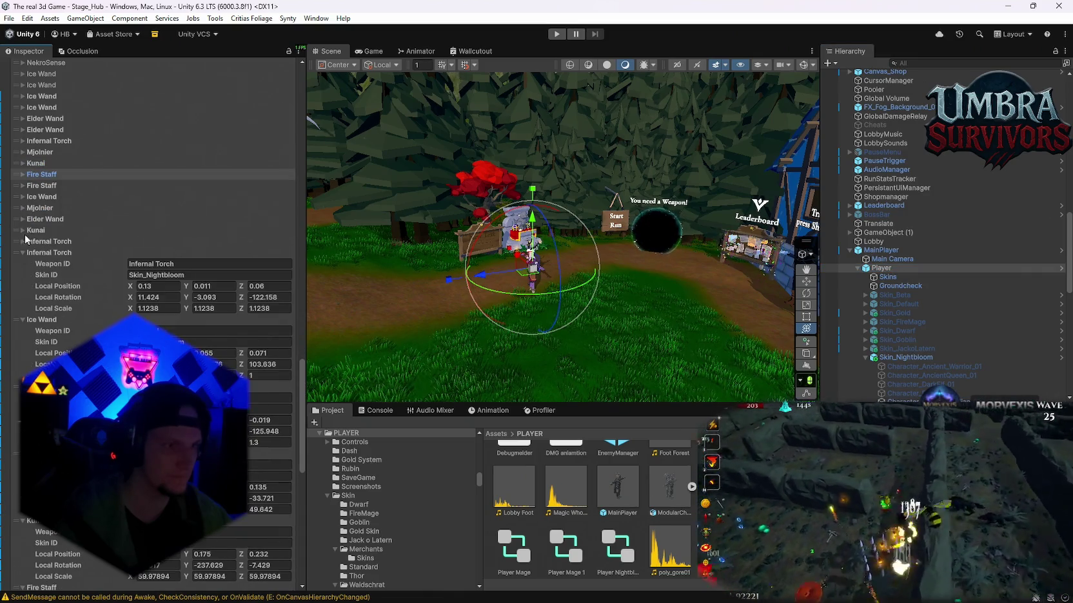
left_click(23, 241)
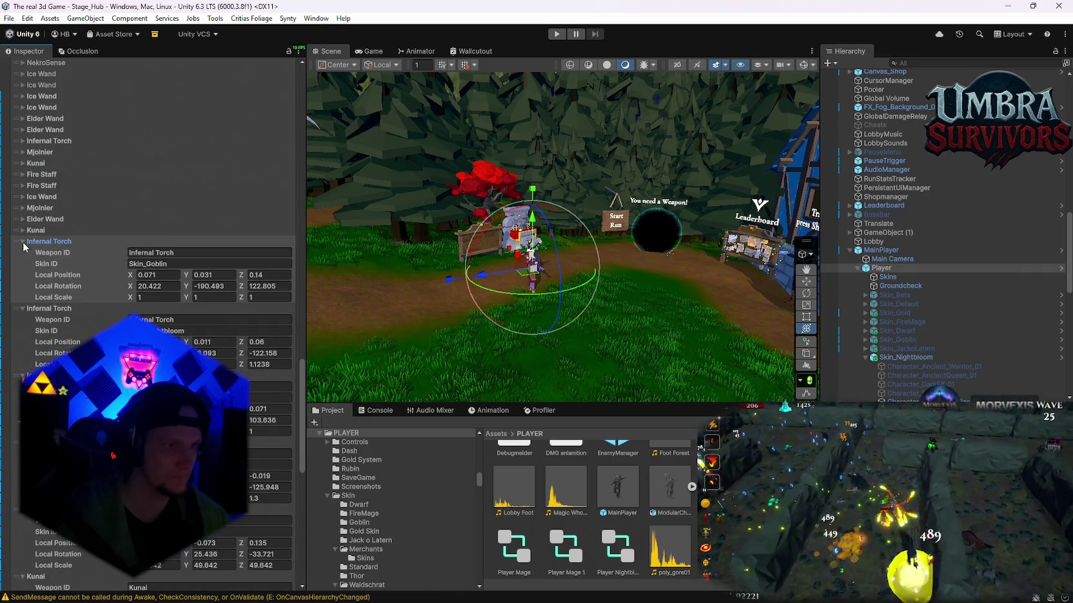
left_click(23, 240)
Search the project assets for 'grenade' and open the Grenade launcher folder.
scroll(89, 326, "down", 3)
scroll(89, 326, "down", 2)
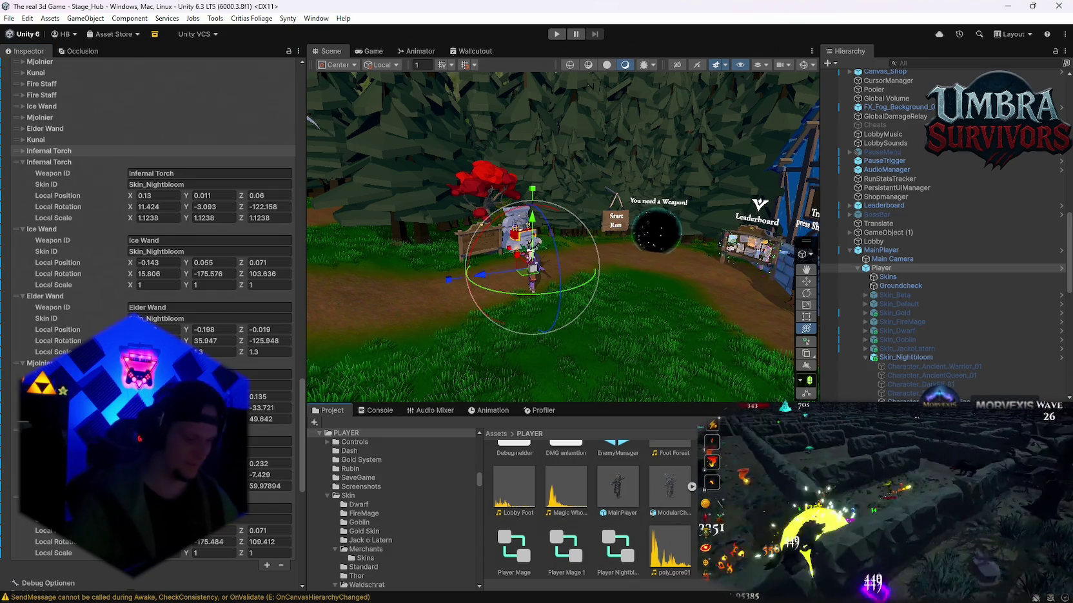
type("a")
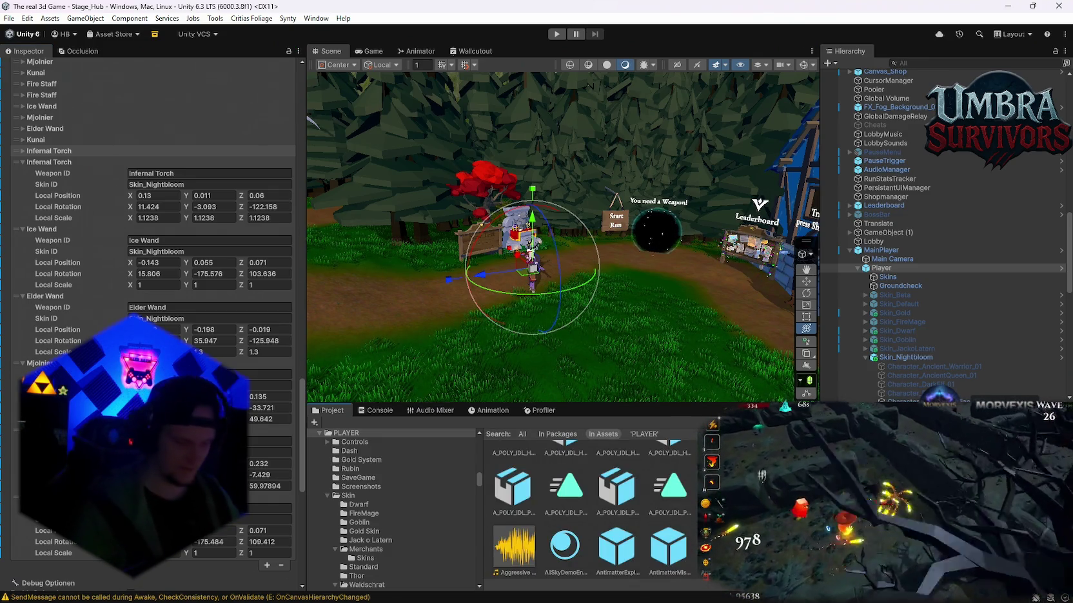
type("grenade")
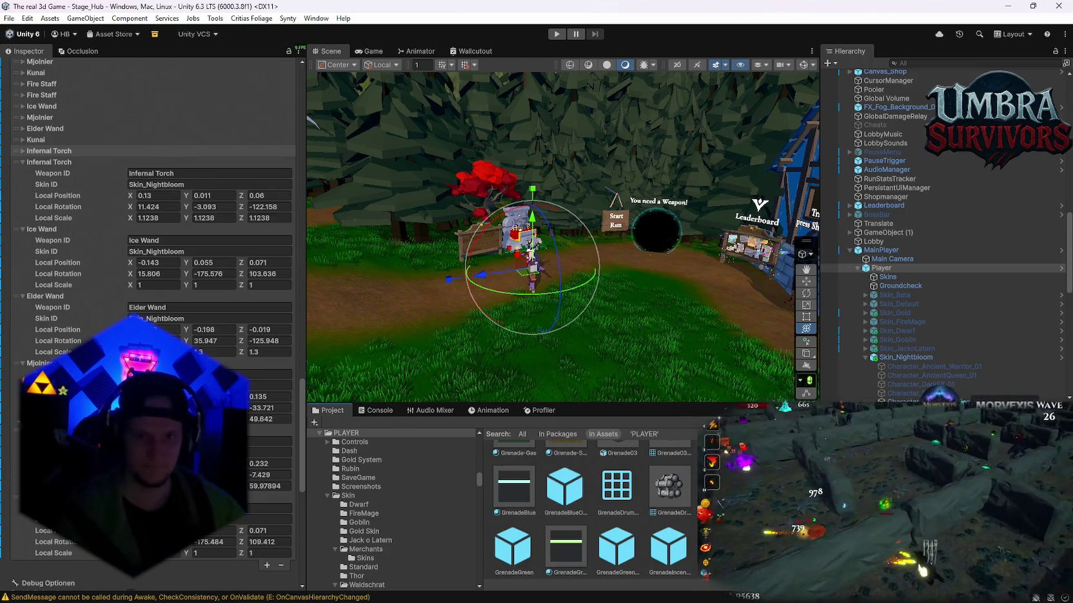
double_click(518, 488)
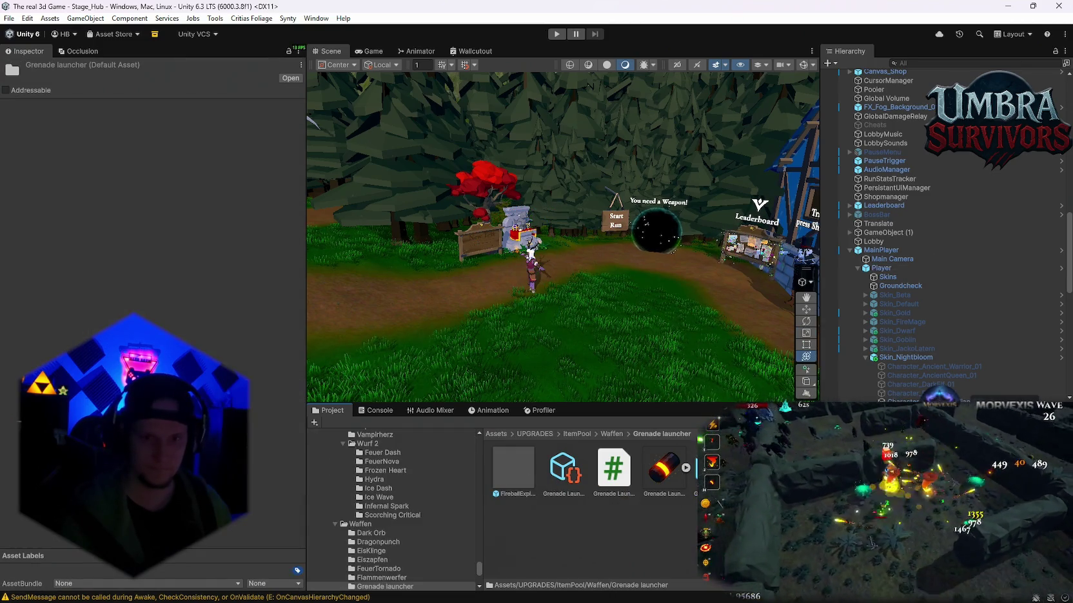
Open the GrenadeRed prefab and inspect its SmokeTrail particle system.
left_click(517, 488)
double_click(513, 470)
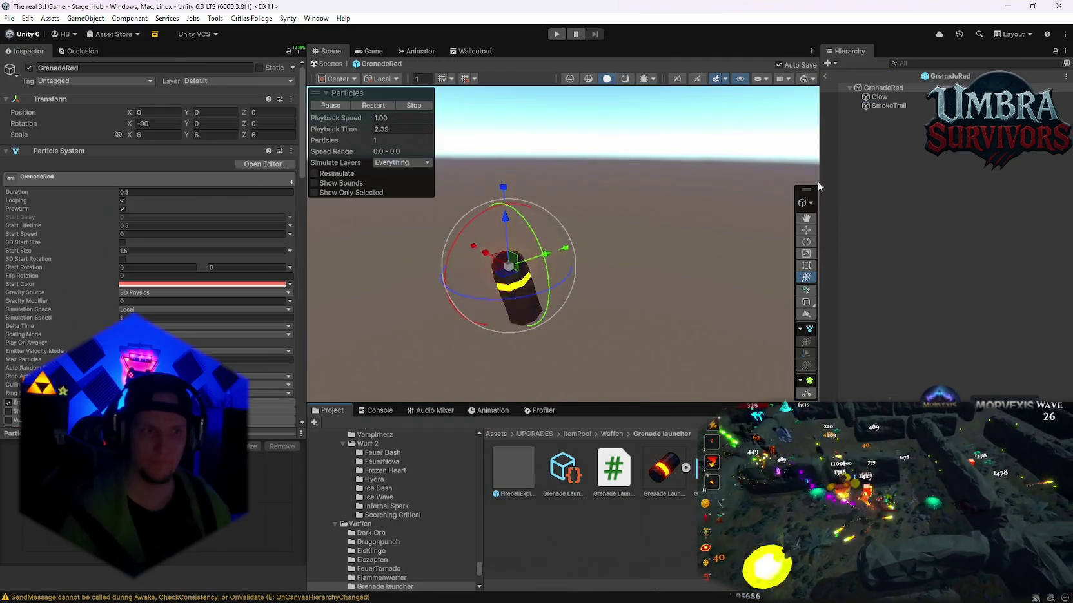
scroll(157, 265, "down", 10)
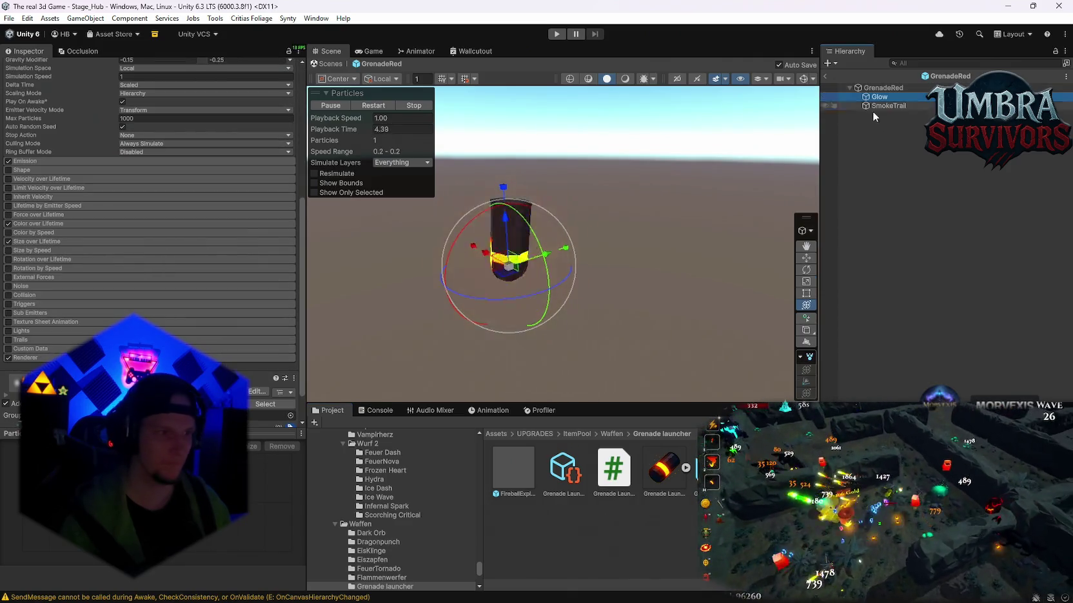
left_click(920, 107)
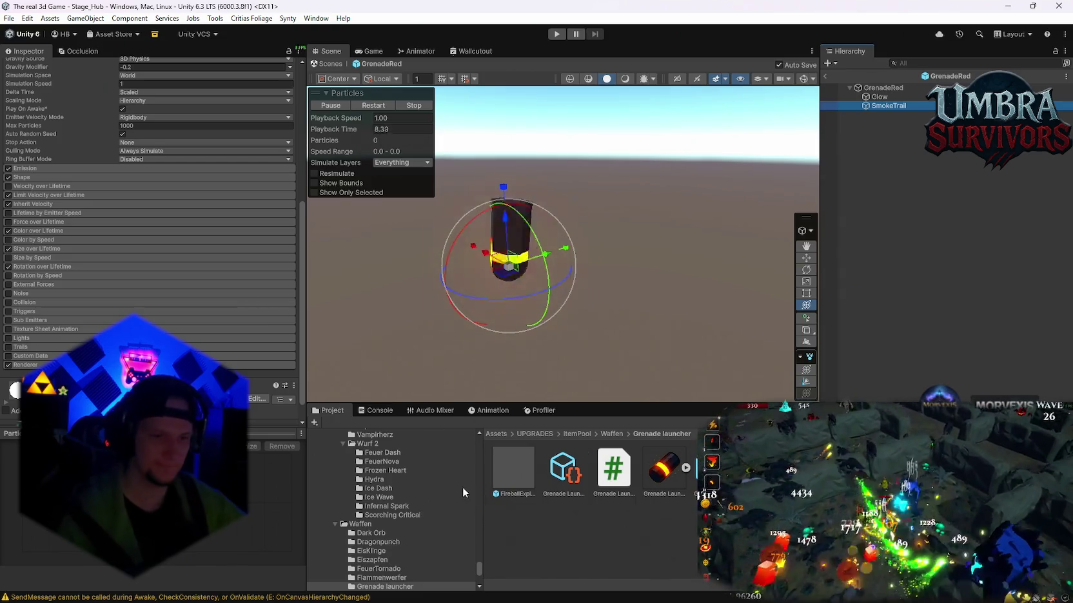
scroll(426, 529, "down", 3)
Browse the IceTornado, Meteorregen, Nature Orb, Orbital Laser, Singed and Vampire Orb asset folders.
left_click(380, 529)
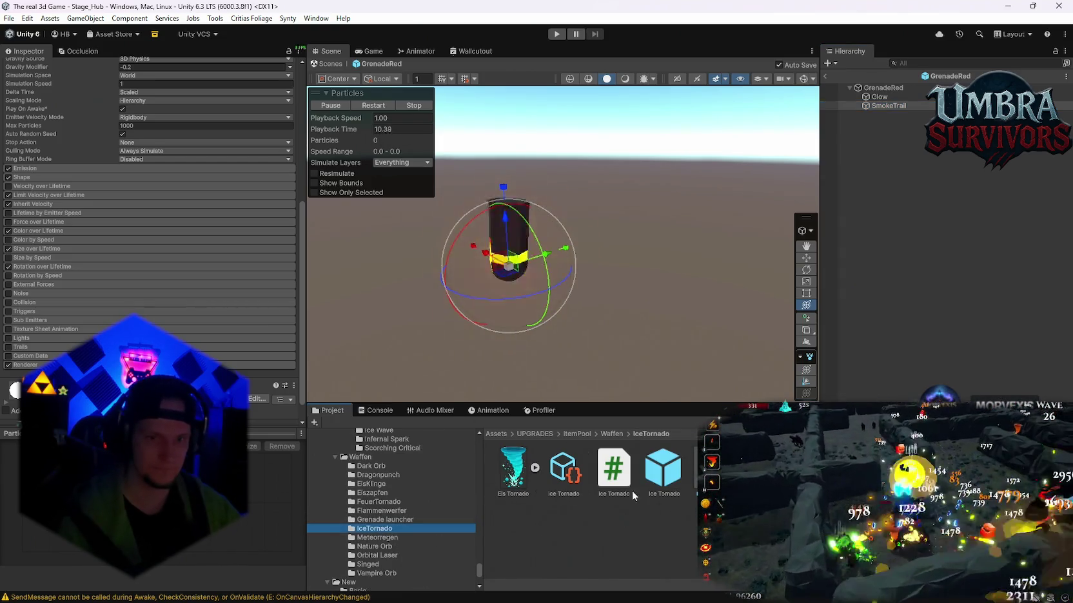
left_click(663, 469)
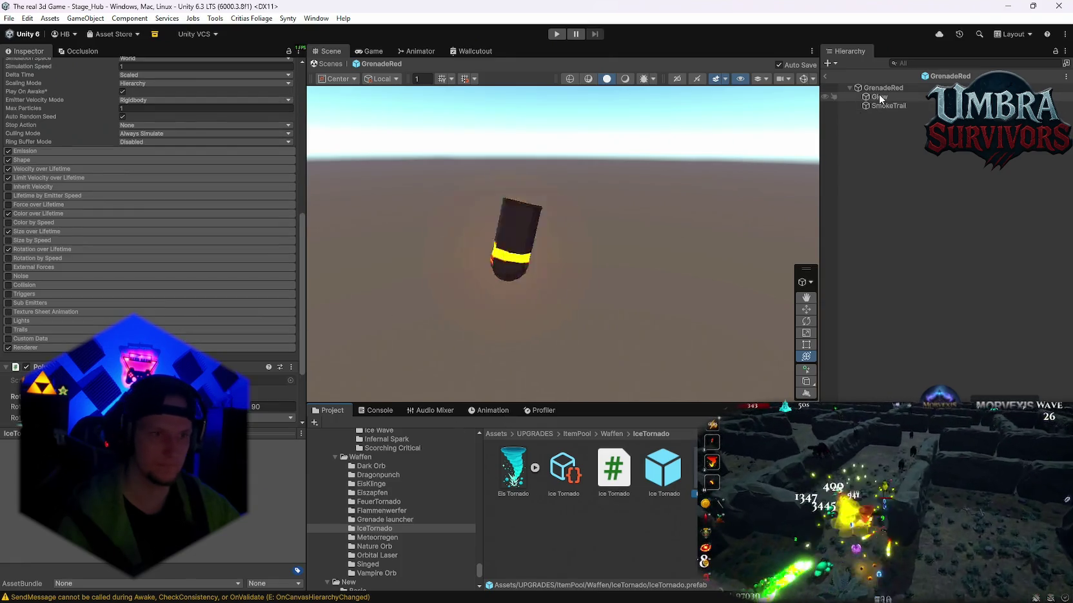
left_click(879, 96)
left_click(387, 538)
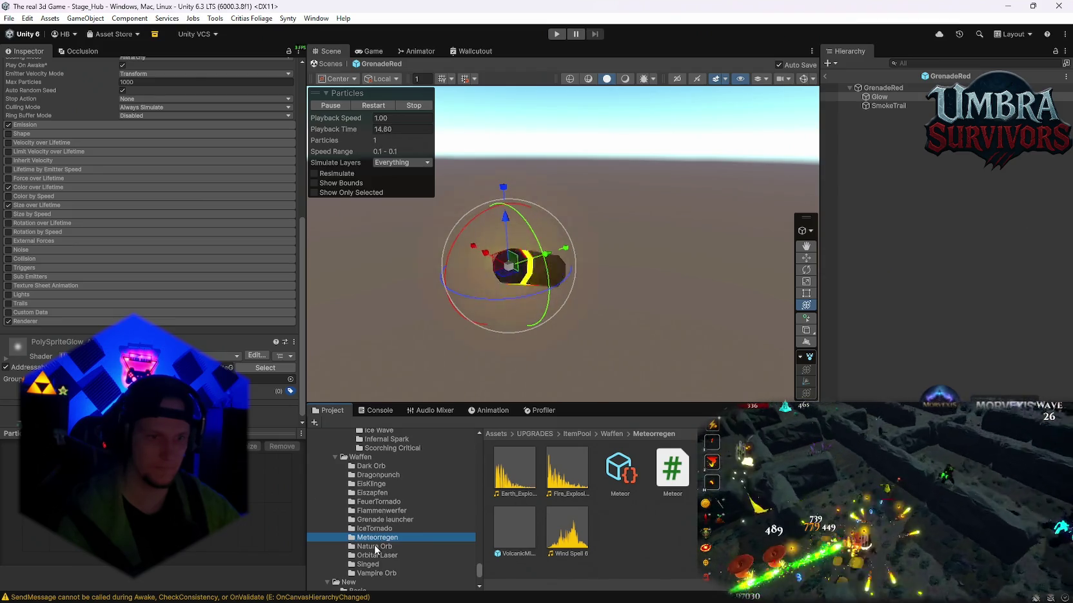
left_click(374, 546)
left_click(385, 555)
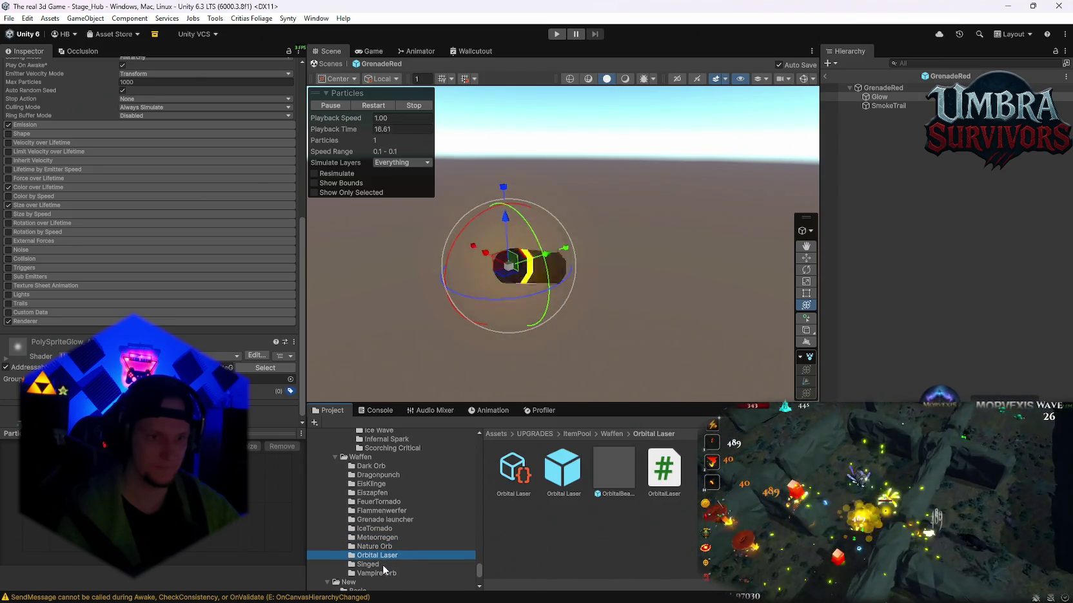
left_click(383, 564)
left_click(399, 573)
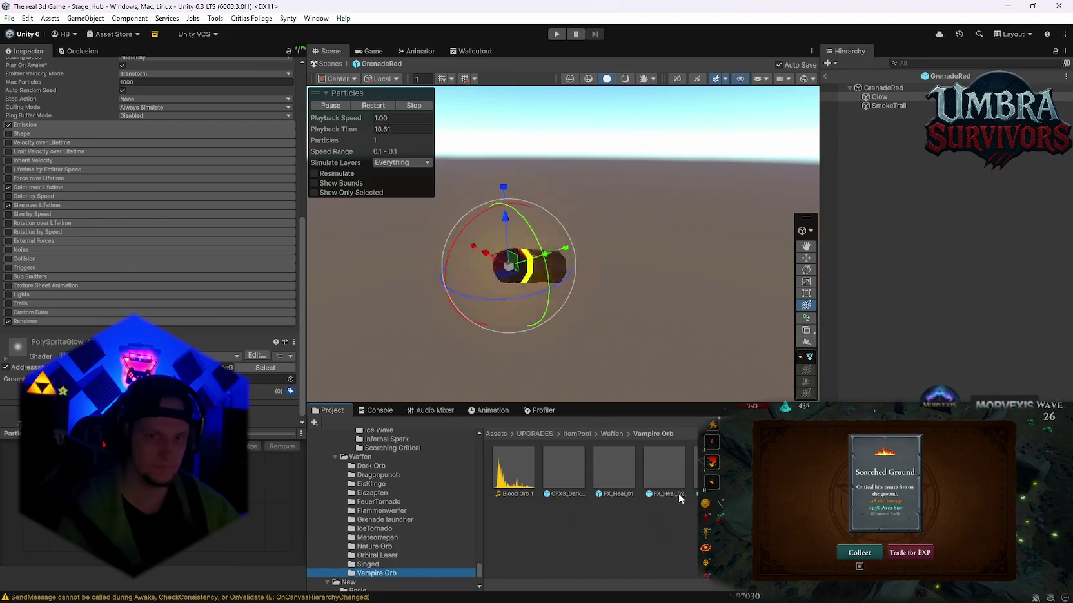
Browse the Feuer Dash, FeuerNova and Frozen Heart folders, then exit the GrenadeRed prefab.
scroll(399, 513, "up", 4)
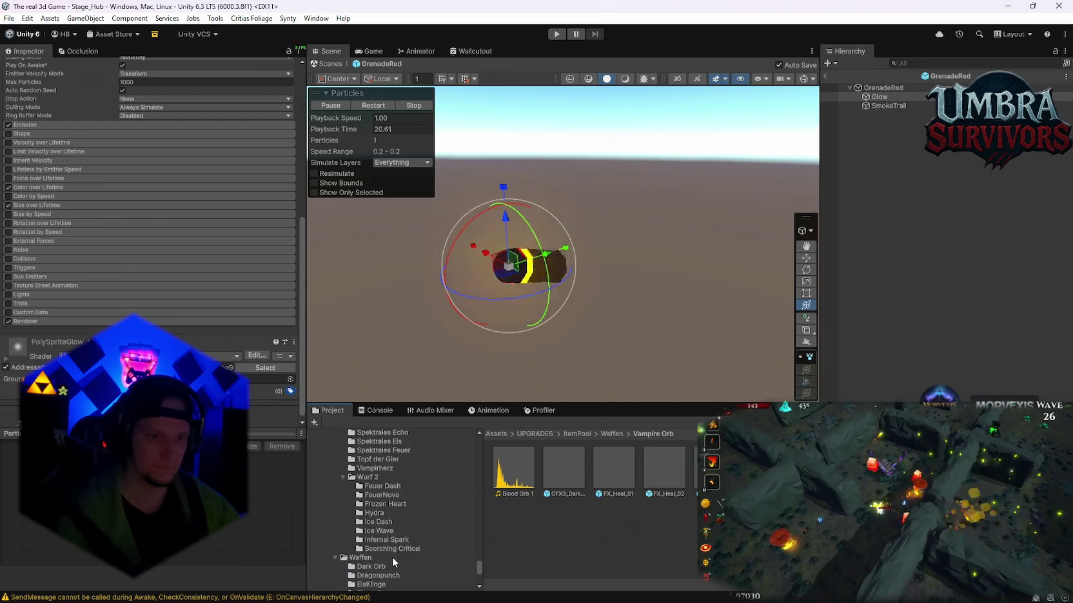
scroll(397, 550, "up", 1)
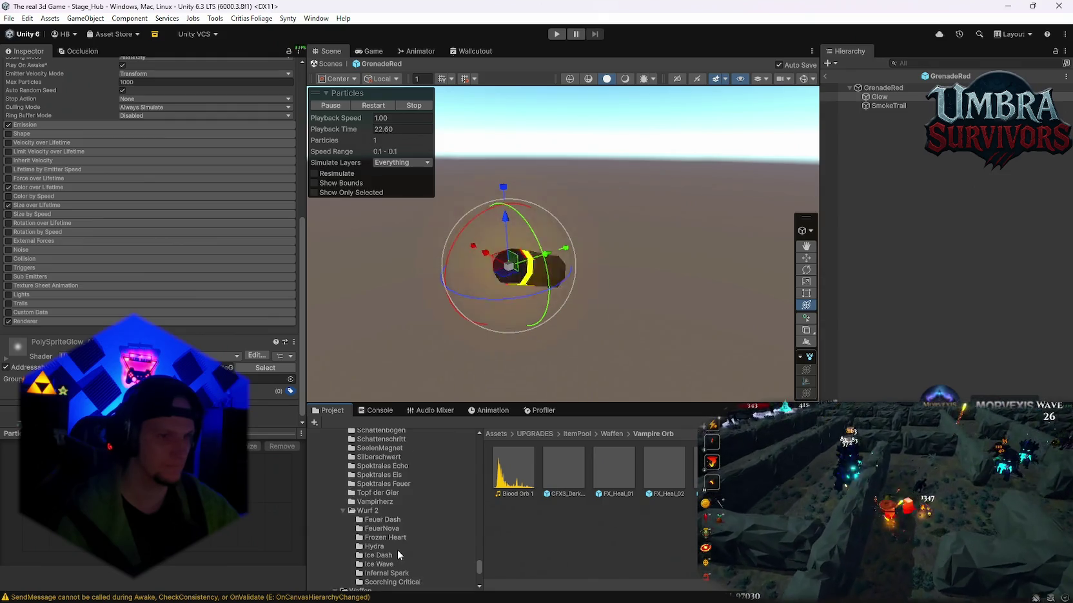
scroll(404, 506, "up", 2)
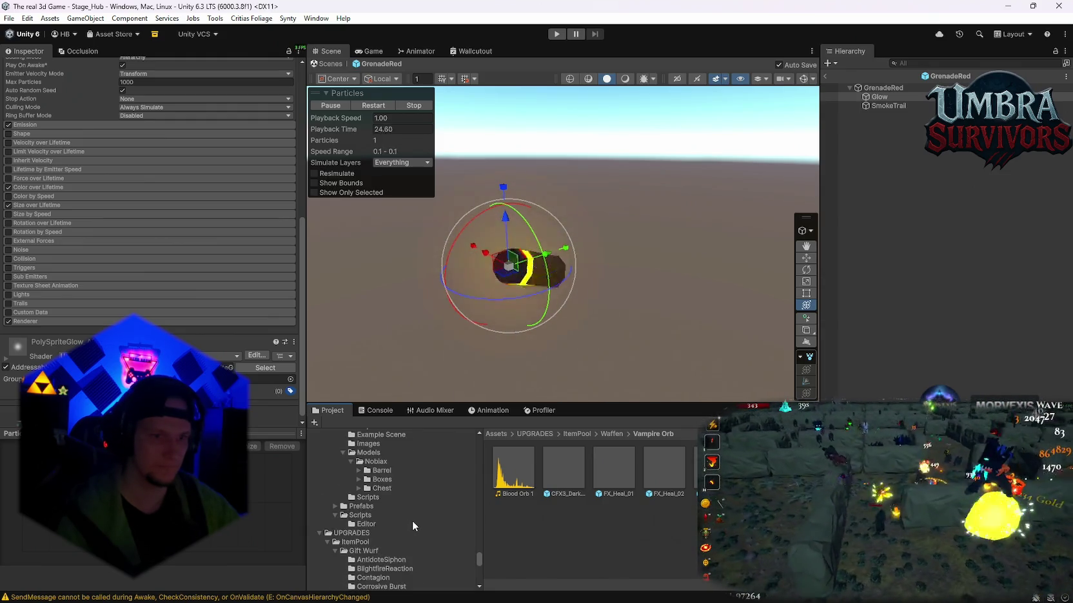
scroll(412, 521, "down", 3)
left_click(387, 486)
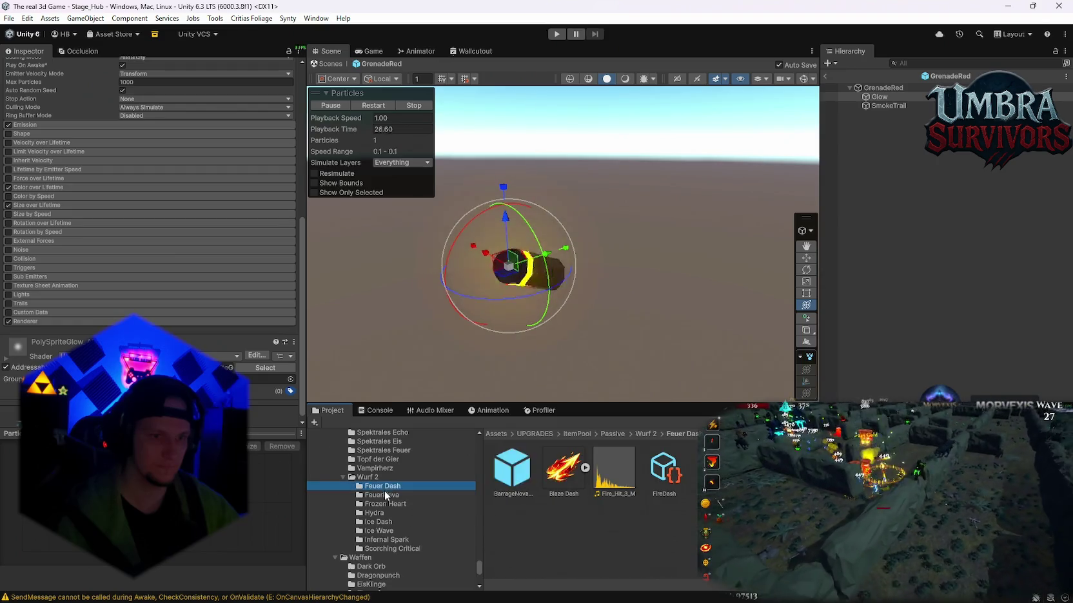
left_click(387, 495)
left_click(388, 504)
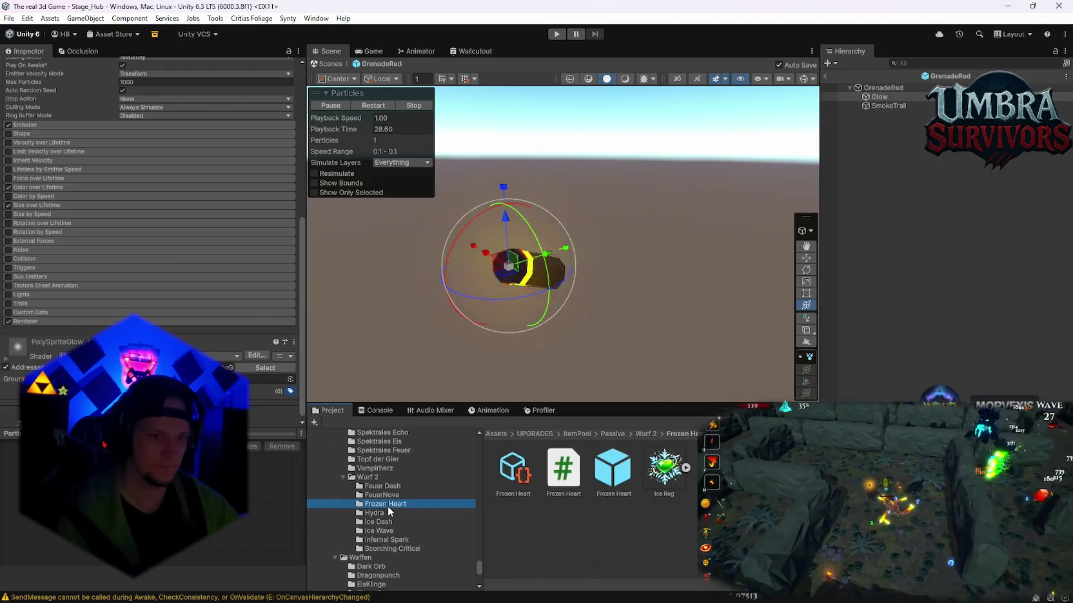
left_click(327, 64)
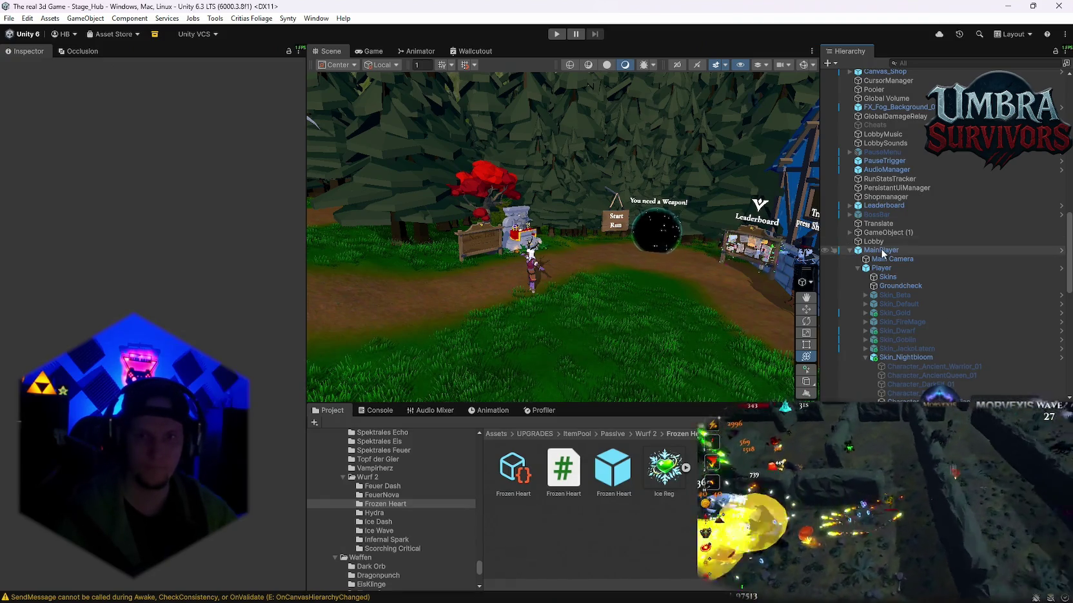
Set the Player's Nightbloom Infernal Torch local position to 0.083, 0.045, 0.021.
left_click(881, 268)
scroll(151, 322, "down", 15)
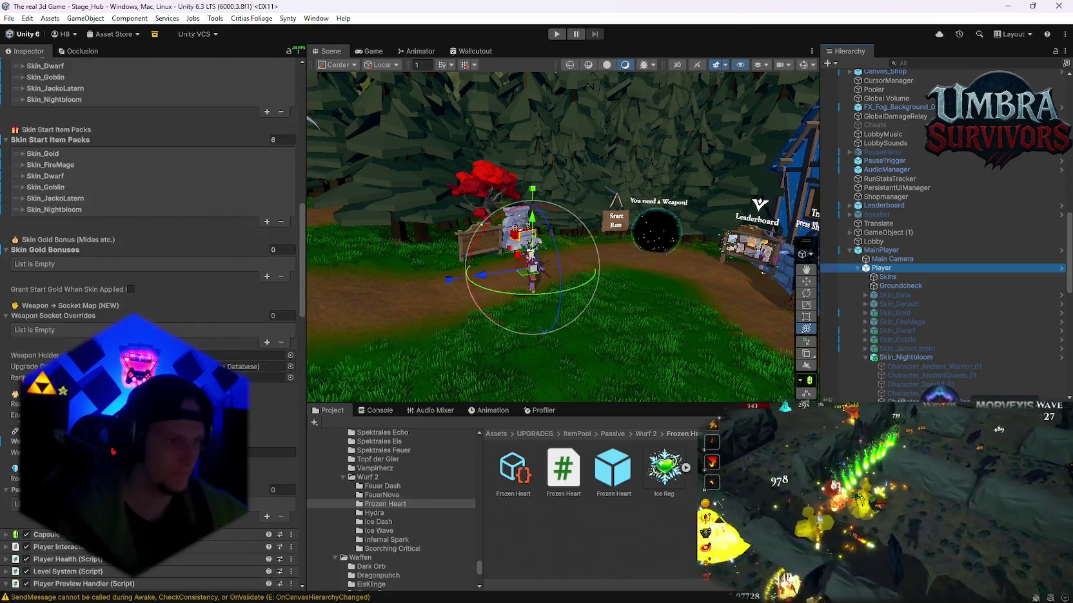
scroll(151, 322, "down", 10)
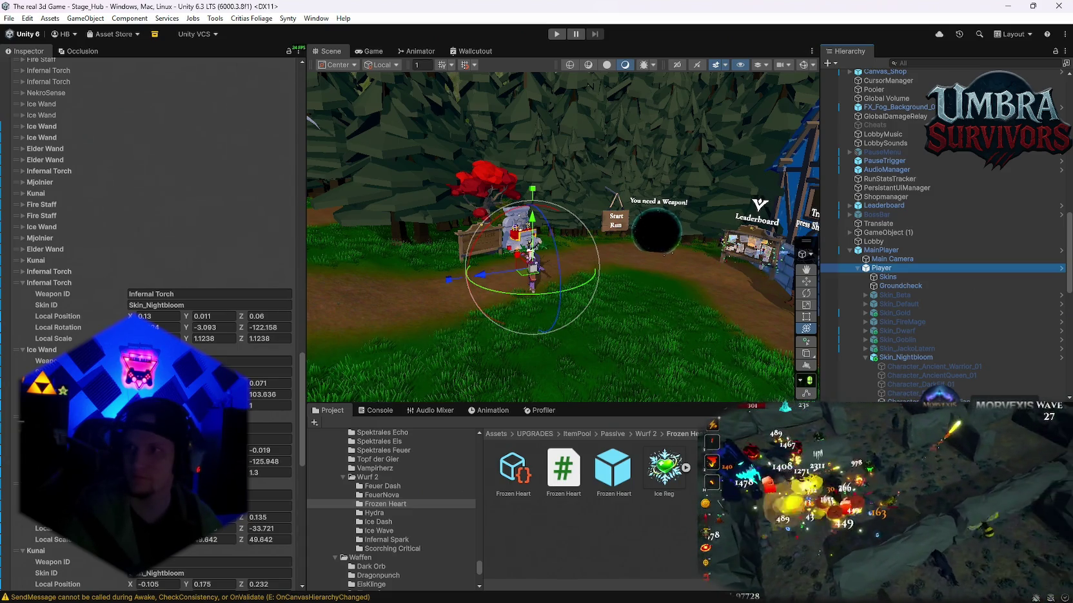
key("alt+Tab")
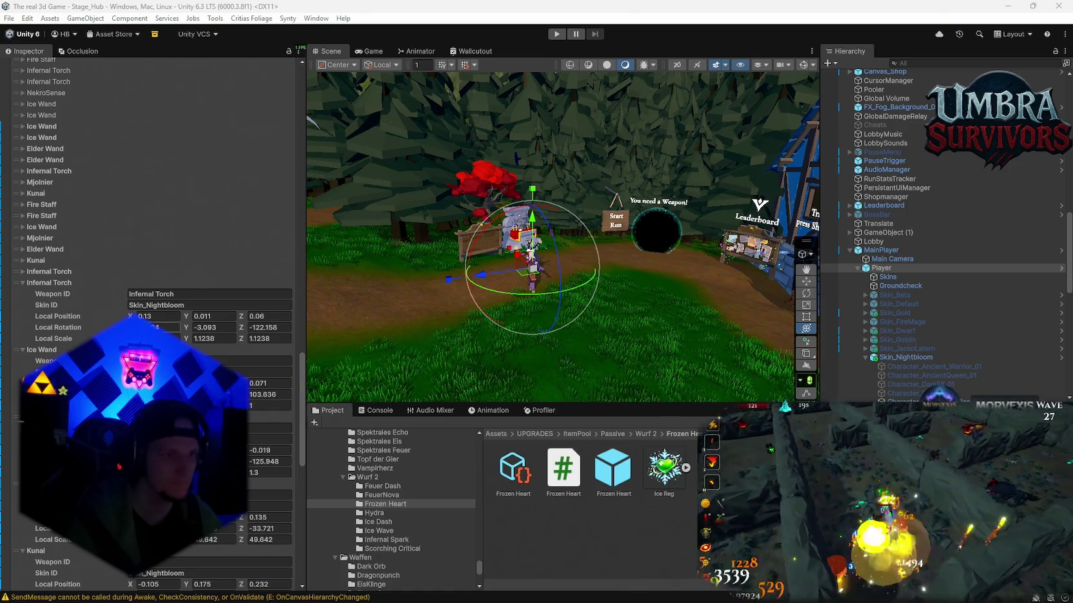
left_click(161, 317)
type("0.083")
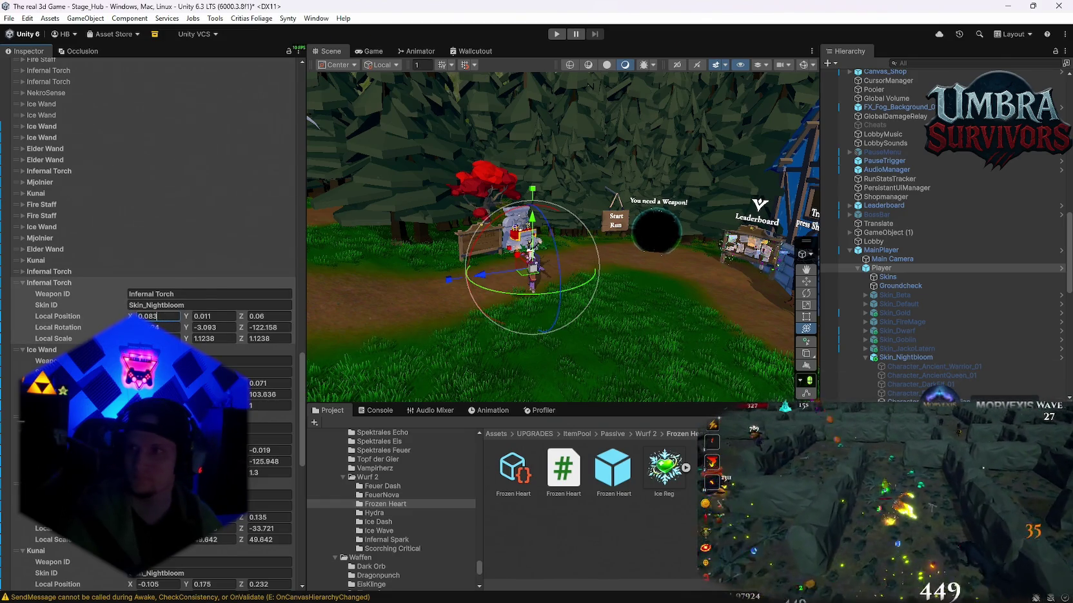
key("alt+Tab")
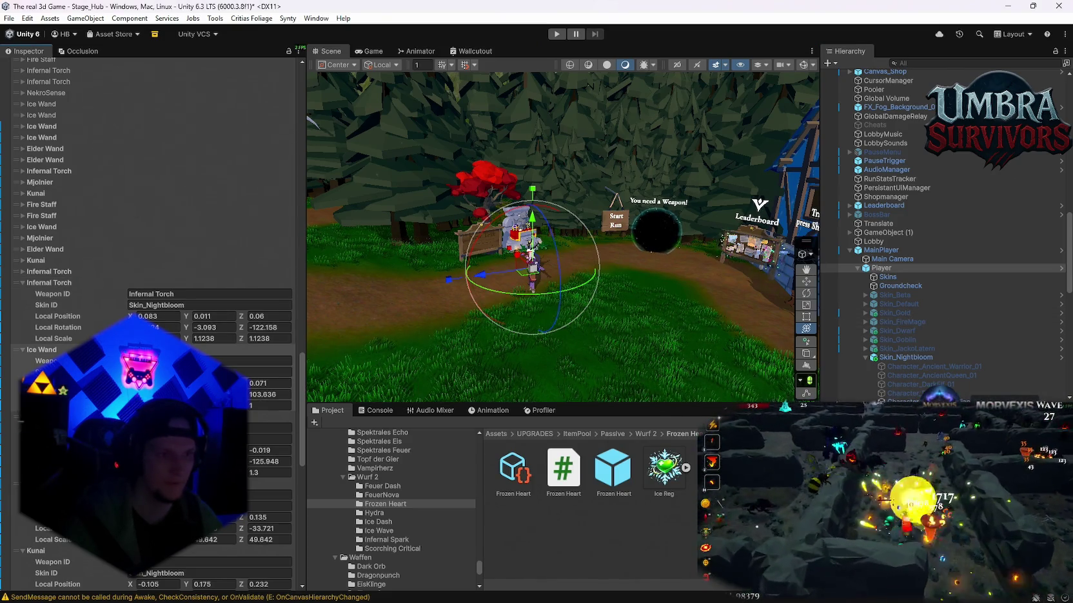
left_click(213, 317)
type("0.045")
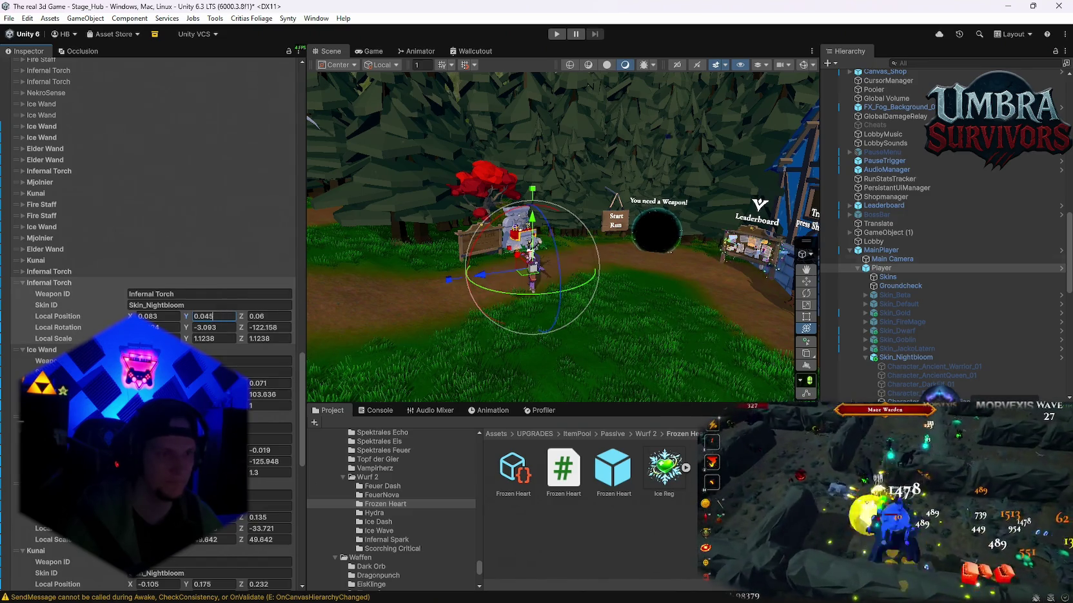
key("Return")
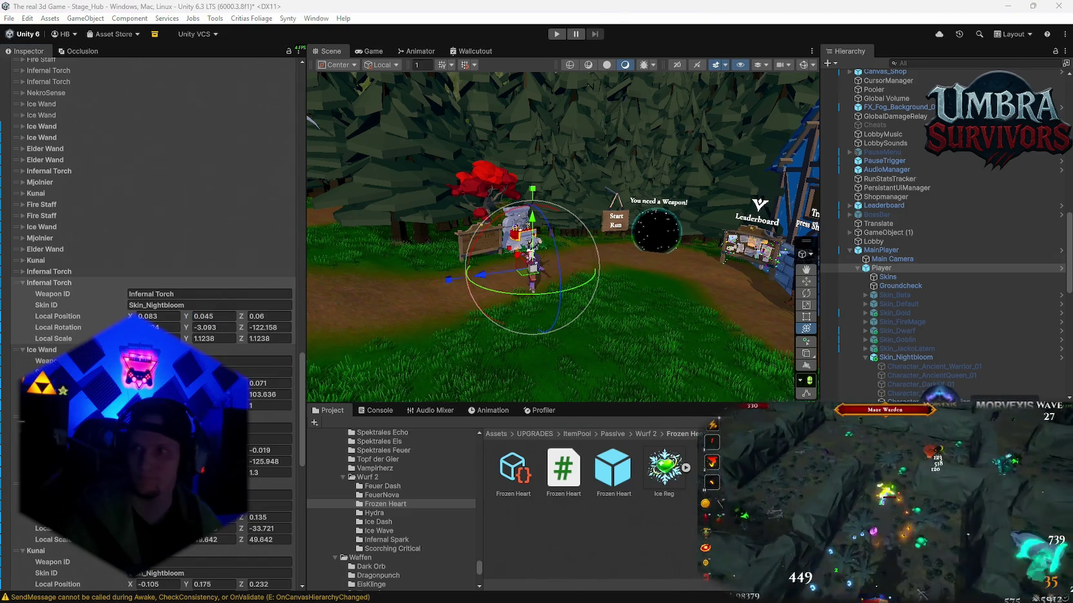
left_click(276, 315)
type("0.021")
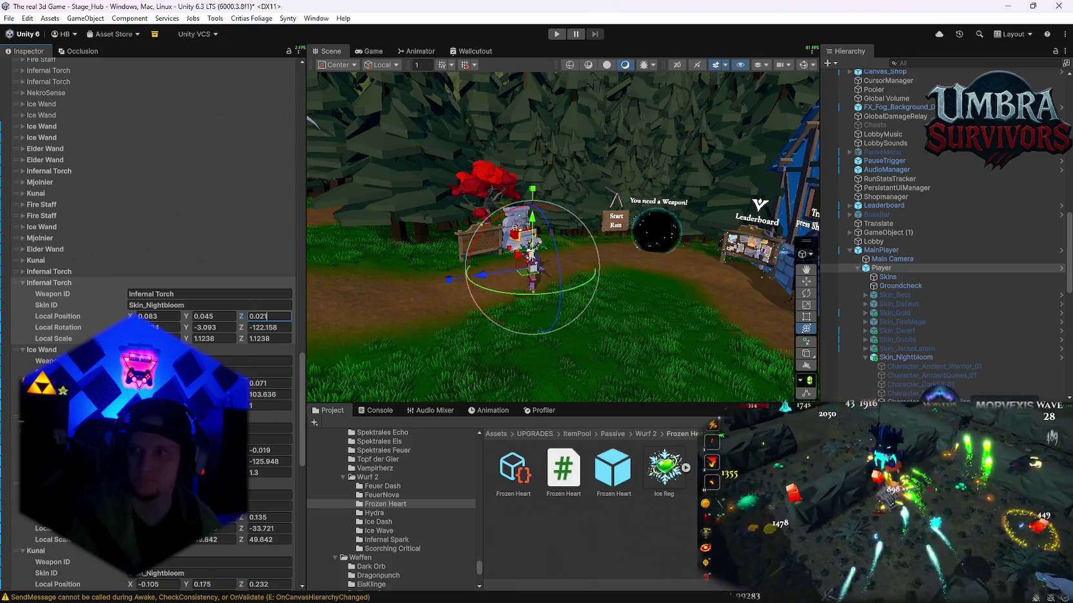
key("alt+Tab")
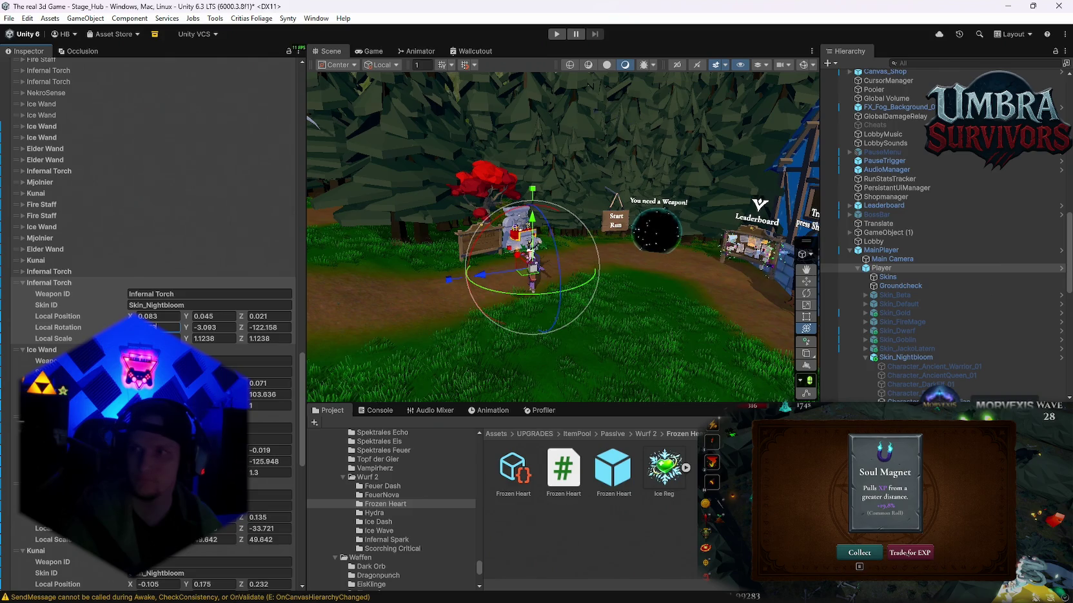
Set the Infernal Torch local rotation to Y 66.56 and Z 273.682.
left_click(225, 331)
type("66.56")
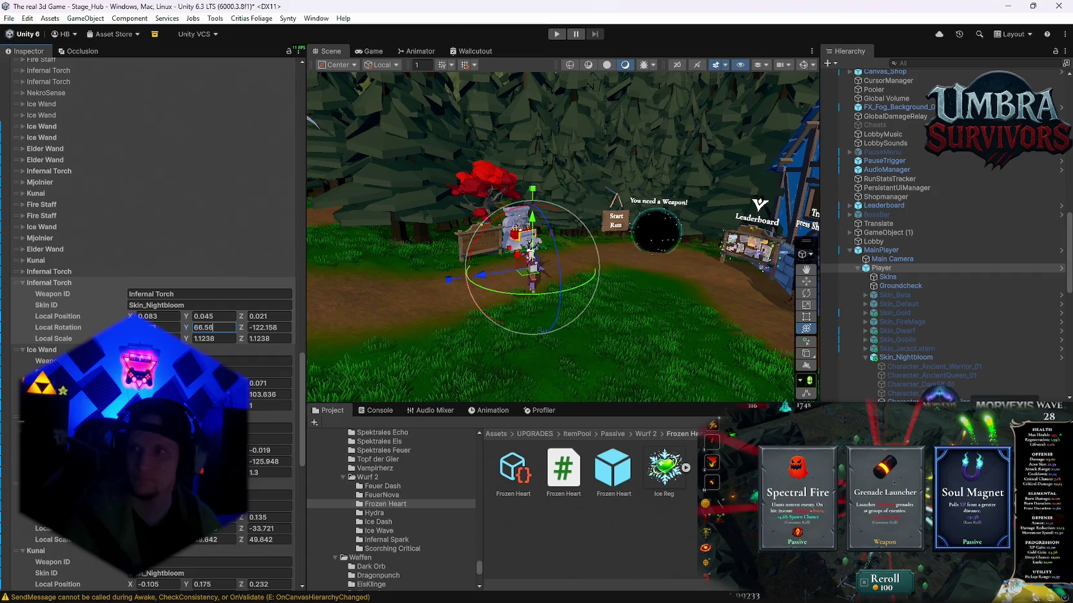
left_click(893, 482)
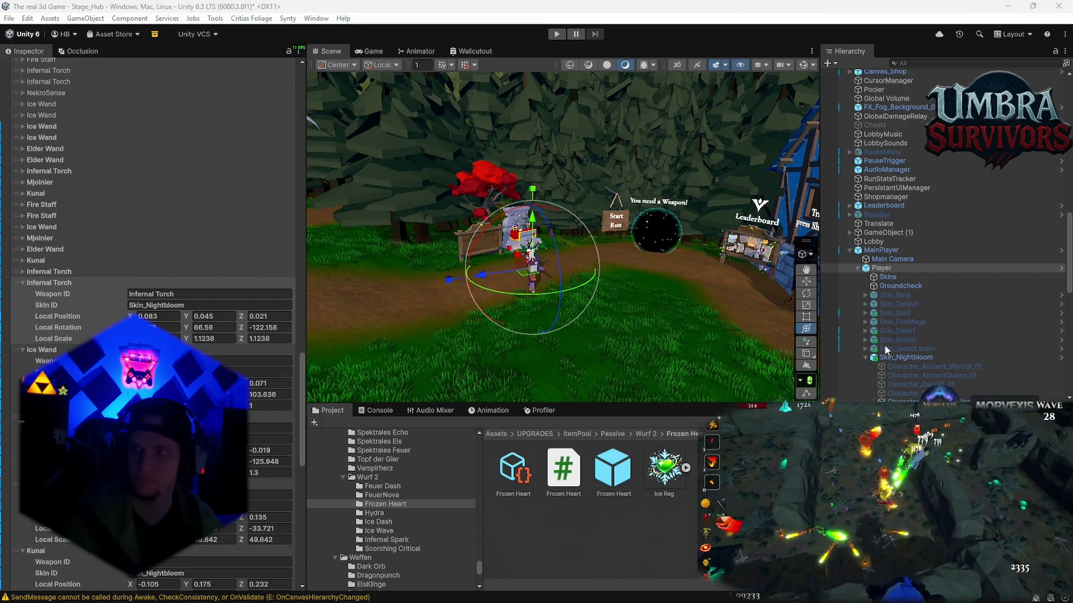
left_click(284, 327)
type("273.682")
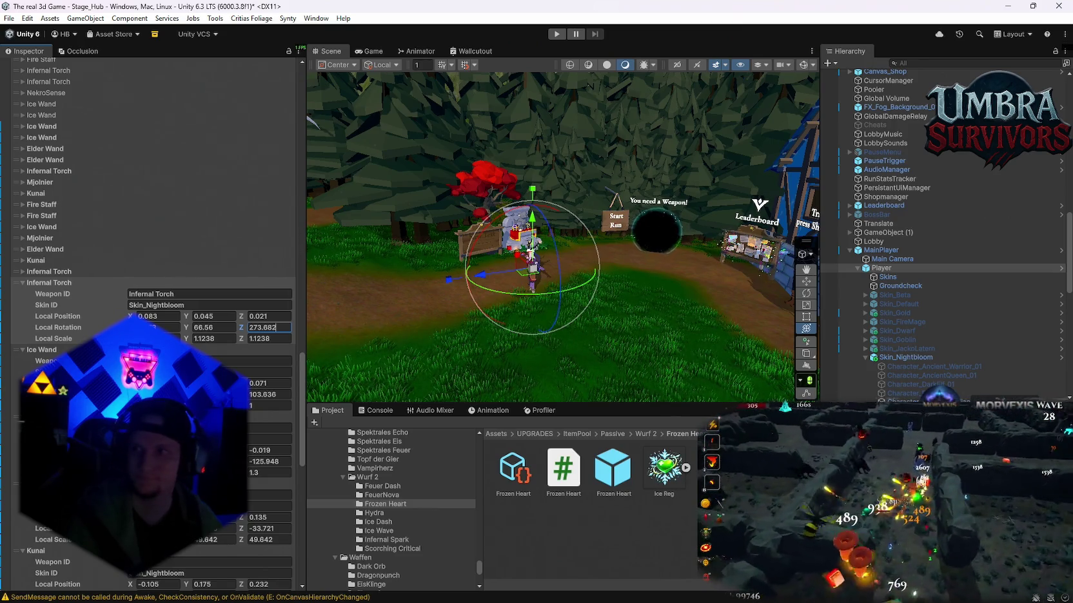
key("alt+Tab")
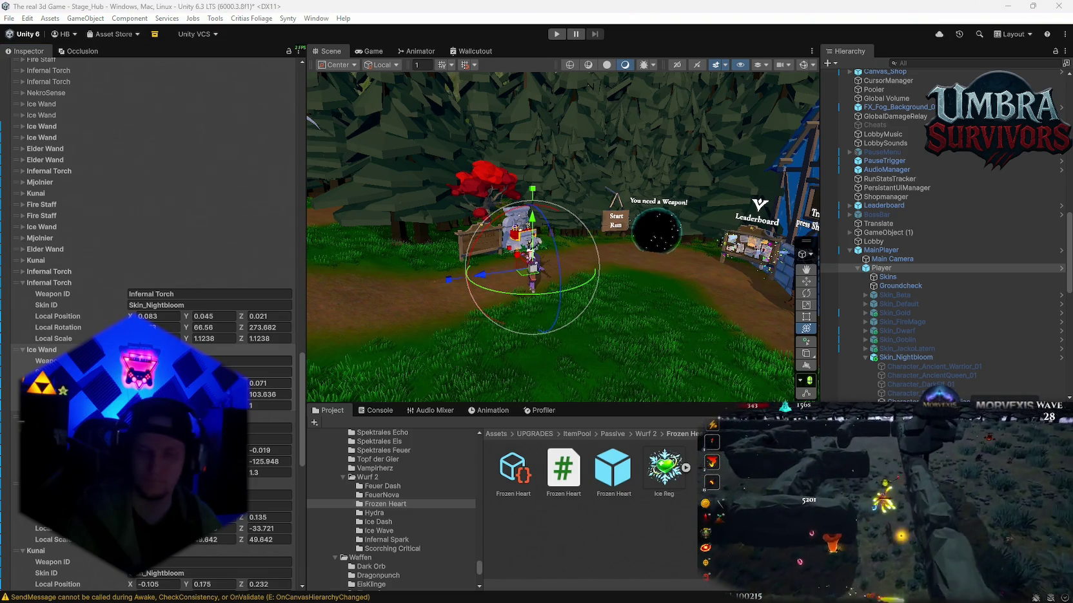
Set the Nightbloom Ice Wand offset position Z to 0.248 and rotation Z to 99.566.
left_click(269, 383)
type("0.248")
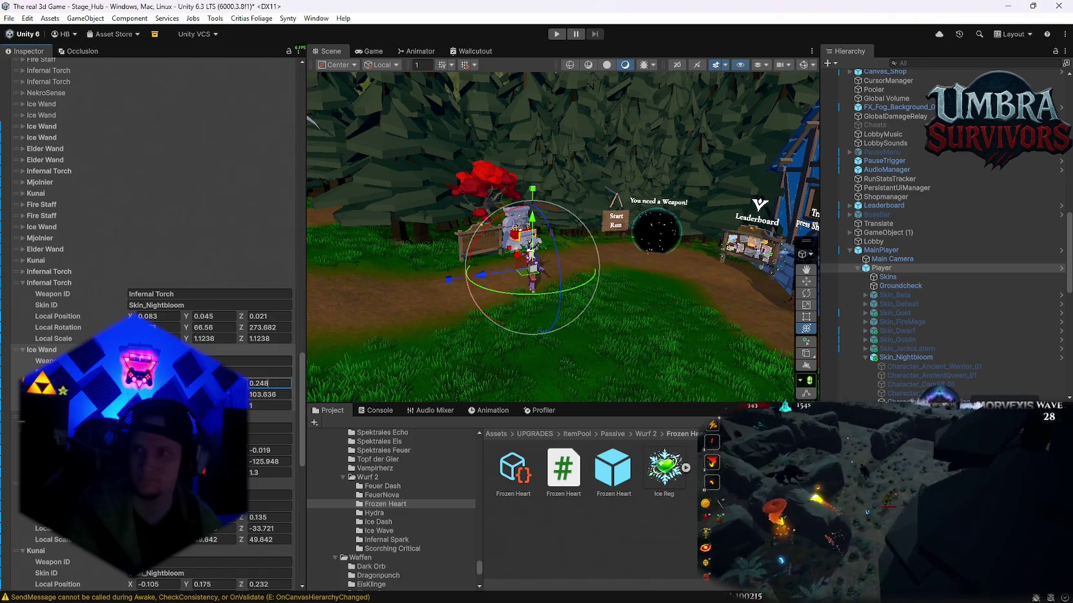
key("Return")
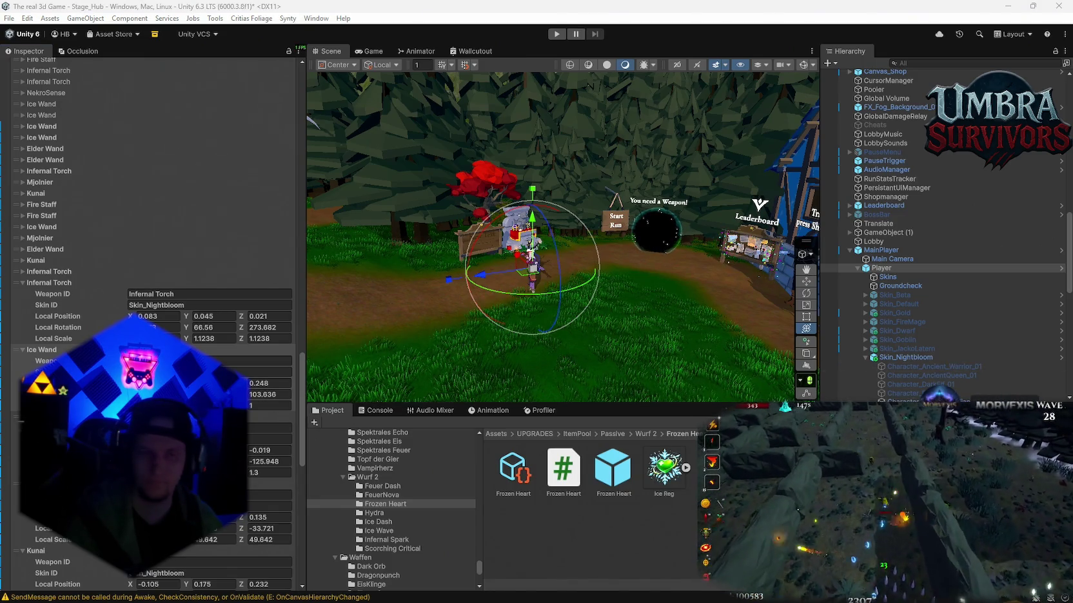
left_click(269, 394)
type("99.566")
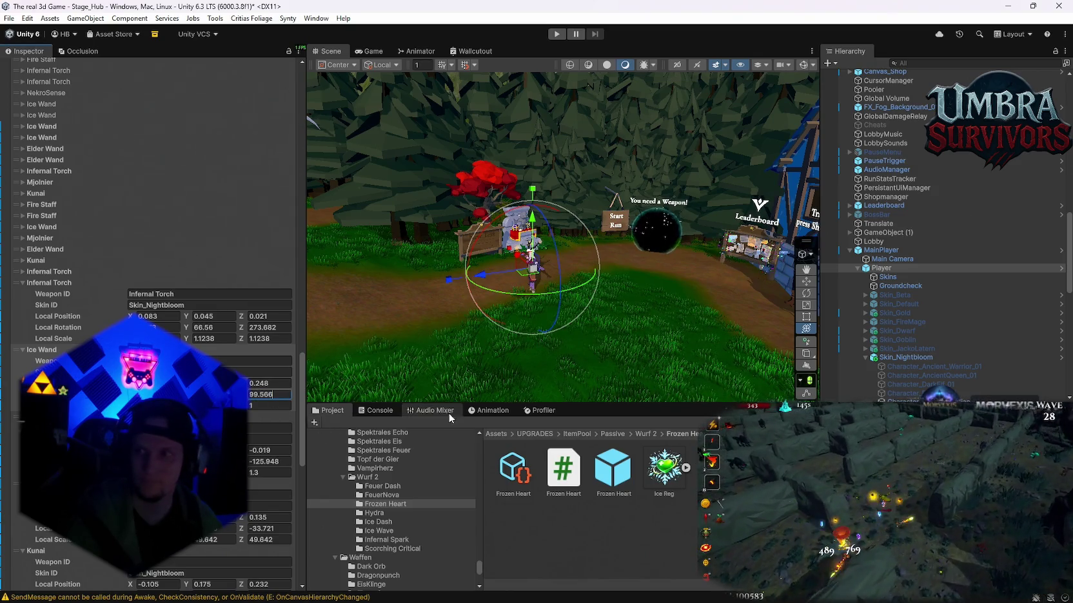
scroll(155, 322, "down", 2)
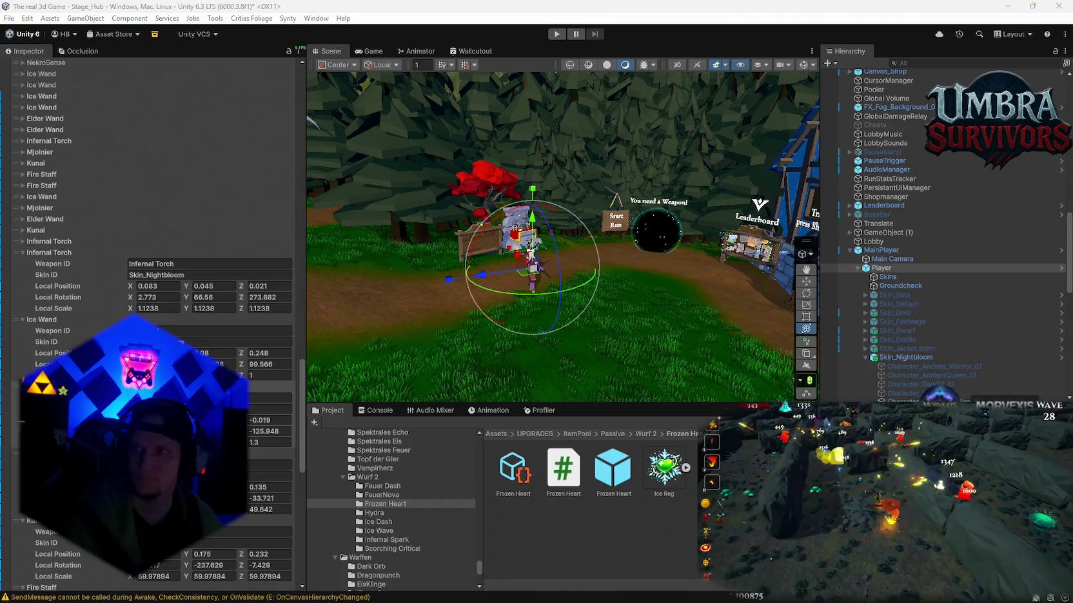
Set the Elder Wand offset position Z to -0.482 and rotation Z to 78.708.
left_click(275, 420)
type("-0.482")
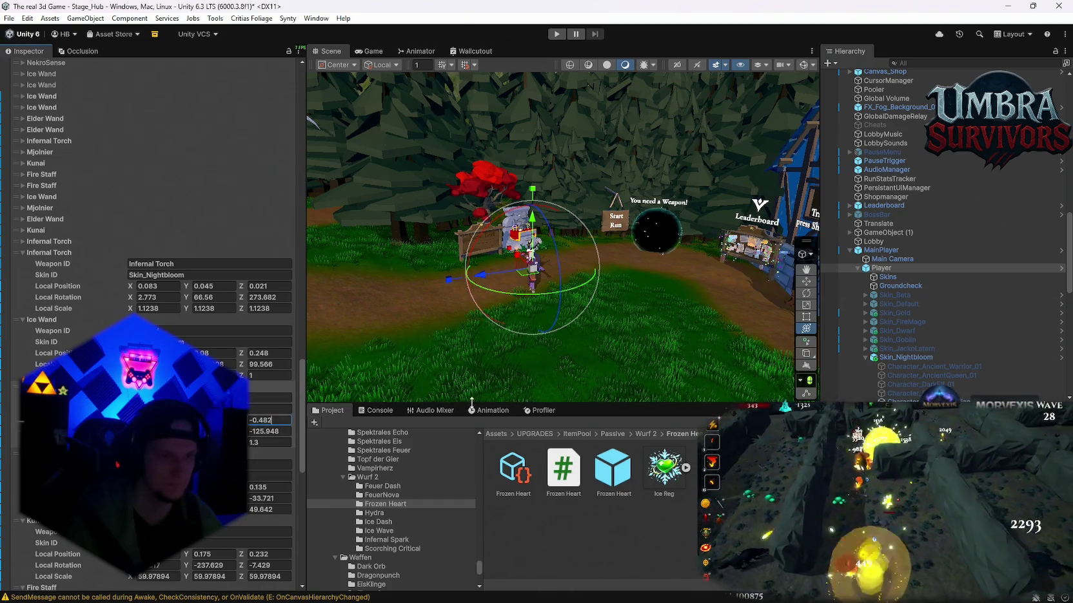
key("Return")
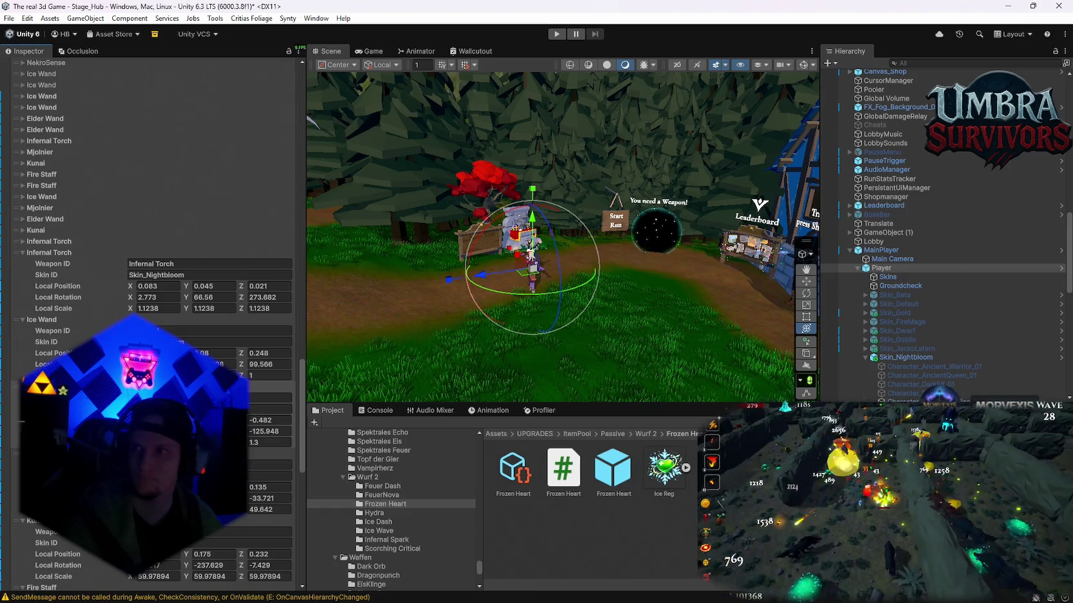
left_click(282, 434)
type("78.708")
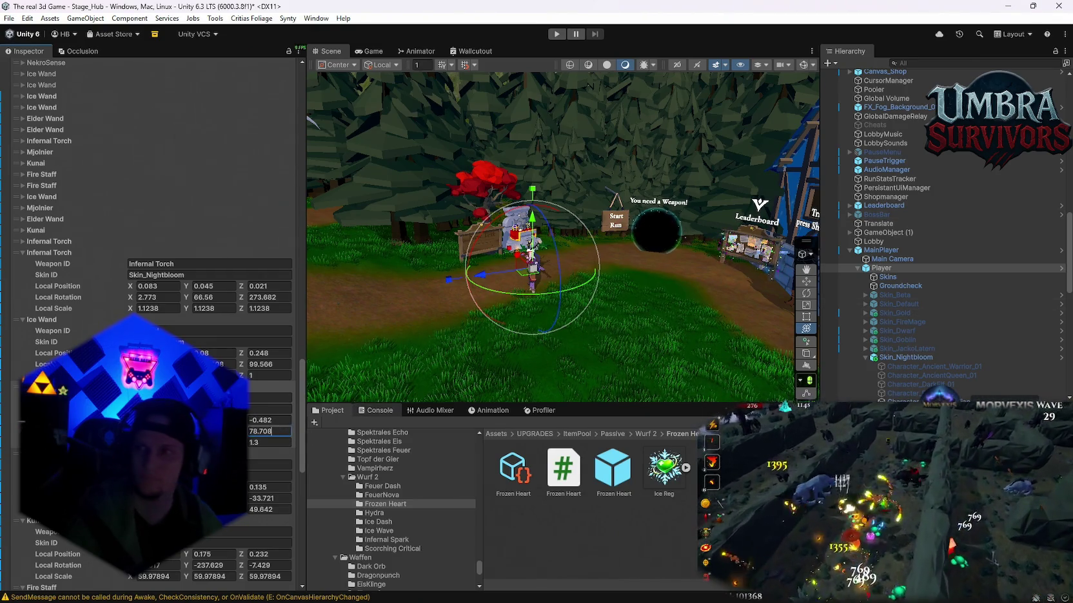
scroll(152, 258, "down", 4)
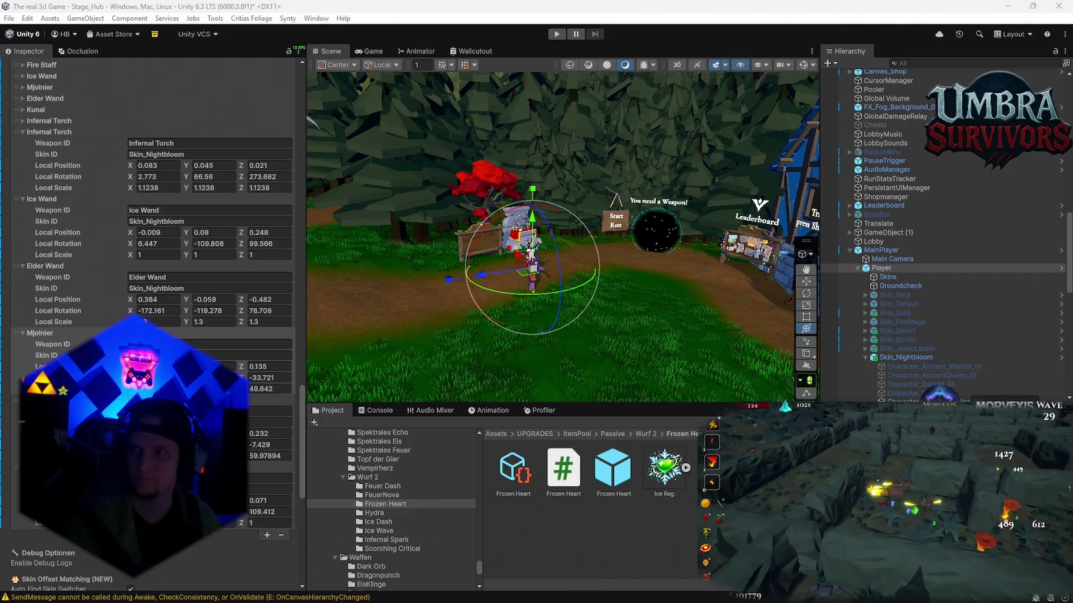
Set the Nightbloom Mjolnir offset Z values to -0.12, 348.896 and 41.74495.
left_click(279, 368)
type("-0.12")
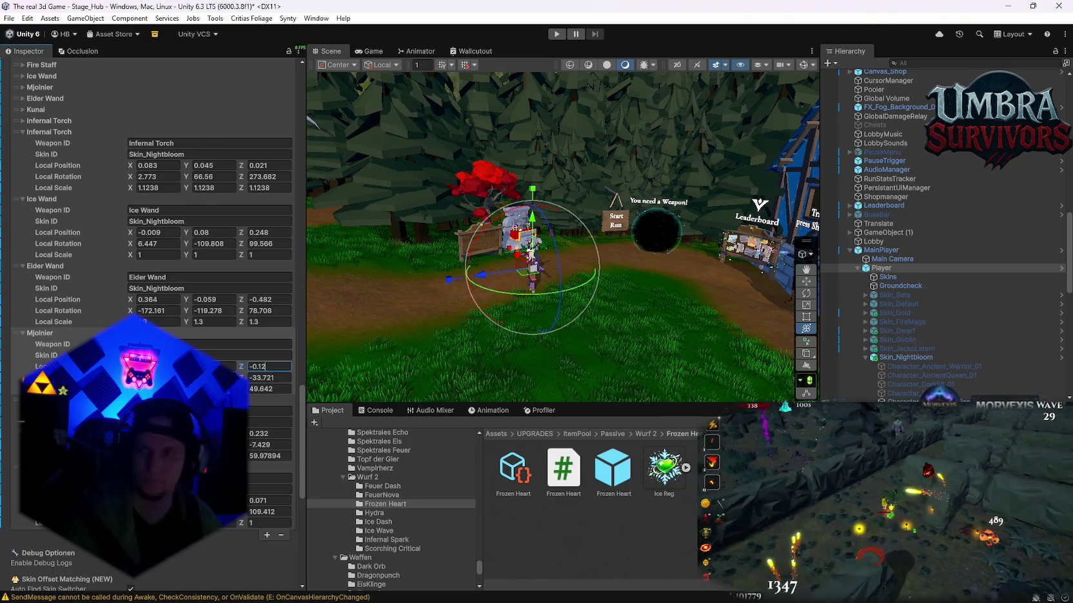
key("Return")
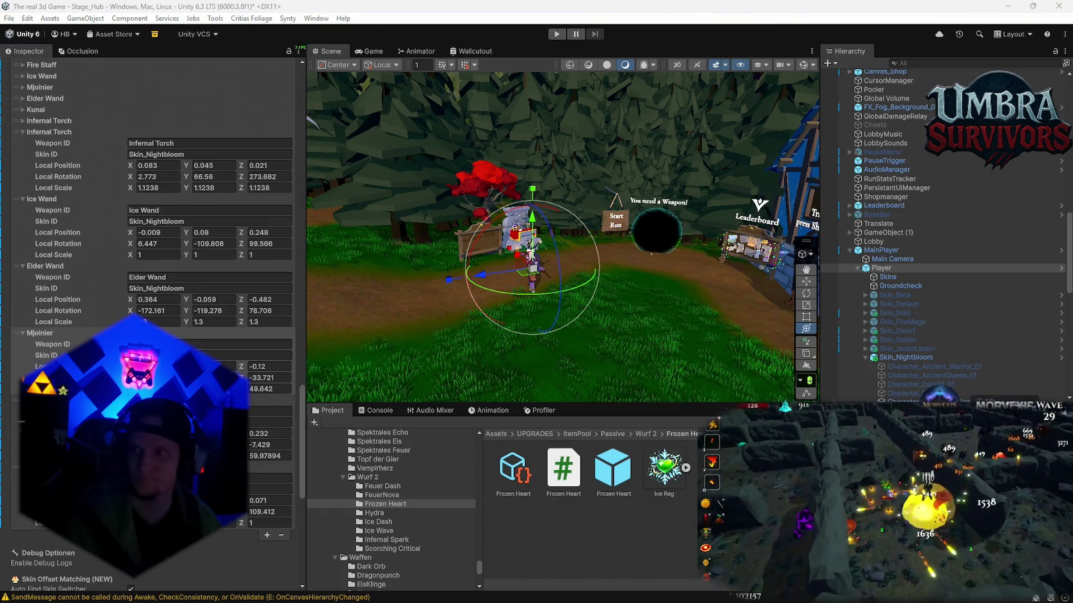
left_click_drag(241, 378, 821, 375)
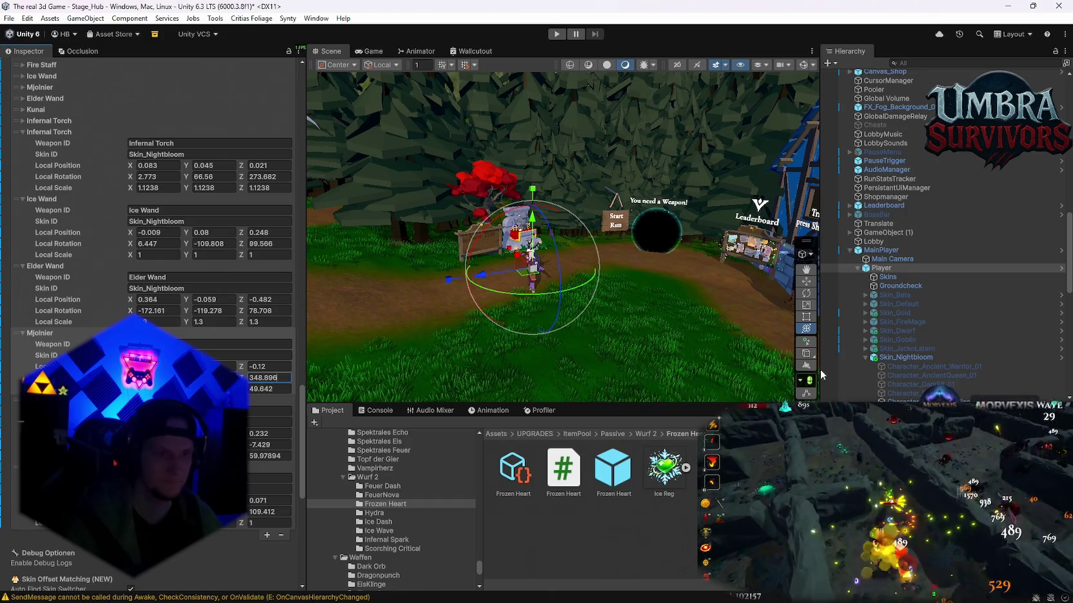
key("Return")
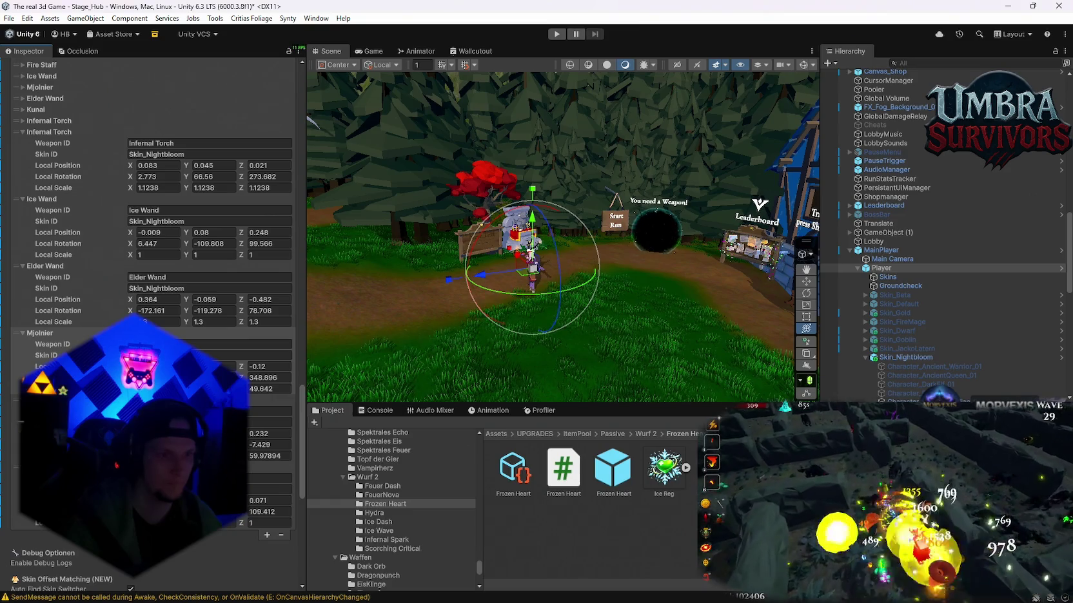
left_click_drag(241, 389, 213, 389)
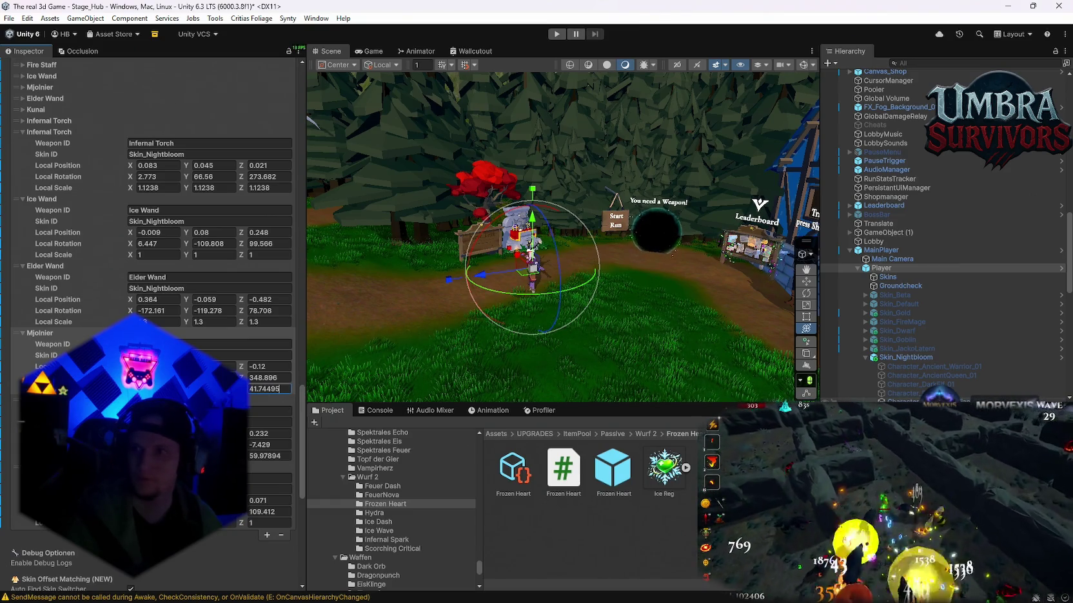
key("Return")
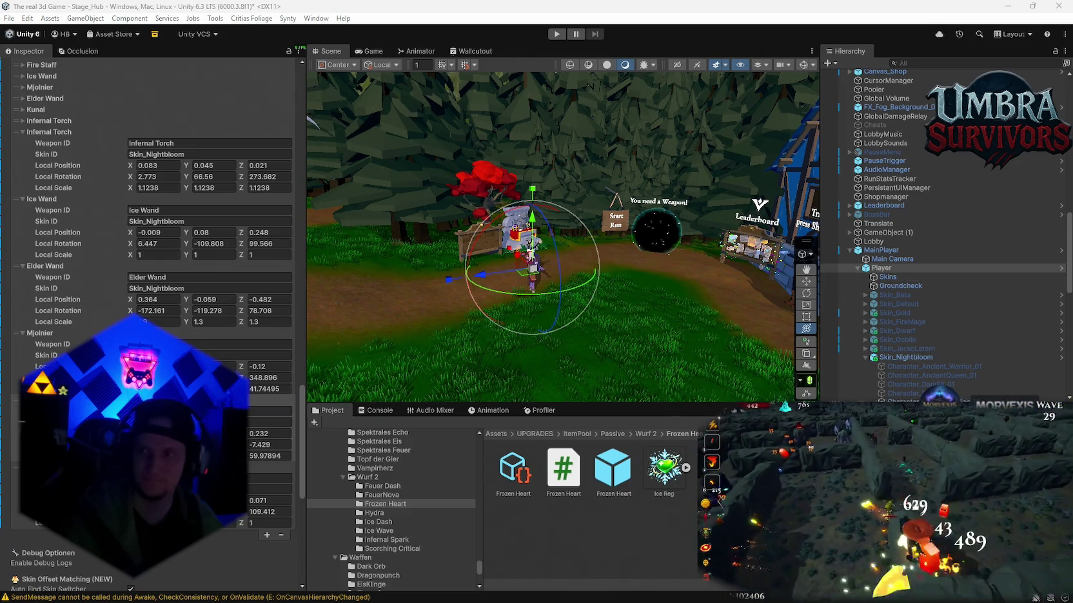
Set the next weapon's offset values to 0.236, 365.195 and 40.89004.
left_click(270, 433)
type("0.236")
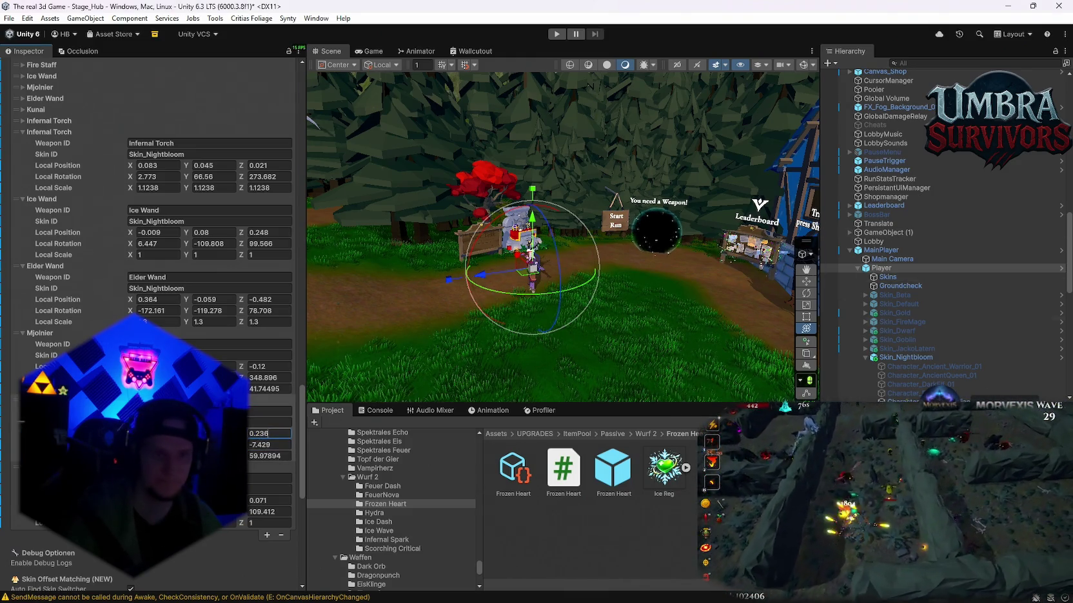
key("Return")
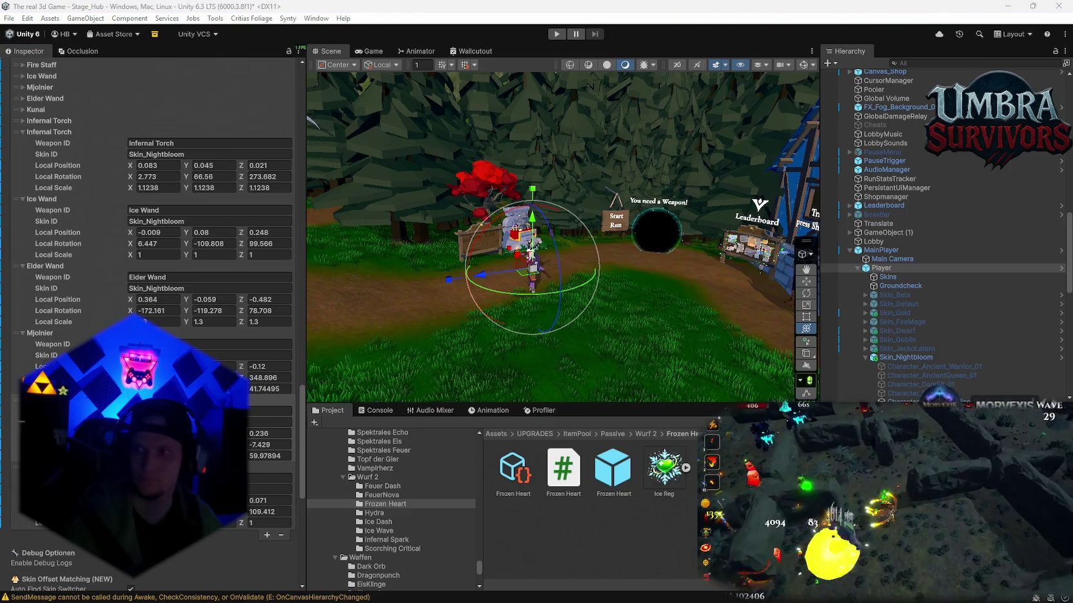
type("365.195")
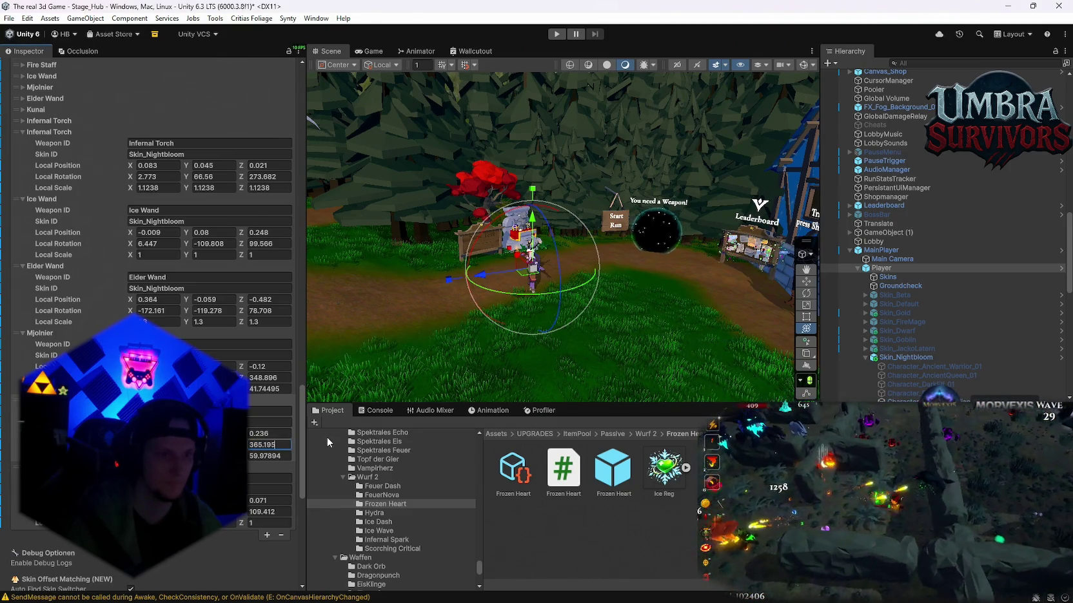
key("Return")
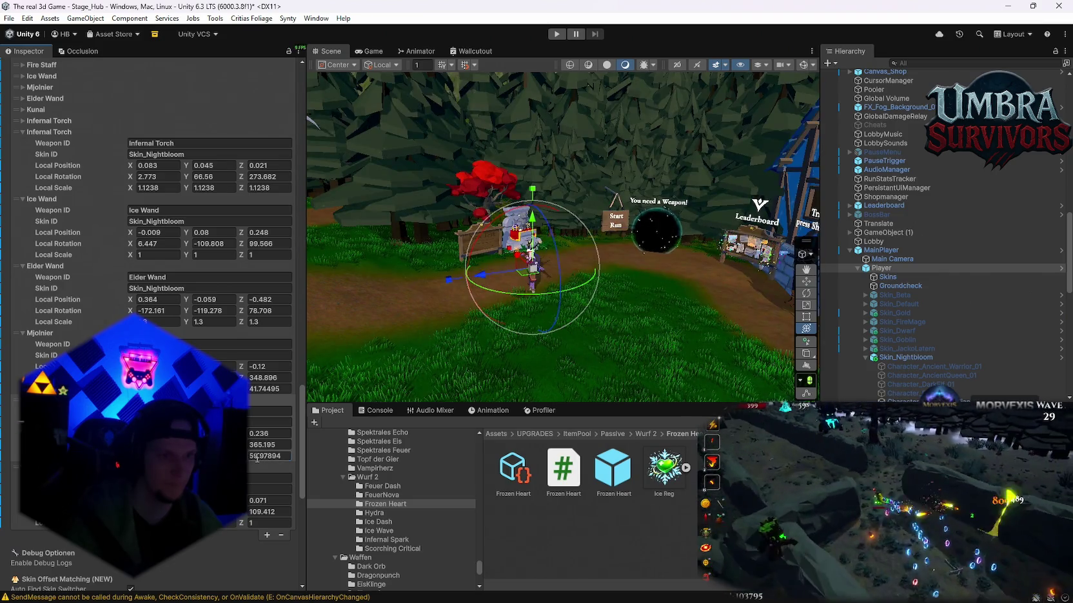
type("40.89004")
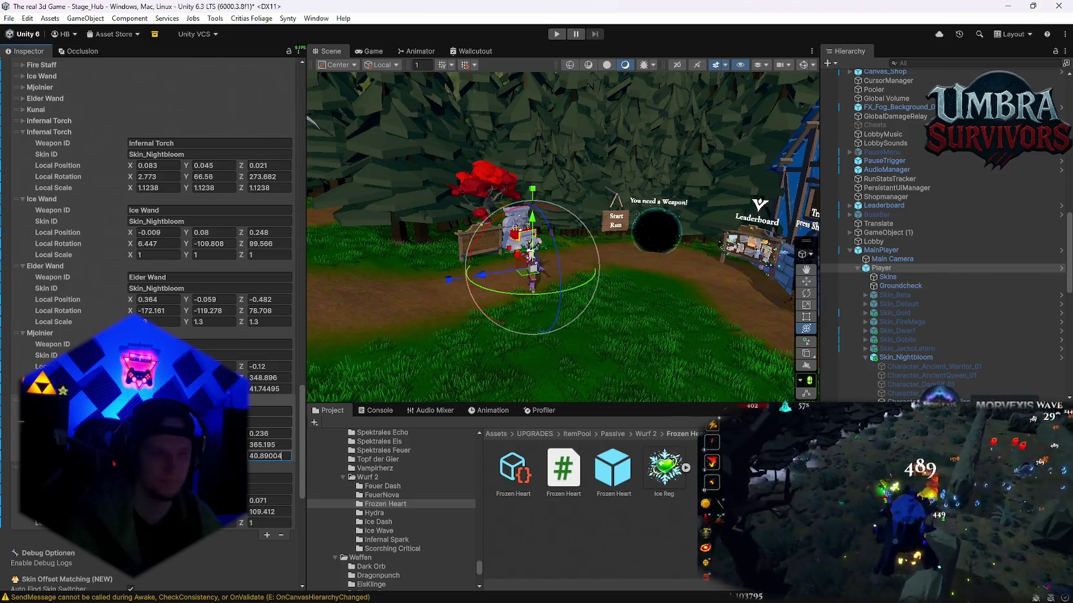
key("alt+Tab")
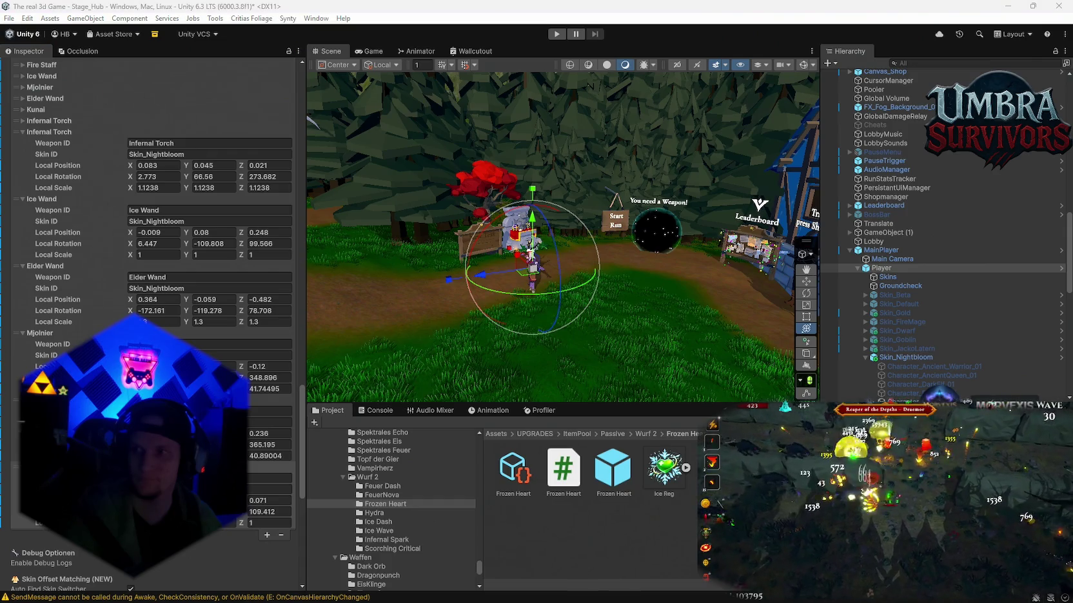
Set the following weapon entry's offset values to 0.146 and 98.554.
left_click(269, 500)
type("0.146")
key("Return")
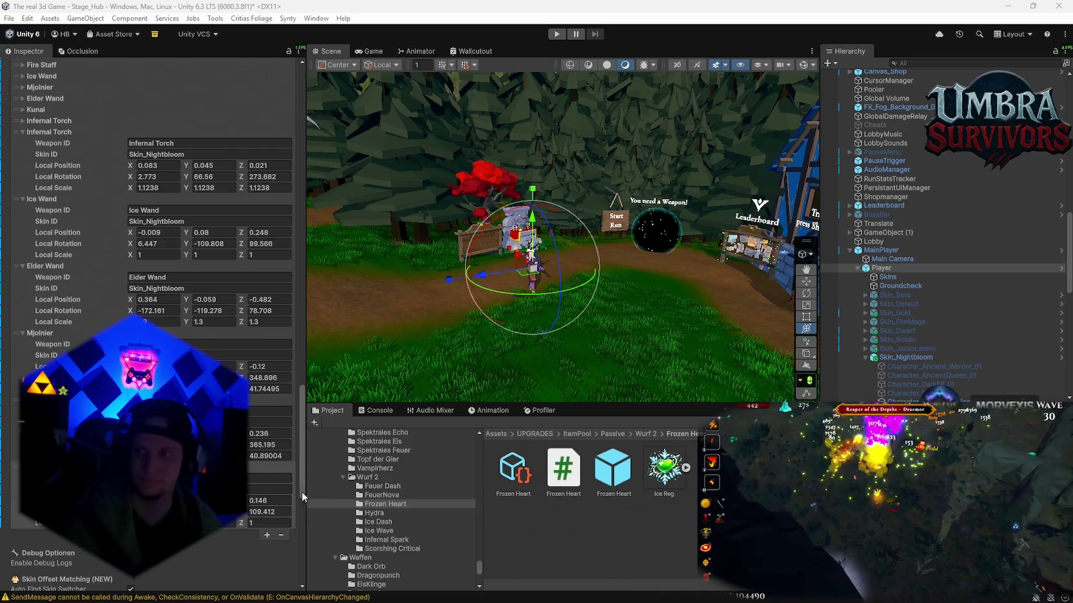
left_click(284, 511)
type("98.554")
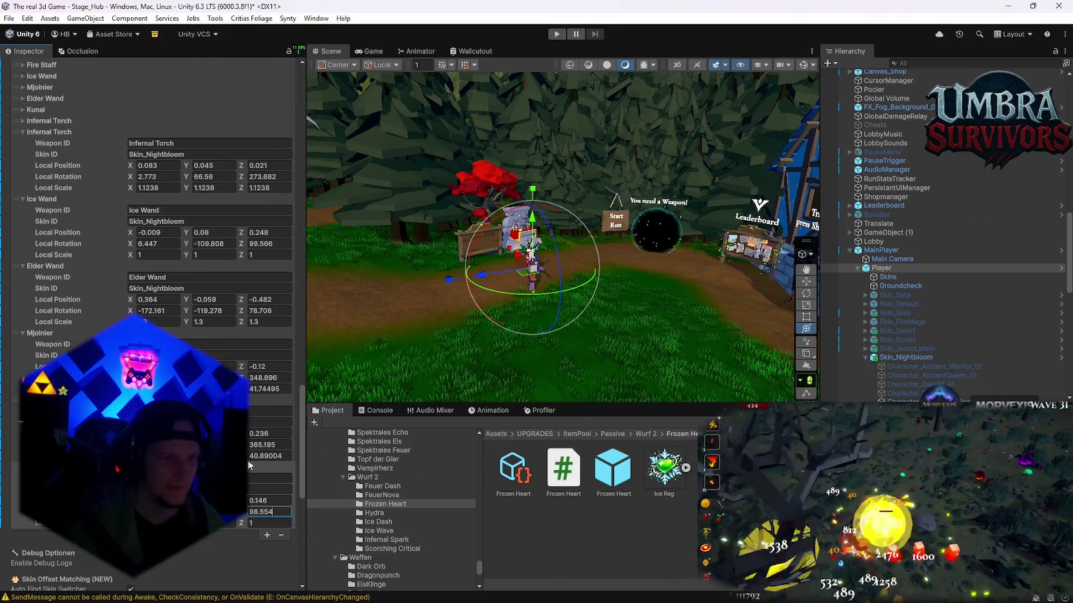
Glance at the File menu, then start play mode to test the changes.
left_click(9, 18)
left_click(9, 18)
left_click(9, 18)
left_click(557, 33)
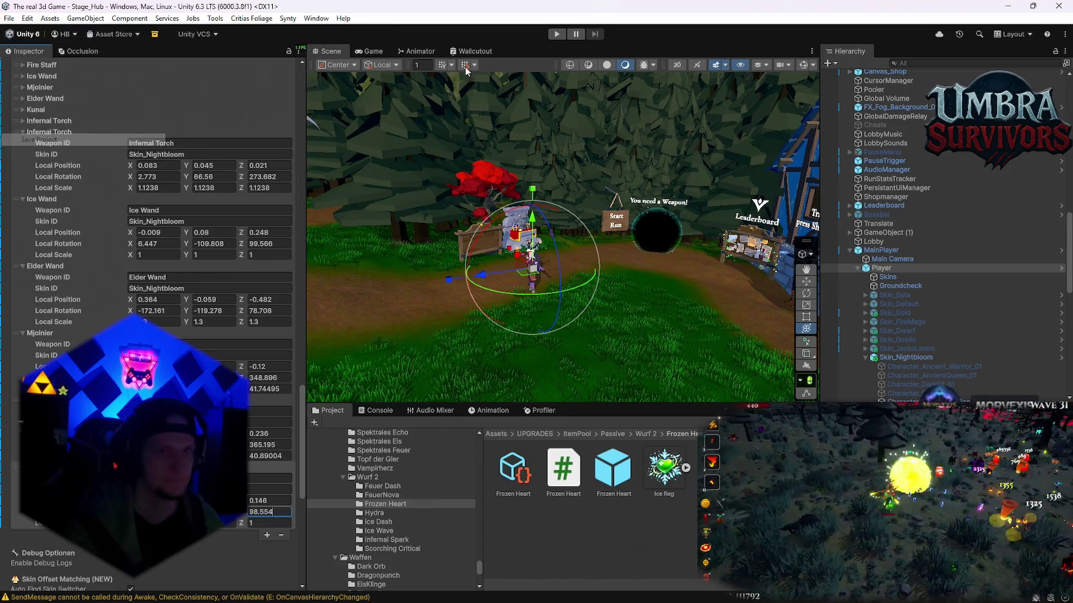
Start play mode, walk to the altar and equip the Fire Staff from the weapon book.
left_click(556, 33)
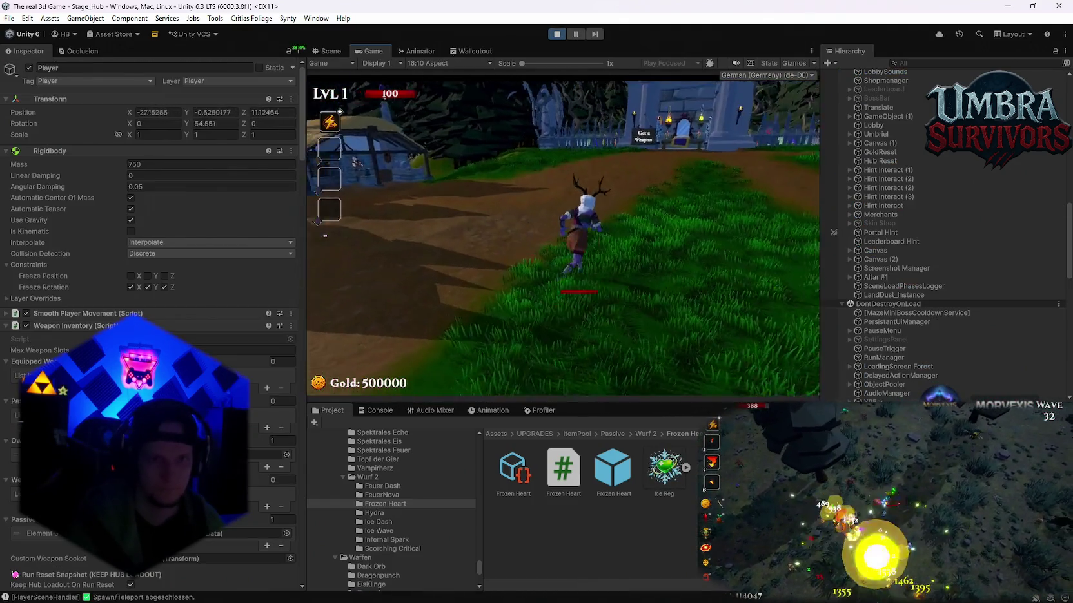
key("w")
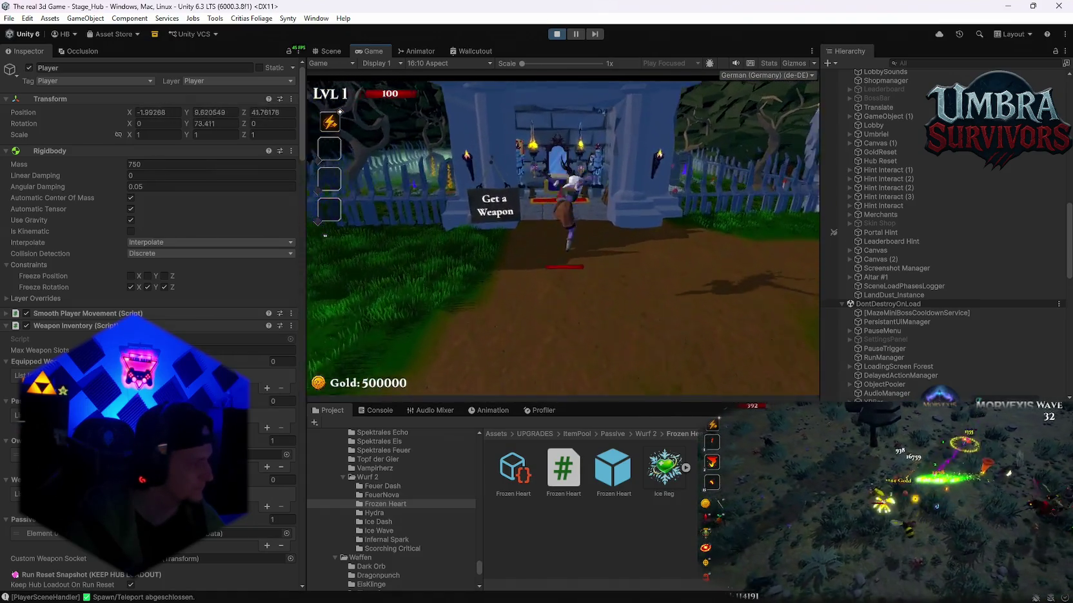
key("e")
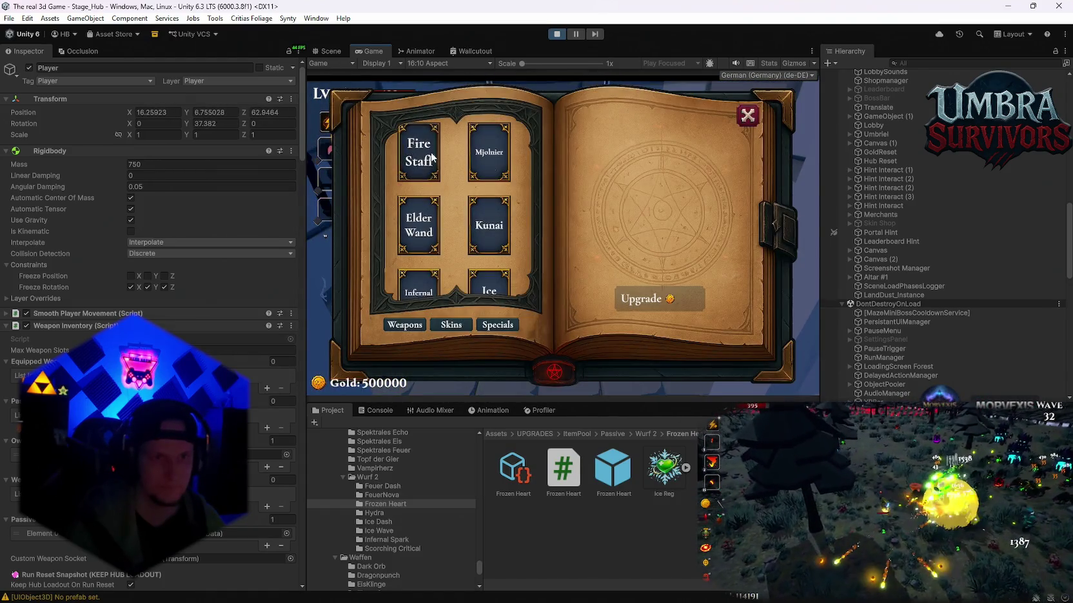
left_click(418, 152)
key("e")
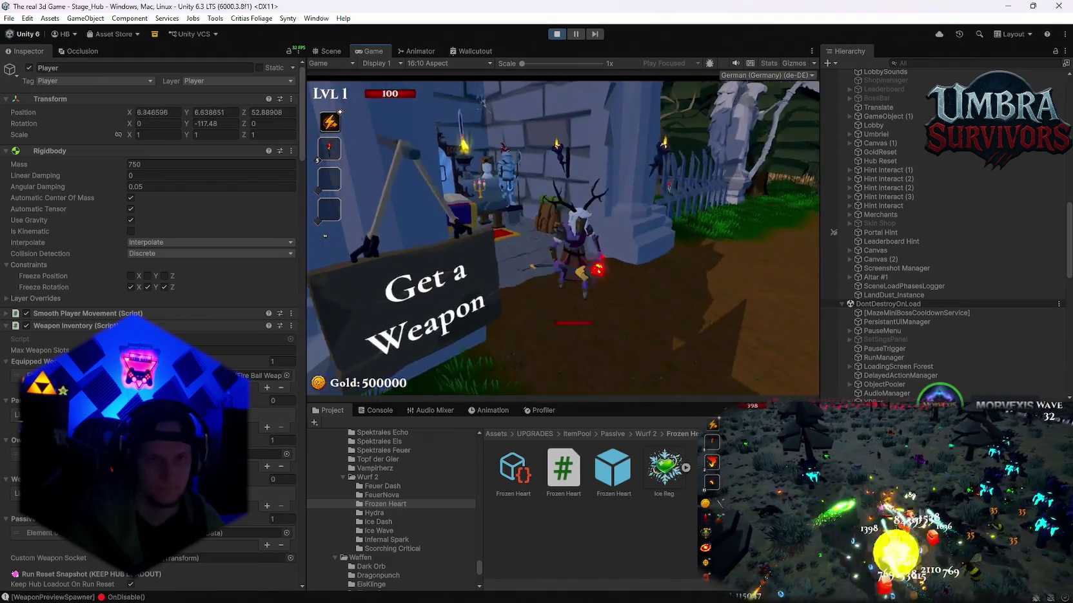
Equip Mjolnier, then the Elder Wand, from the weapon book to check them in hand.
key("w")
key("e")
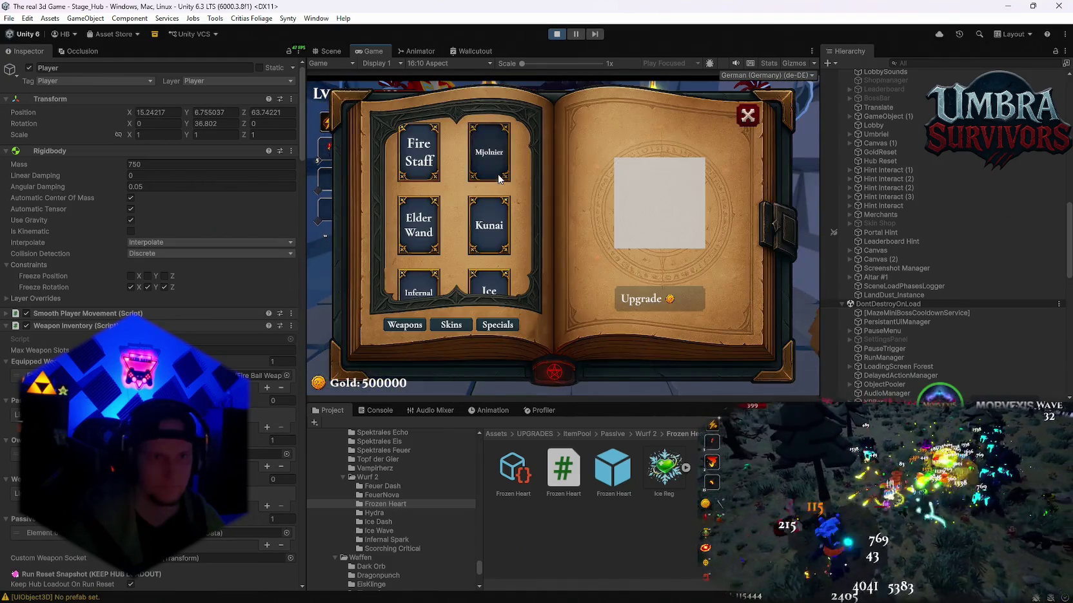
left_click(489, 153)
left_click(748, 116)
key("w")
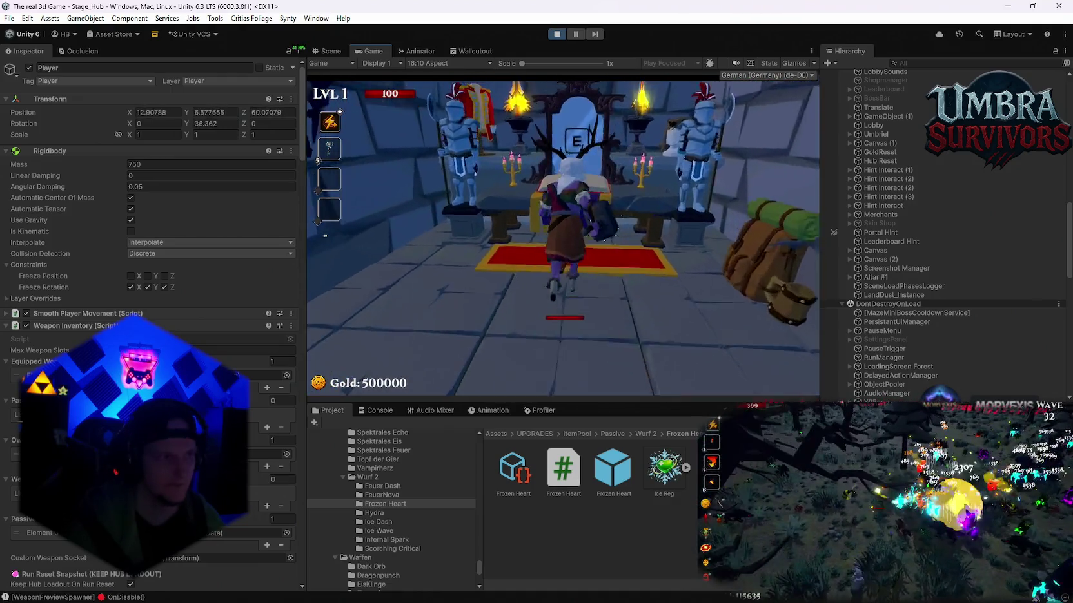
key("e")
left_click(422, 230)
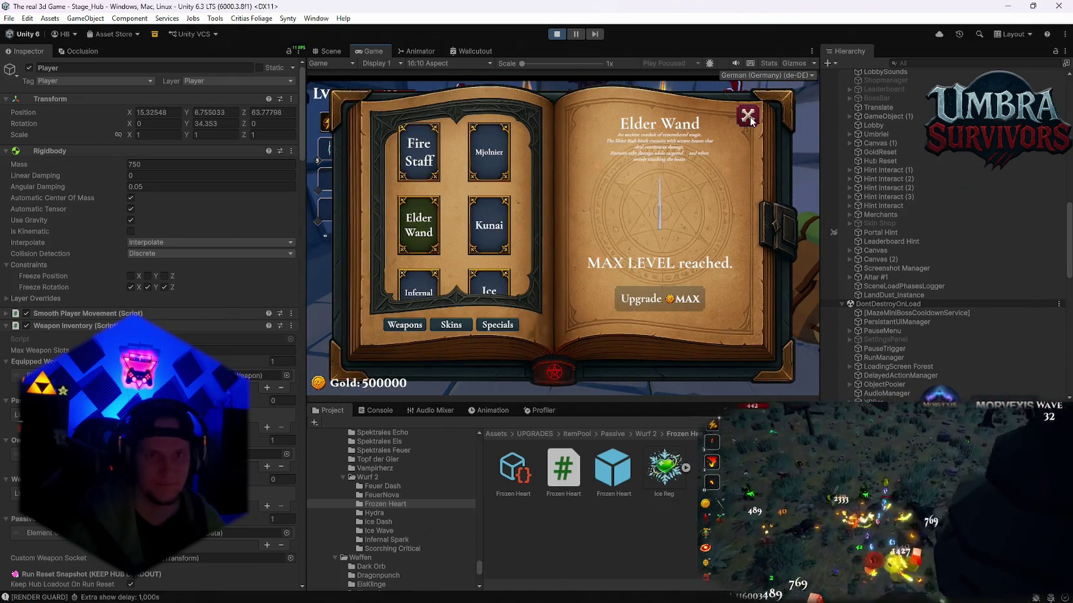
key("Escape")
Equip the Kunai, then the Infernal Torch, from the weapon book.
key("w")
key("e")
left_click(489, 228)
key("Escape")
key("s")
key("w")
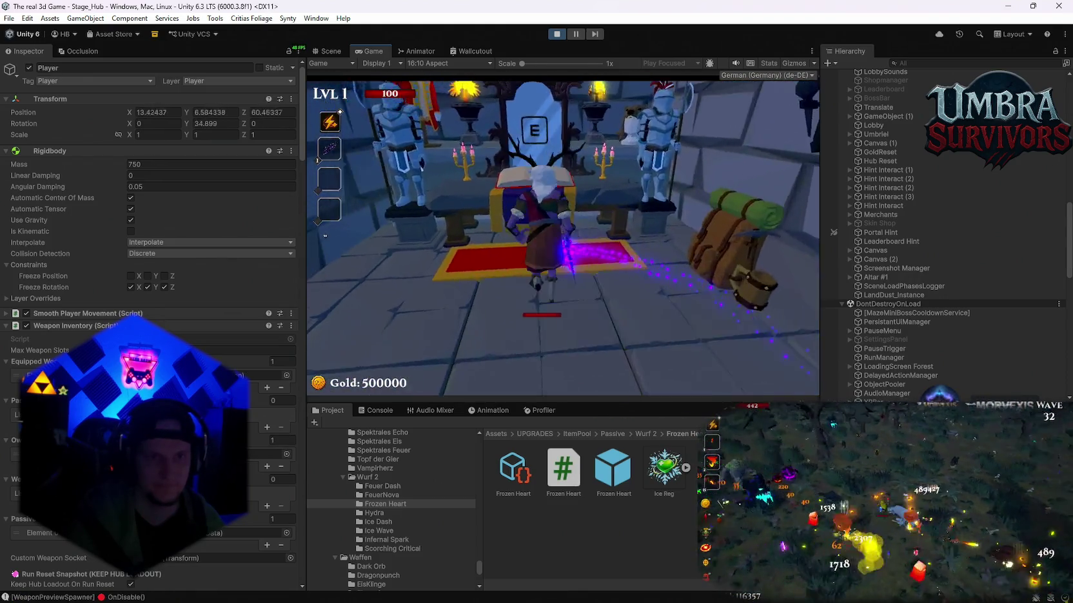
key("e")
left_click(419, 284)
key("Escape")
Return to the altar and equip the Ice Wand from the weapon book.
key("s")
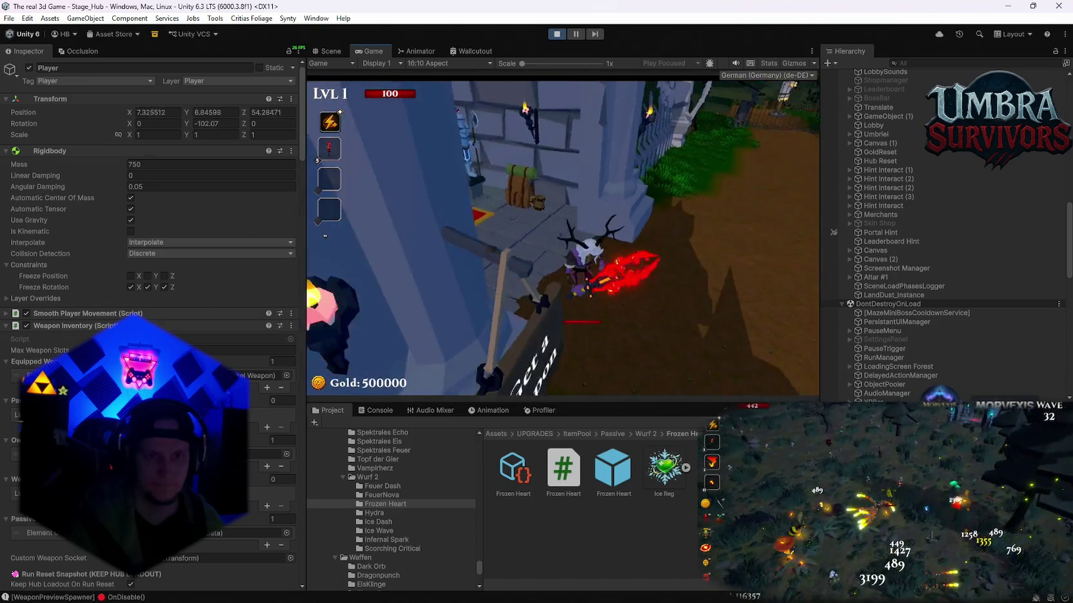
key("w")
key("e")
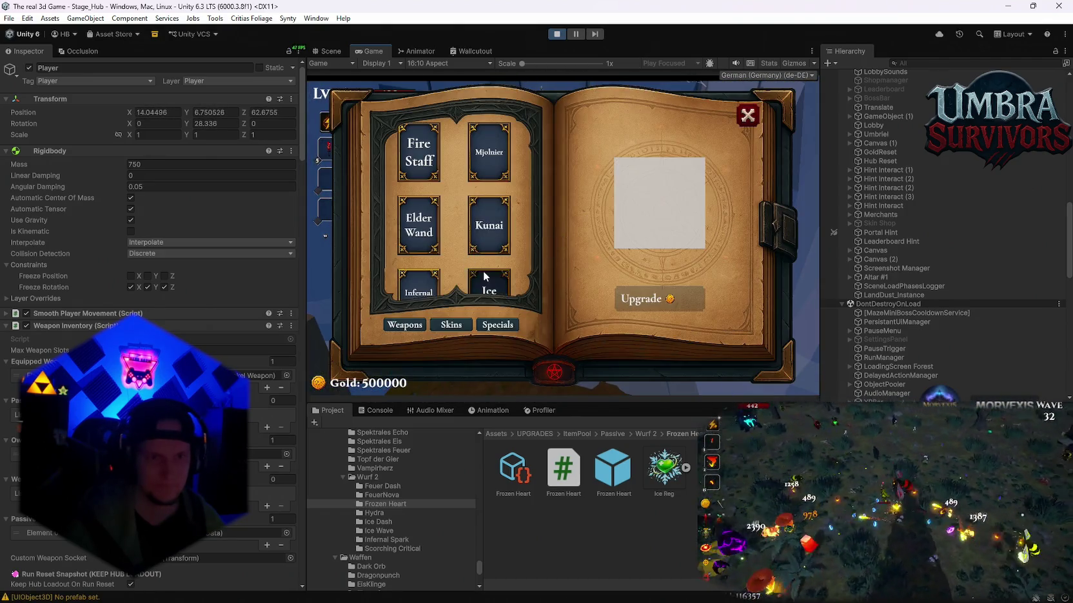
left_click(488, 284)
key("Escape")
Run down the forest path, pause the game, and stop play mode.
key("s")
key("w")
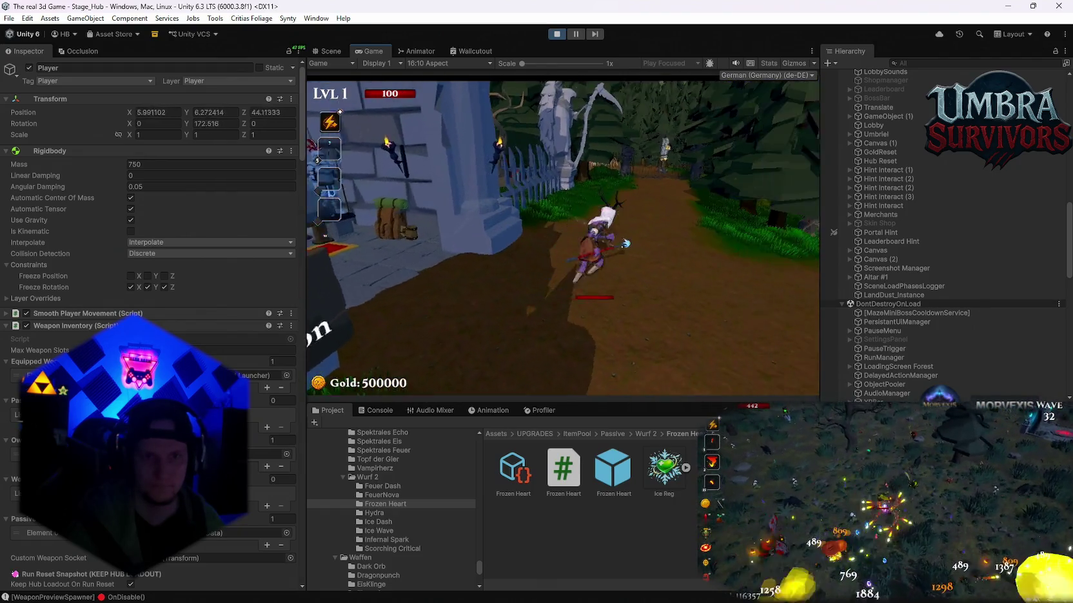
key("w")
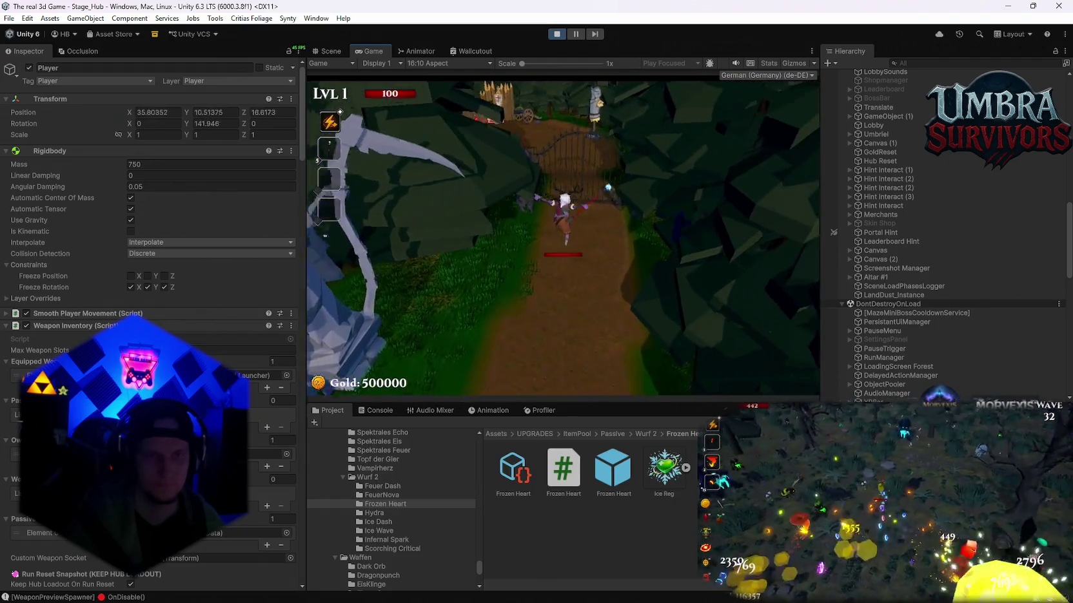
key("Escape")
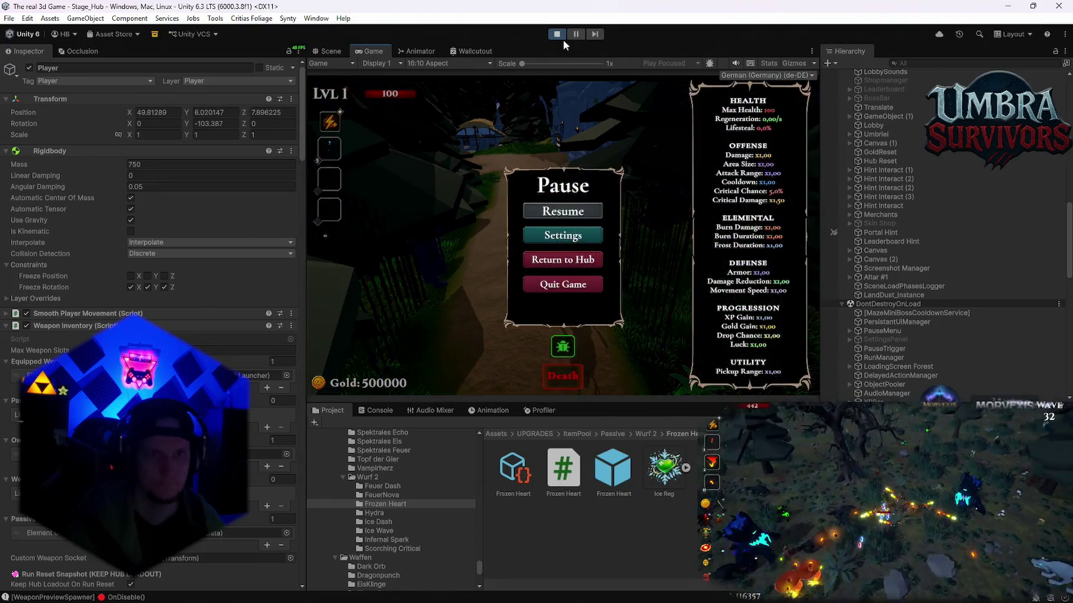
left_click(558, 34)
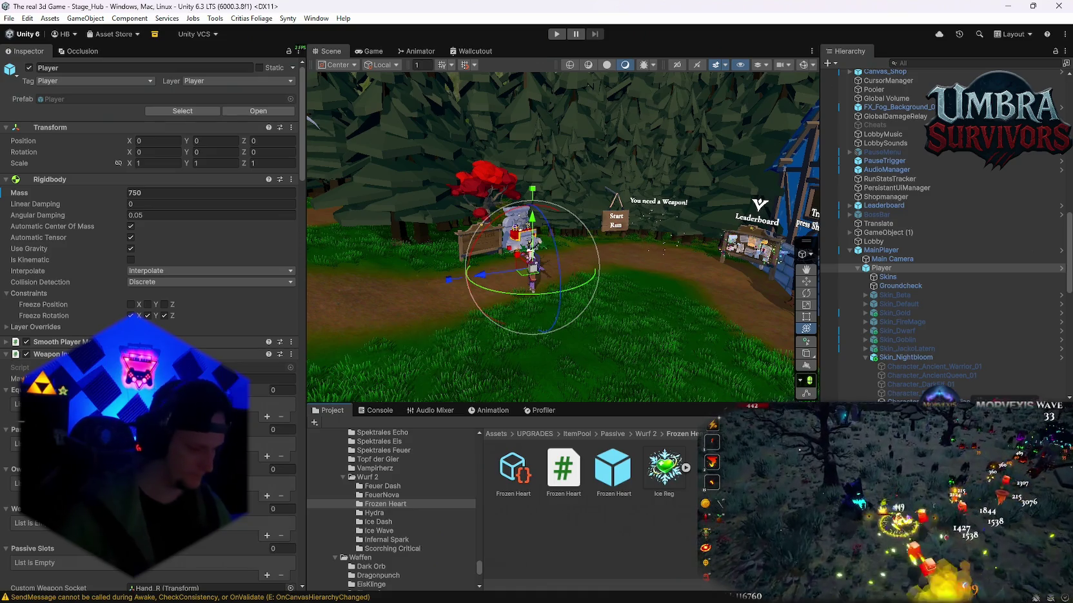
Add a third skin start size override for Skin_Nightbloom on the Dark orb prefab.
type("dark orb")
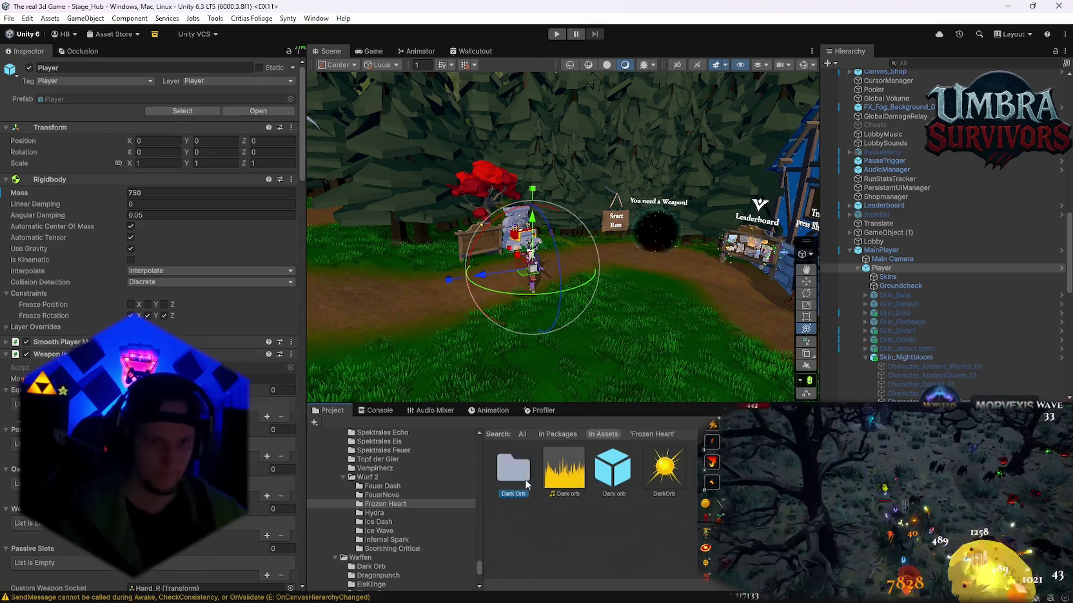
double_click(516, 471)
left_click(617, 474)
scroll(149, 193, "down", 10)
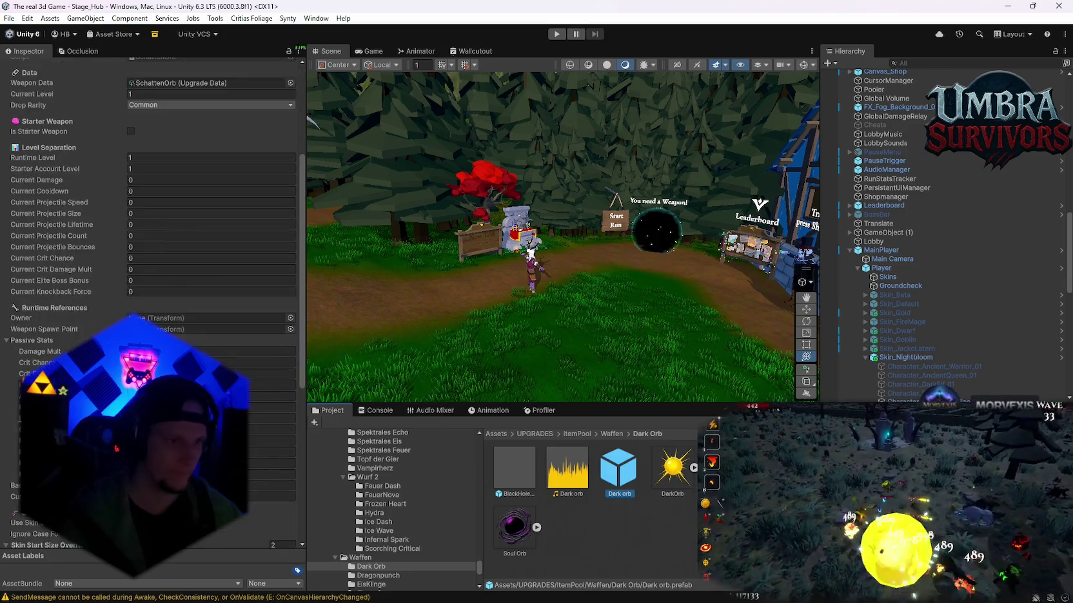
left_click(267, 313)
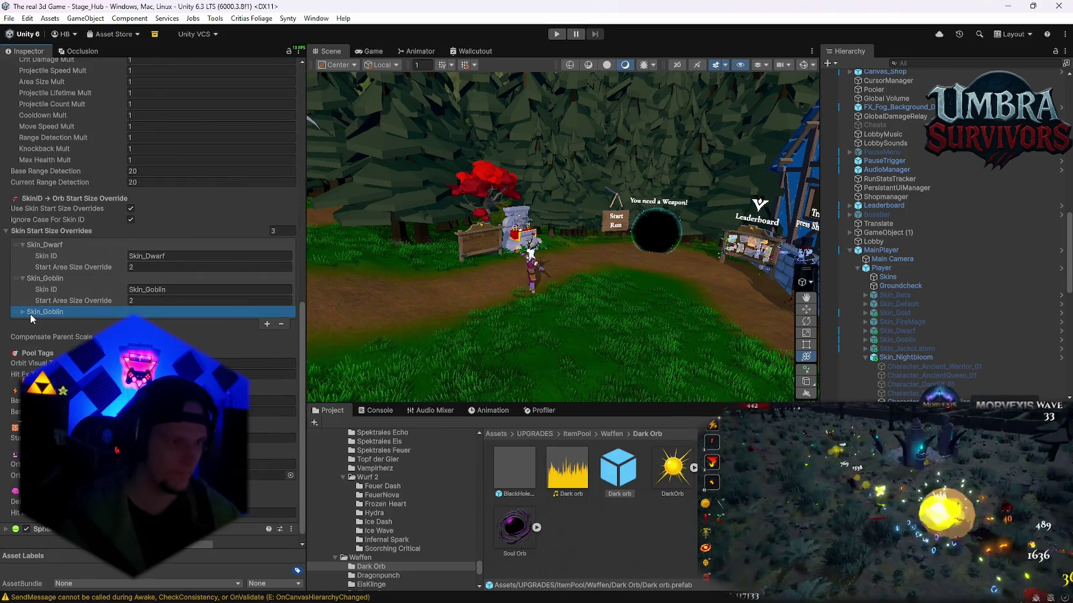
left_click(173, 325)
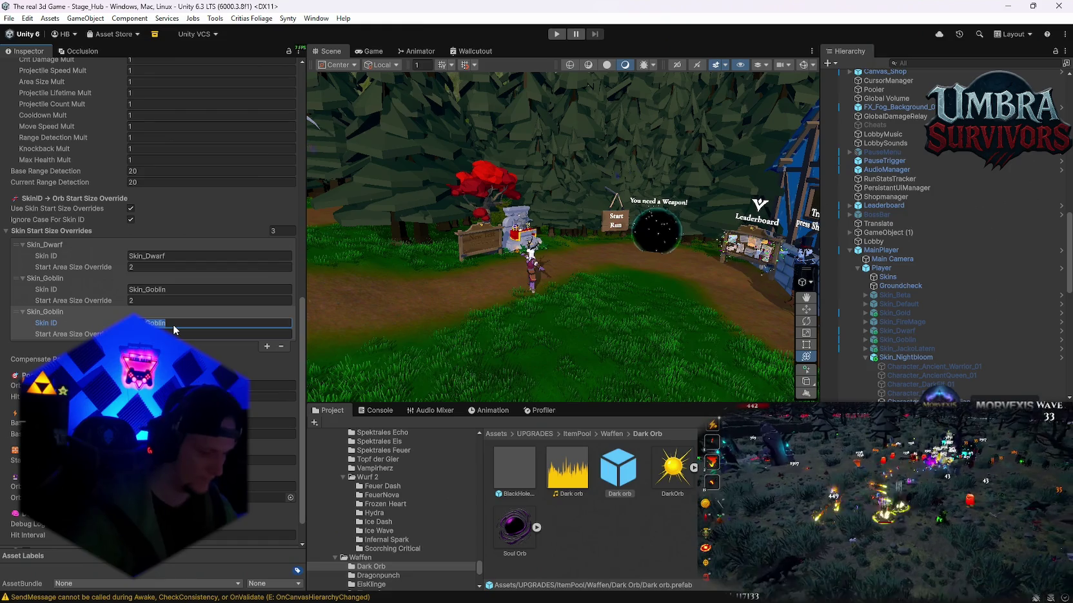
type("Skin_Nightbloom")
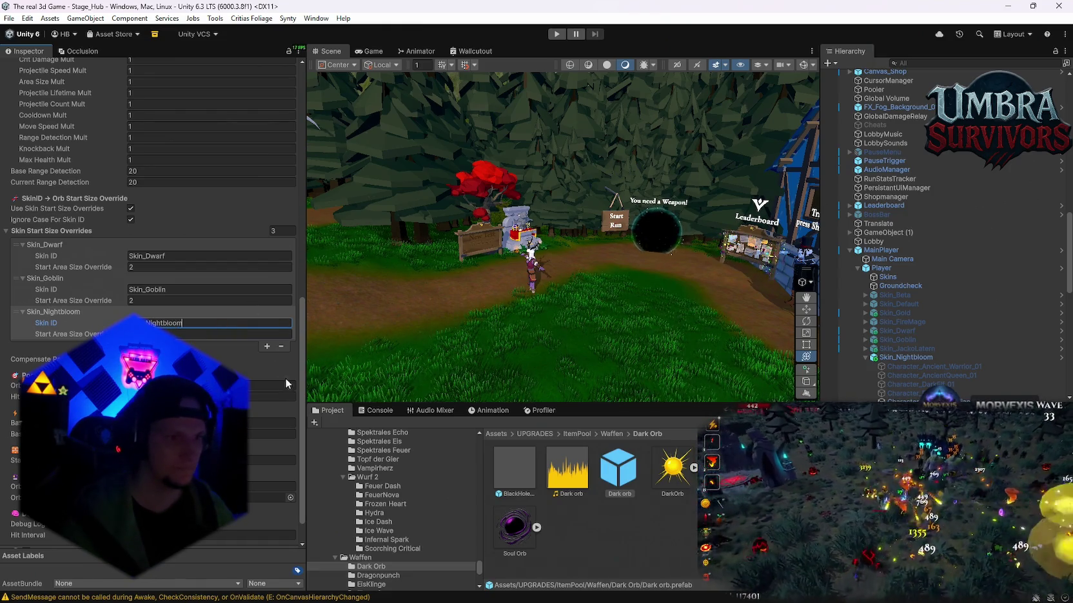
Enter play mode to test the skin overrides.
scroll(934, 283, "down", 3)
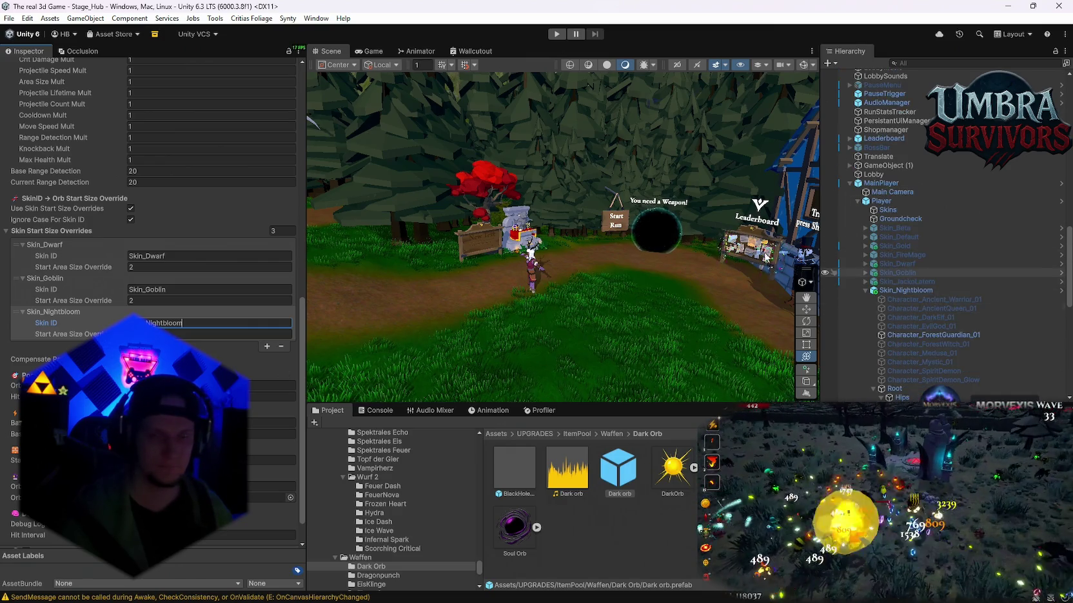
left_click(557, 34)
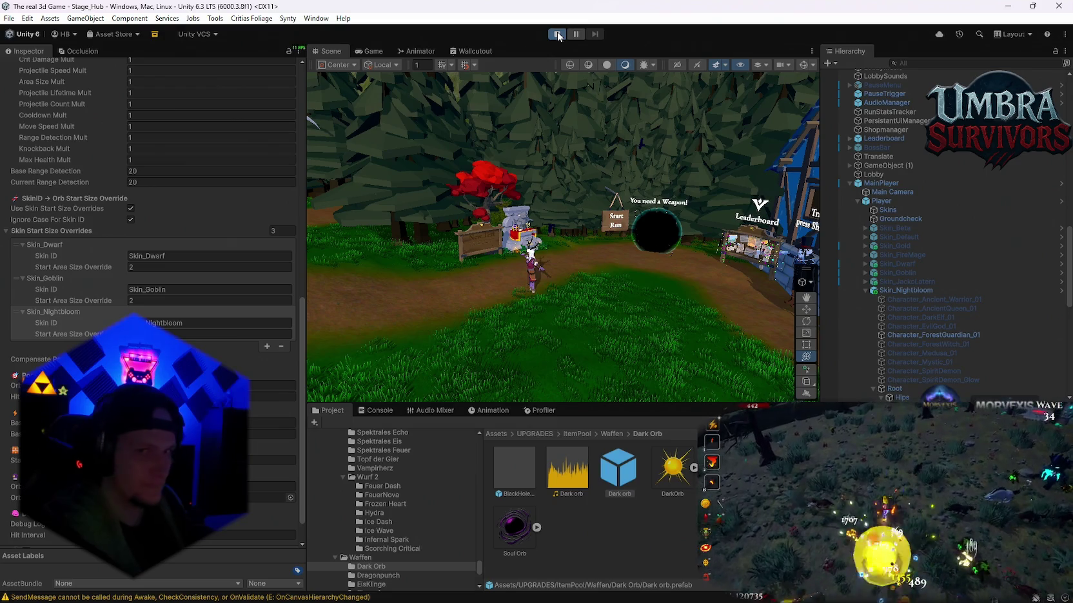
left_click(558, 35)
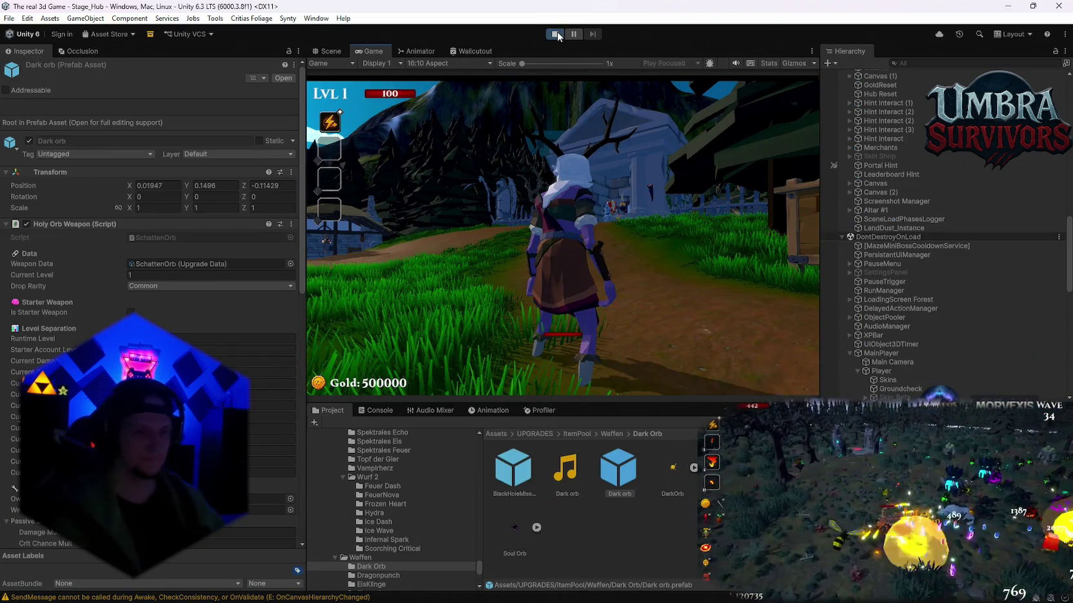
Walk the character up the hub's dirt path toward the gate.
key("w")
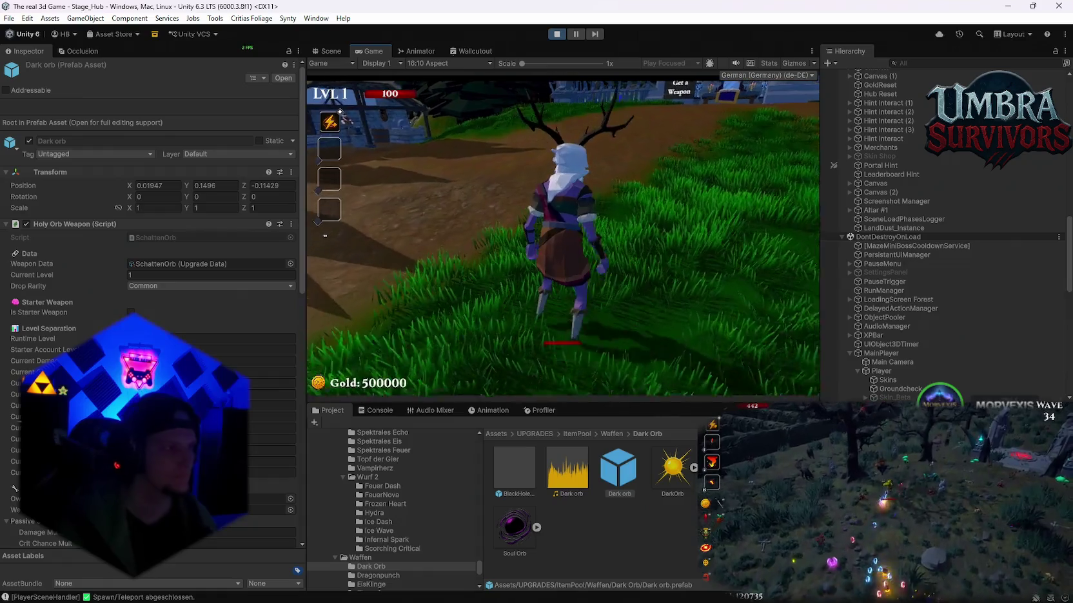
key("w")
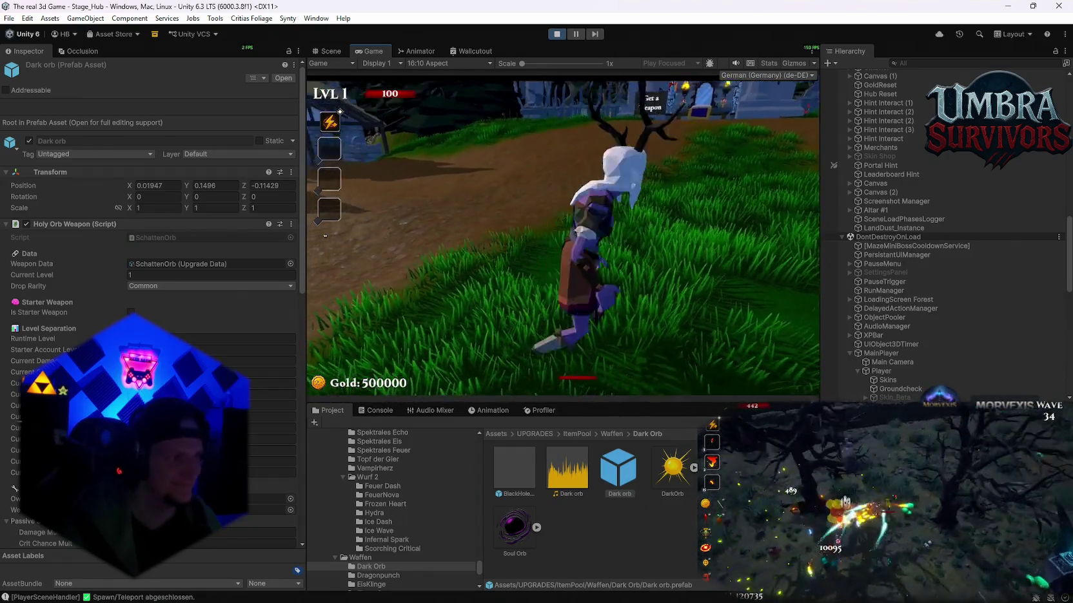
key("s")
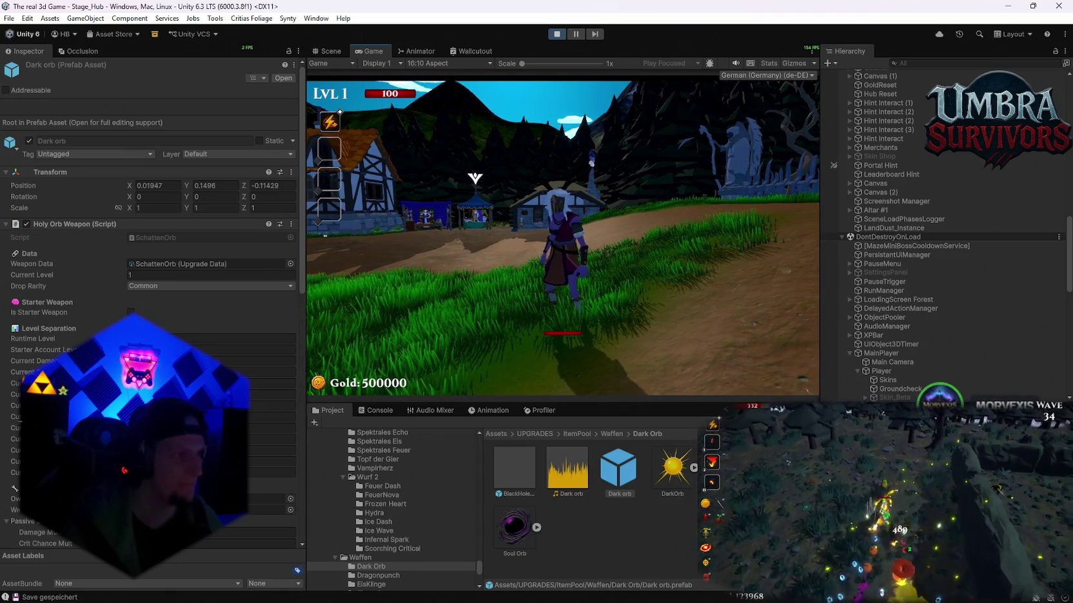
key("w")
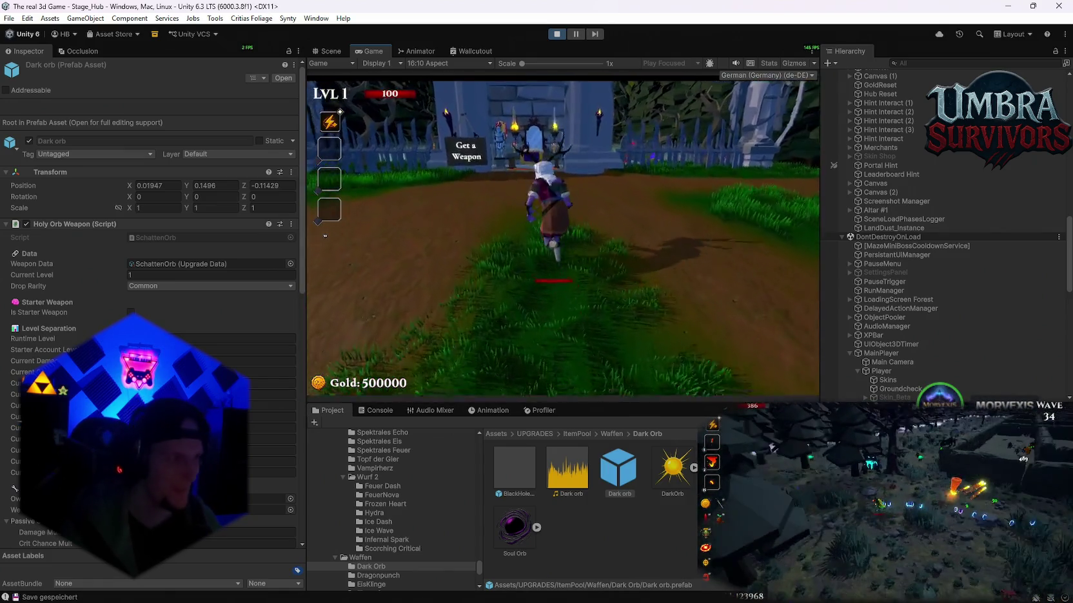
key("a")
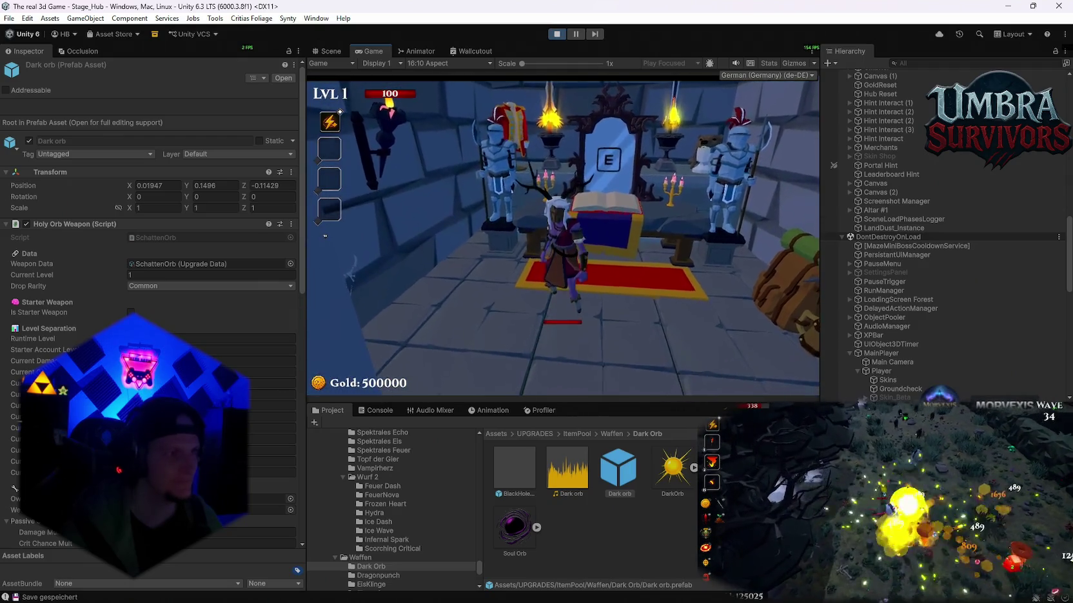
Check the Ice Wand's upgrade level in the upgrade book.
key("e")
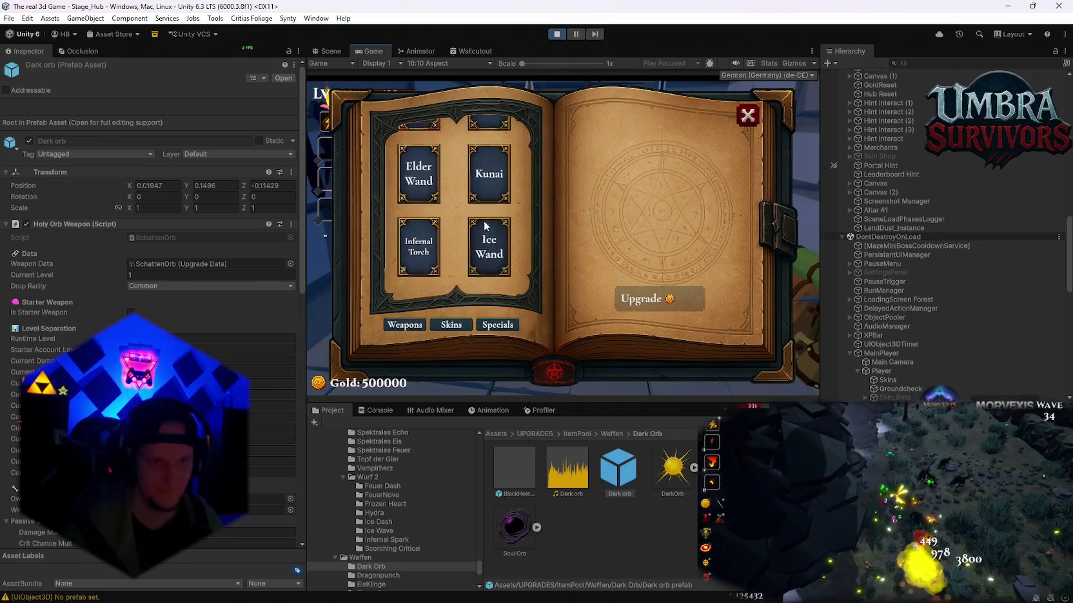
scroll(463, 285, "down", 2)
left_click(488, 269)
key("Escape")
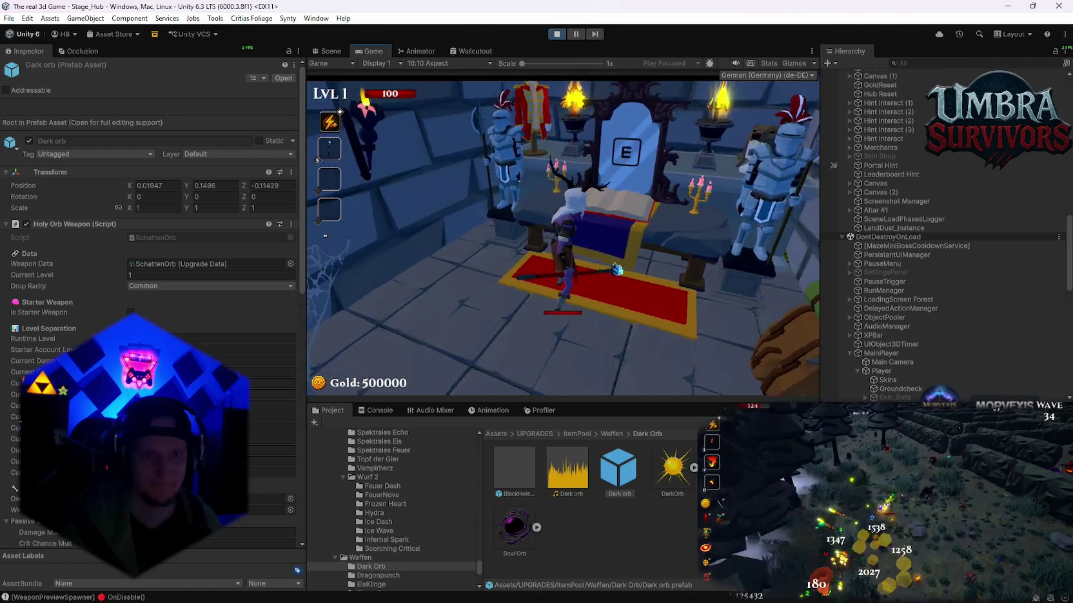
key("e")
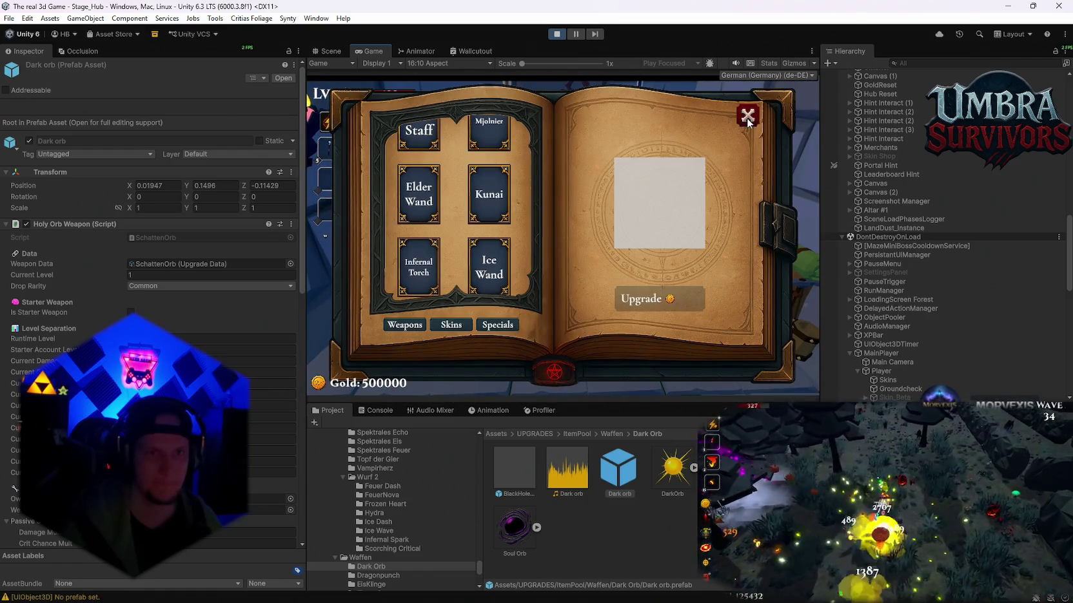
left_click(747, 119)
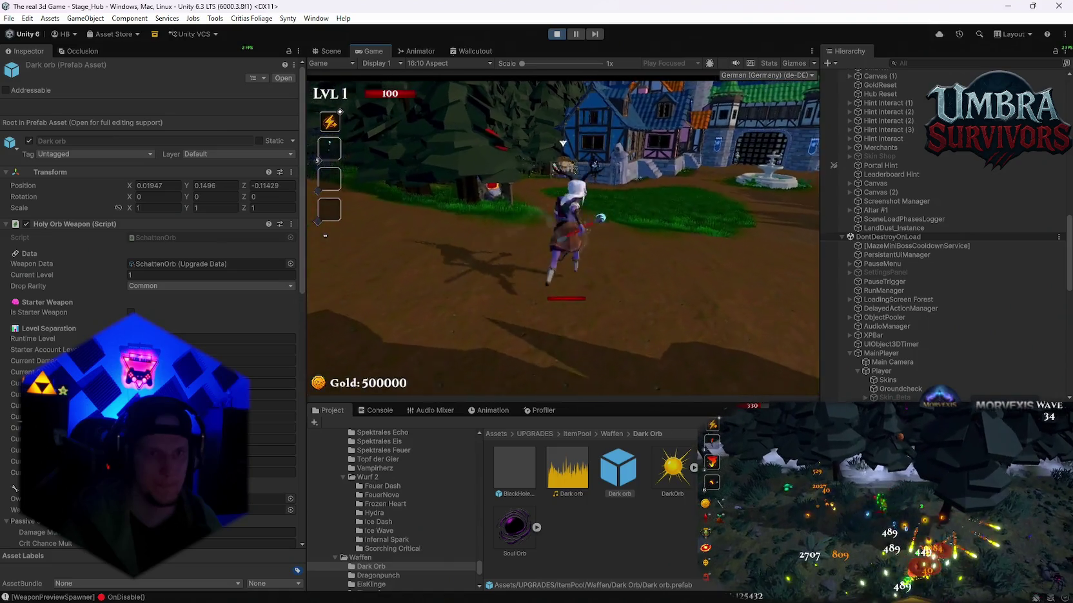
Enter the Stage 1 portal, take Ice Blade and Flamethrower at level-ups, then pause.
key("s")
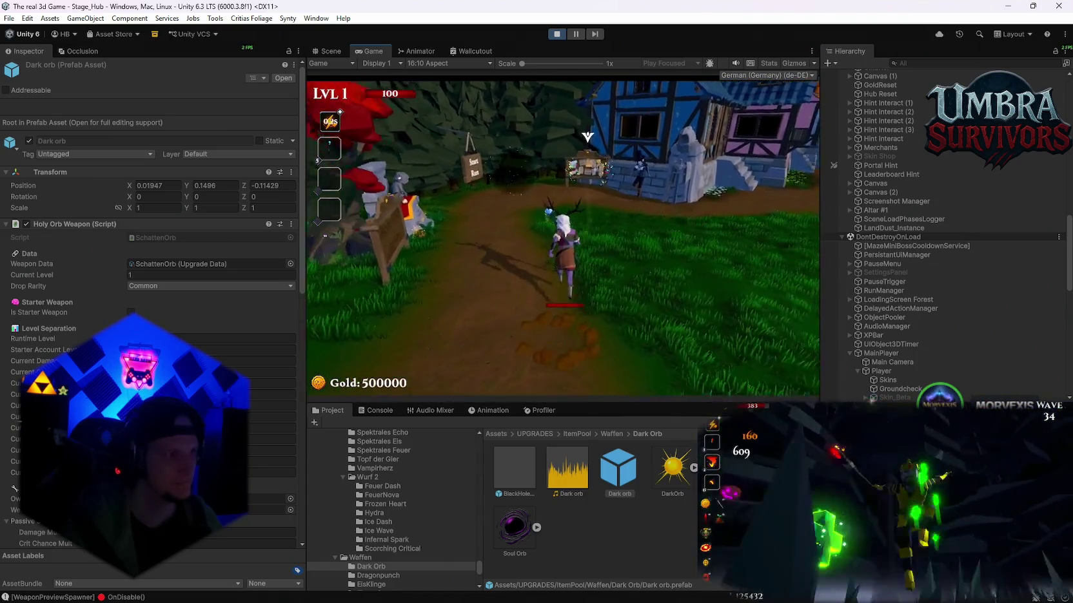
key("w")
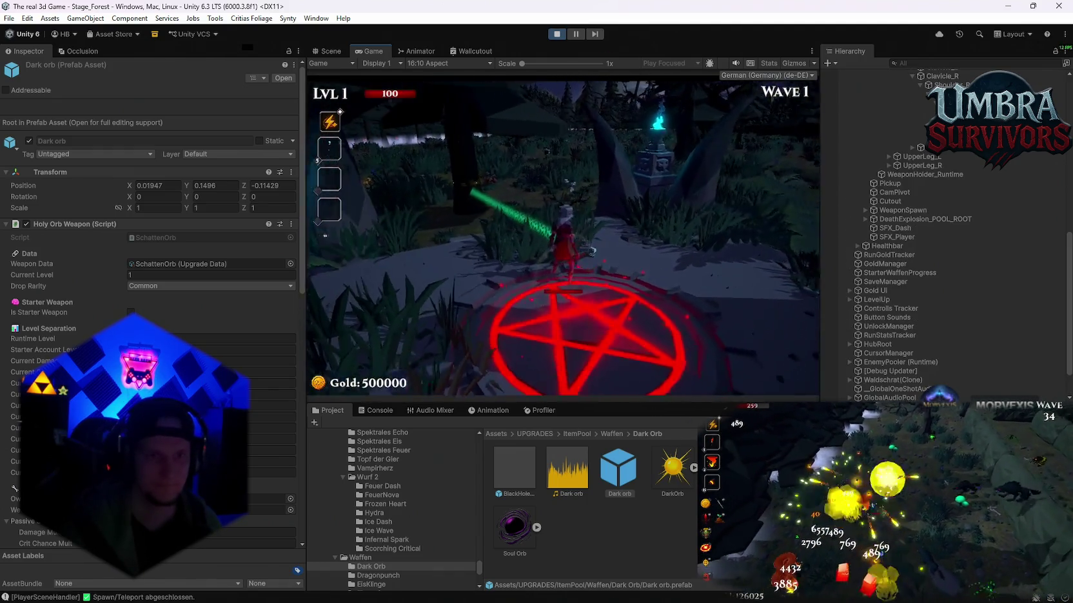
key("w")
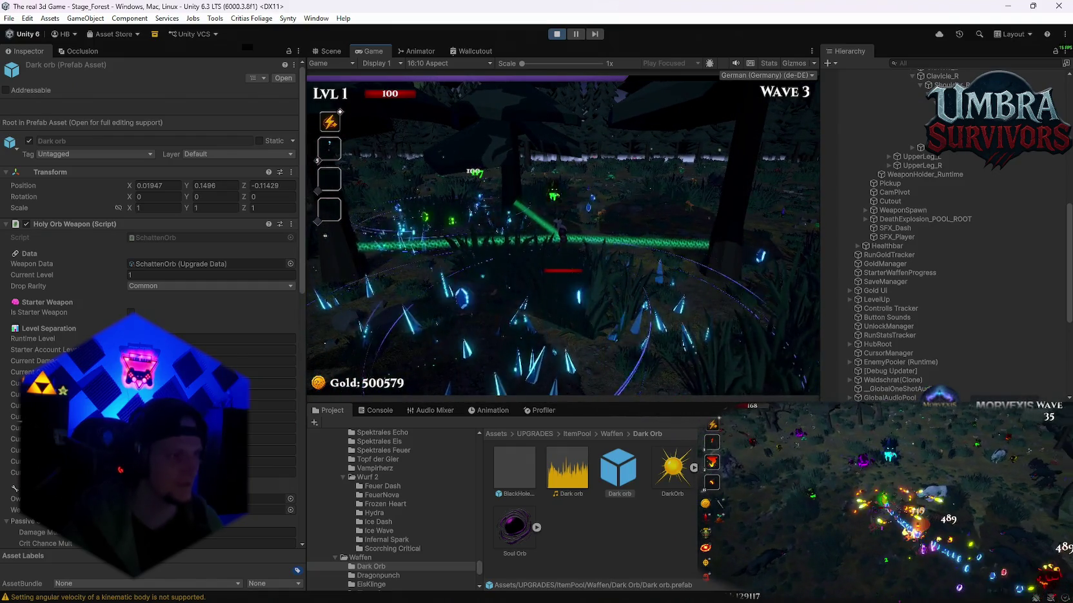
key("e")
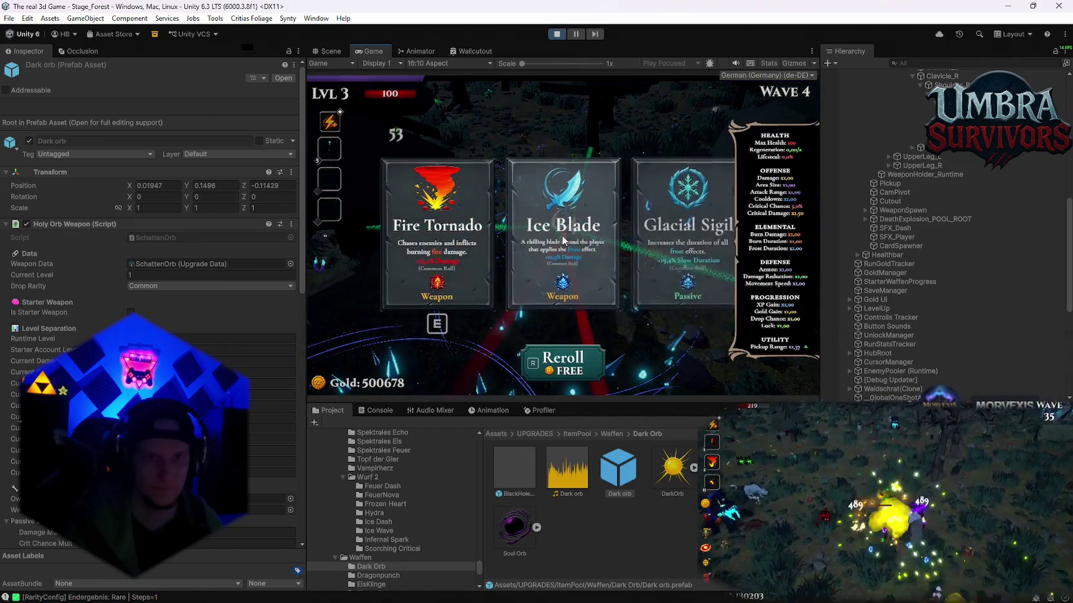
left_click(563, 257)
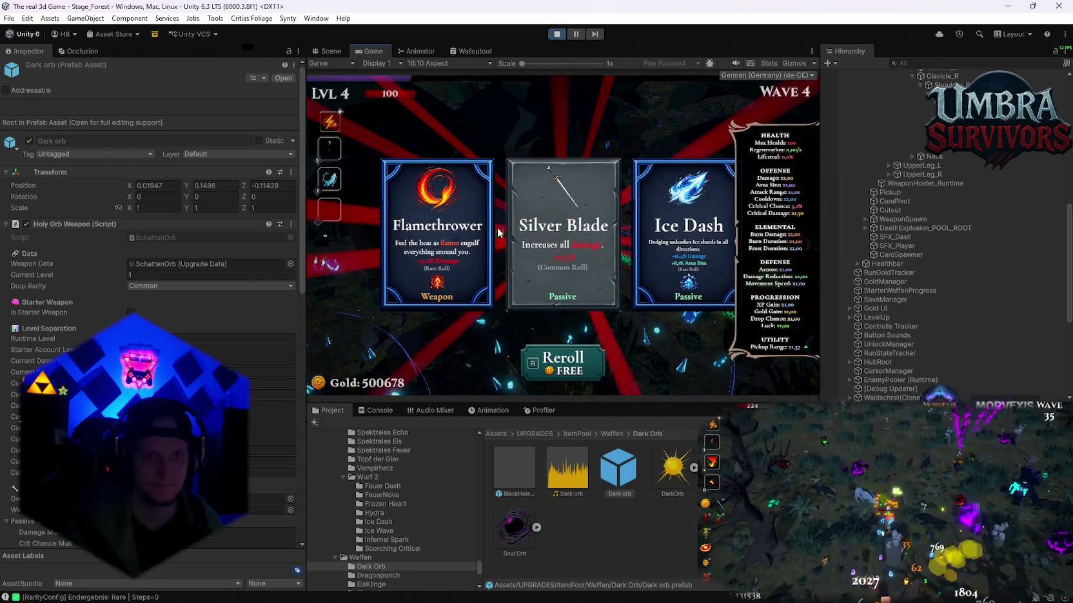
left_click(437, 232)
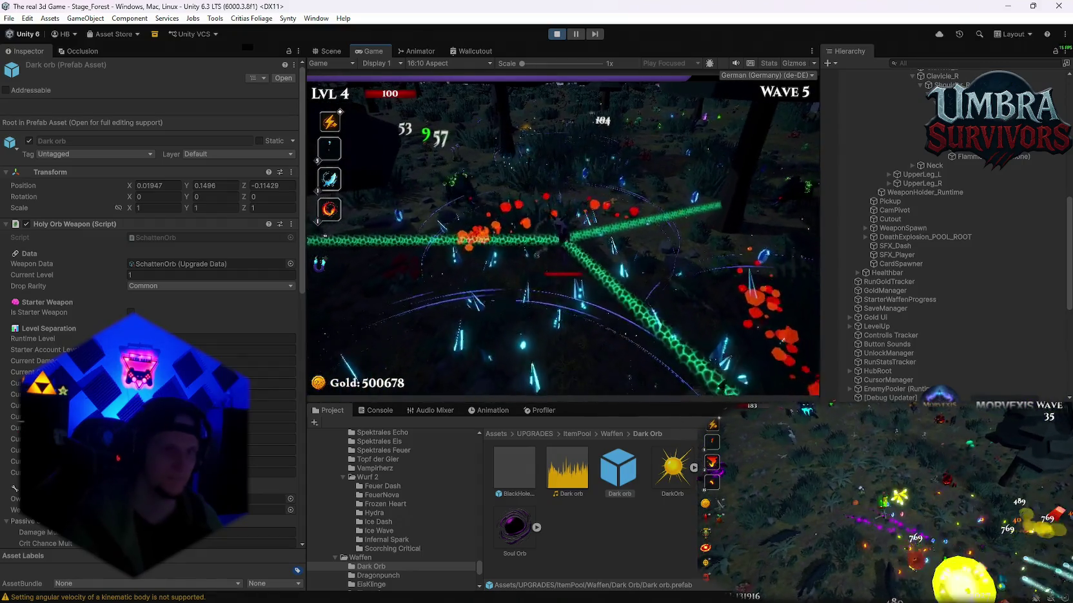
key("Escape")
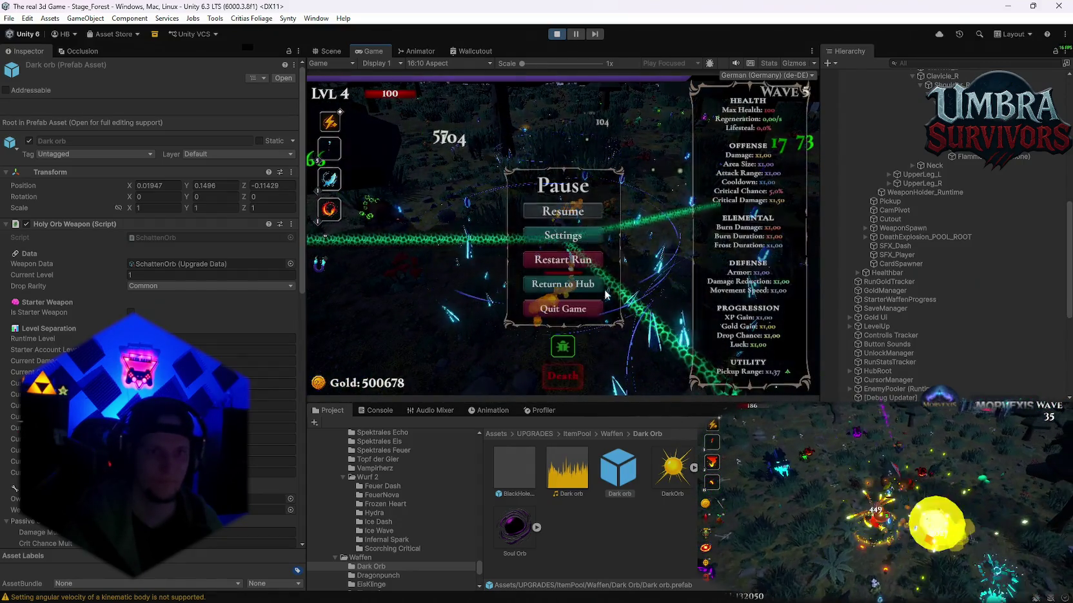
Restart the run and reroll the level-up cards until Dark Orb can be picked.
left_click(563, 259)
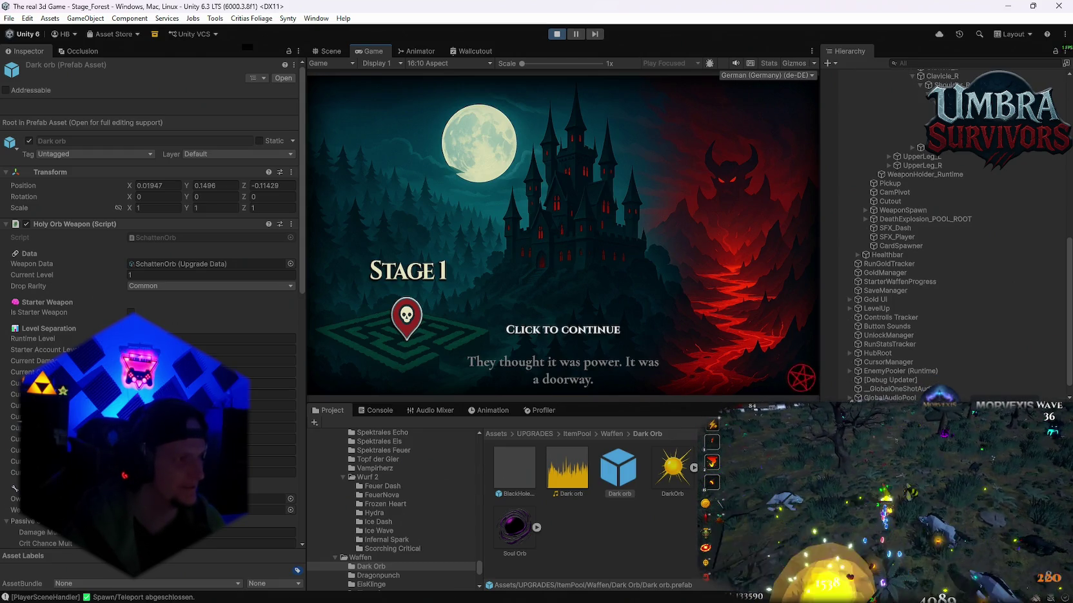
left_click(563, 330)
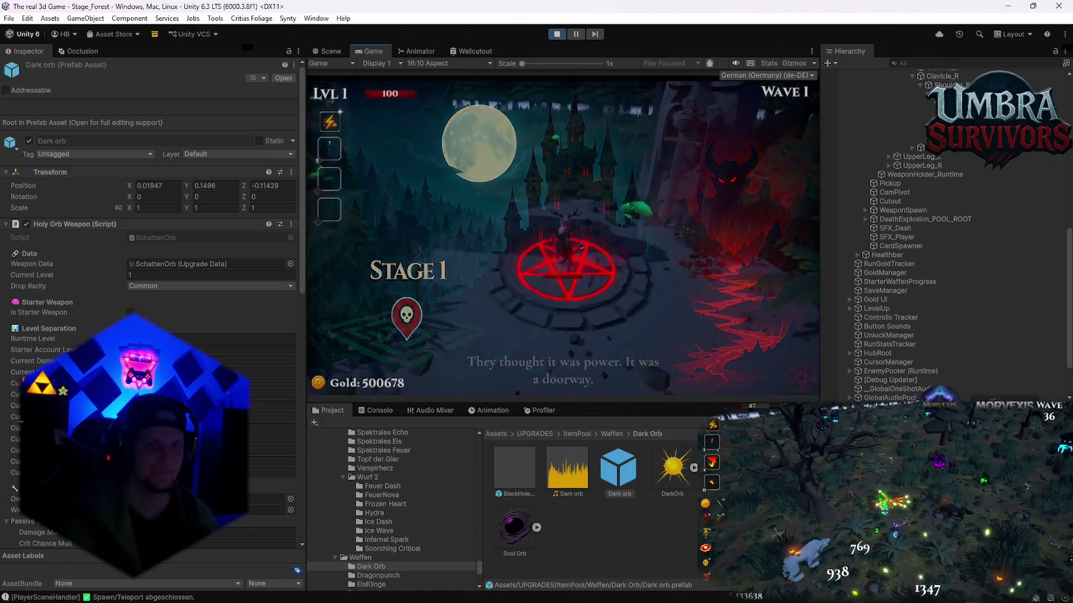
key("r")
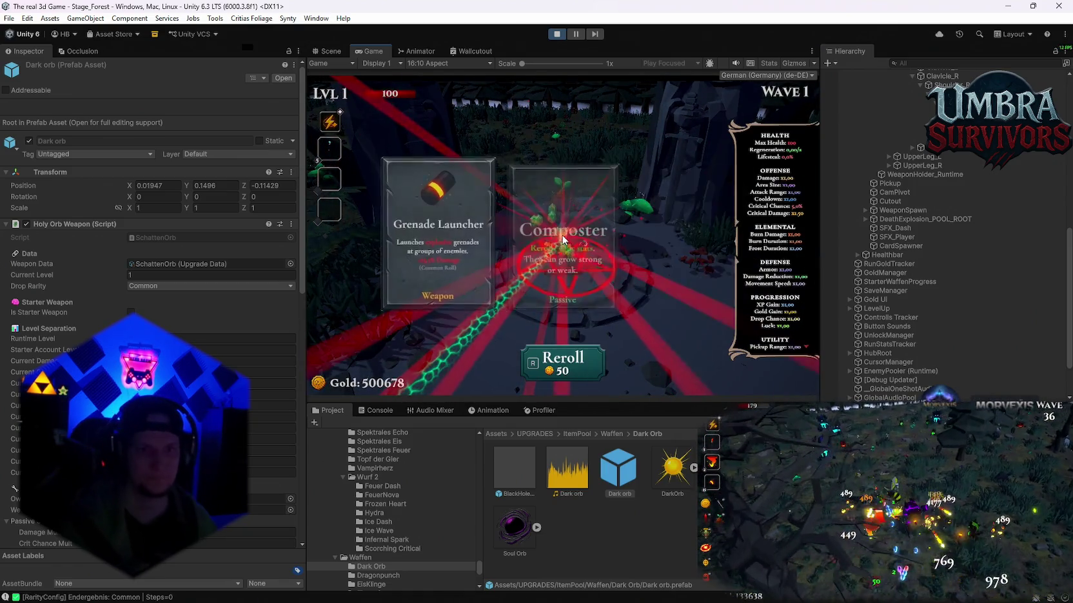
key("r")
key("r")
key("r")
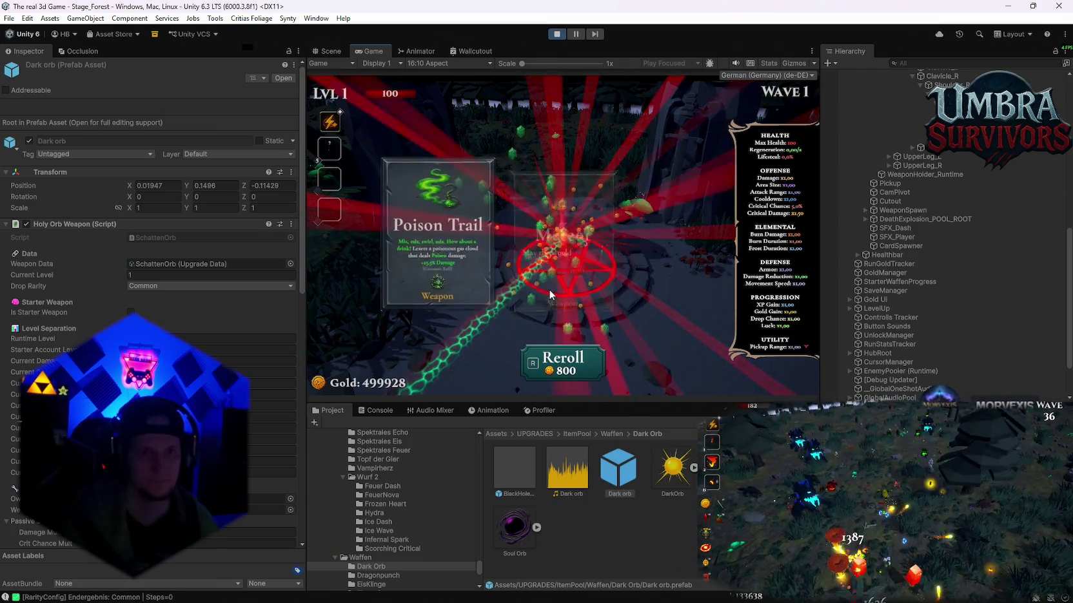
key("r")
key("r")
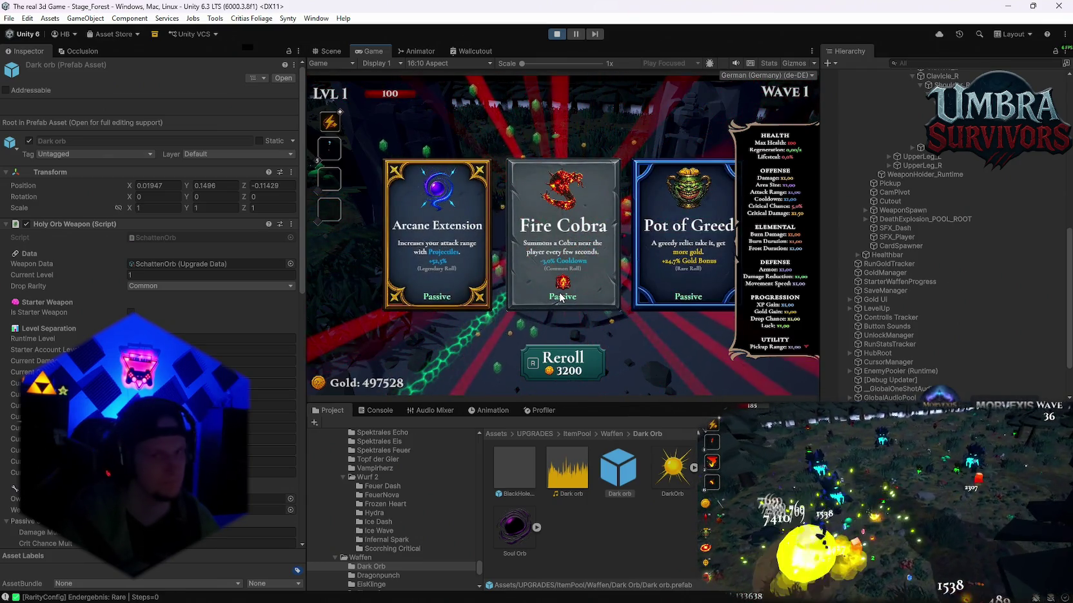
key("r")
left_click(433, 303)
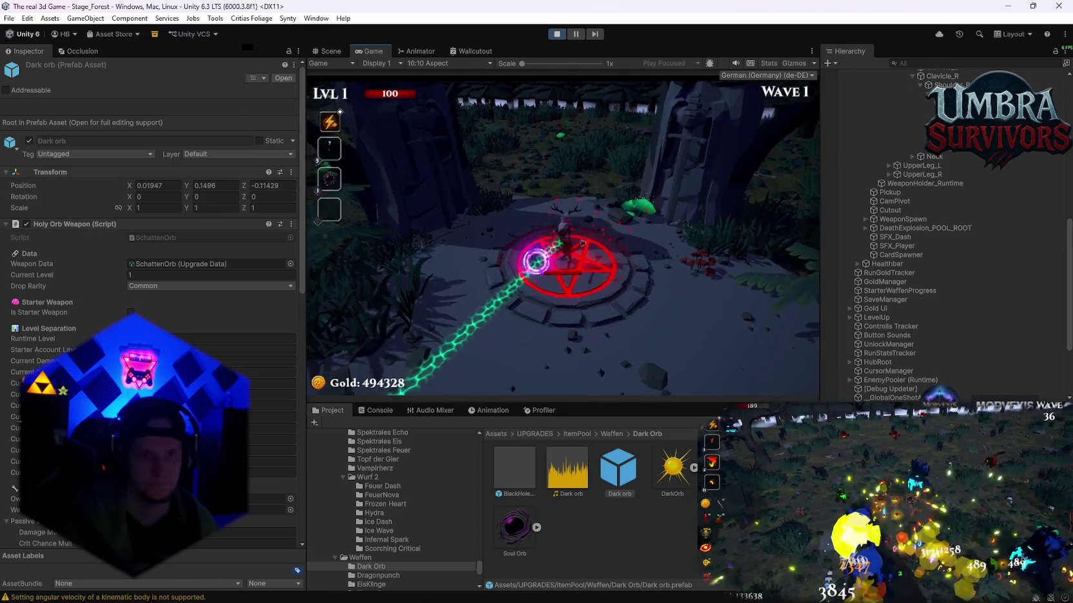
Move through the forest to the crystal area fighting enemies, then pause.
key("w")
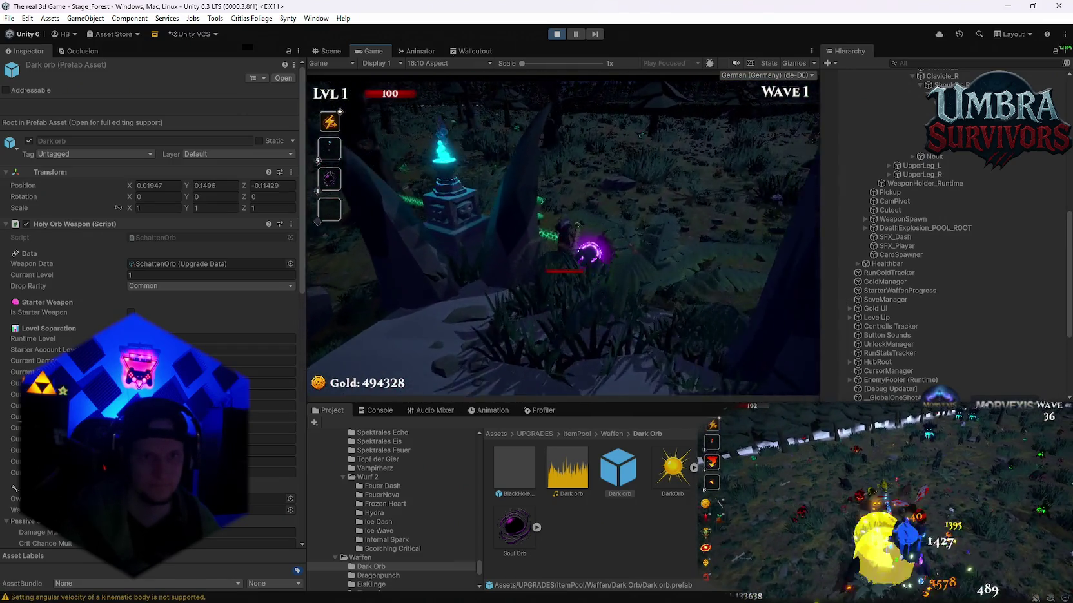
key("w")
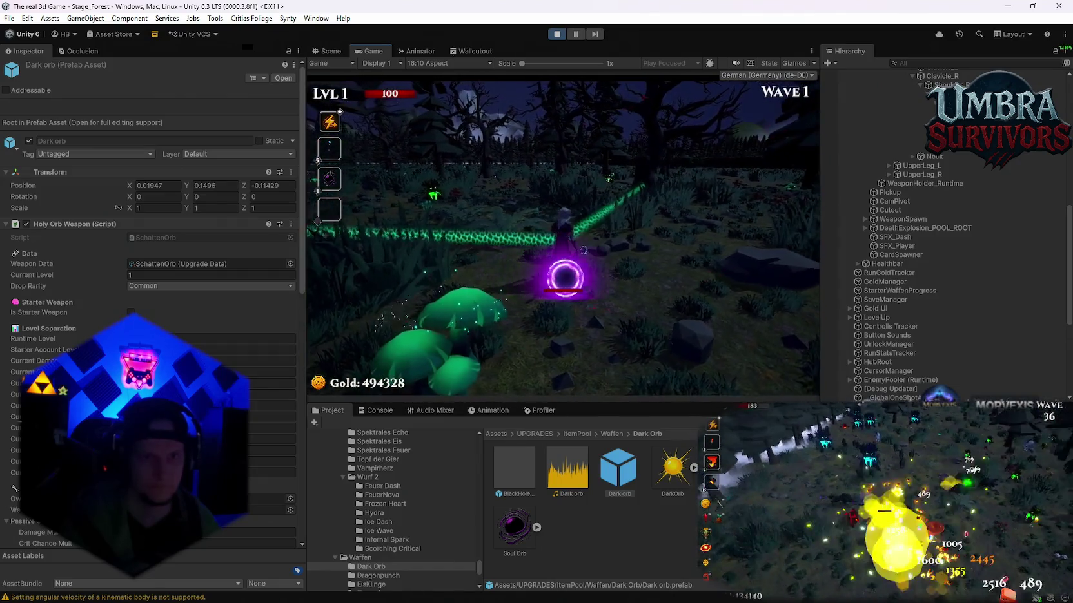
key("w")
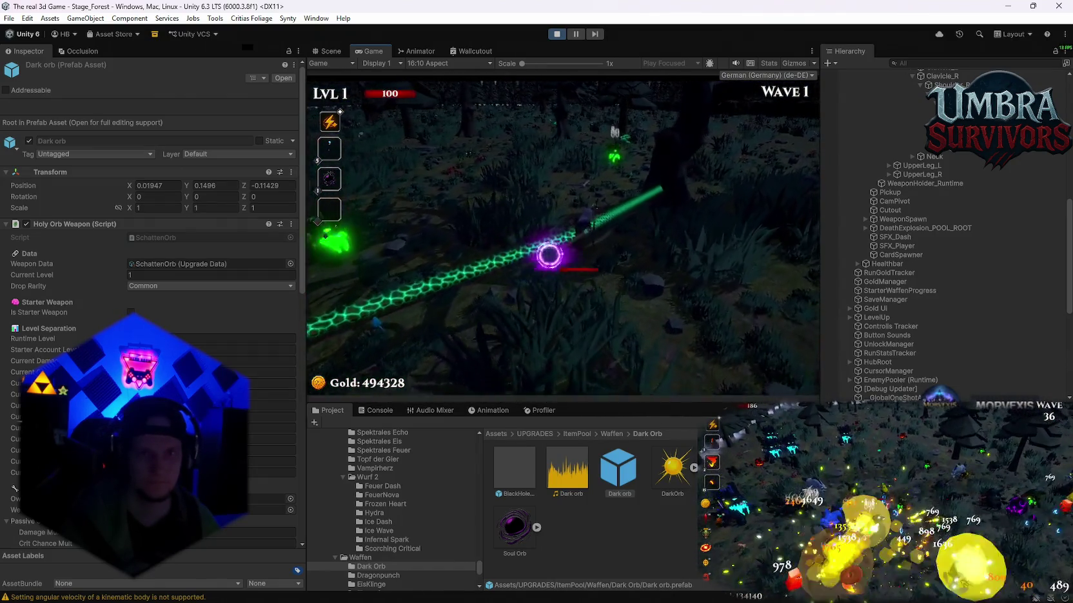
key("w")
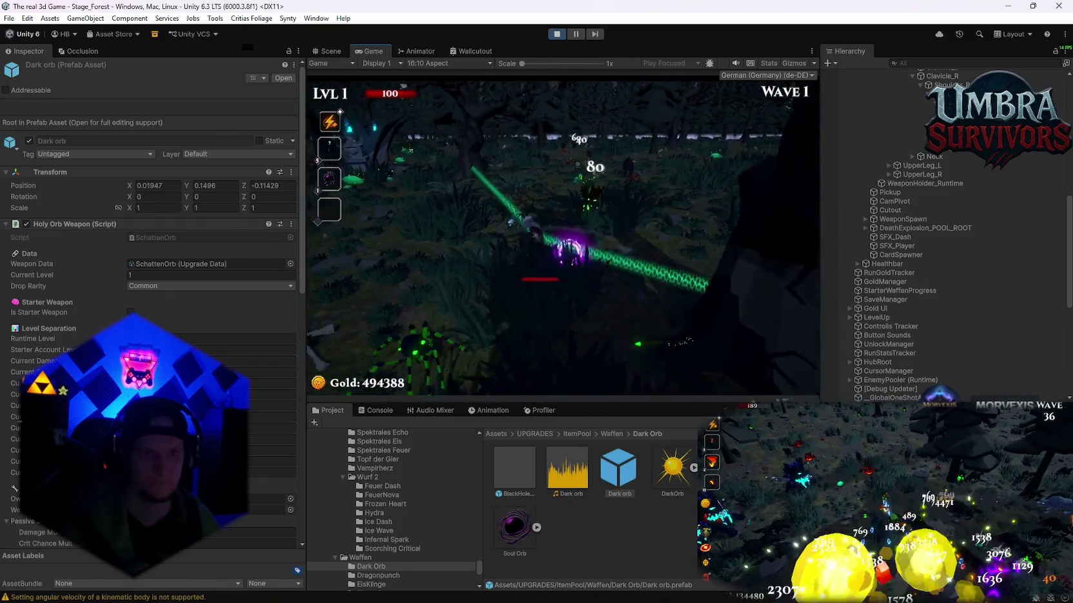
key("w")
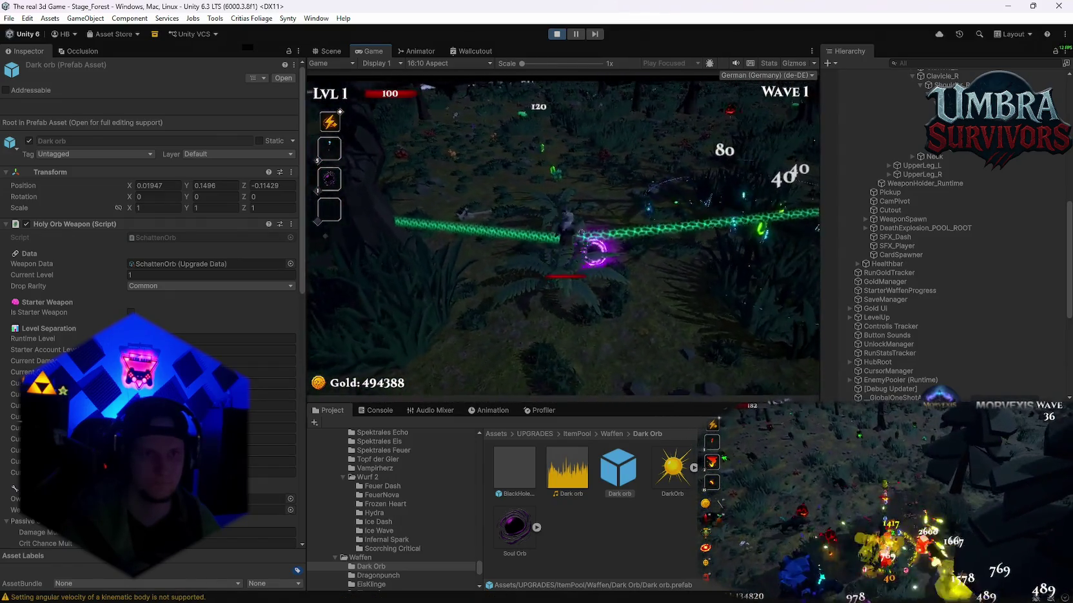
key("w")
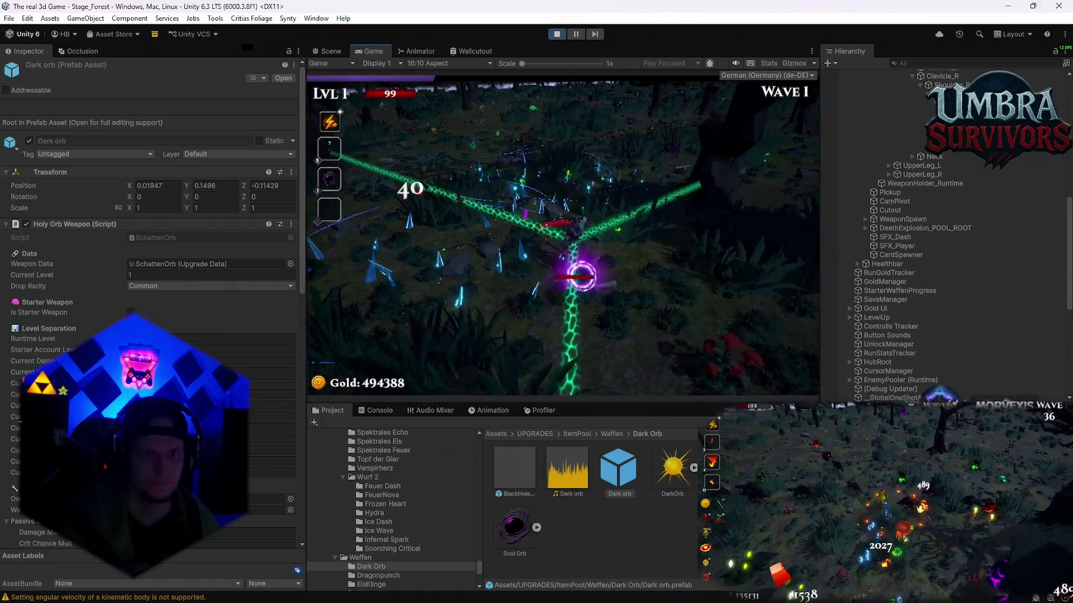
key("Escape")
Open the Waldschrat skin folder in the Project window.
left_click(915, 64)
scroll(950, 284, "down", 5)
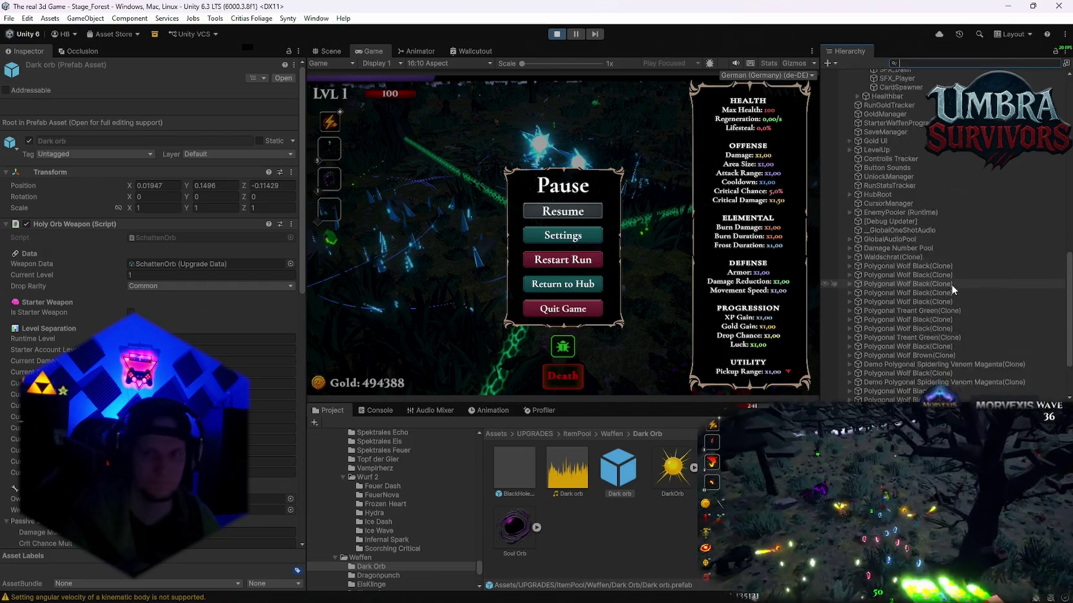
scroll(950, 283, "up", 10)
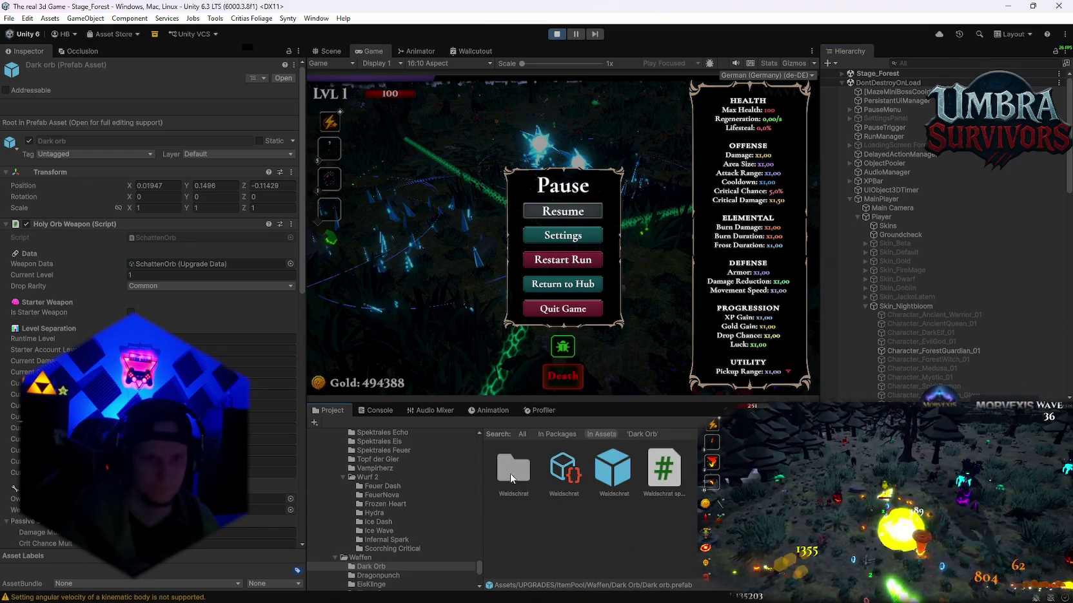
double_click(513, 473)
Filter the Hierarchy for 'laser bea' and inspect a Laser beam 1(Clone) object.
left_click(925, 63)
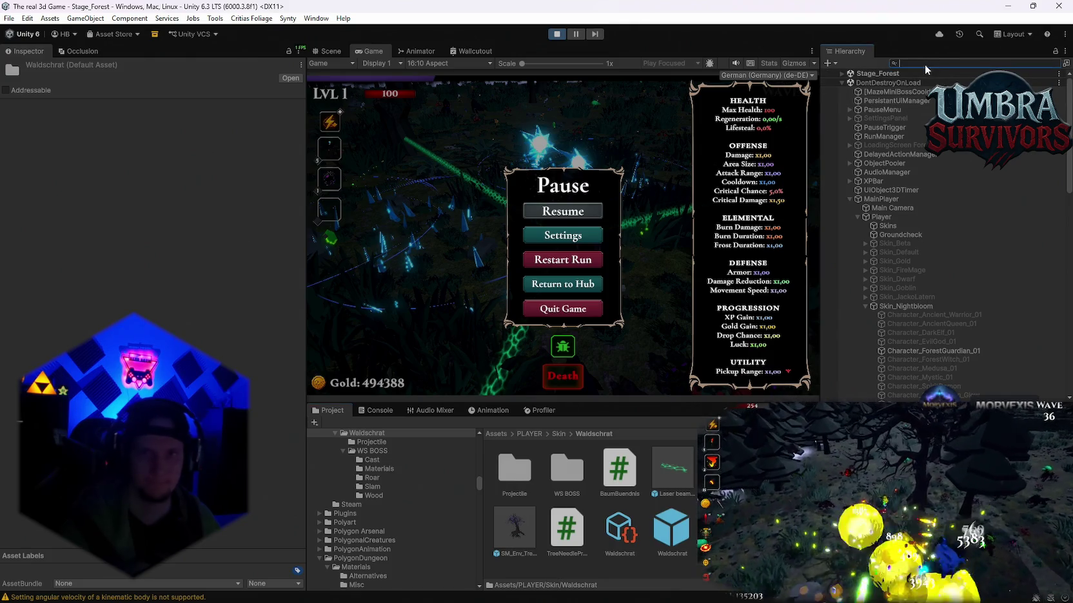
type("laserb")
key("BackSpace")
type("b")
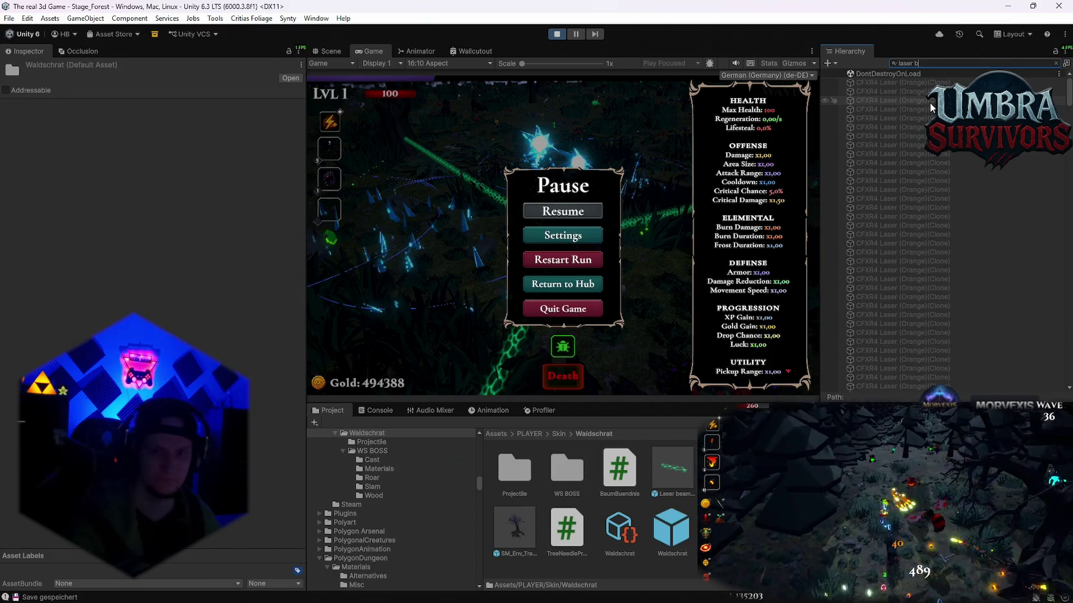
type("ea")
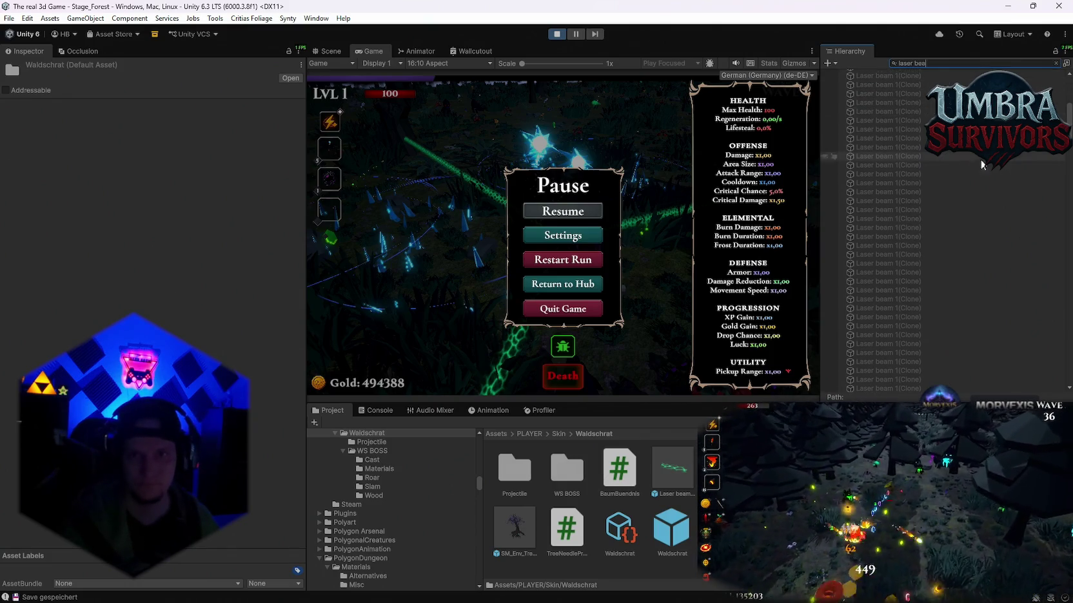
scroll(1019, 116, "up", 1)
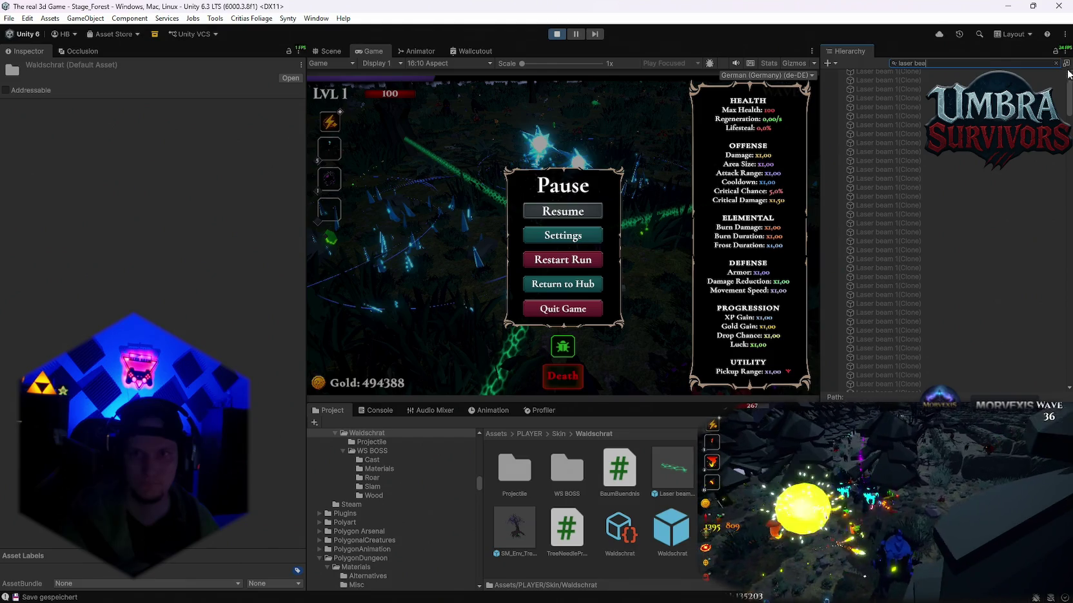
left_click_drag(1070, 102, 1069, 306)
left_click_drag(1070, 363, 1070, 97)
left_click(958, 227)
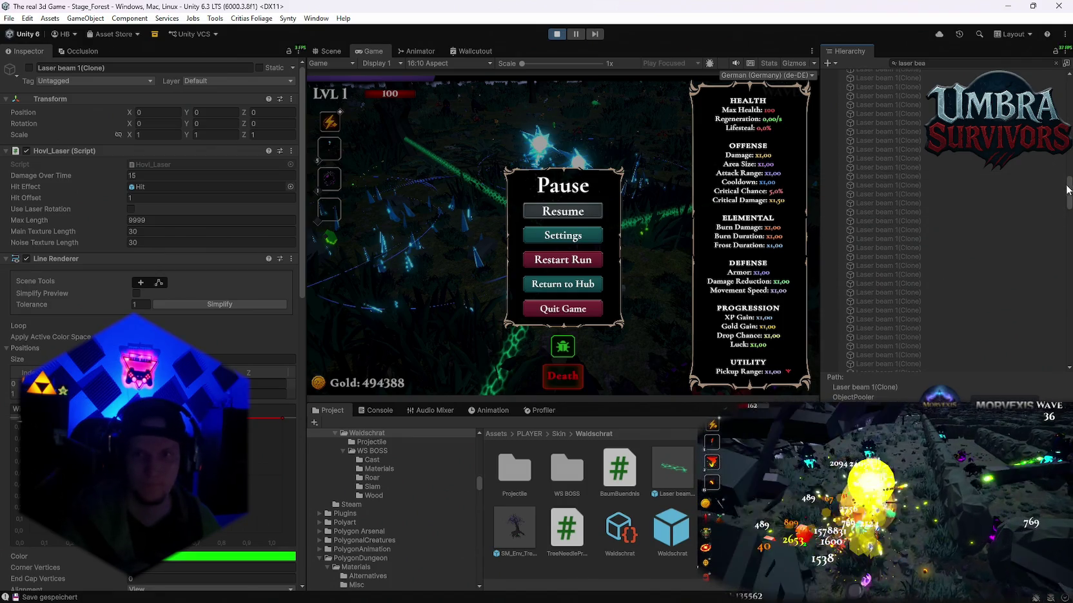
scroll(1057, 244, "up", 10)
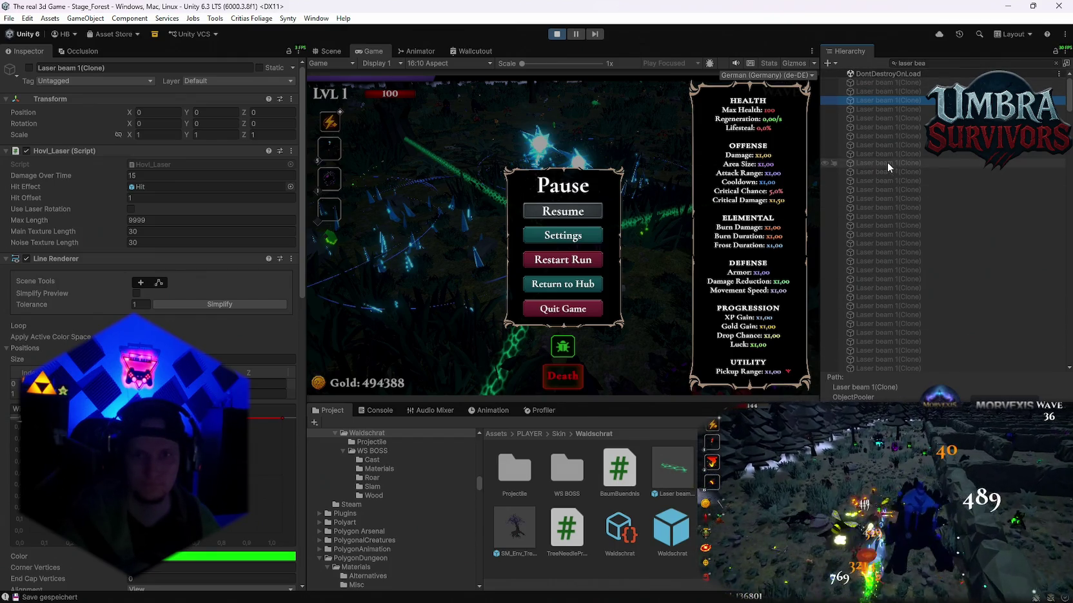
Duplicate the Laser beam 8 prefab, shorten the search to 'laser', and select TreeLaserLink_0.
left_click(673, 469)
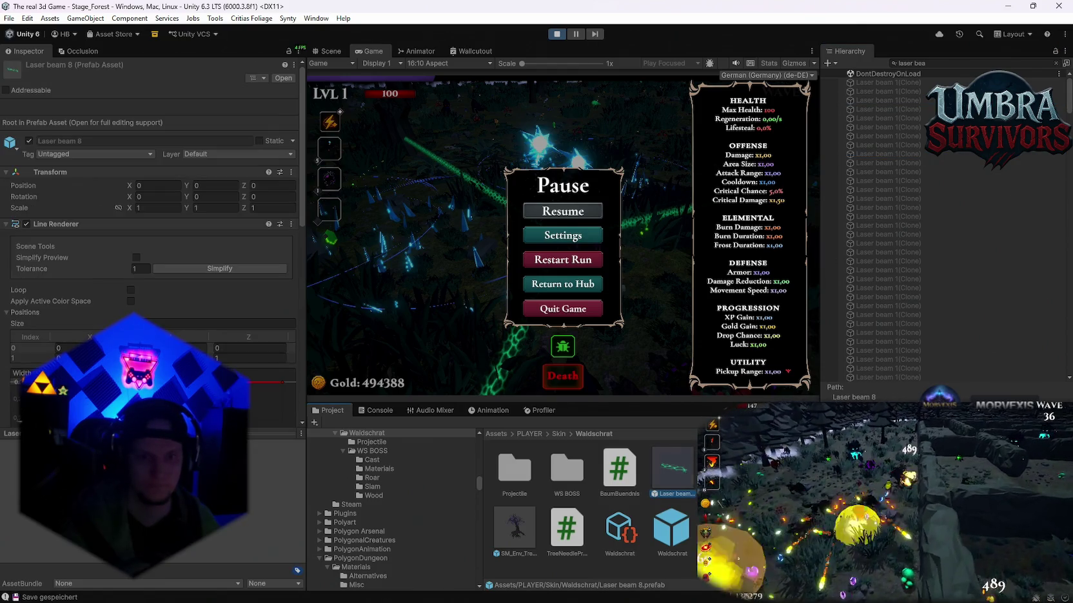
key("ctrl+d")
left_click(892, 65)
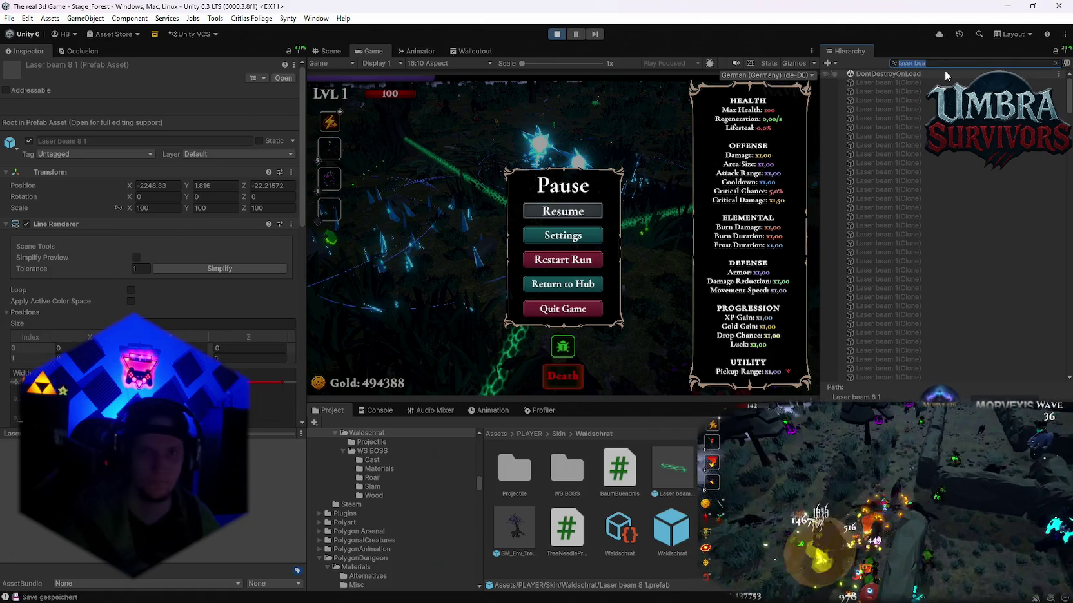
key("BackSpace")
key("BackSpace")
key("BackSpace")
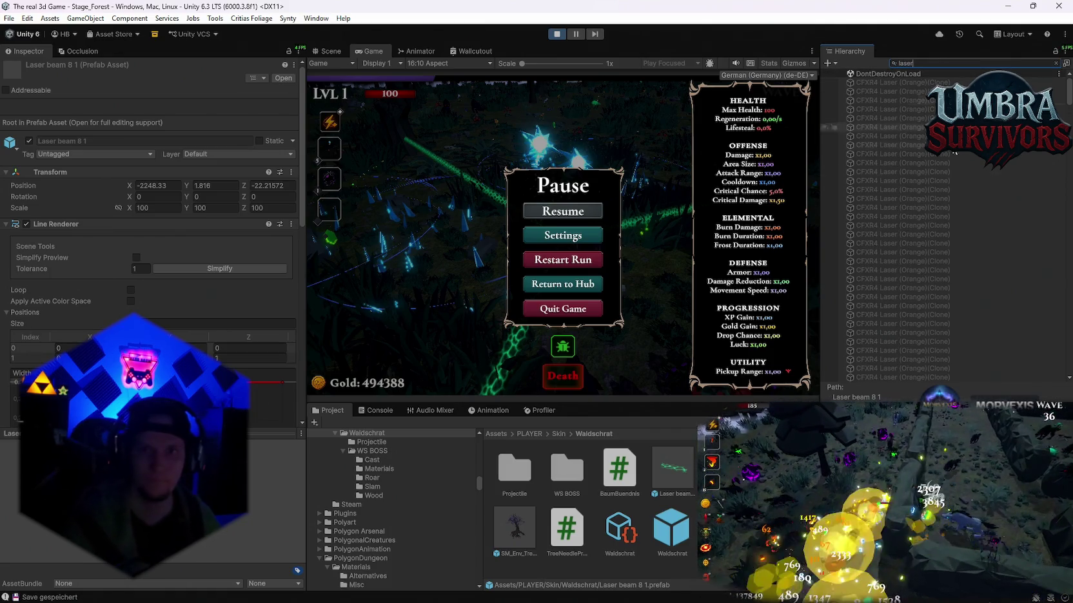
scroll(1055, 279, "down", 10)
scroll(1056, 279, "down", 5)
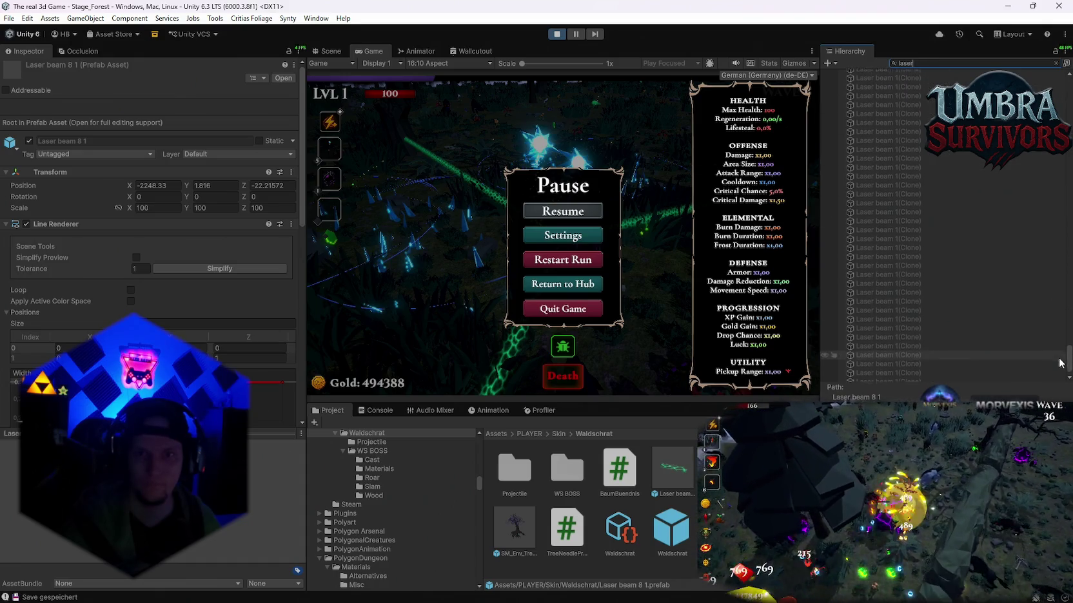
left_click(902, 360)
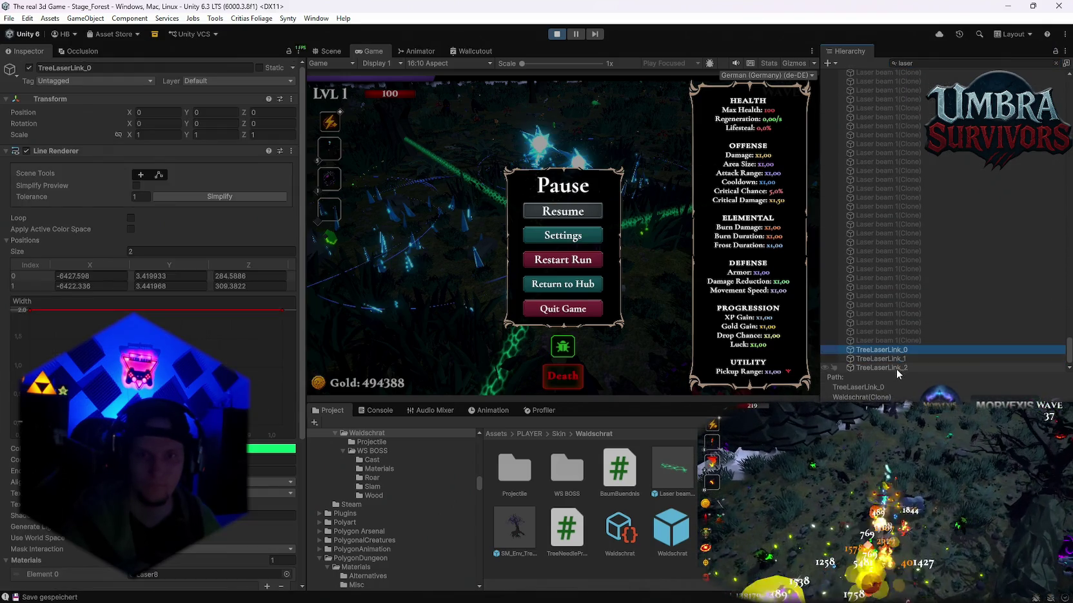
In the Scene view, clear the search and frame TreeLaserLink_0 alongside links _1 and _2.
left_click(328, 51)
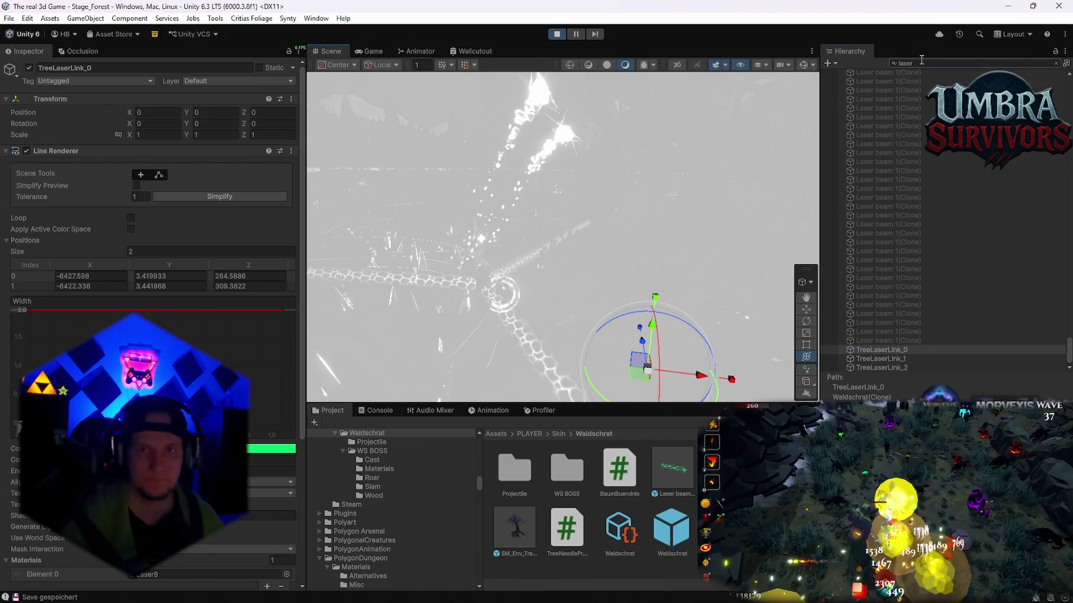
key("Escape")
left_click_drag(628, 216, 619, 212)
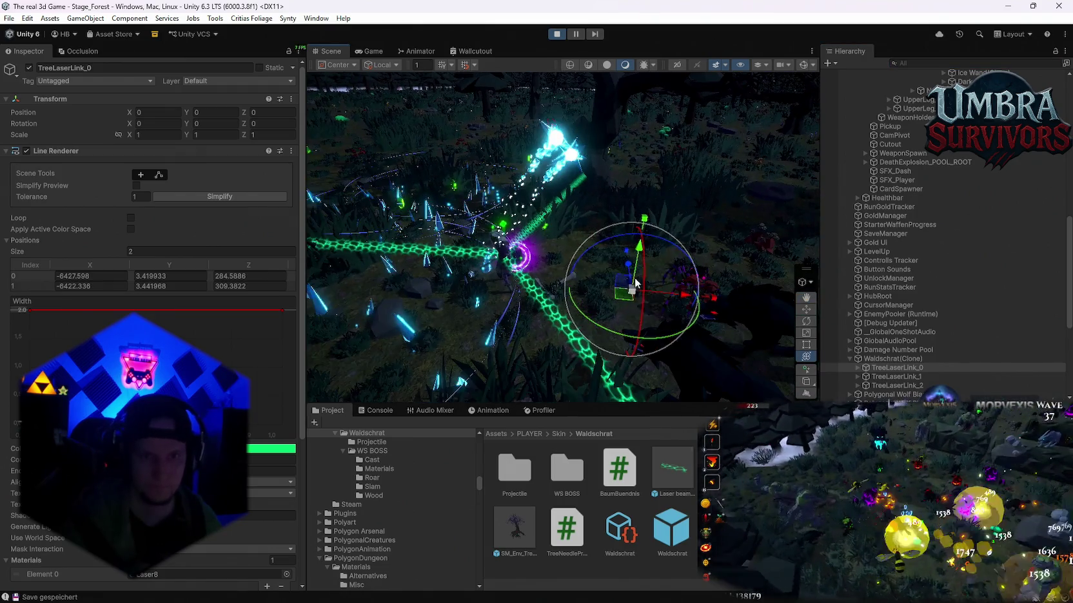
left_click(888, 378)
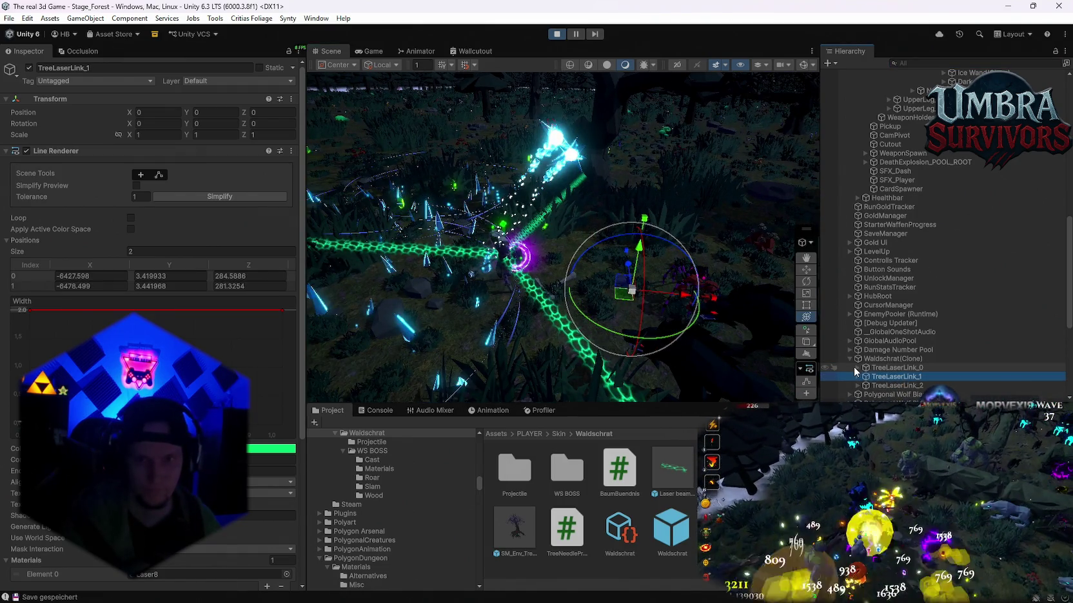
left_click(896, 367)
left_click(857, 367)
key("f")
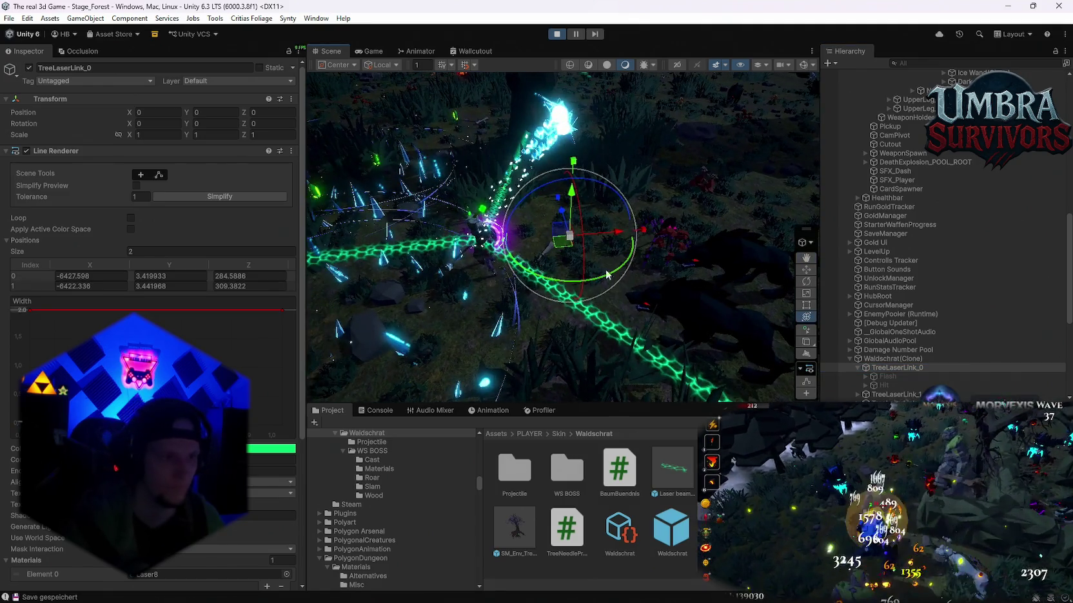
scroll(221, 337, "down", 4)
scroll(954, 367, "down", 3)
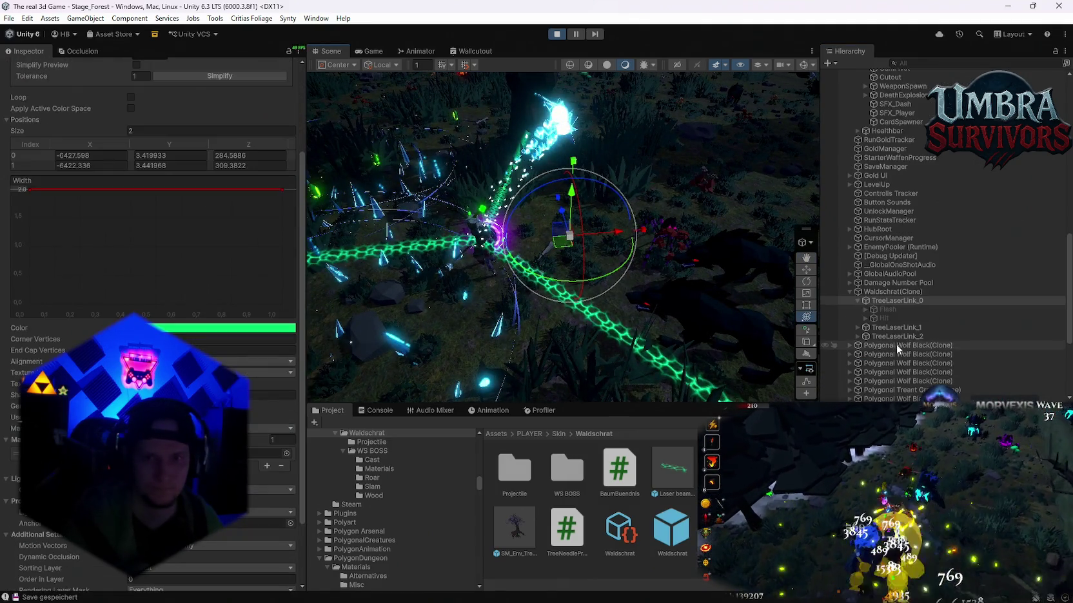
left_click(897, 337, "shift")
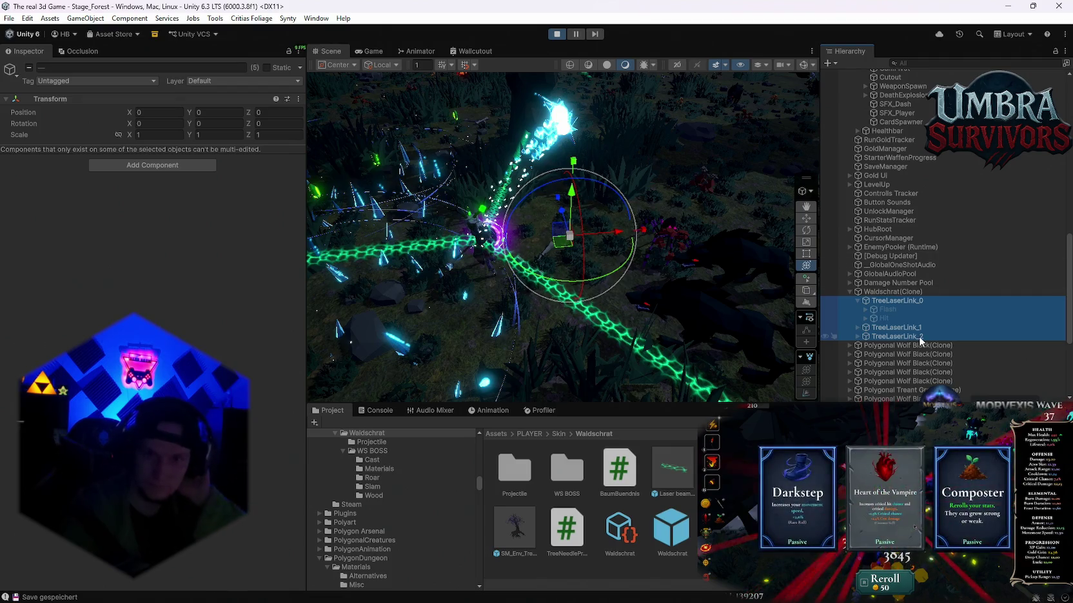
left_click(896, 300)
scroll(224, 363, "down", 3)
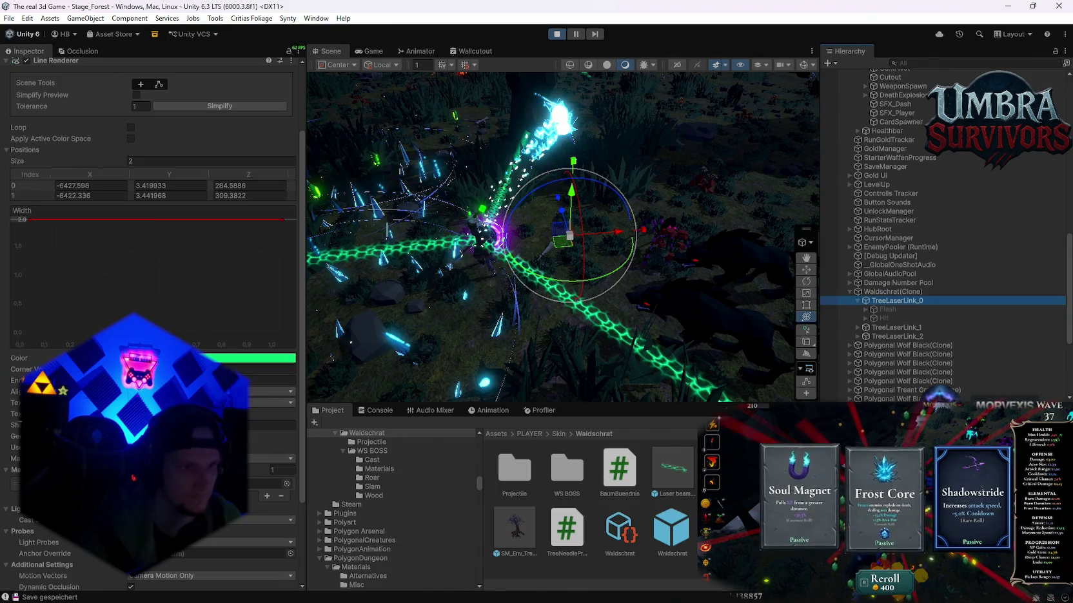
Pick an in-game upgrade card after rerolling the offer.
left_click(964, 495)
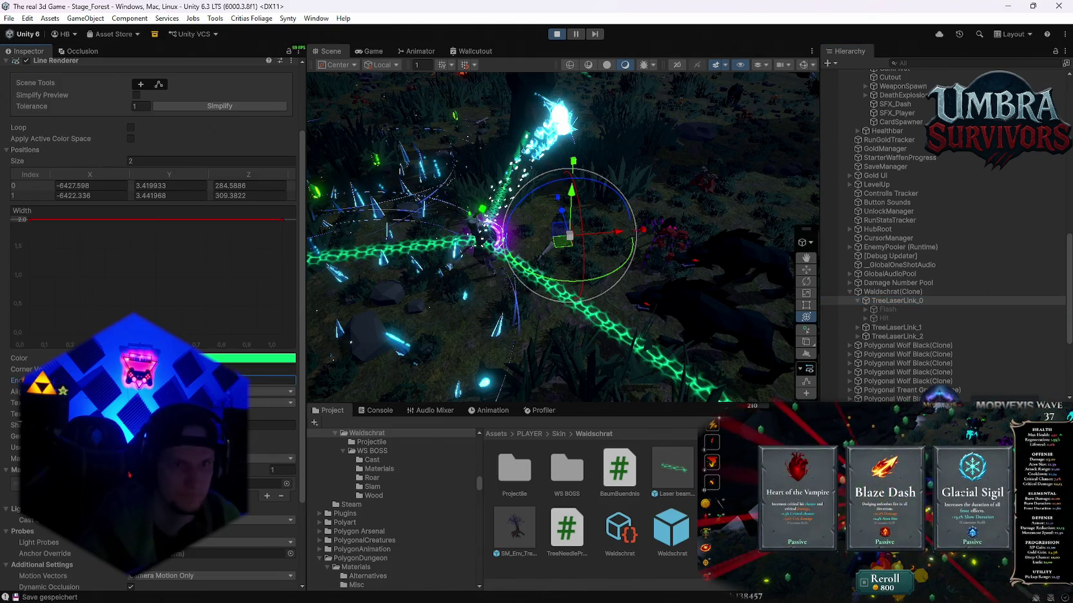
key("r")
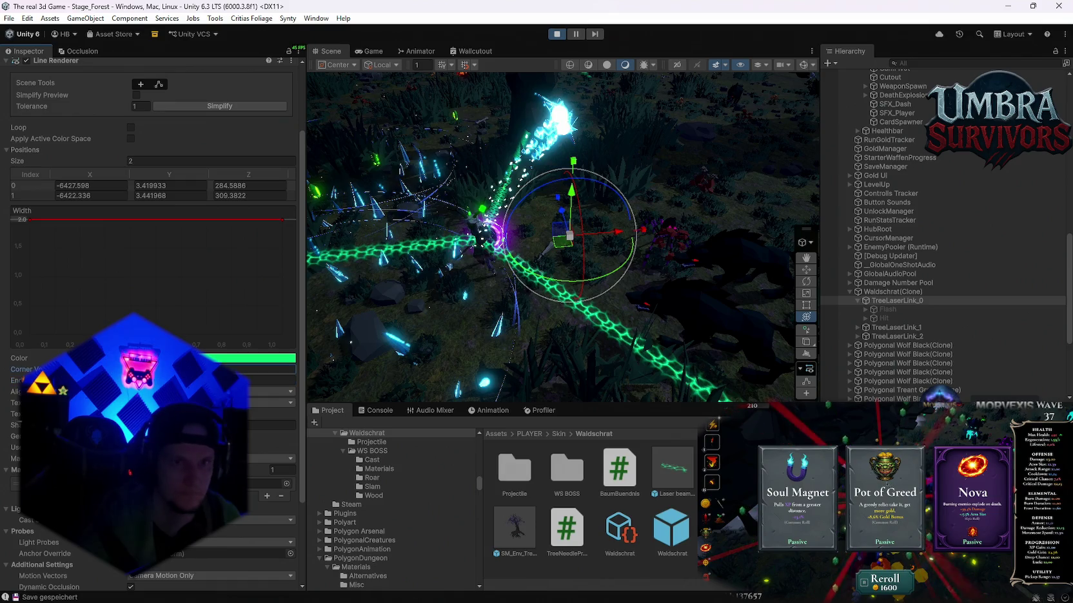
left_click(946, 494)
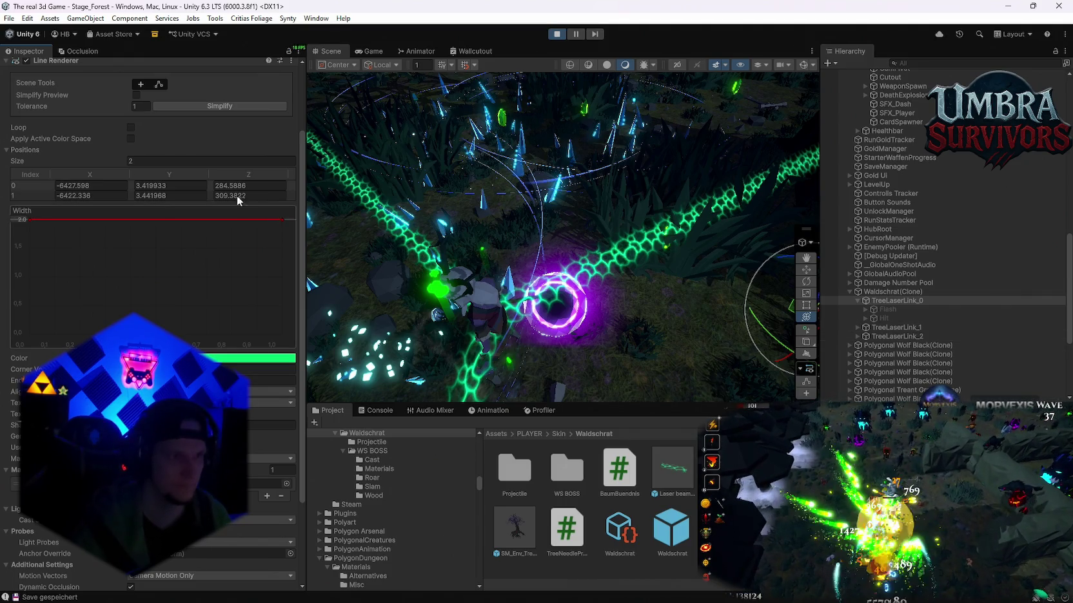
Copy TreeLaserLink_0's Line Renderer component values.
scroll(259, 203, "up", 3)
right_click(45, 149)
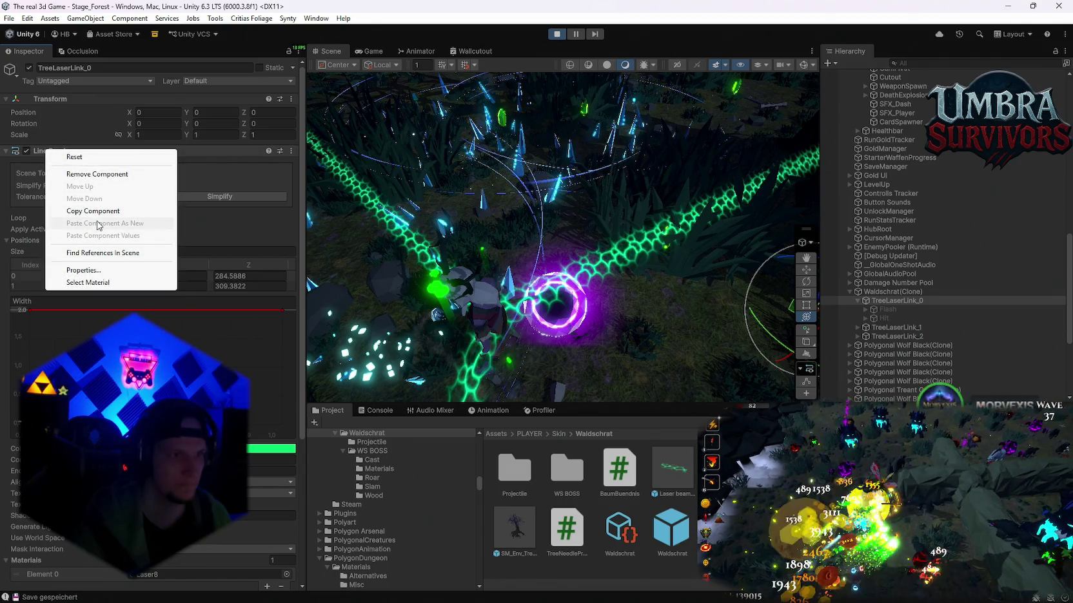
left_click(92, 211)
Compare the line renderer positions of TreeLaserLink_1, _2 and _0.
left_click(896, 328)
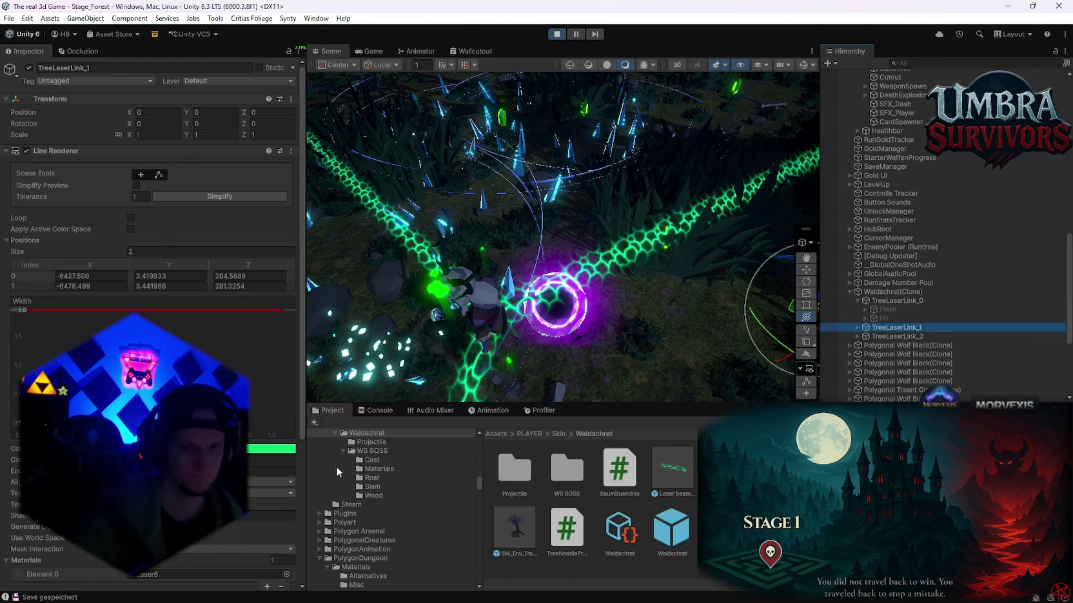
mouse_move(575, 582)
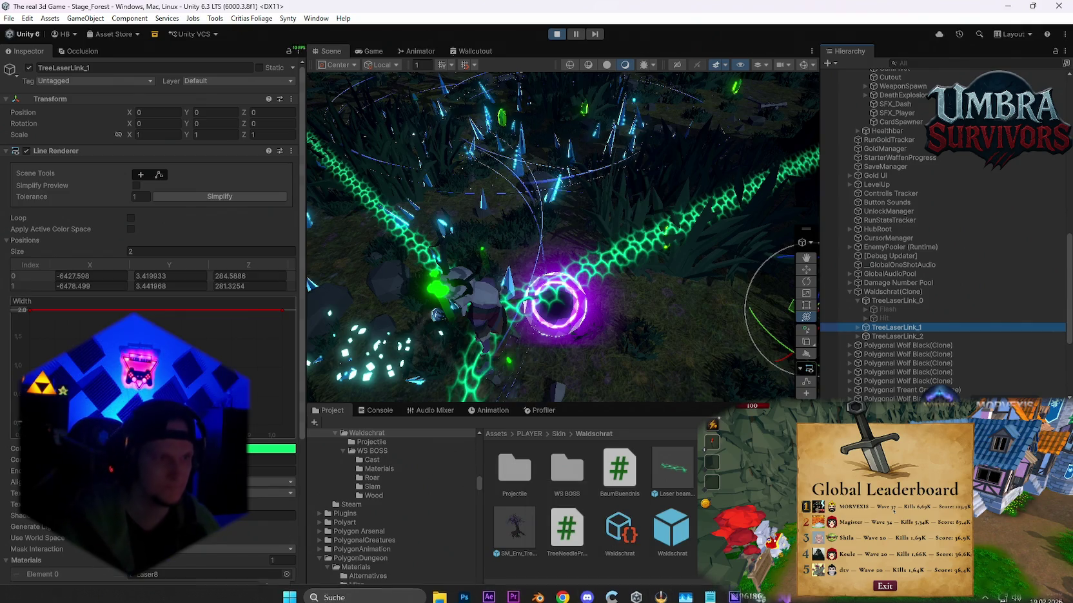
scroll(151, 258, "down", 5)
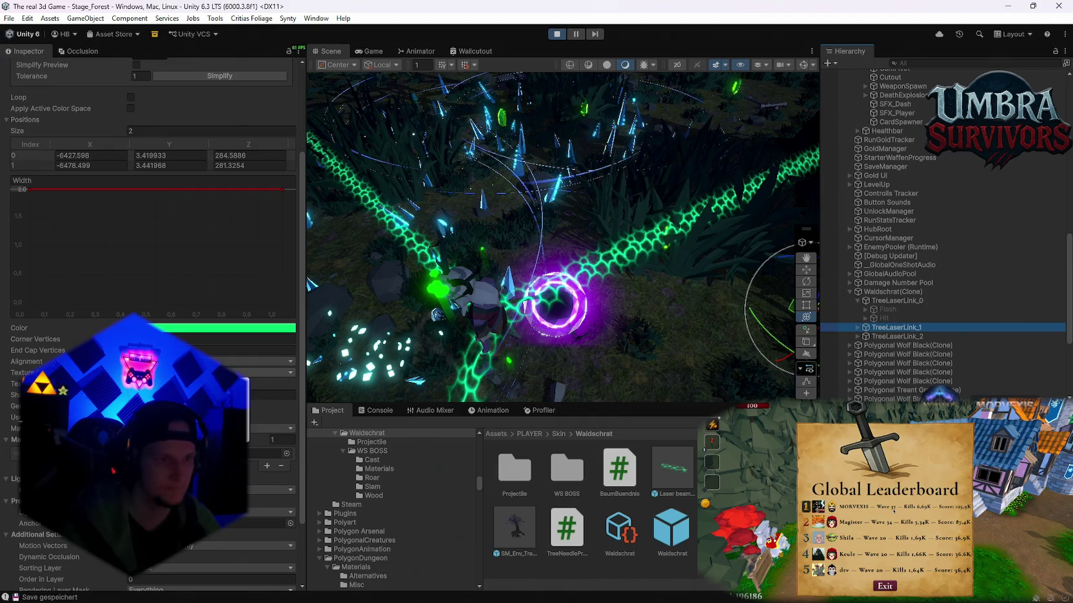
left_click(886, 338)
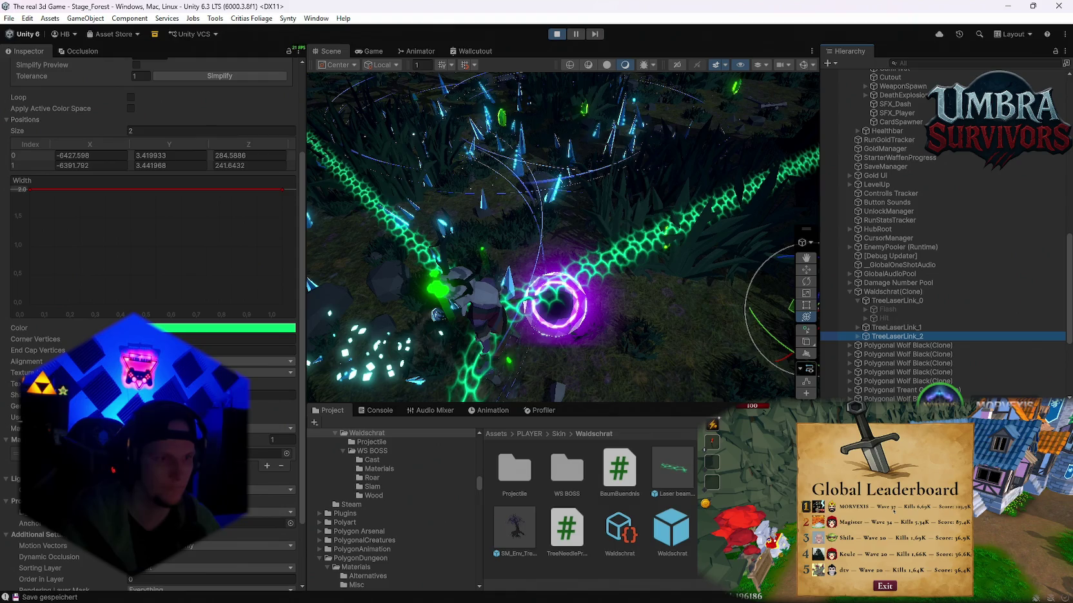
left_click(882, 326)
left_click(882, 301)
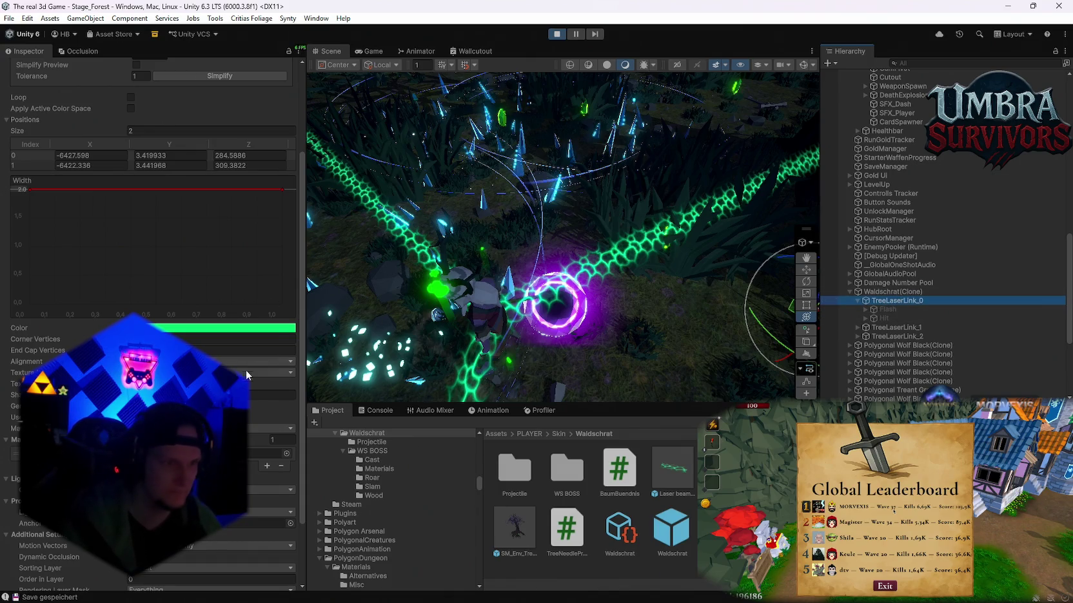
scroll(161, 281, "up", 3)
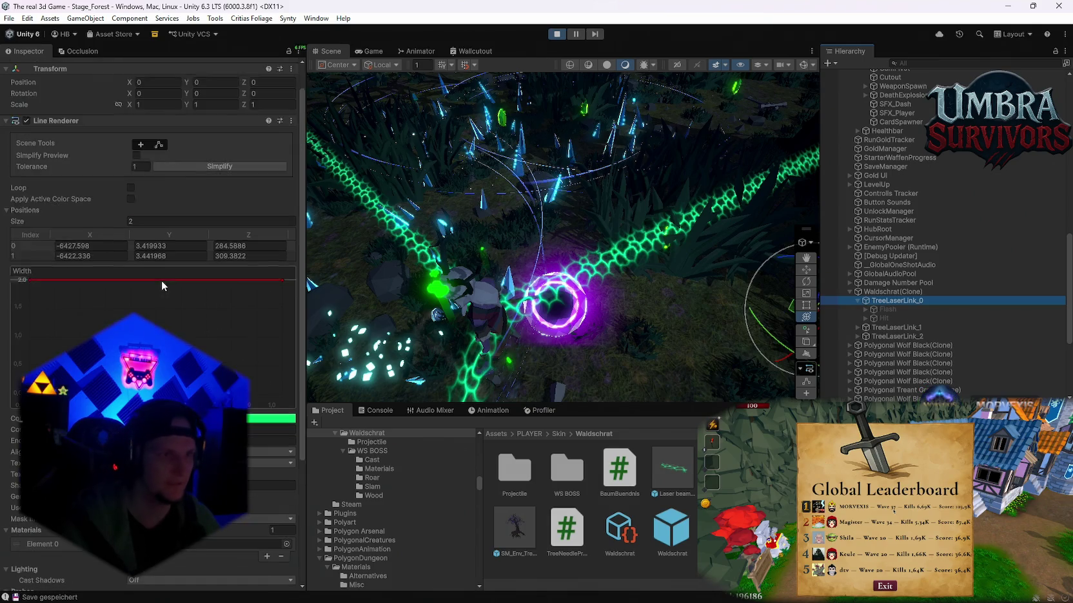
left_click(878, 329)
Paste the copied line renderer values onto TreeLaserLink_1 and _2, then return to Game view.
right_click(71, 148)
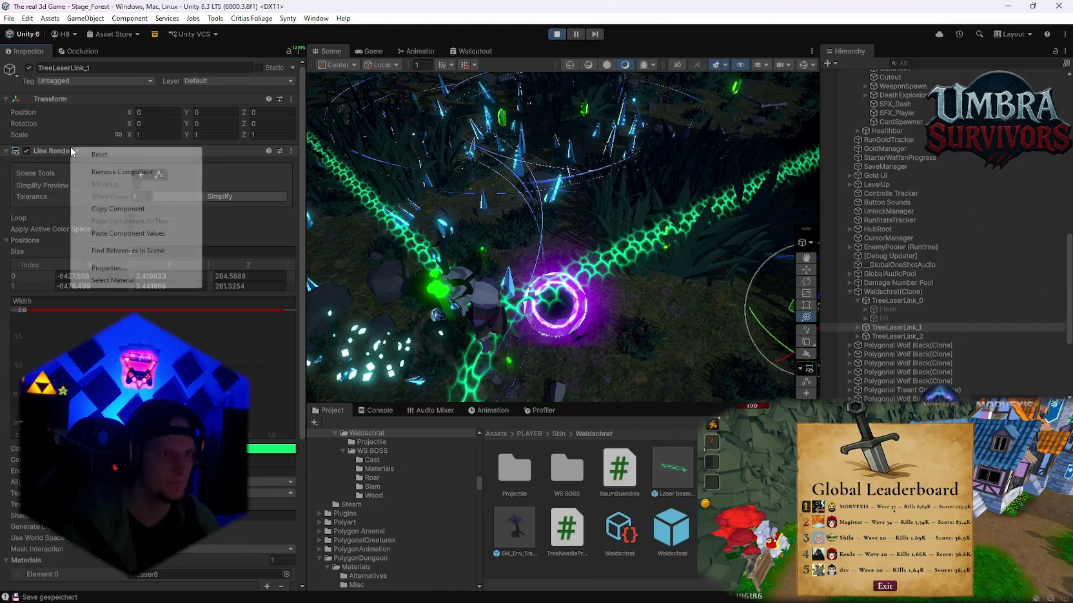
left_click(124, 236)
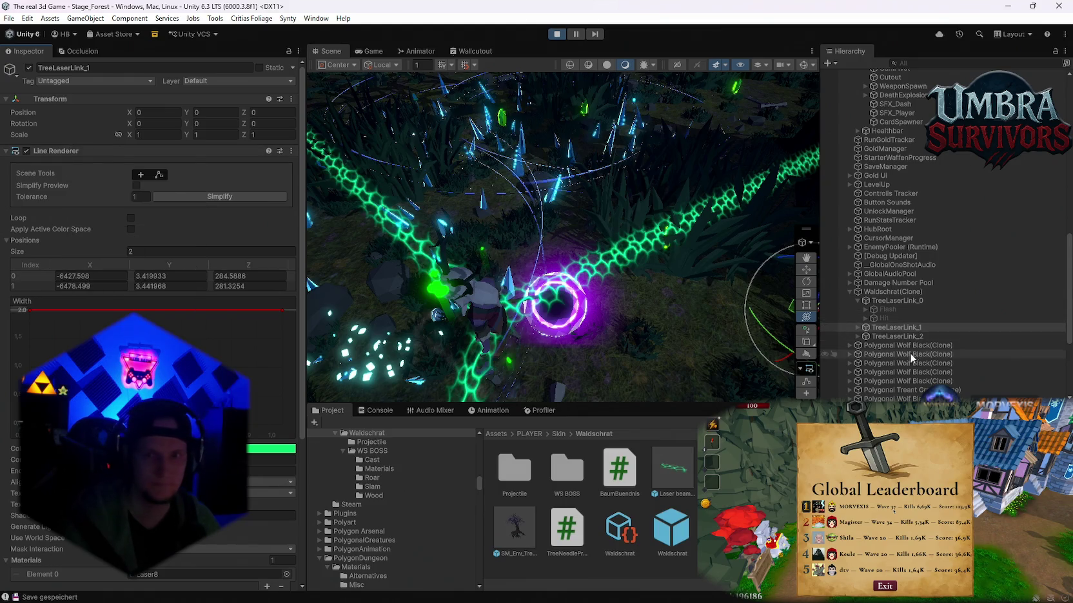
left_click(884, 338)
right_click(64, 150)
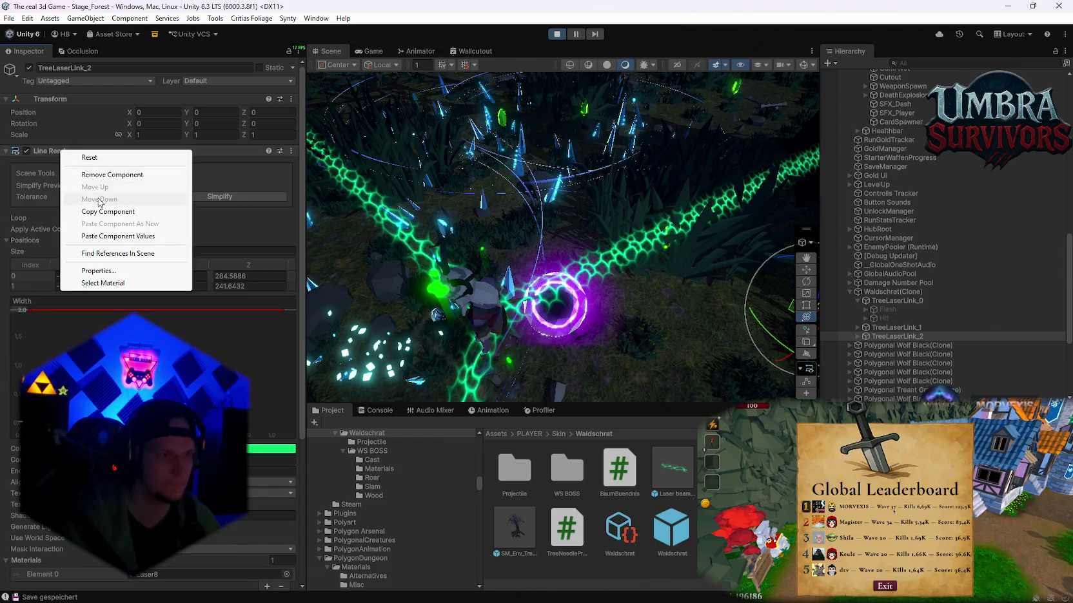
left_click(101, 238)
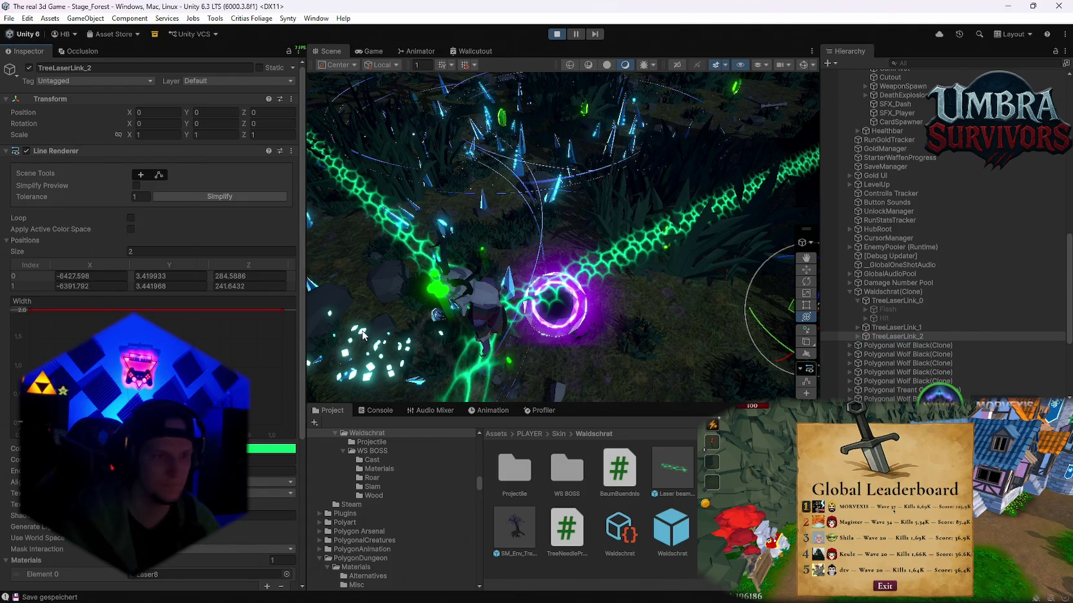
scroll(155, 258, "down", 2)
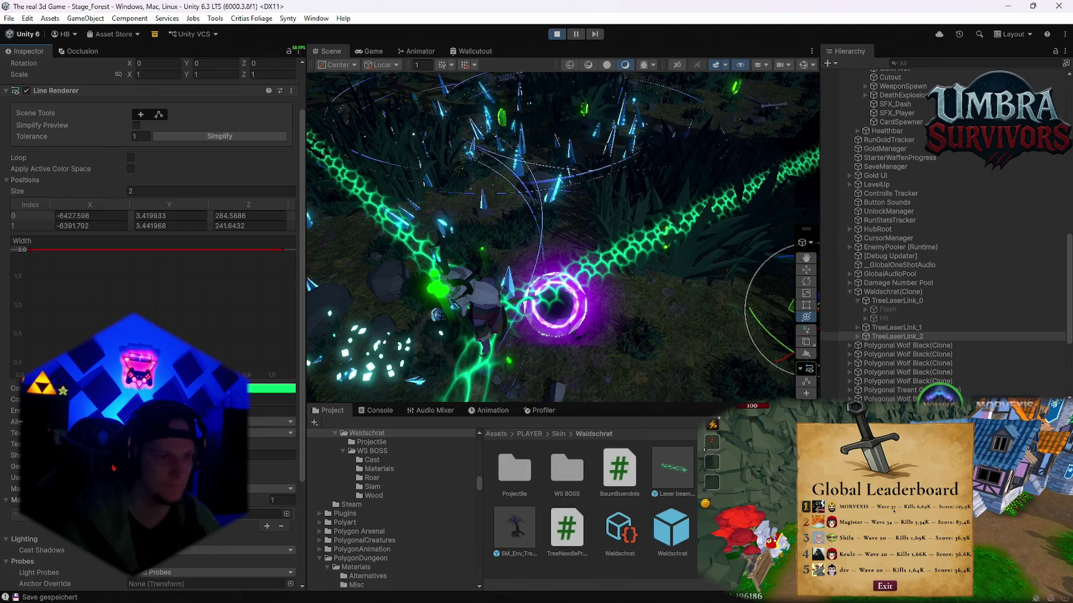
left_click(372, 52)
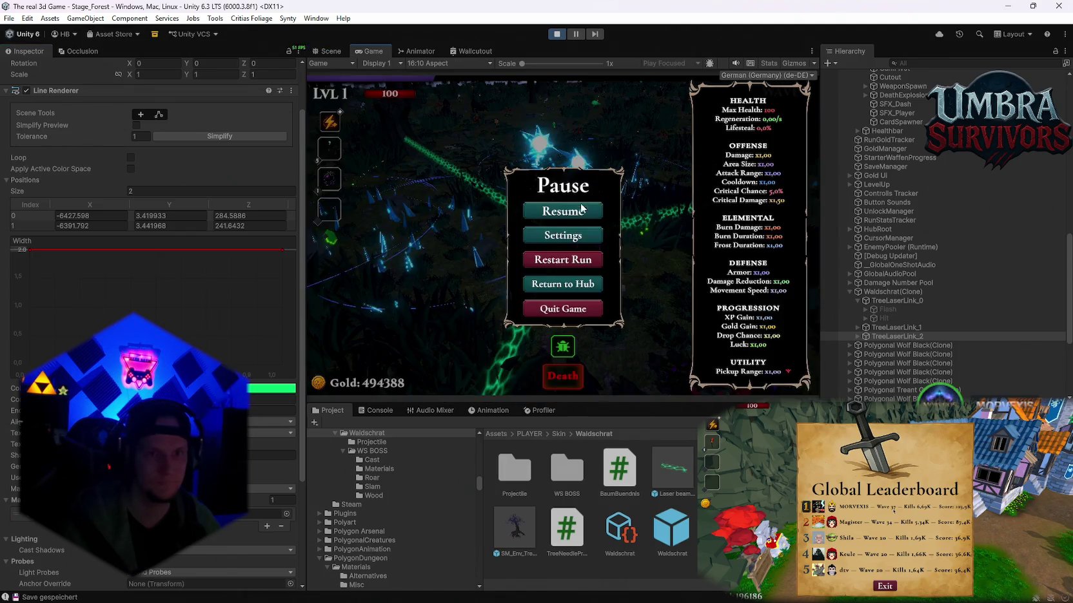
Pause the game, snip the Line Renderer settings with the snipping tool, and stop play mode.
left_click(564, 208)
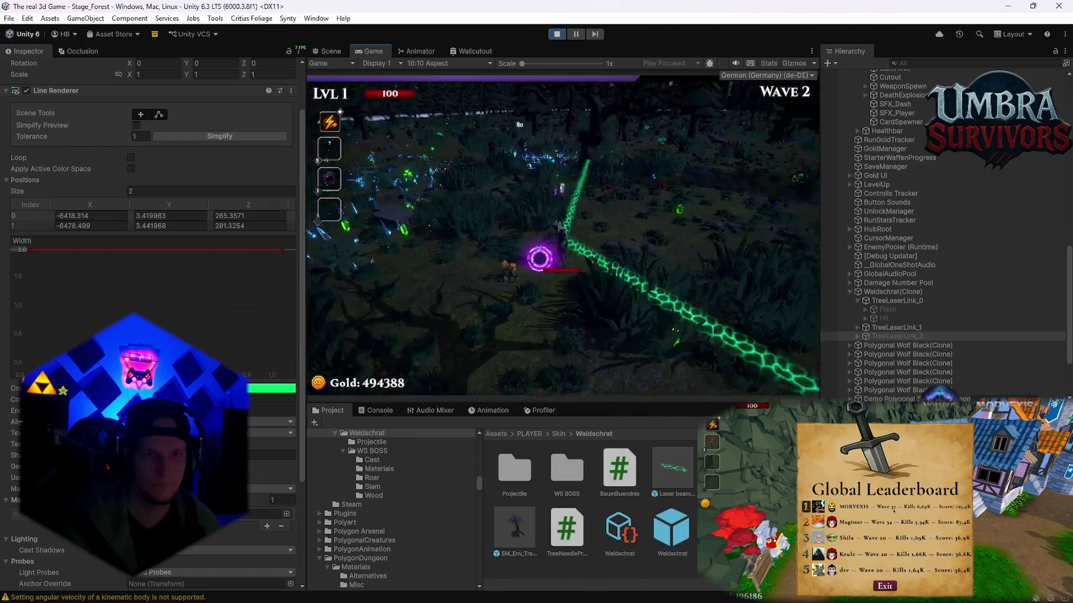
key("Escape")
scroll(244, 327, "down", 5)
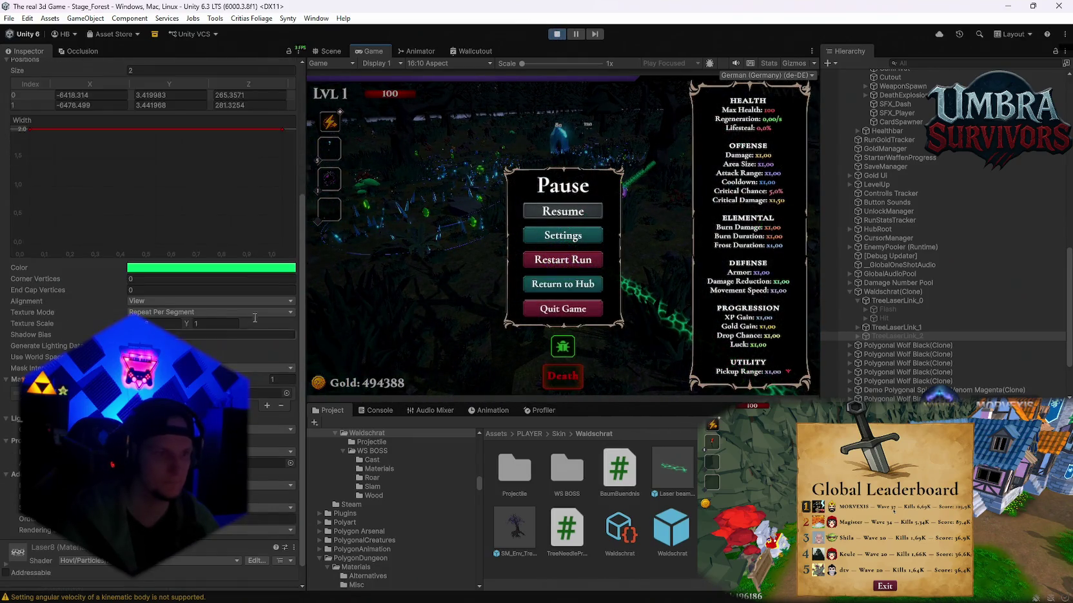
key("super+shift+s")
left_click_drag(306, 79, 8, 522)
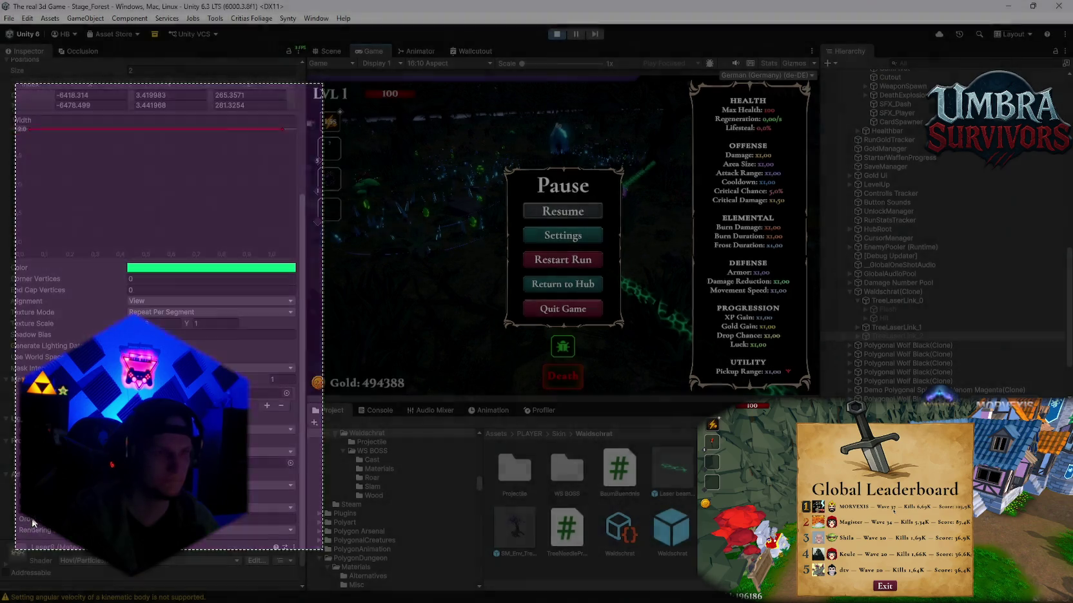
left_click(554, 38)
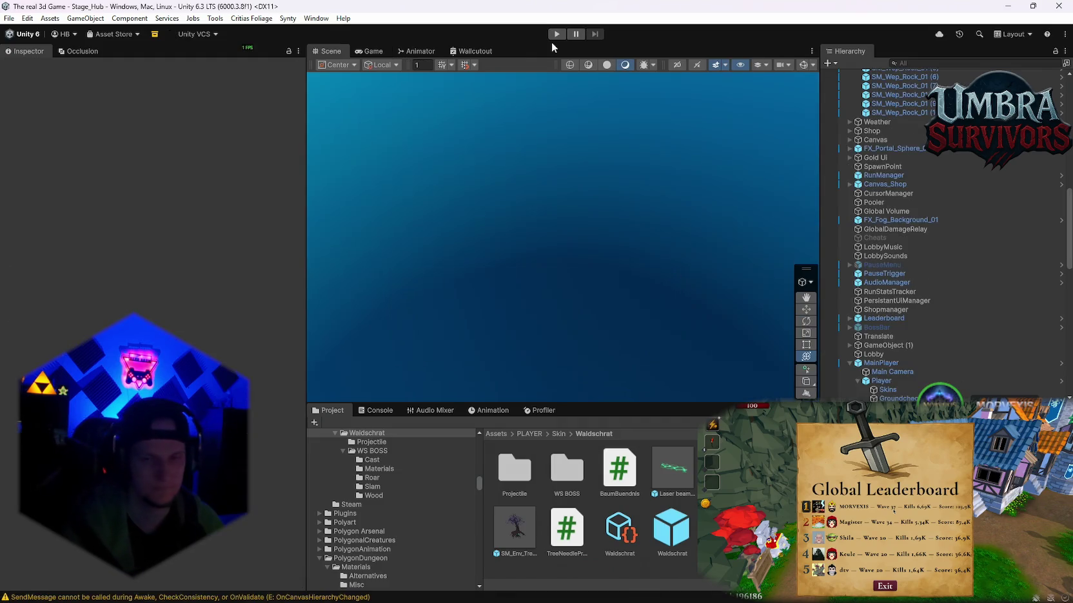
Inspect the Laser beam 8 1 1 prefab's line renderer and its Laser8 material.
scroll(902, 291, "down", 10)
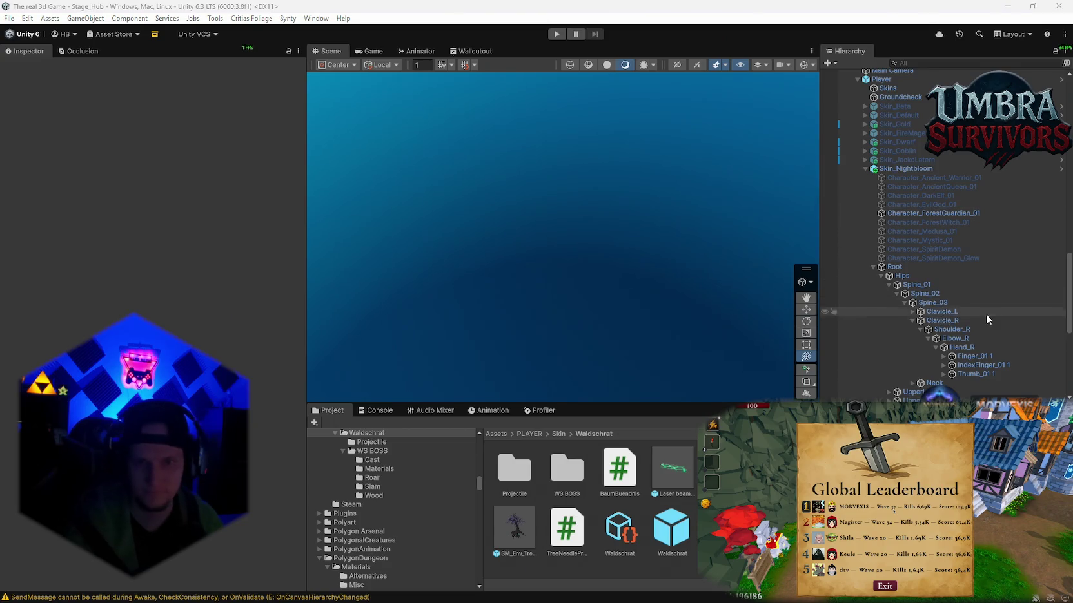
left_click(674, 474)
scroll(190, 322, "down", 10)
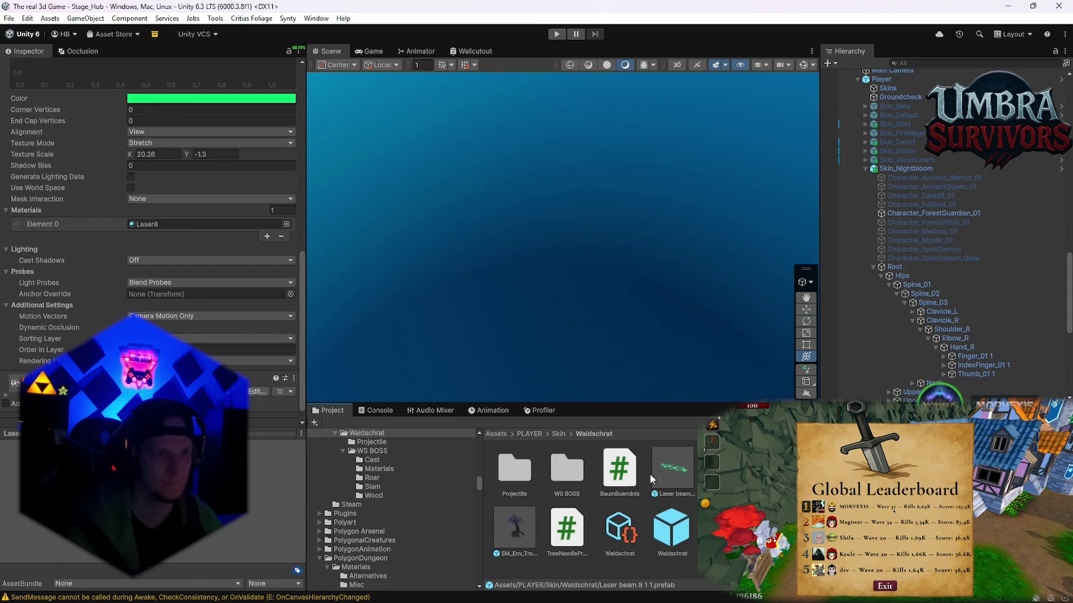
scroll(152, 226, "up", 8)
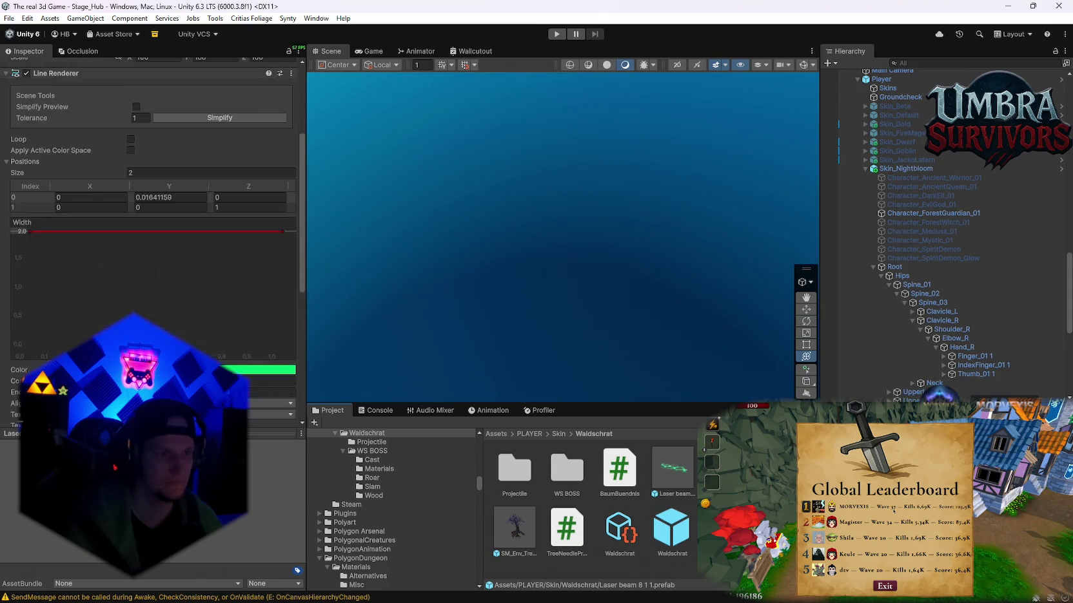
scroll(152, 225, "down", 8)
scroll(151, 226, "up", 1)
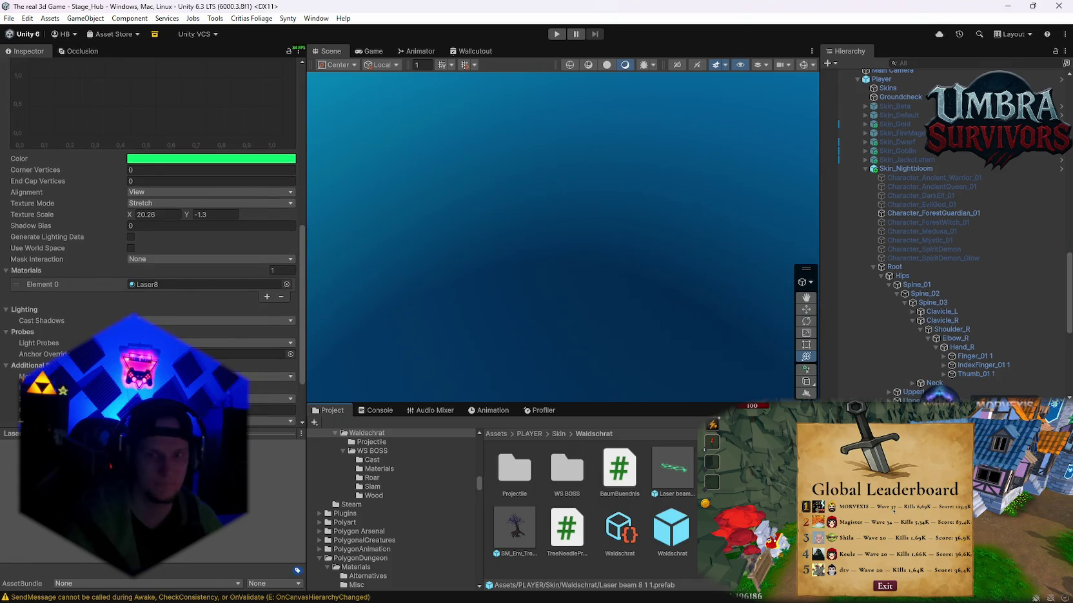
double_click(146, 284)
key("ctrl+z")
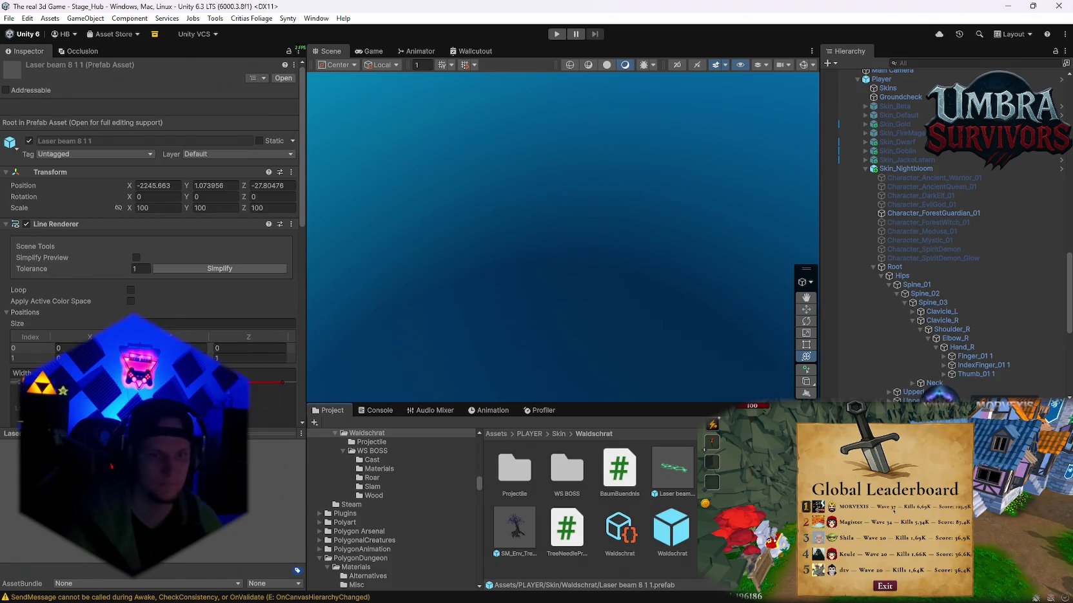
Set its Texture Mode to Repeat Per Segment and horizontal texture scale to 11.6.
scroll(228, 314, "down", 9)
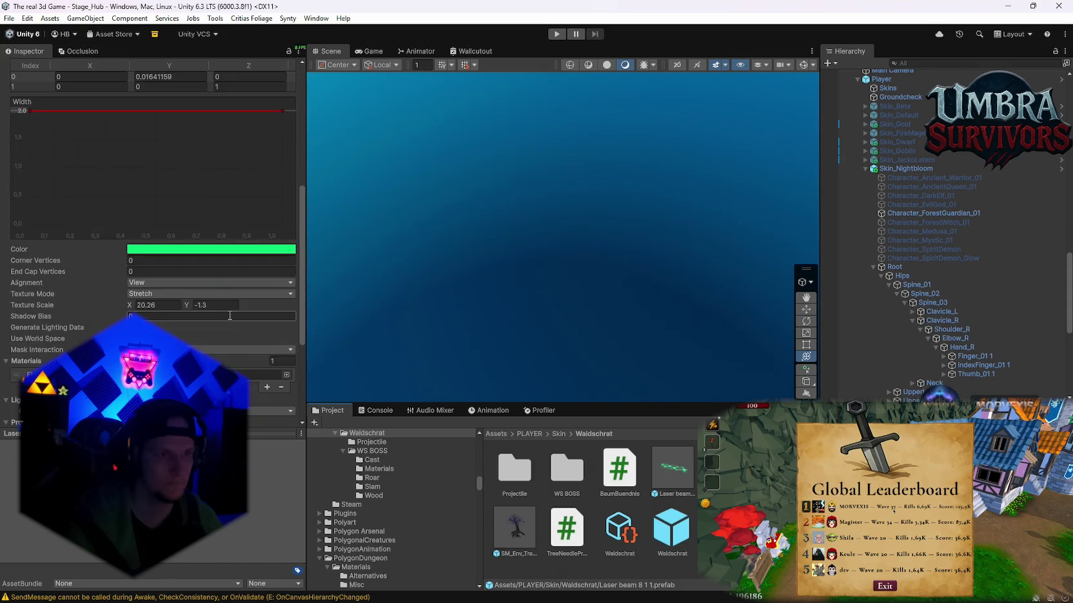
scroll(182, 273, "down", 1)
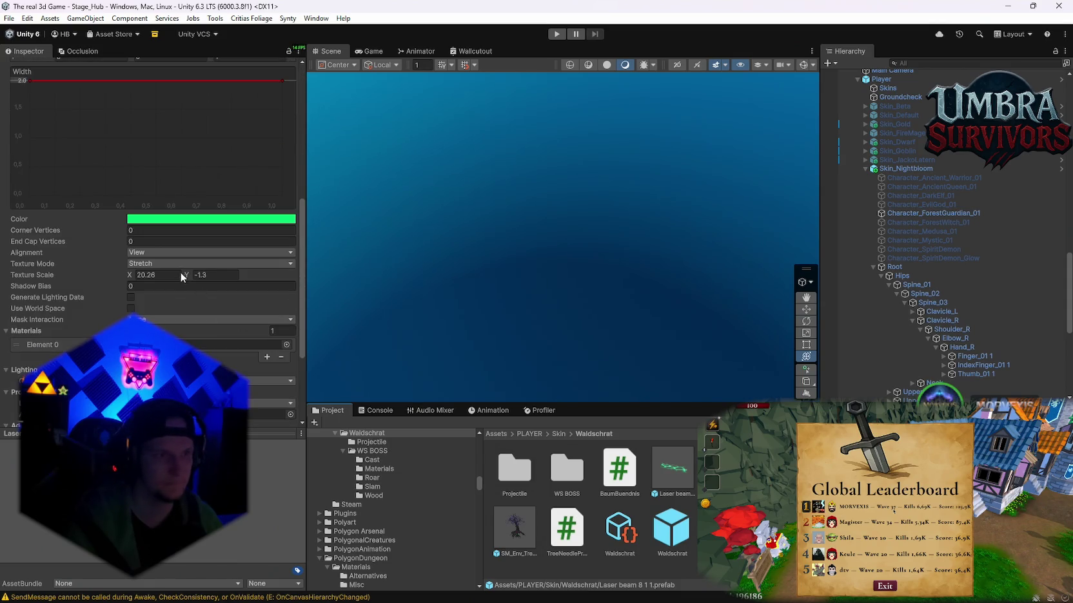
left_click(148, 268)
left_click(168, 314)
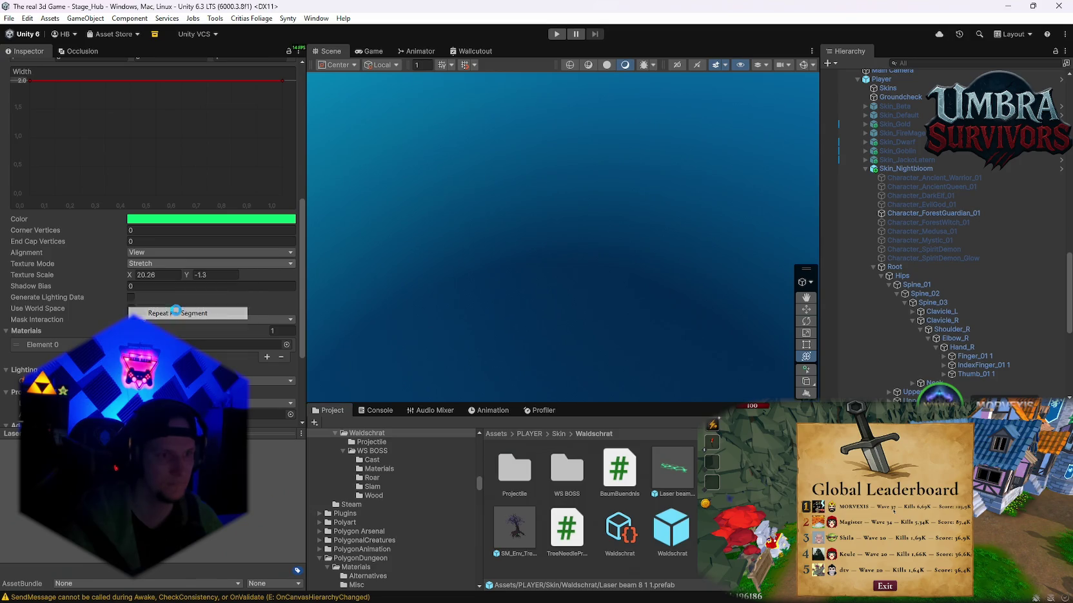
left_click(166, 276)
type("11")
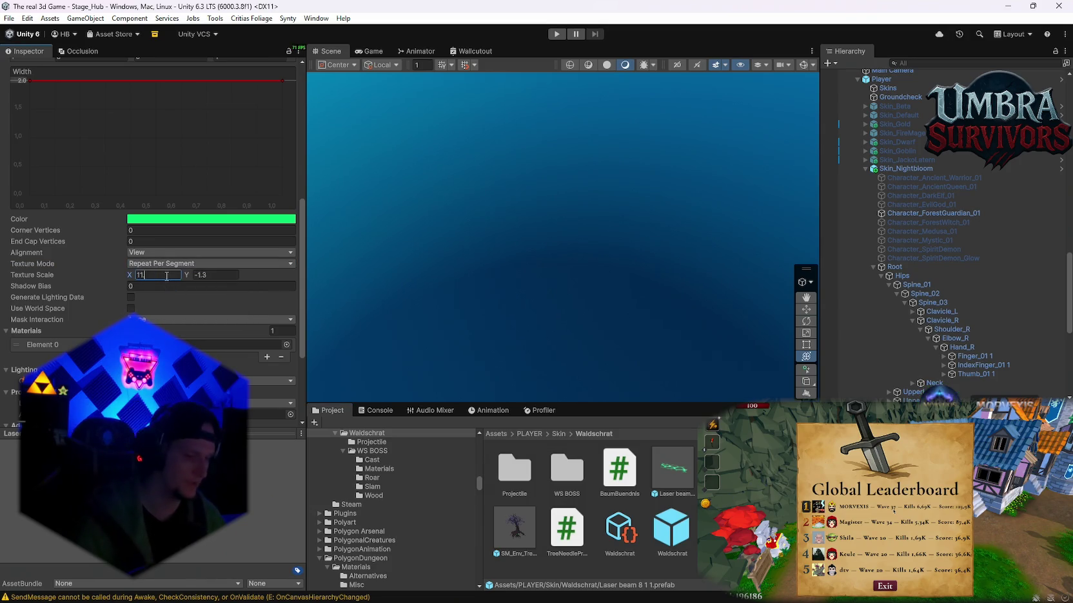
type(".6")
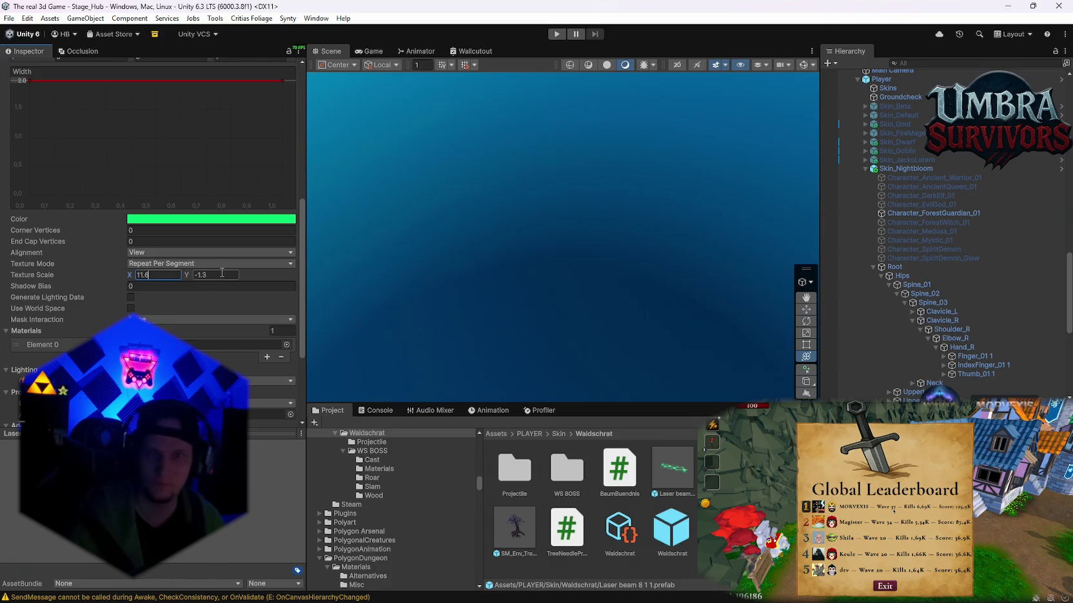
left_click(236, 276)
type("1")
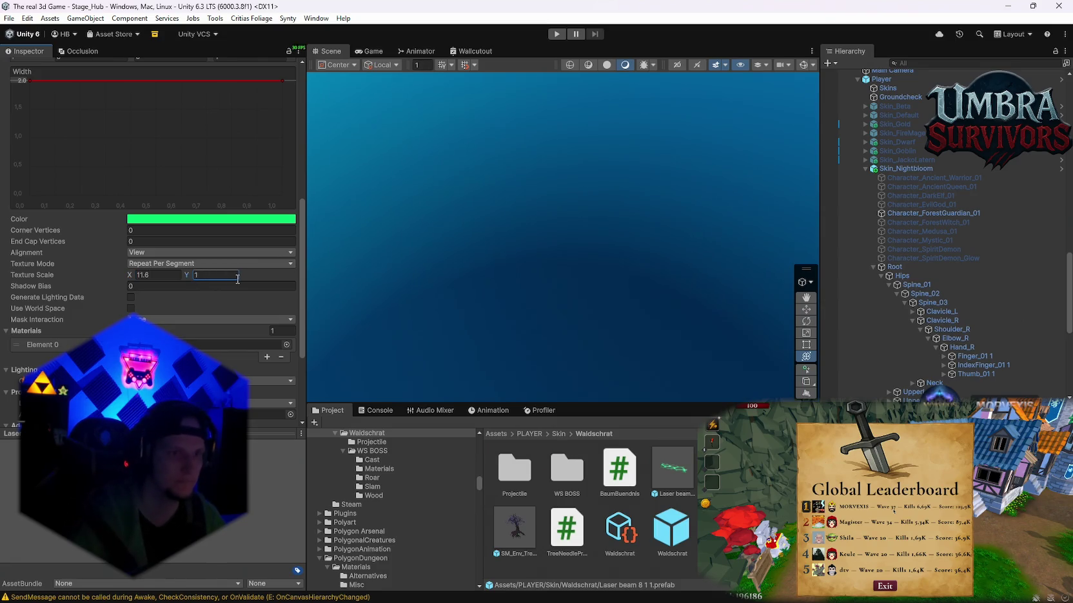
scroll(237, 278, "up", 6)
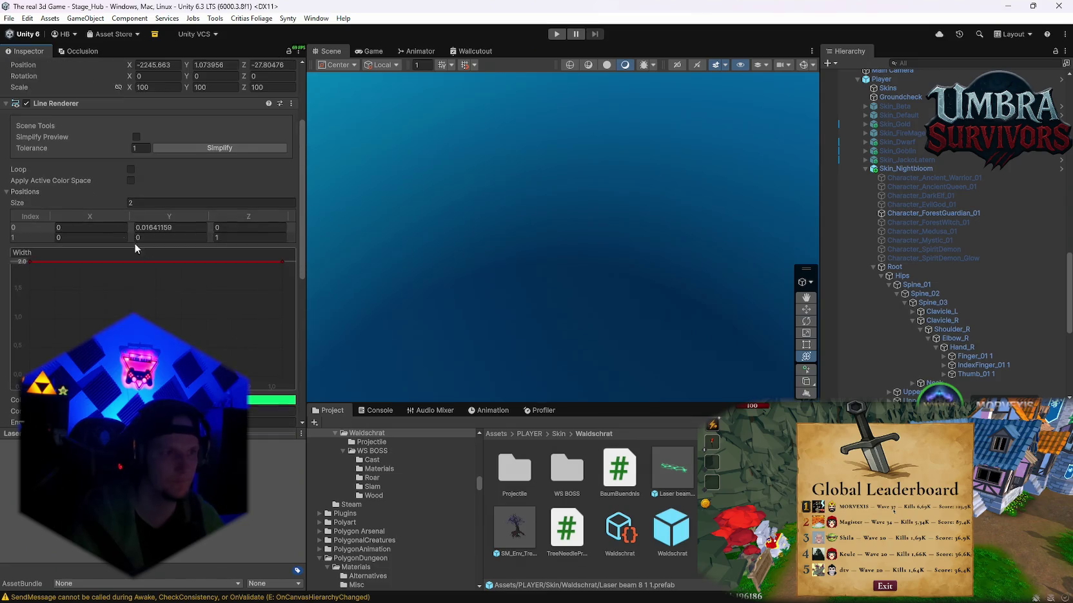
Paste the copied line renderer values into Laser beam 8 1 1, 8 1 and 8.
right_click(72, 103)
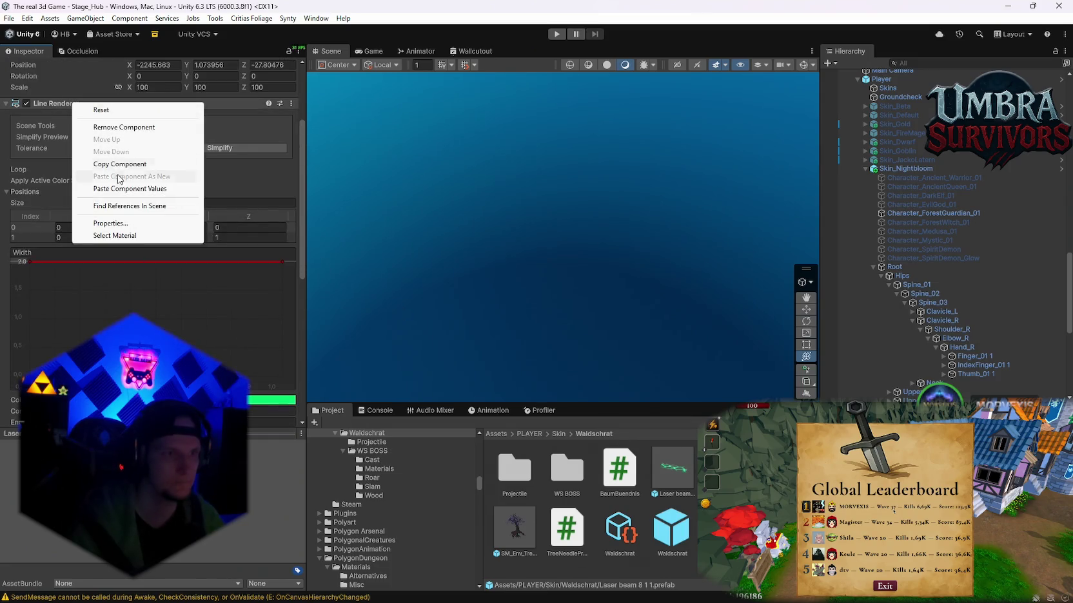
left_click(118, 188)
scroll(155, 226, "down", 5)
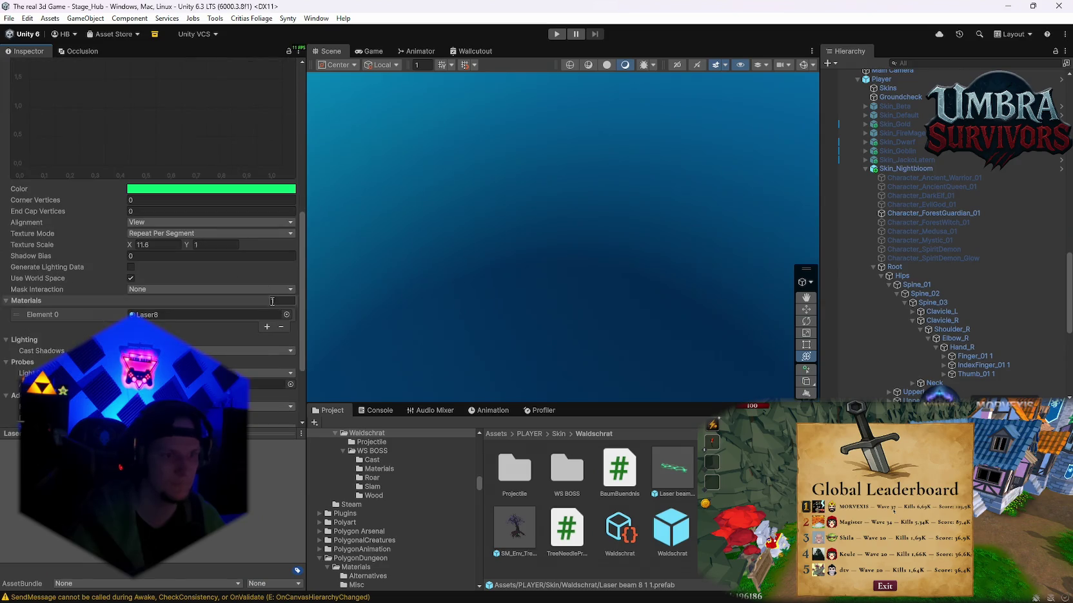
scroll(191, 266, "up", 5)
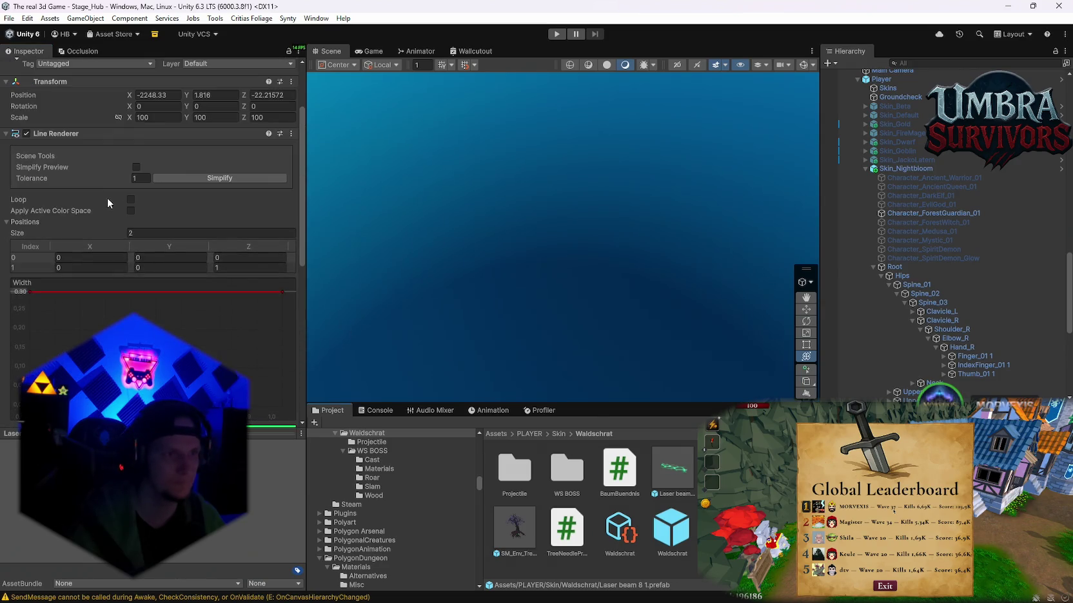
right_click(59, 133)
left_click(110, 217)
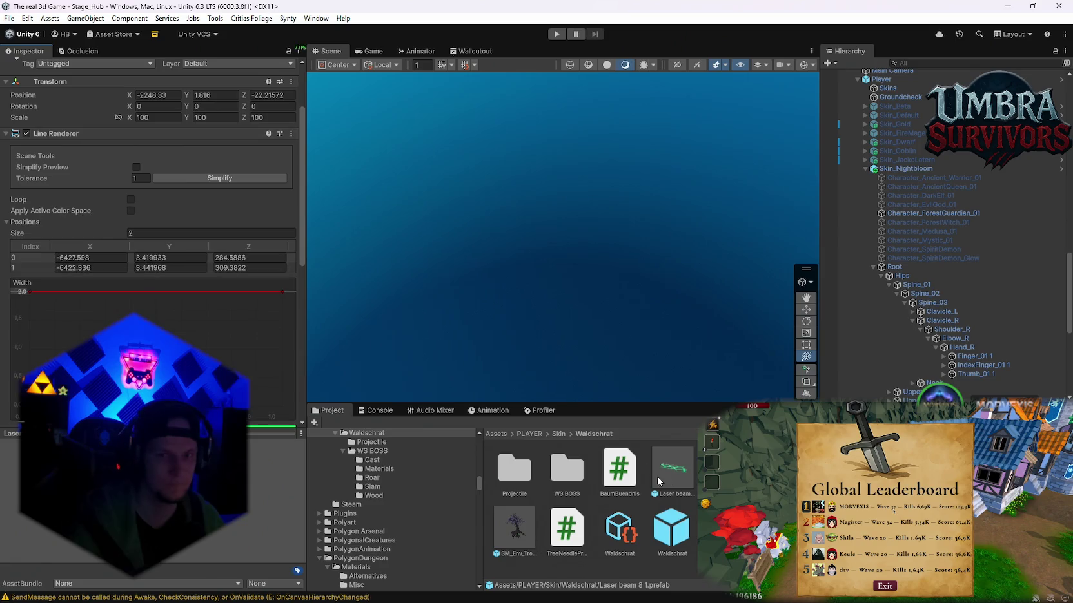
right_click(90, 134)
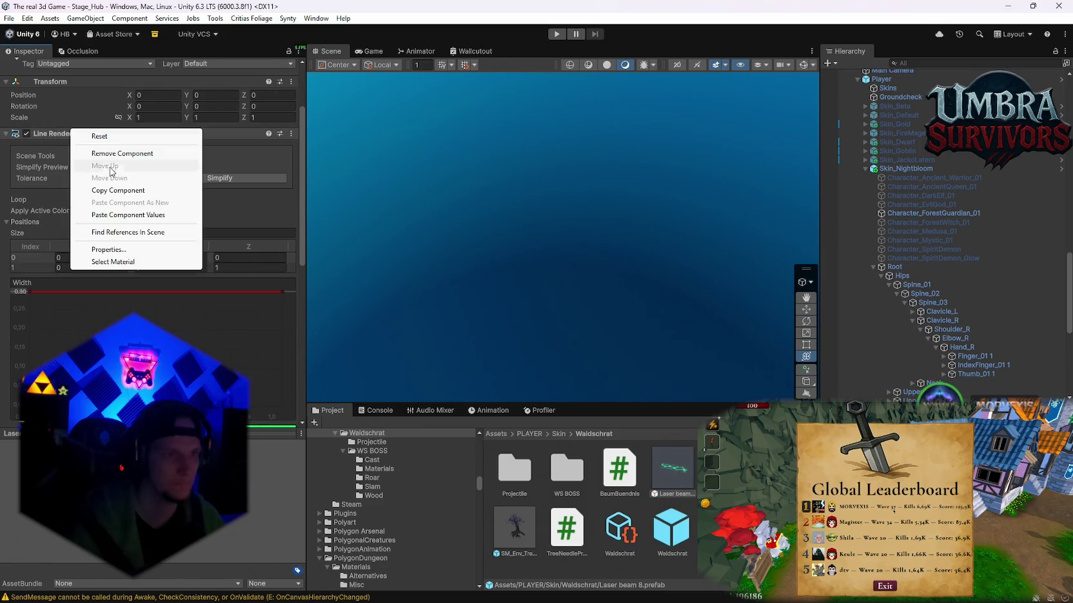
left_click(109, 215)
Enter play mode to retest the laser beams.
scroll(193, 300, "down", 3)
scroll(200, 303, "down", 3)
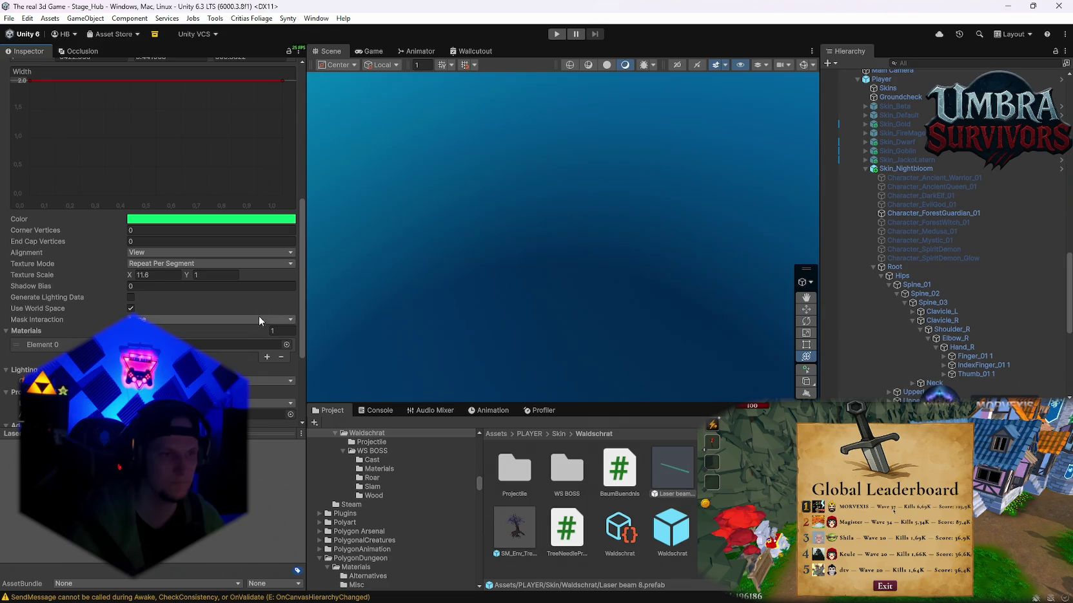
scroll(259, 320, "up", 1)
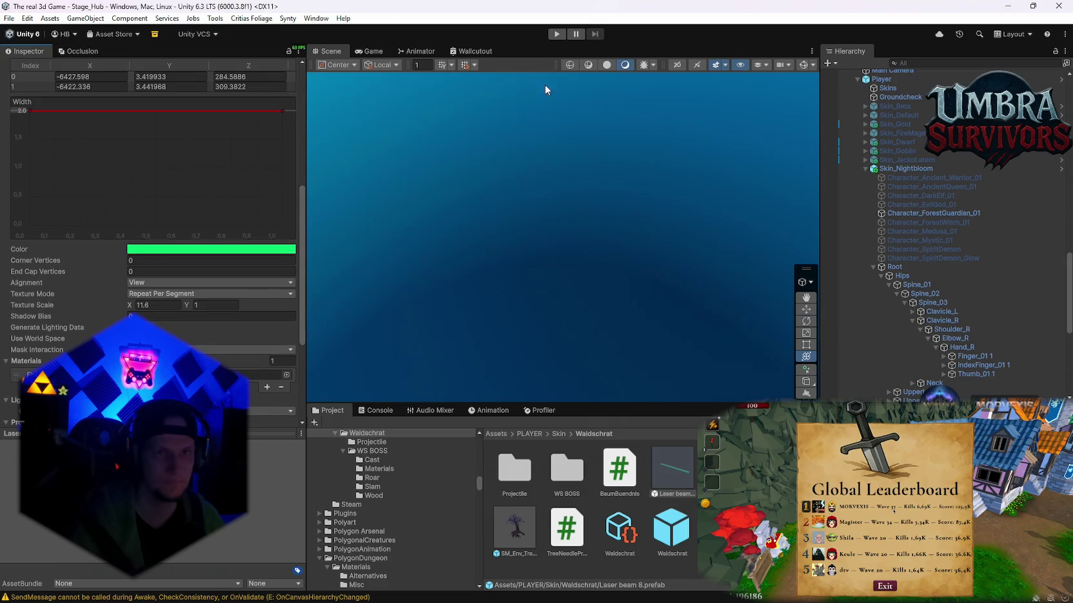
left_click(557, 35)
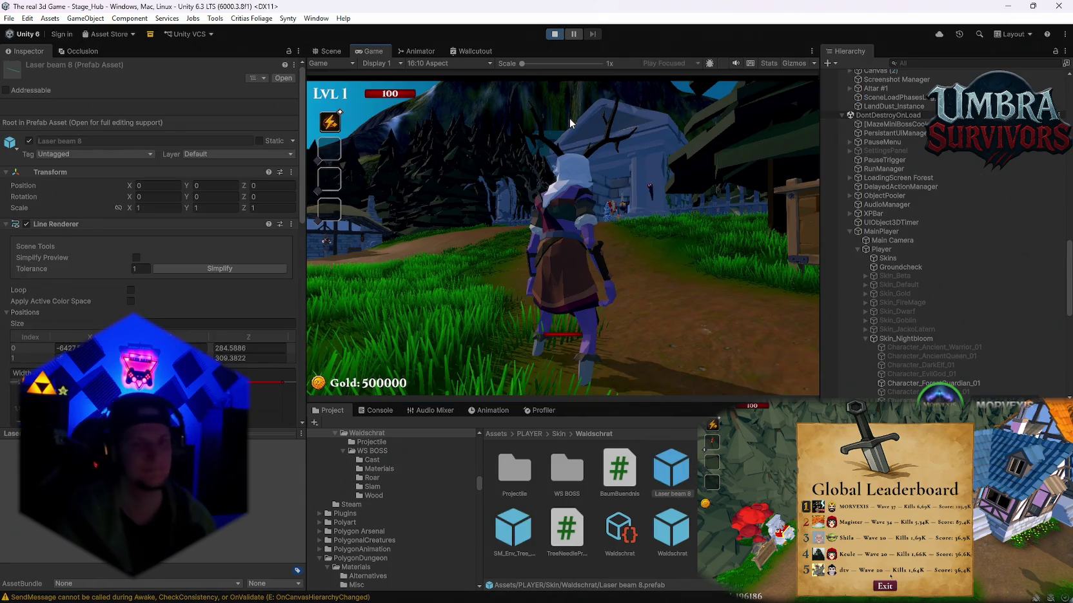
Run to the temple altar, pick the staff weapon, and enter the Start Run portal.
left_click(530, 277)
key("w")
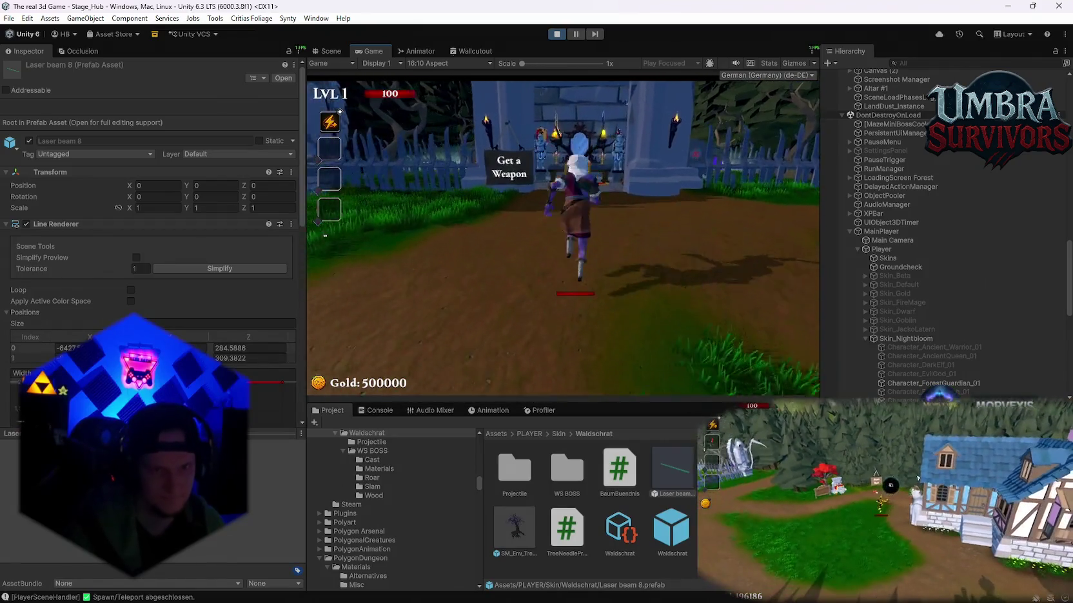
key("w")
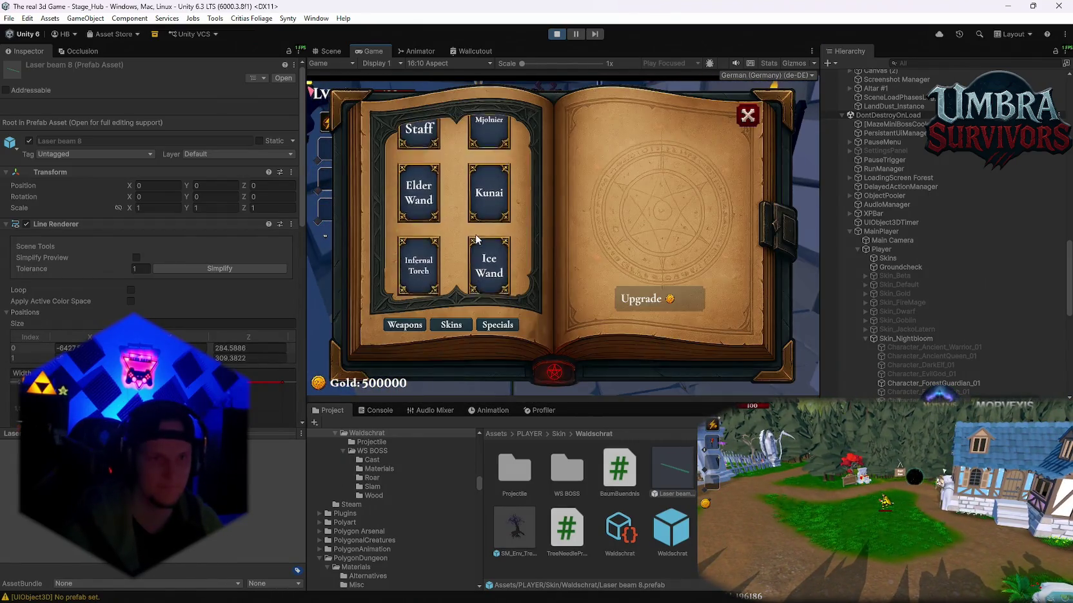
left_click(420, 151)
key("Escape")
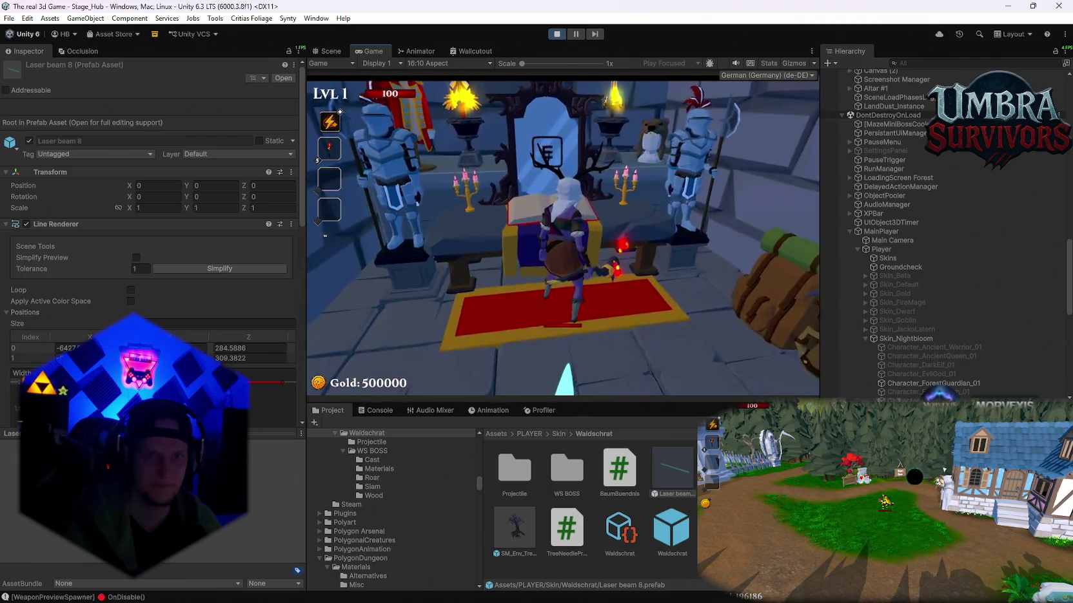
key("s")
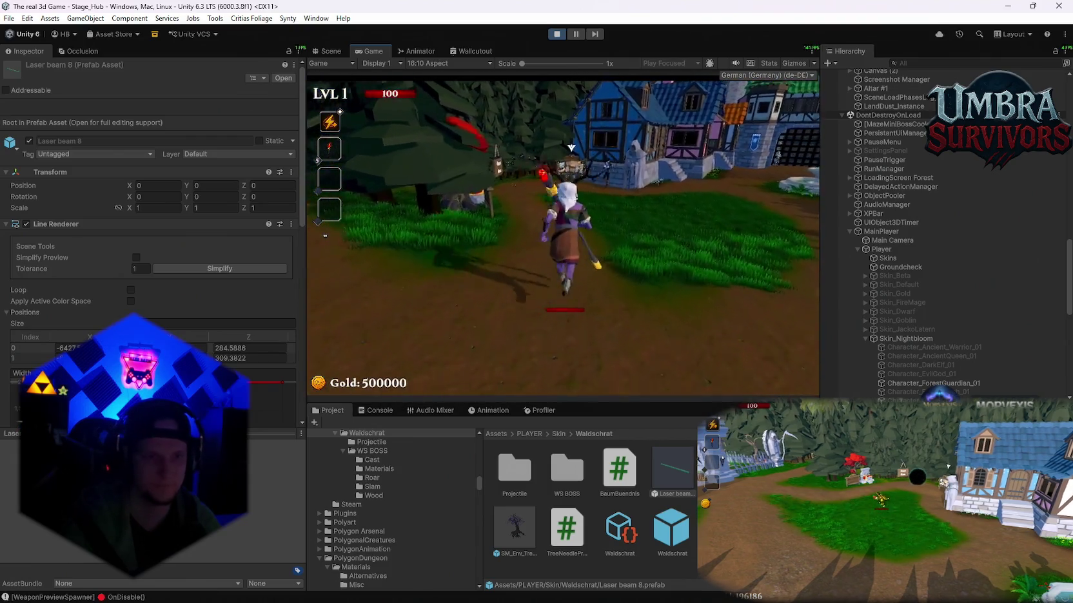
key("w")
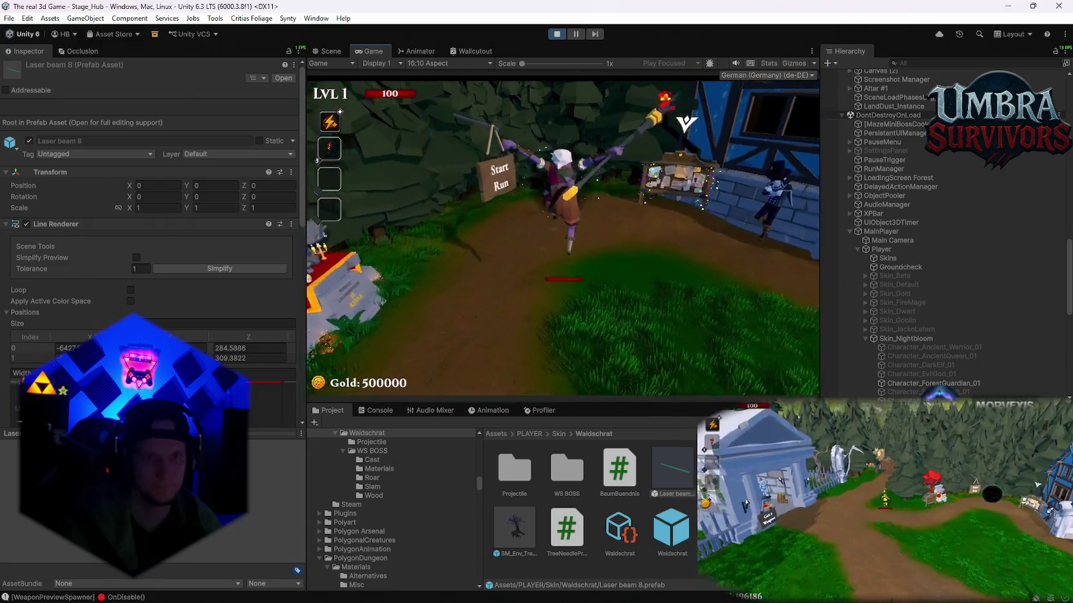
key("w")
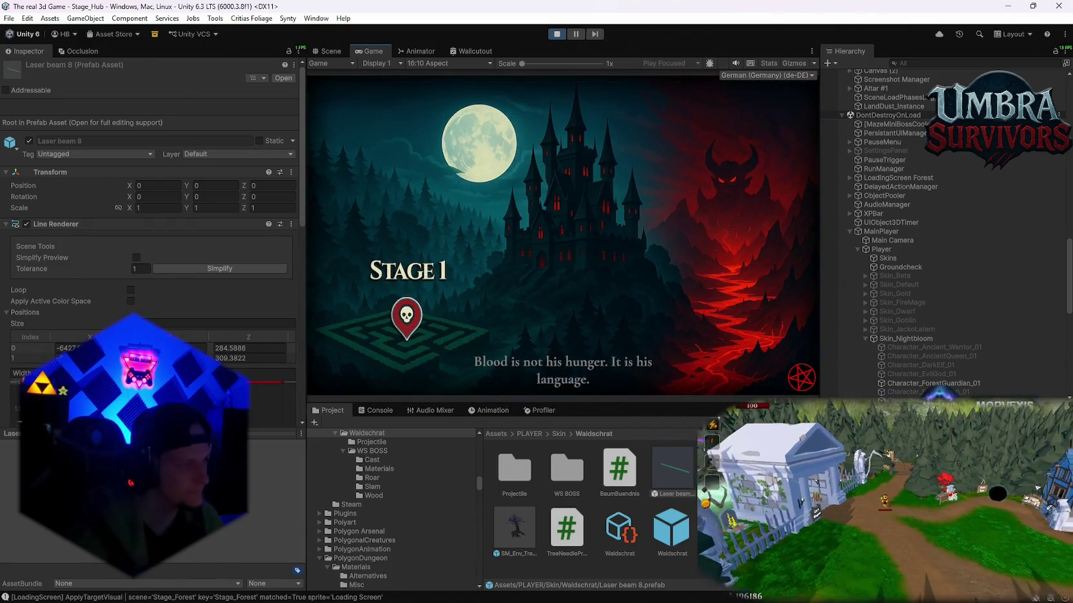
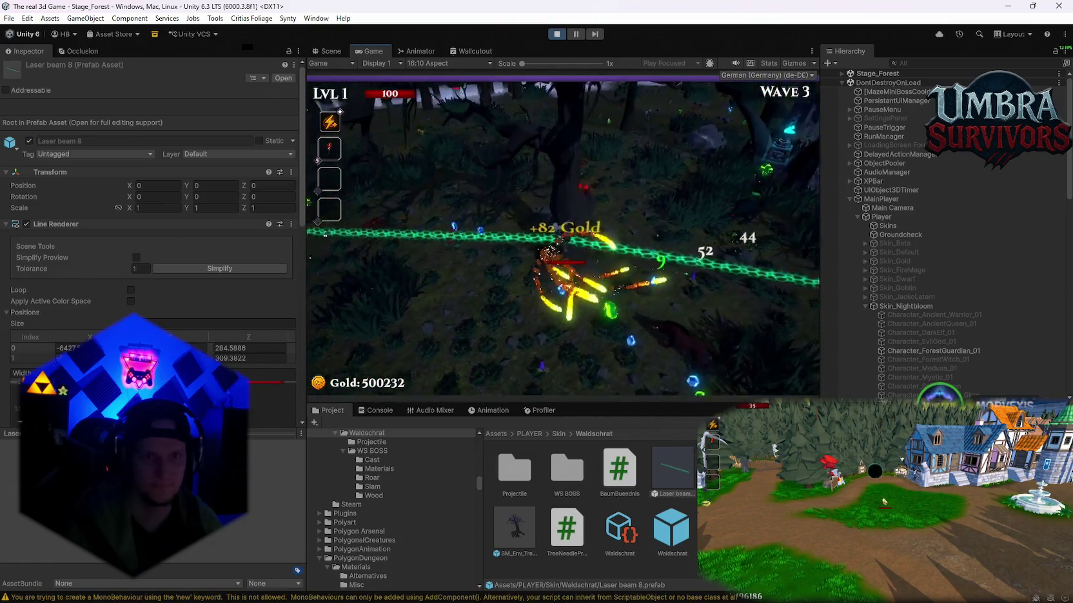
Take the Dark Orb upgrade, pause the game, and stop the test run.
key("Return")
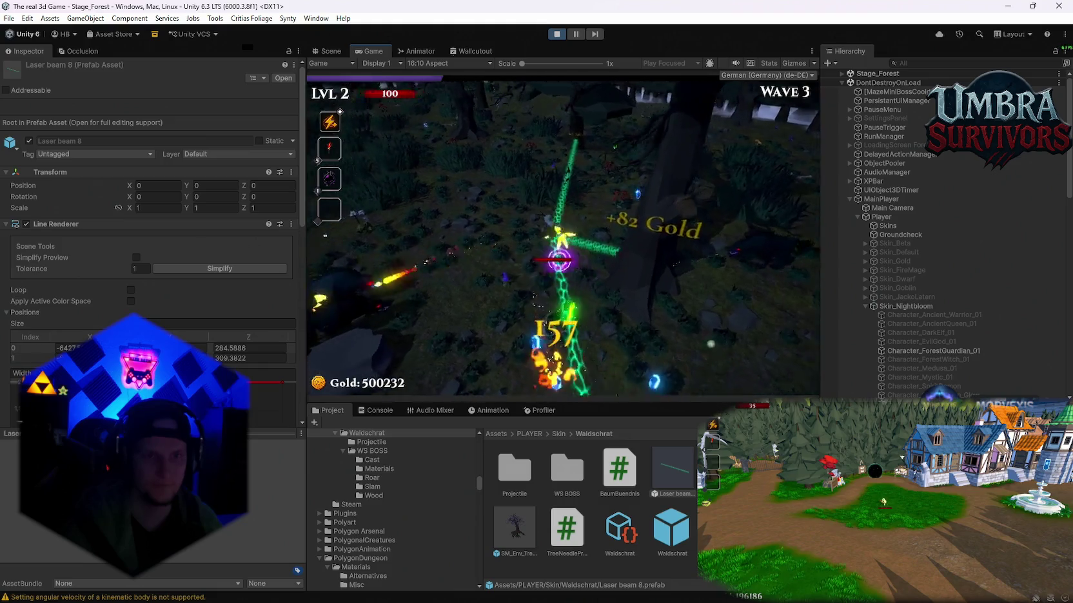
key("Escape")
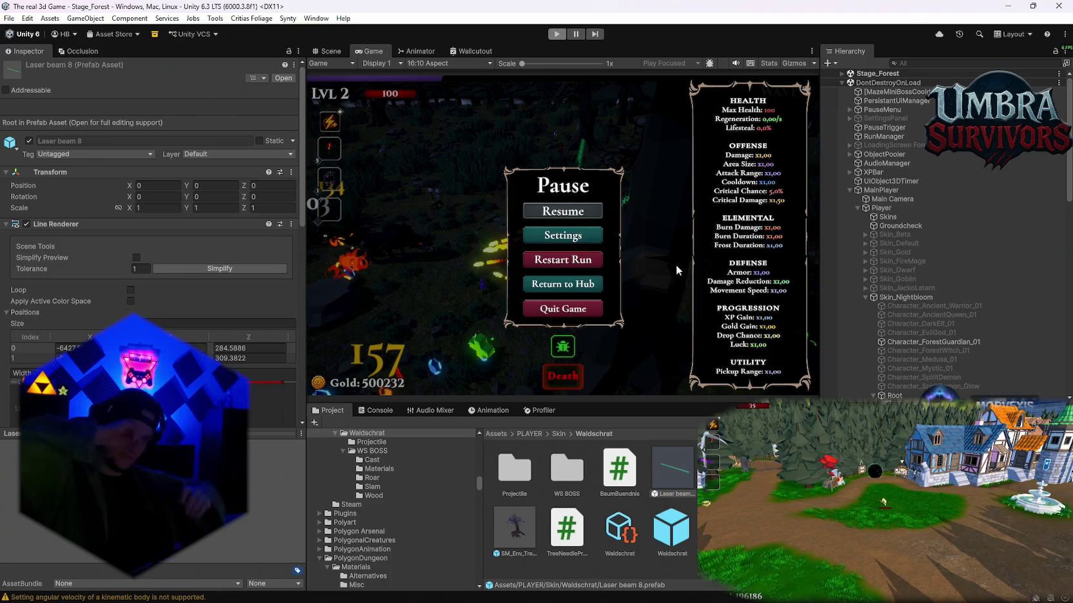
key("ctrl+p")
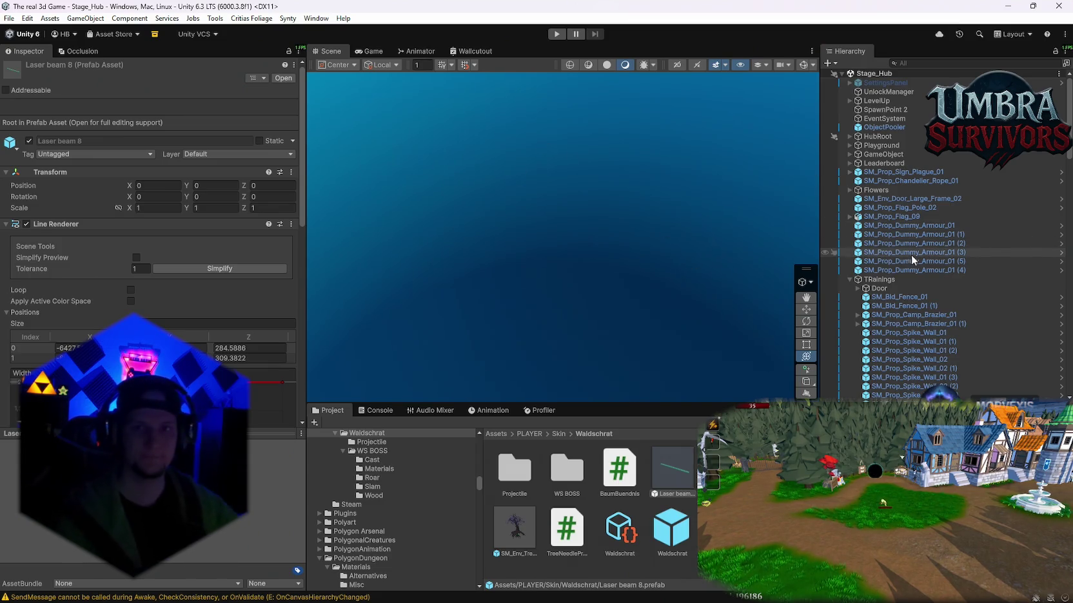
Check the console warnings, then open the Skin Shop prefab via Prefab > Open Asset in Context.
scroll(898, 213, "down", 10)
scroll(895, 218, "up", 10)
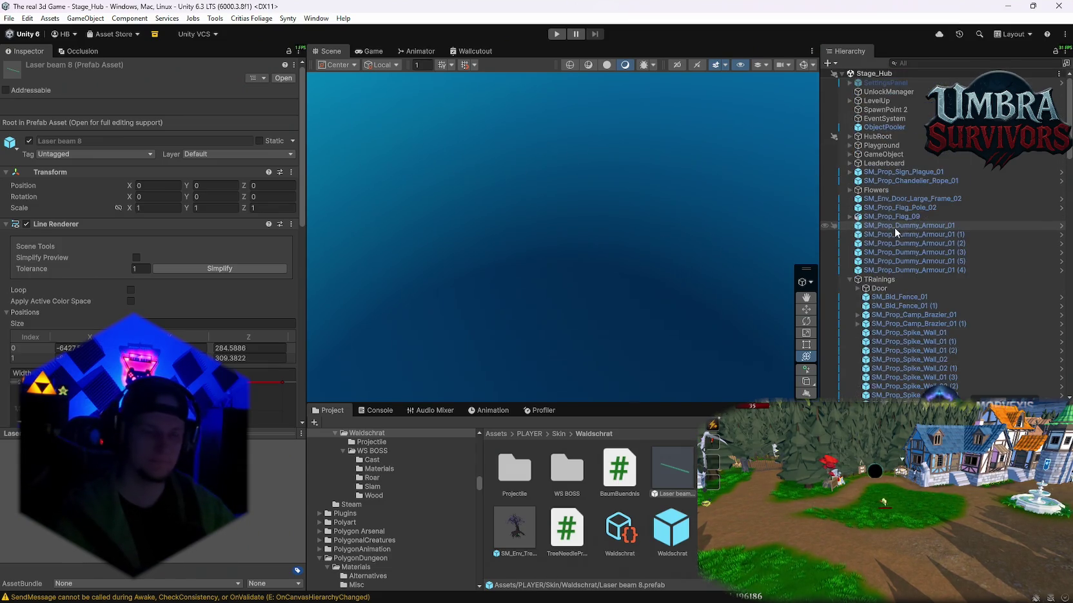
scroll(932, 187, "down", 15)
scroll(918, 303, "up", 7)
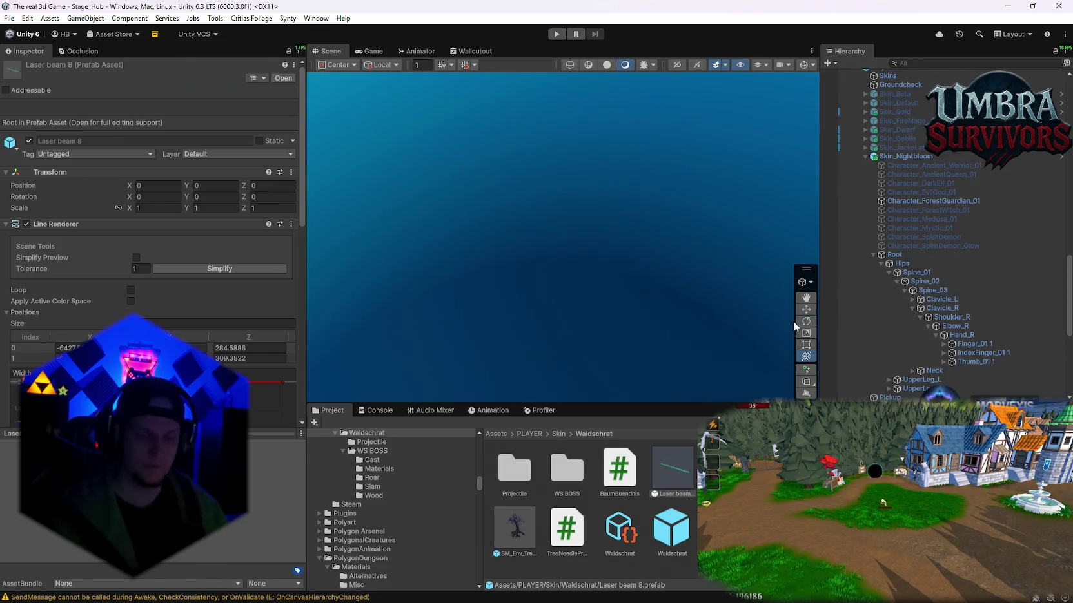
left_click(364, 413)
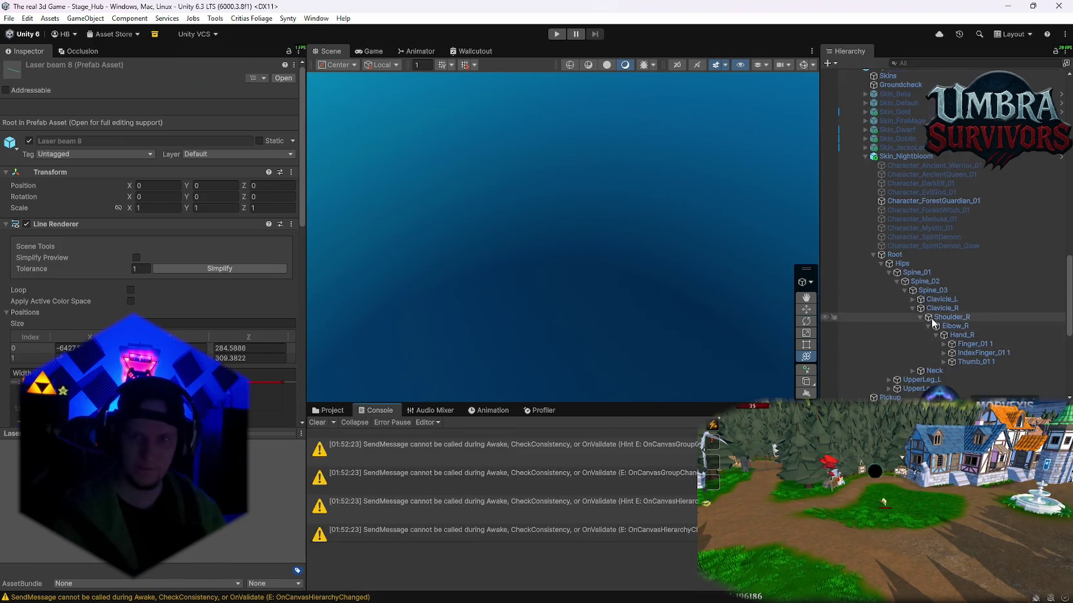
scroll(931, 317, "down", 10)
right_click(892, 317)
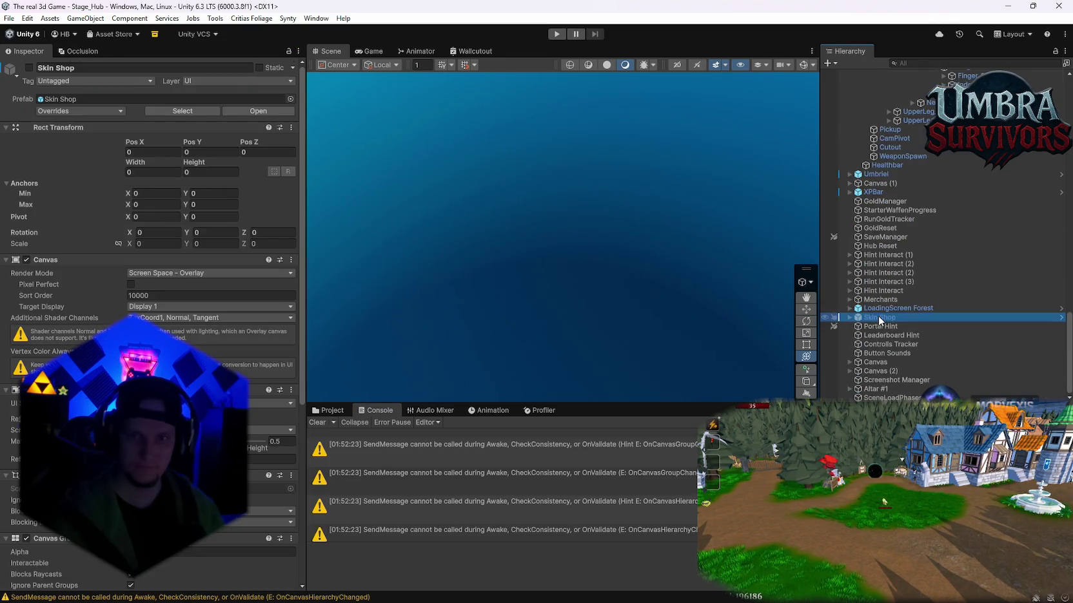
mouse_move(928, 247)
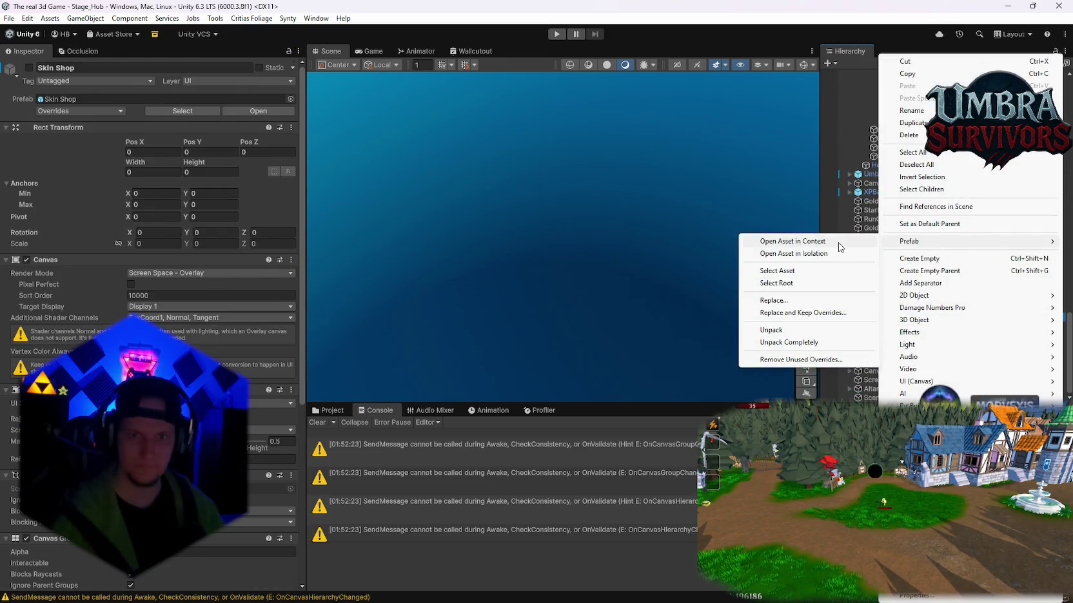
left_click(792, 241)
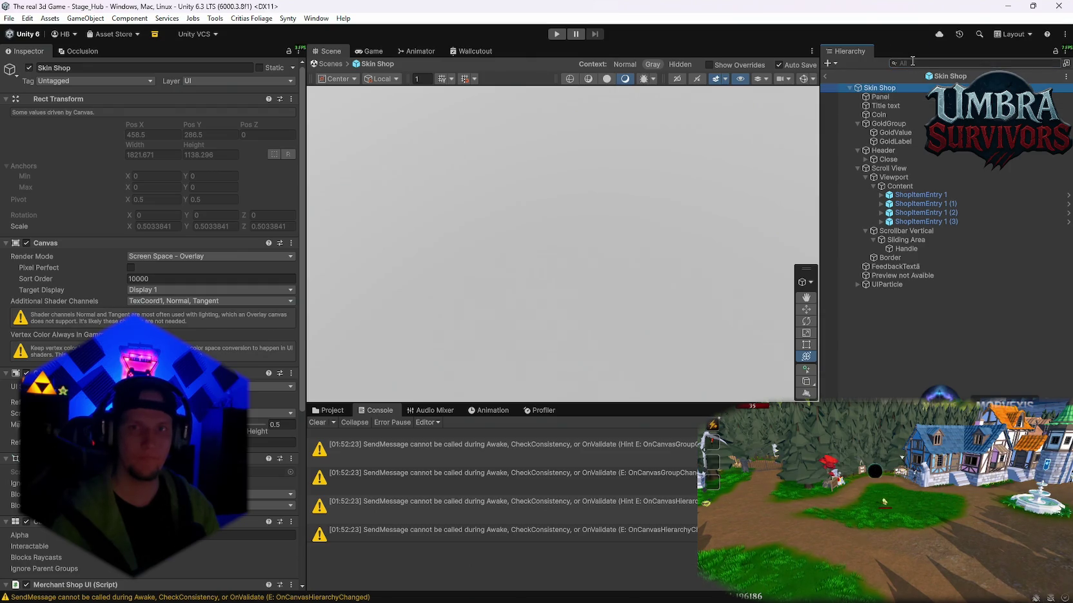
Leave the in-context prefab mode and reopen Skin Shop via Prefab > Open Asset in Isolation.
scroll(637, 230, "down", 10)
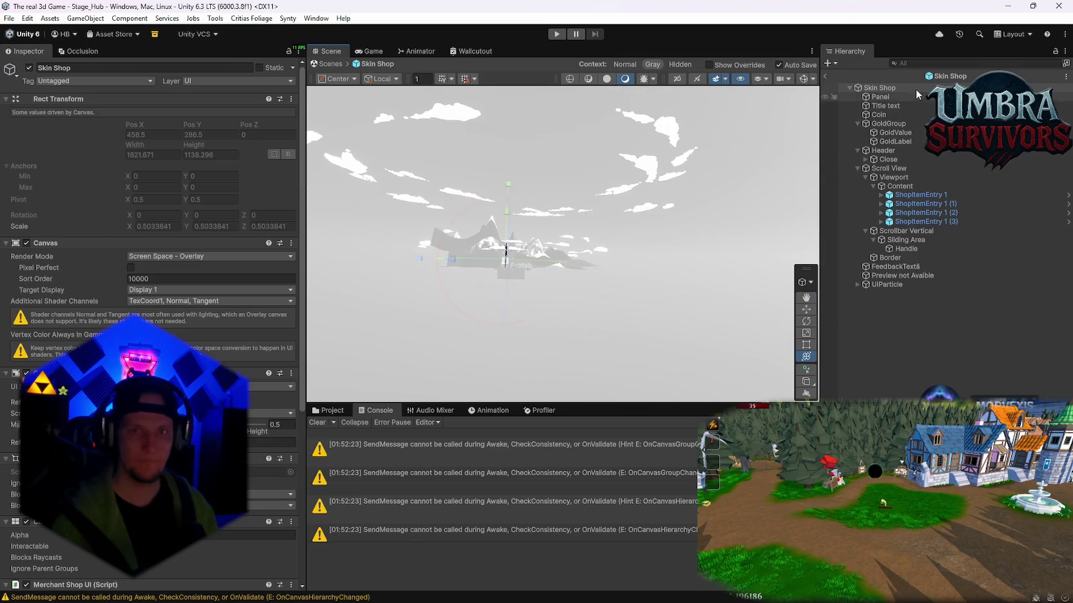
left_click(825, 76)
right_click(877, 317)
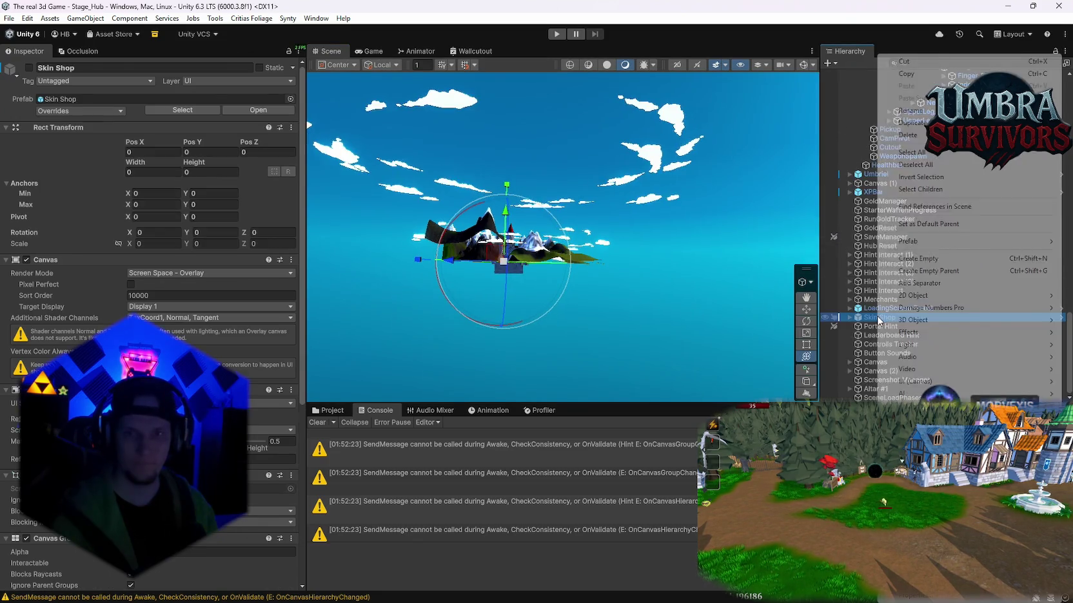
mouse_move(929, 250)
left_click(814, 254)
Zoom onto the shop panel and select the scroll view's Viewport.
scroll(648, 280, "up", 5)
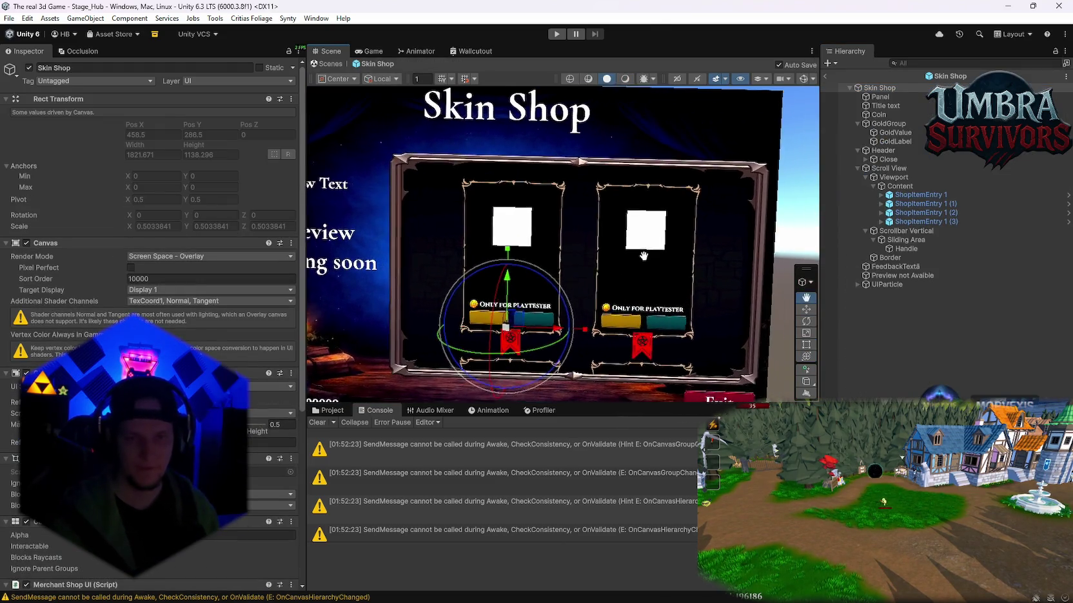
scroll(674, 224, "down", 1)
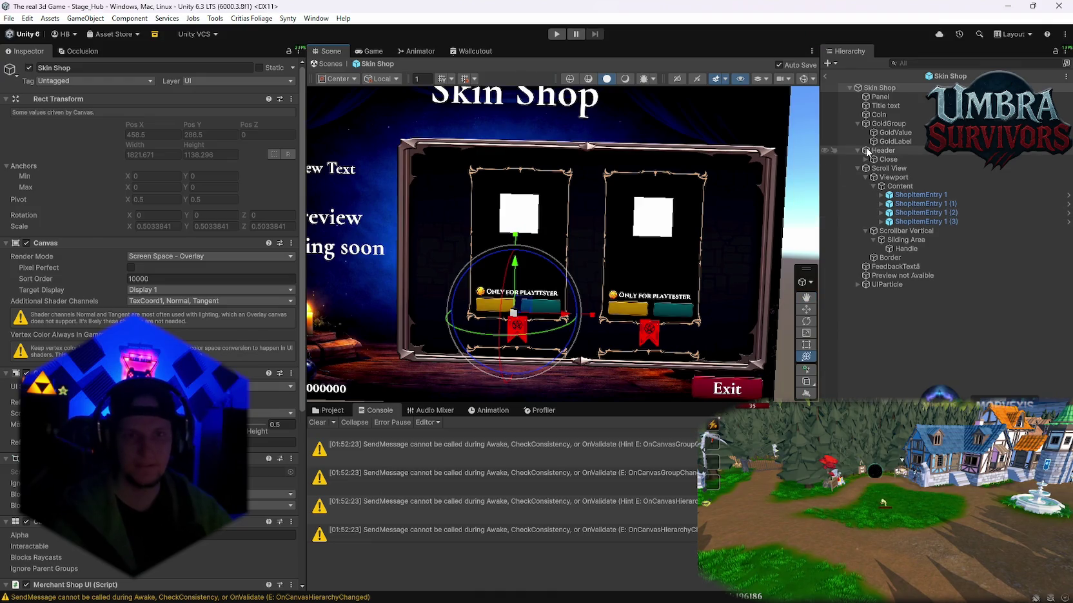
scroll(725, 203, "down", 1)
scroll(623, 199, "up", 1)
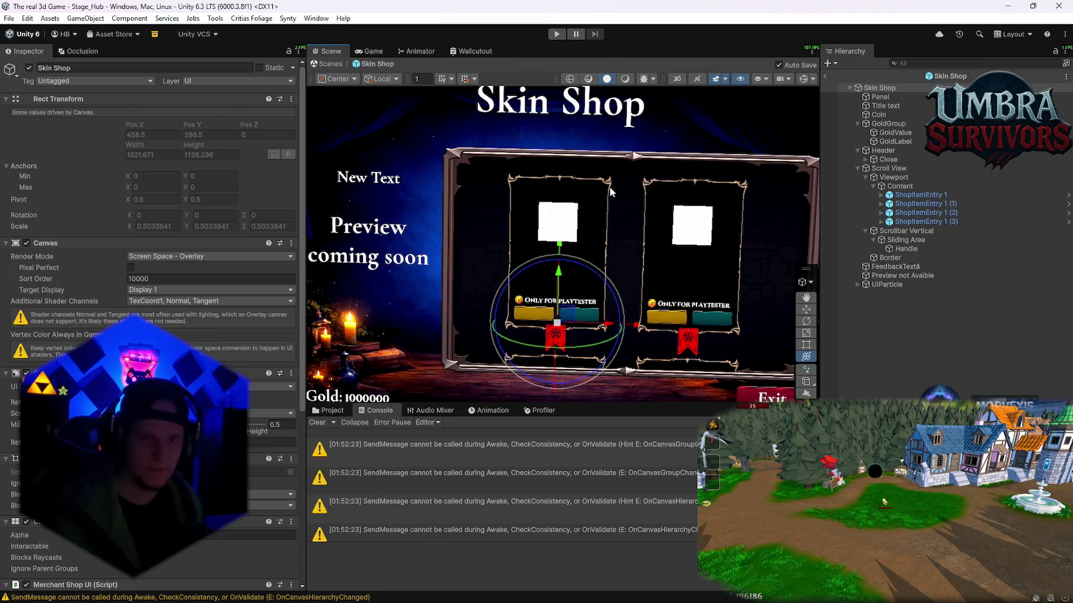
left_click(895, 179)
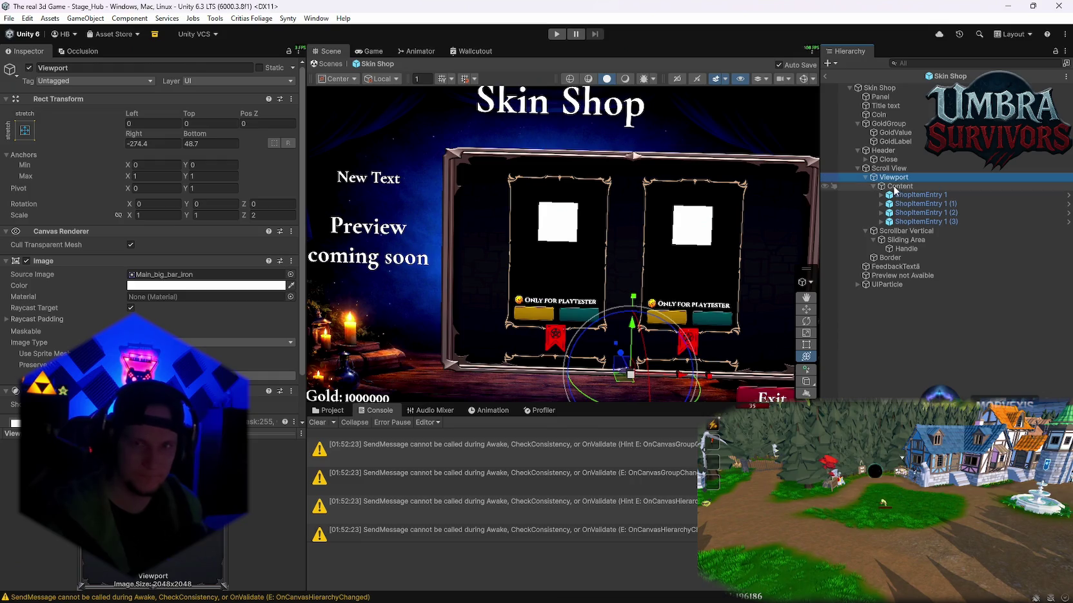
Select the Content grid and pan the Scene view to centre the shop panel.
left_click(894, 187)
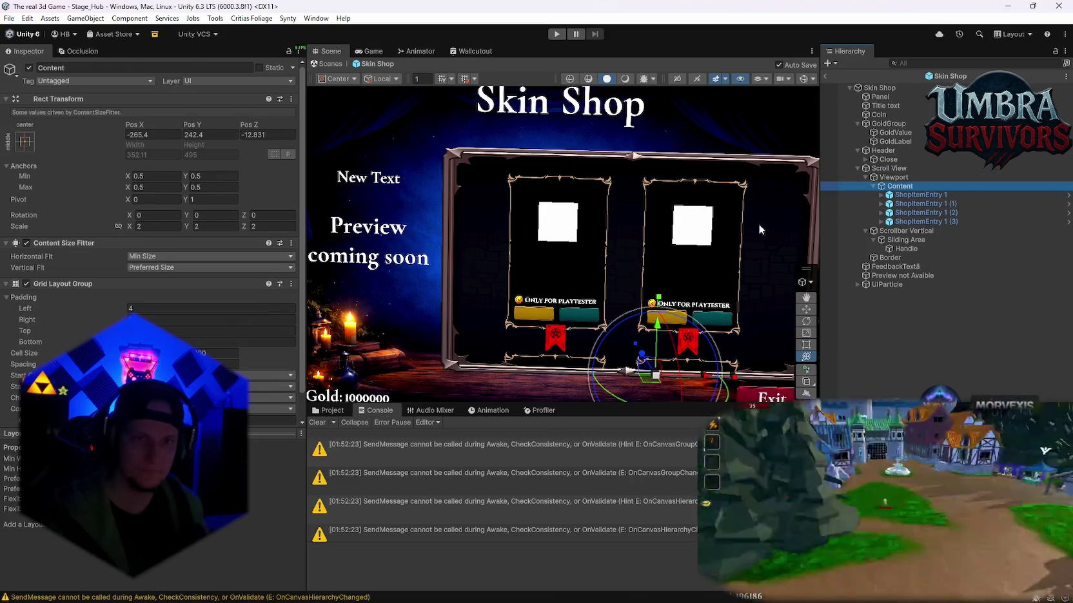
mouse_move(707, 248)
left_mouse_down()
mouse_move(669, 235)
mouse_move(673, 258)
mouse_move(626, 267)
left_mouse_up()
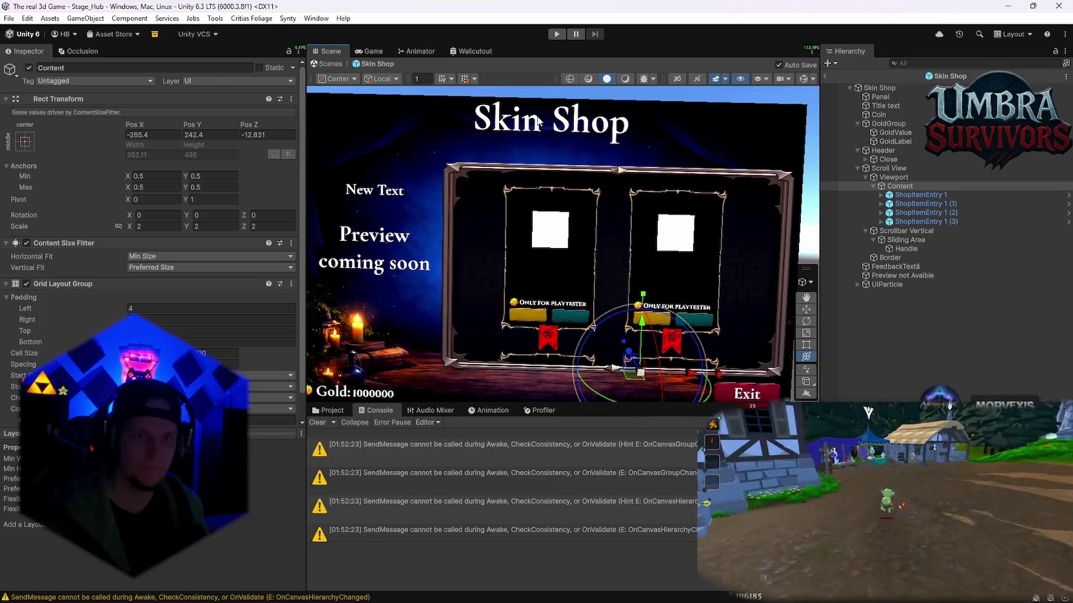
left_click_drag(553, 151, 592, 149)
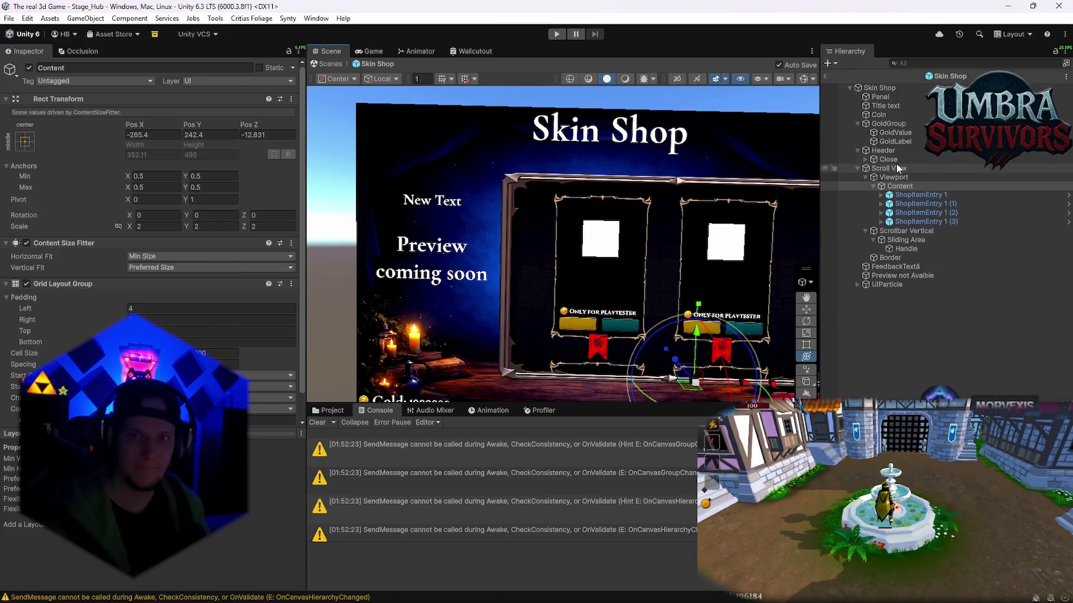
Move the Title text left so it sits above the preview text, then select Viewport.
left_click(886, 106)
mouse_move(641, 143)
left_mouse_down()
mouse_move(470, 143)
mouse_move(448, 123)
mouse_move(484, 127)
mouse_move(436, 119)
mouse_move(451, 133)
left_mouse_up()
left_click_drag(495, 194, 544, 222)
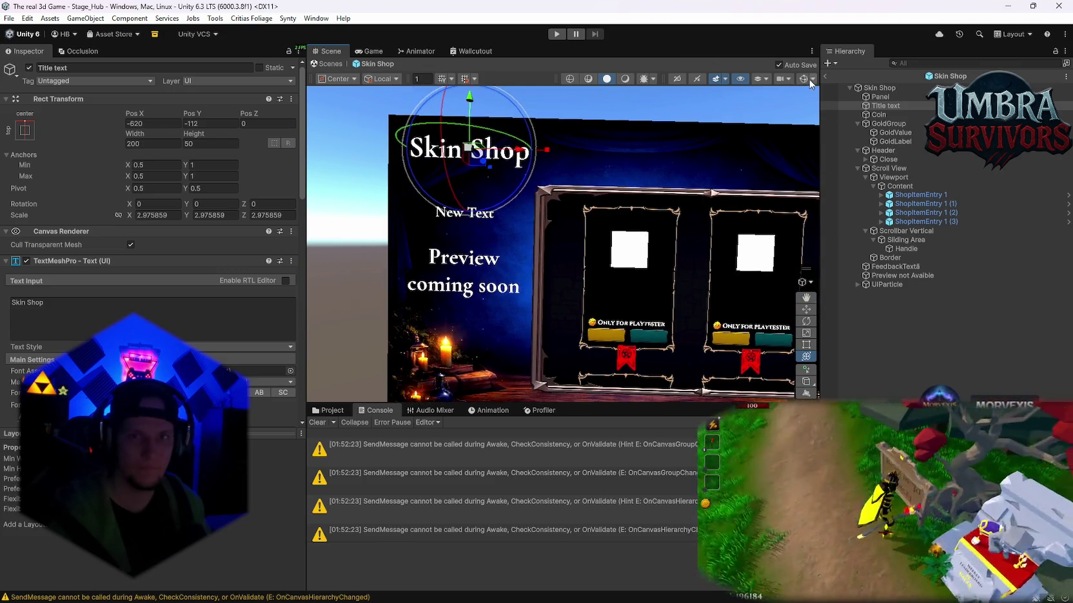
scroll(641, 183, "down", 3)
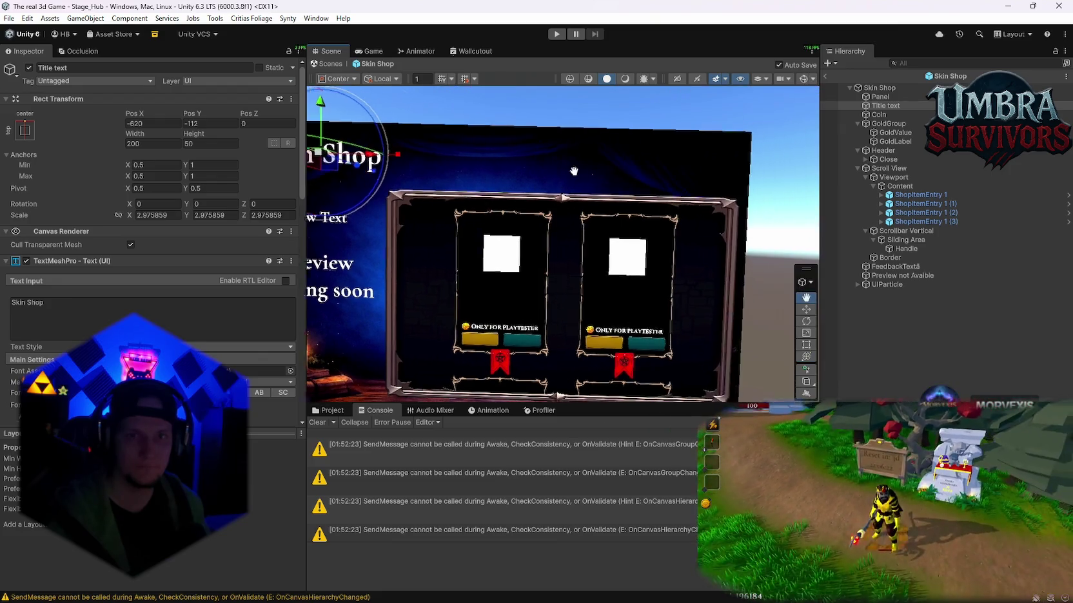
mouse_move(602, 165)
left_mouse_down()
mouse_move(638, 196)
mouse_move(559, 146)
mouse_move(532, 150)
mouse_move(720, 244)
mouse_move(546, 129)
mouse_move(609, 180)
left_mouse_up()
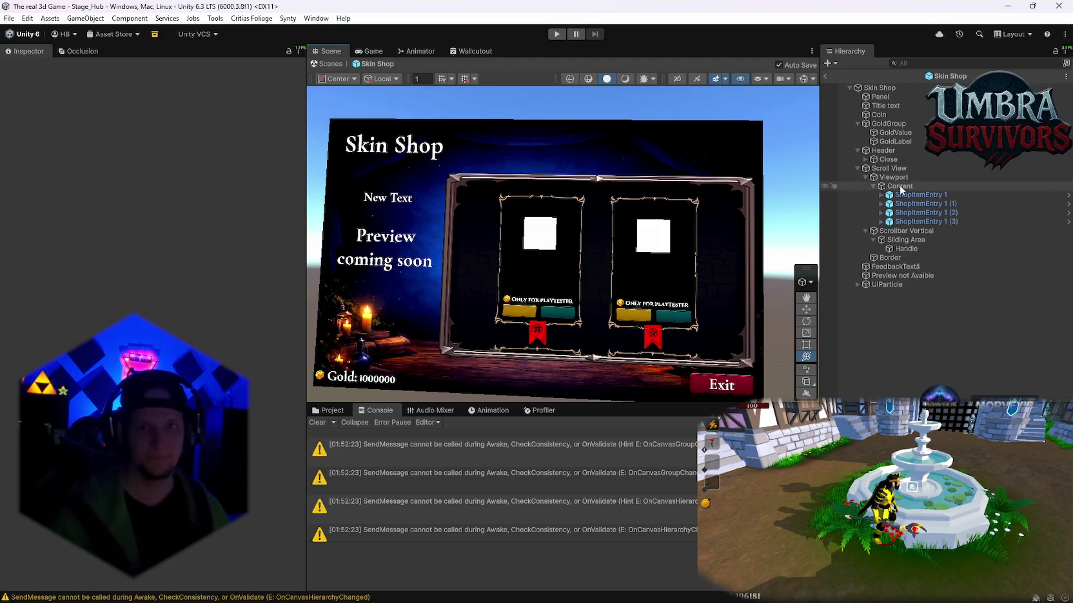
left_click(894, 177)
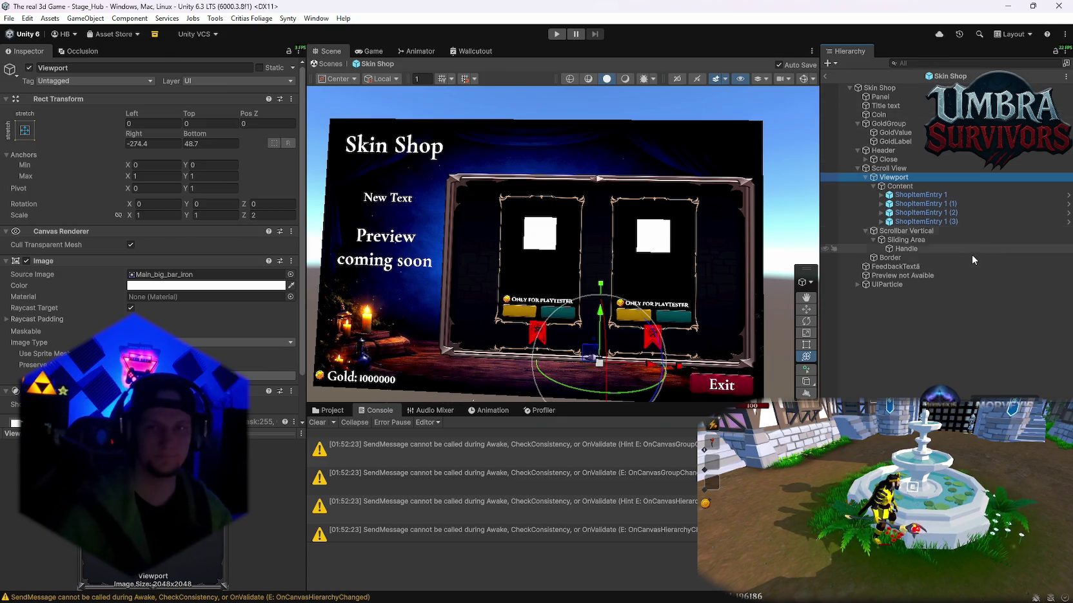
Raise the Viewport's top edge and lower its bottom edge slightly.
left_click_drag(600, 313, 600, 274)
scroll(194, 267, "down", 2)
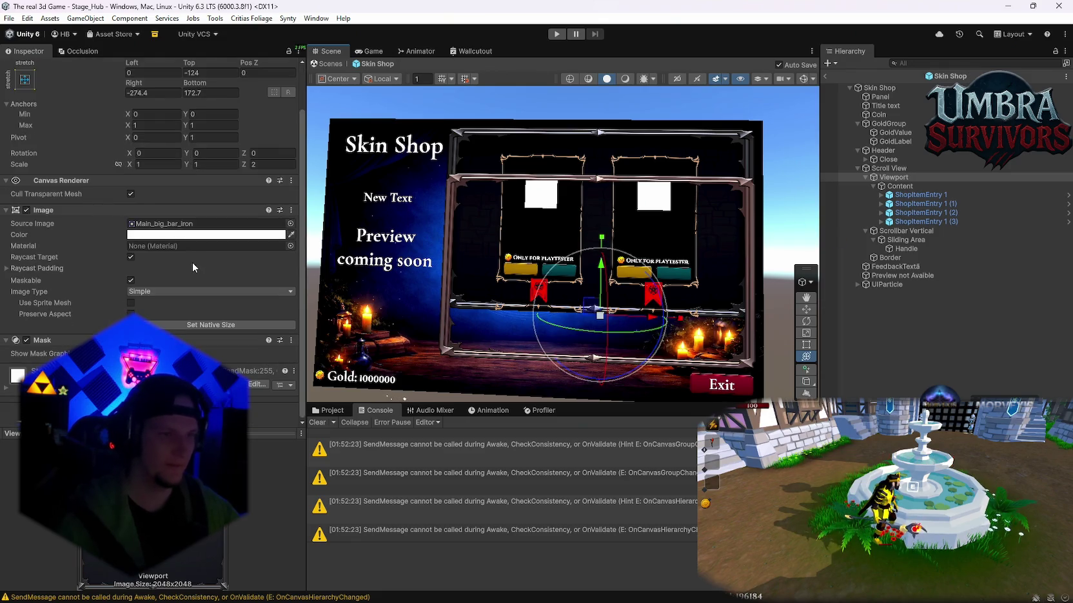
scroll(193, 268, "up", 2)
left_click_drag(199, 136, 133, 136)
mouse_move(942, 282)
left_mouse_down()
mouse_move(834, 359)
mouse_move(907, 365)
mouse_move(889, 373)
left_mouse_up()
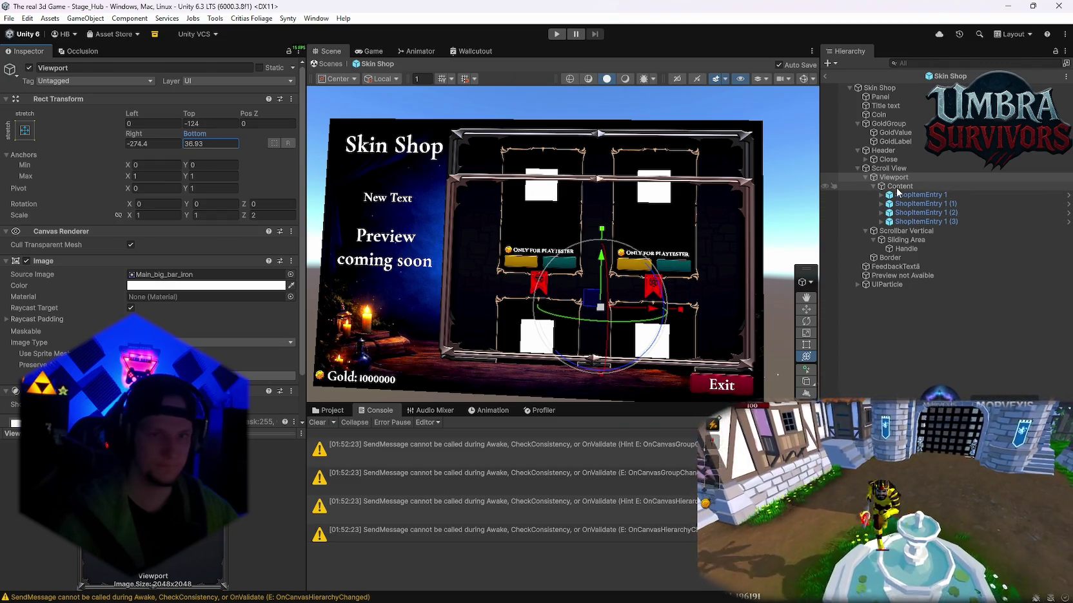
Hide the Border frame and set the Content grid's bottom padding to 16.
left_click(892, 258)
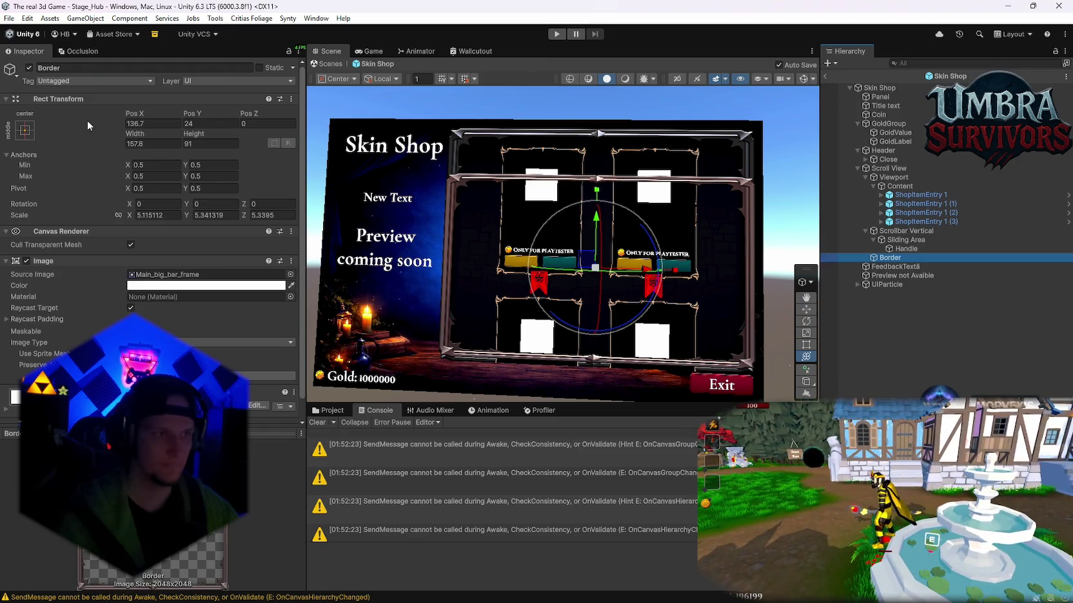
left_click(29, 67)
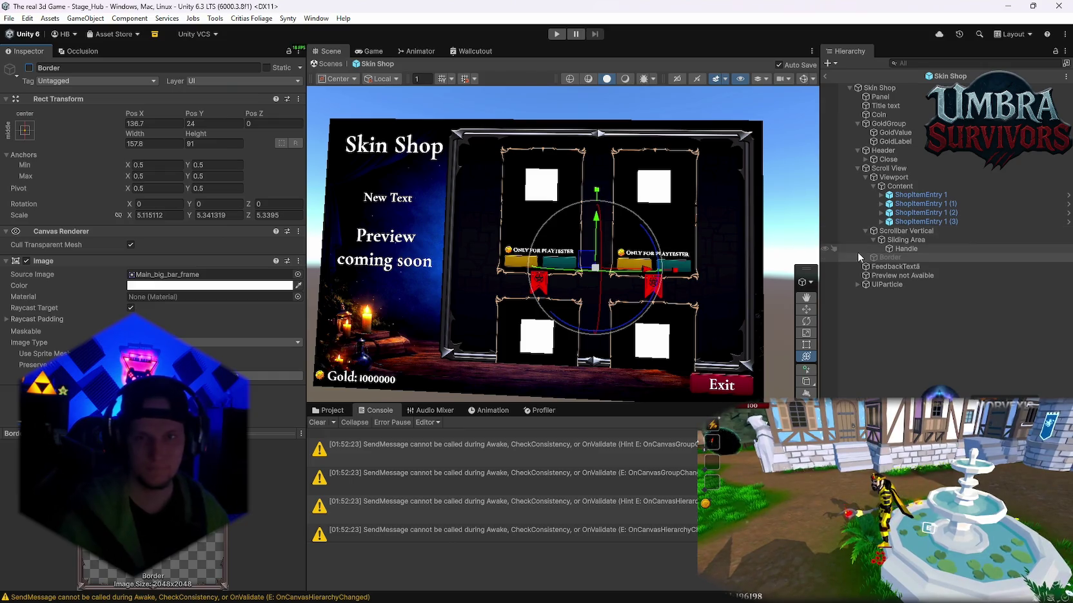
left_click(898, 187)
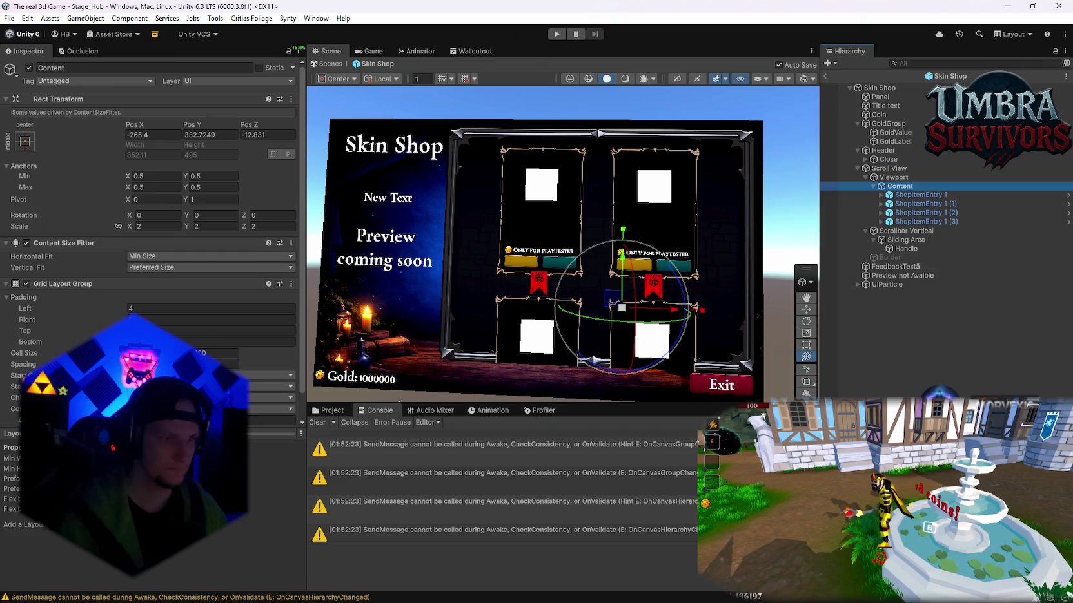
left_click(194, 342)
type("16")
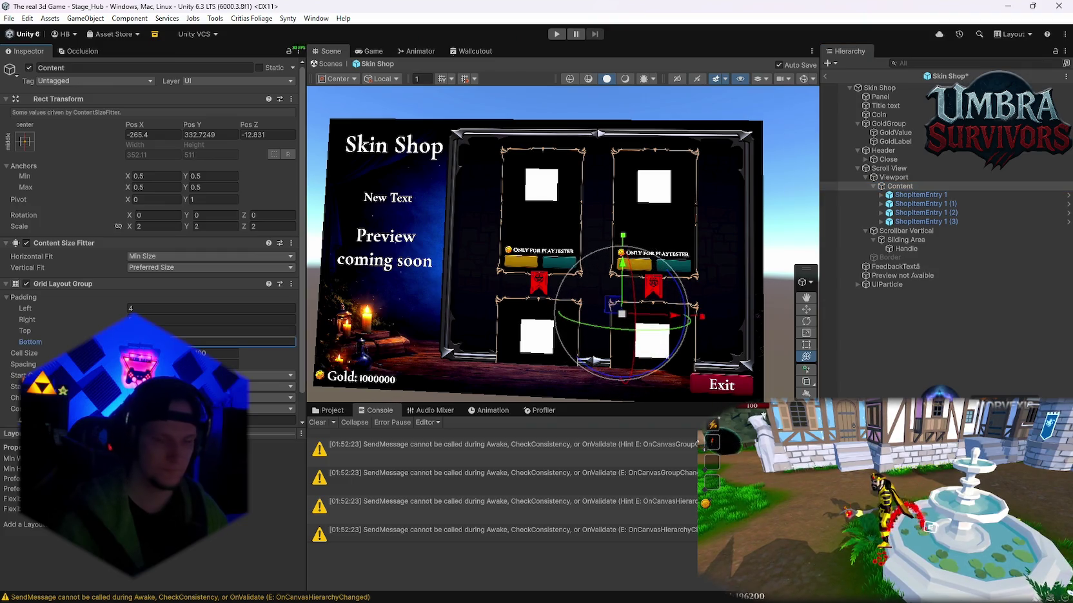
Try Viewport bottom offsets 35.13 and 35.188, then undo back to 36.93.
left_click(893, 177)
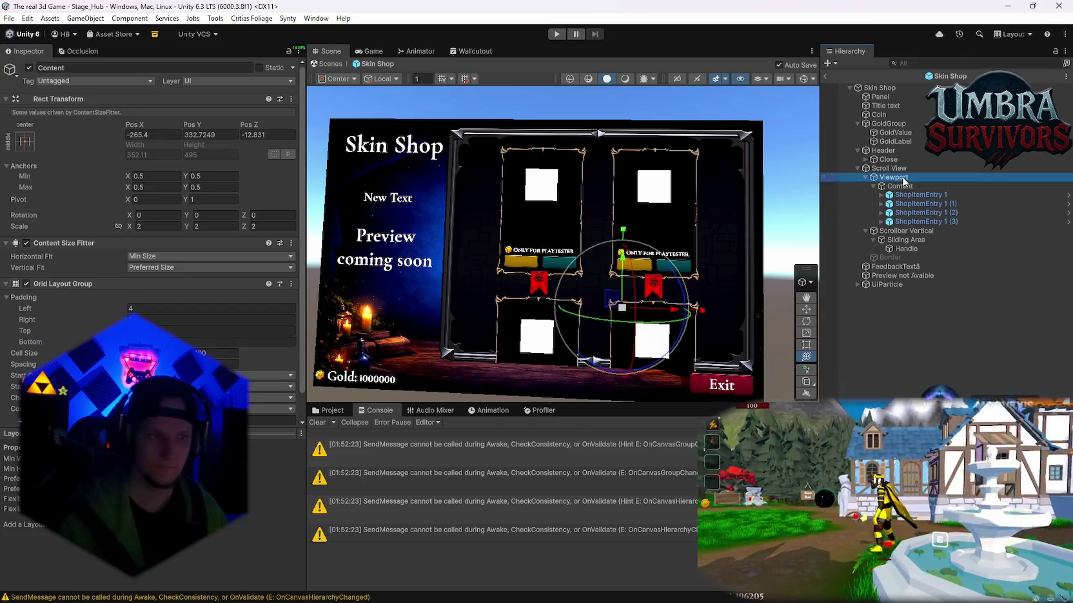
left_click(197, 145)
type("35.13")
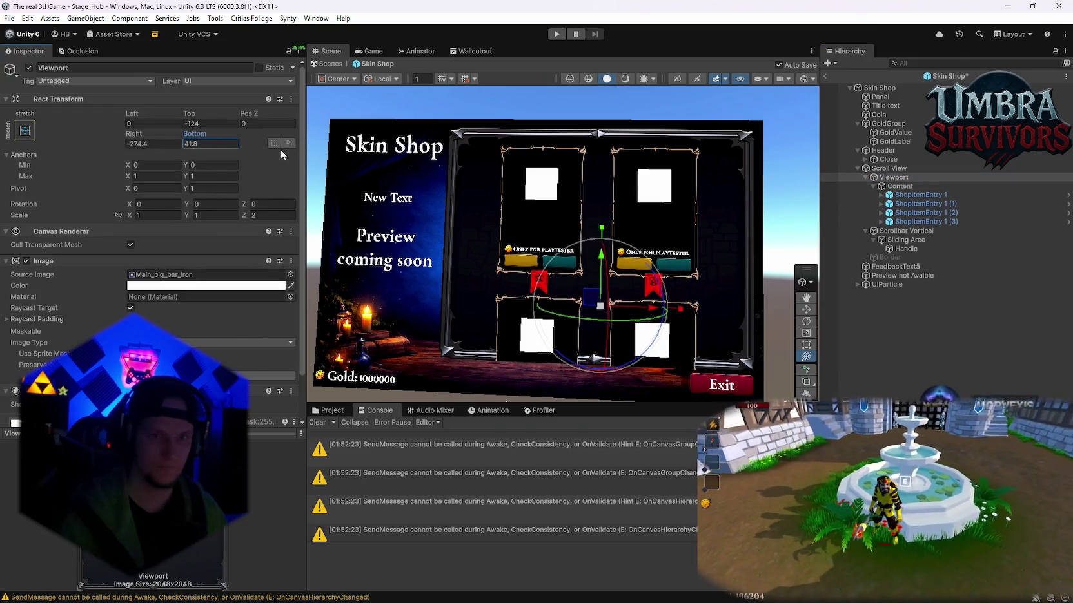
key("BackSpace")
key("BackSpace")
type("88")
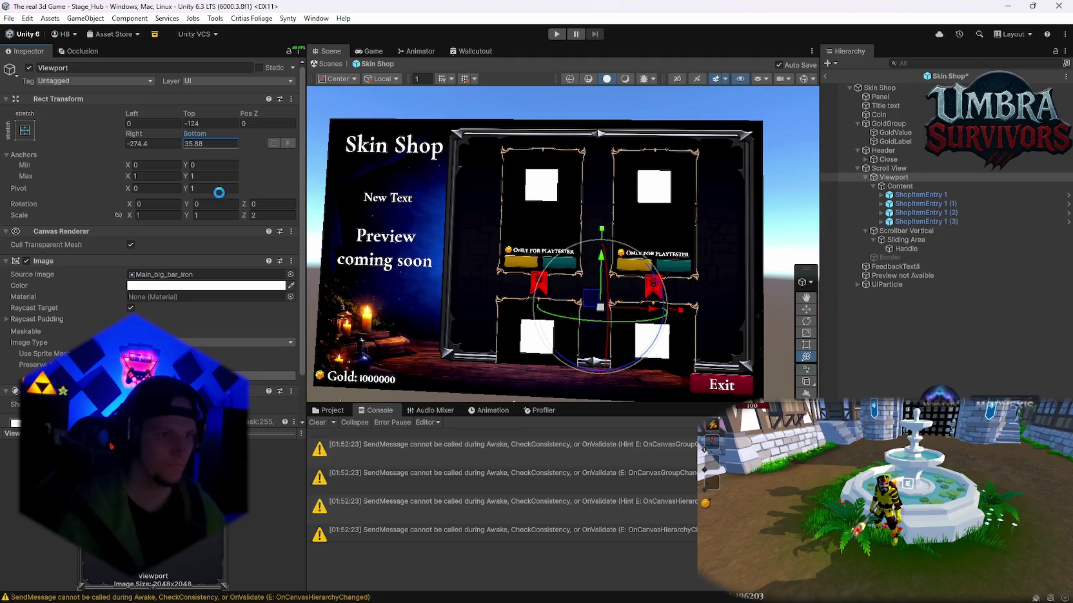
key("ctrl+z")
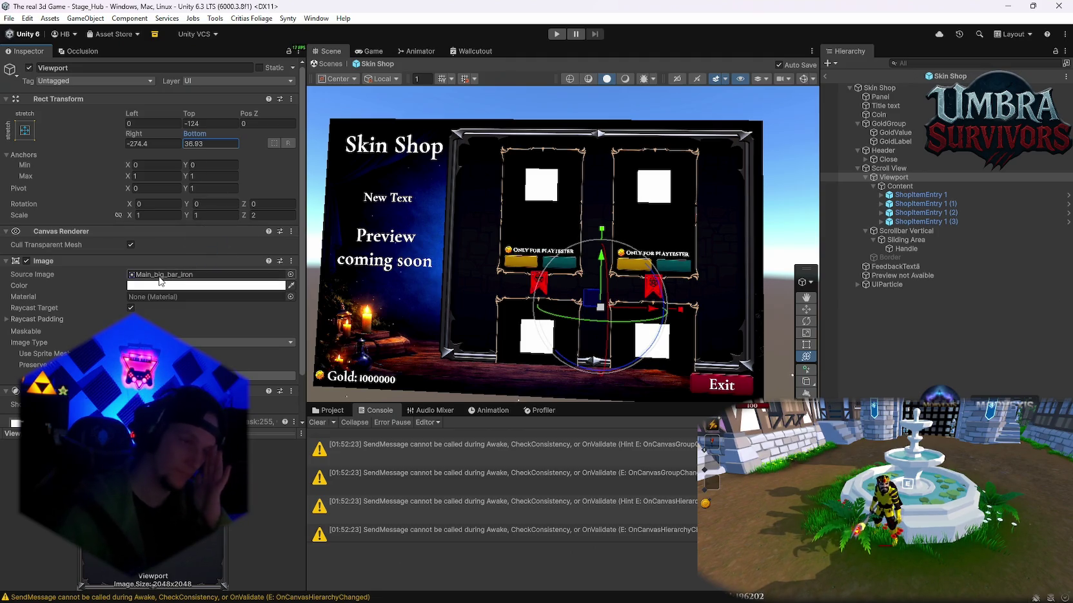
Set the Viewport image's colour alpha to 1 so it is almost invisible.
left_click(161, 286)
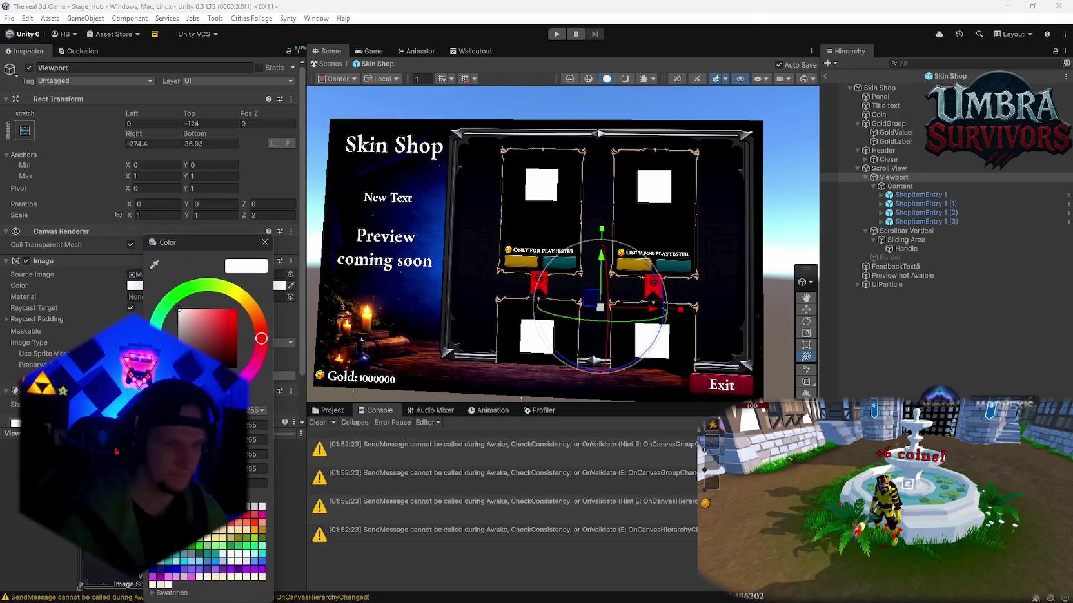
left_click(256, 468)
type("1")
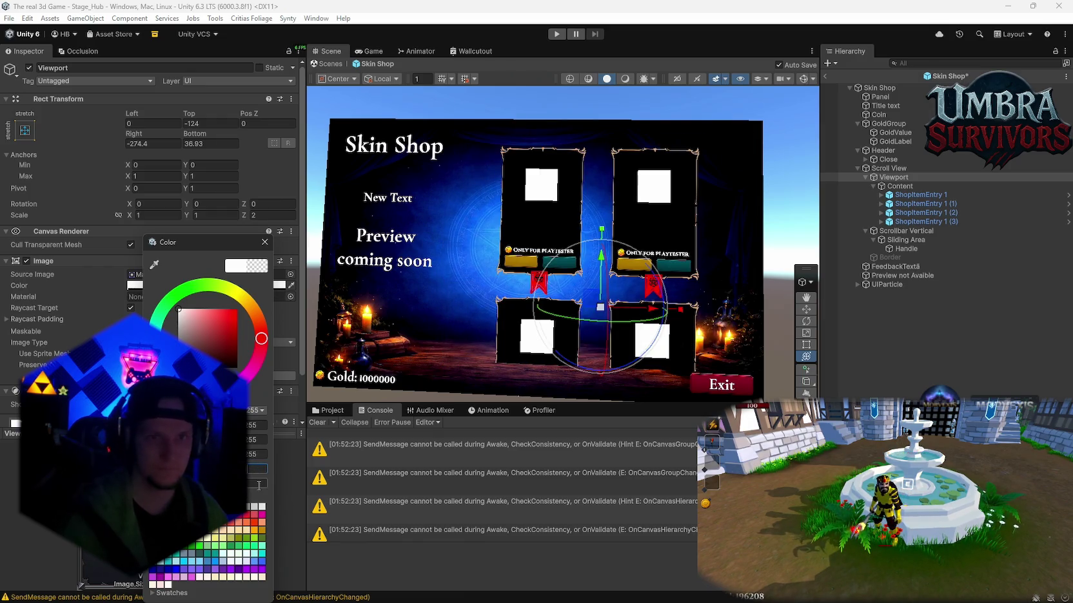
key("ctrl+s")
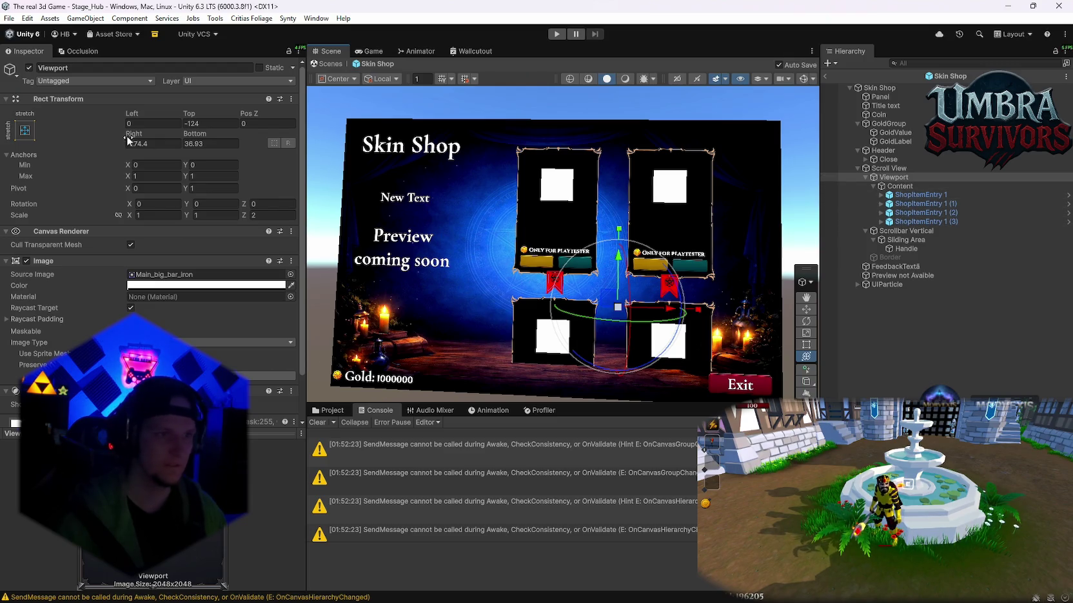
Shift the Viewport left and extend its bottom down to about -42.7.
left_click_drag(674, 310, 649, 309)
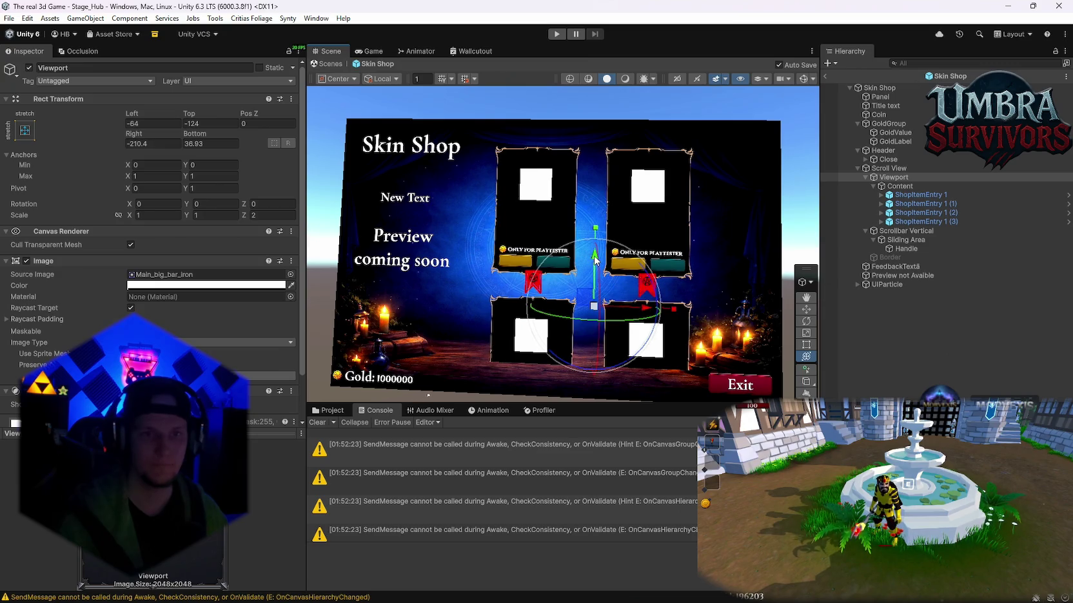
left_click_drag(594, 260, 594, 262)
mouse_move(191, 141)
left_mouse_down()
mouse_move(275, 144)
mouse_move(132, 168)
mouse_move(23, 169)
left_mouse_up()
mouse_move(1059, 170)
left_mouse_down()
mouse_move(1012, 170)
mouse_move(1031, 168)
left_mouse_up()
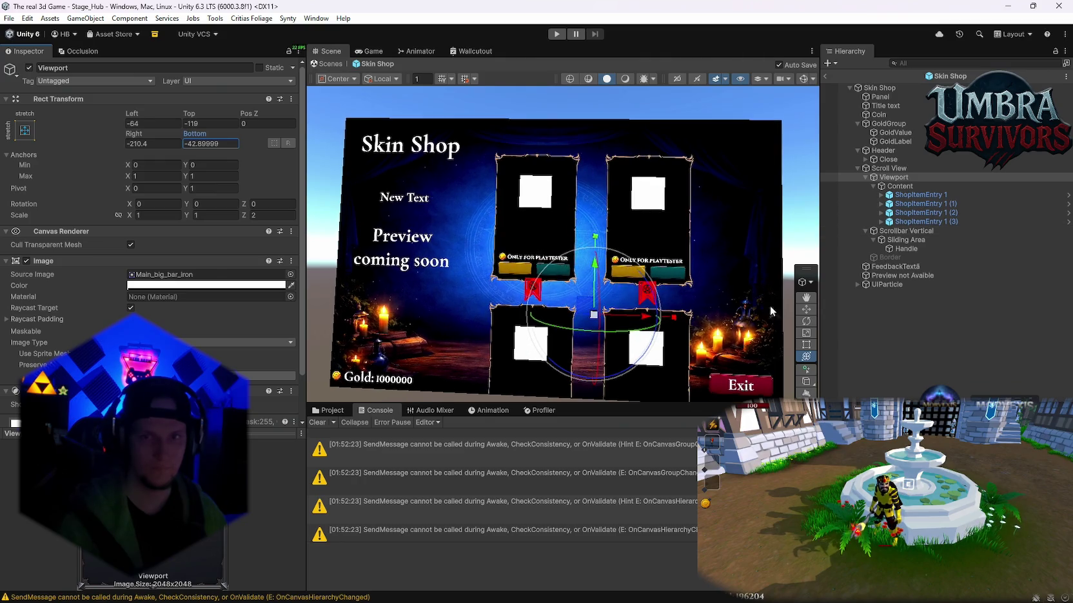
left_click_drag(772, 272, 745, 268)
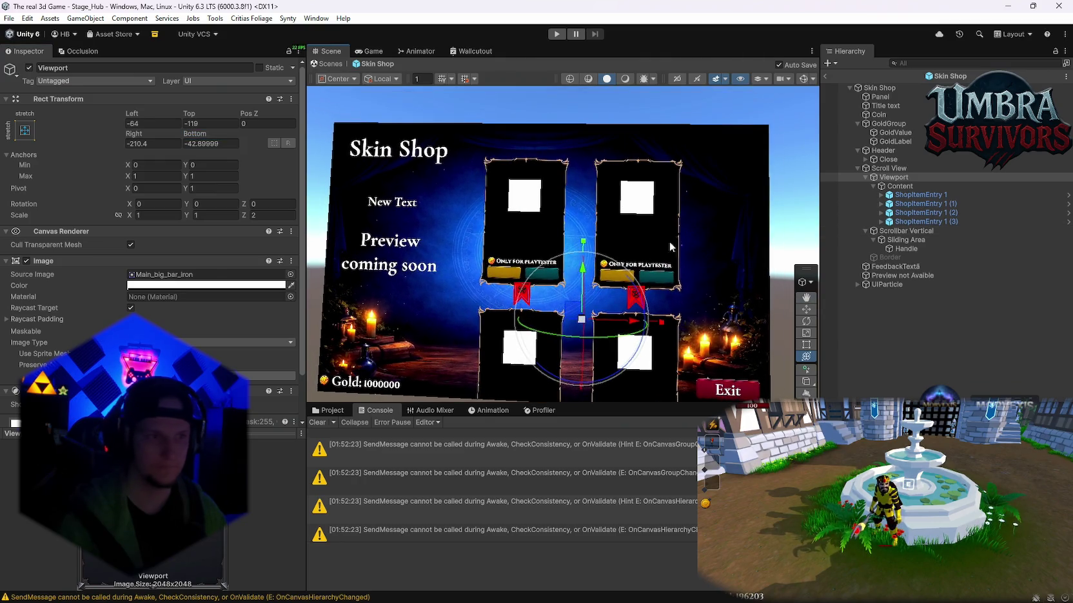
Set the Content Grid Layout Group constraint count to 3 and right padding to 81.
left_click(900, 186)
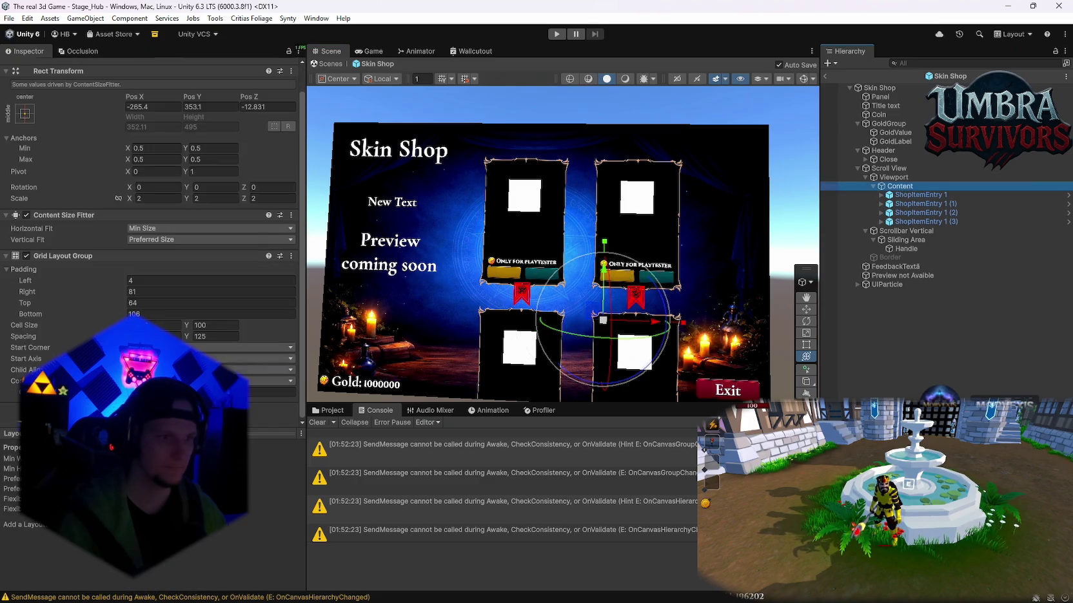
type("3")
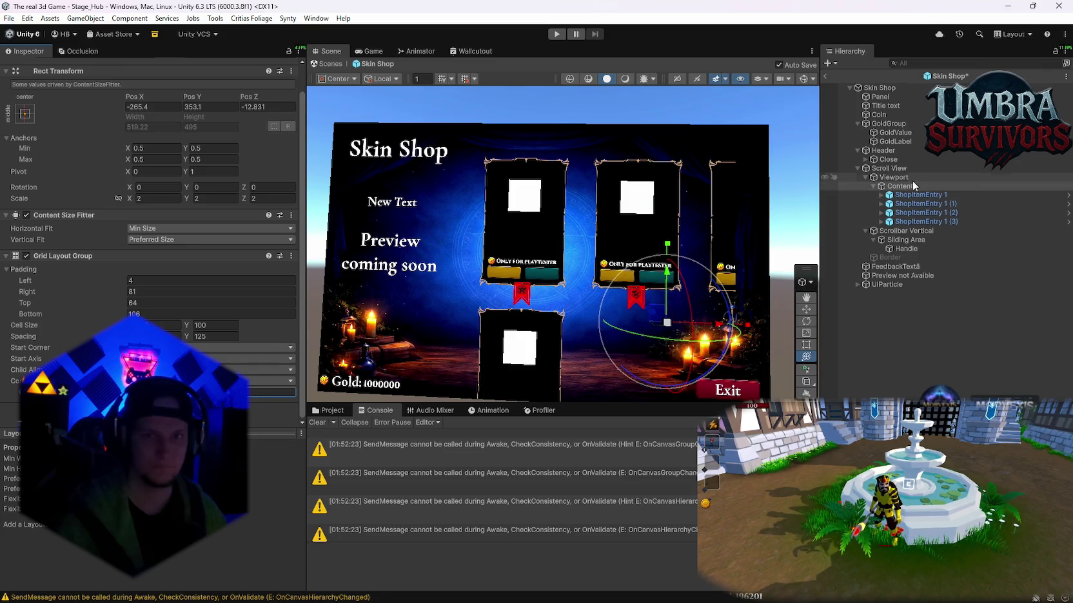
left_click(121, 297)
key("ctrl+s")
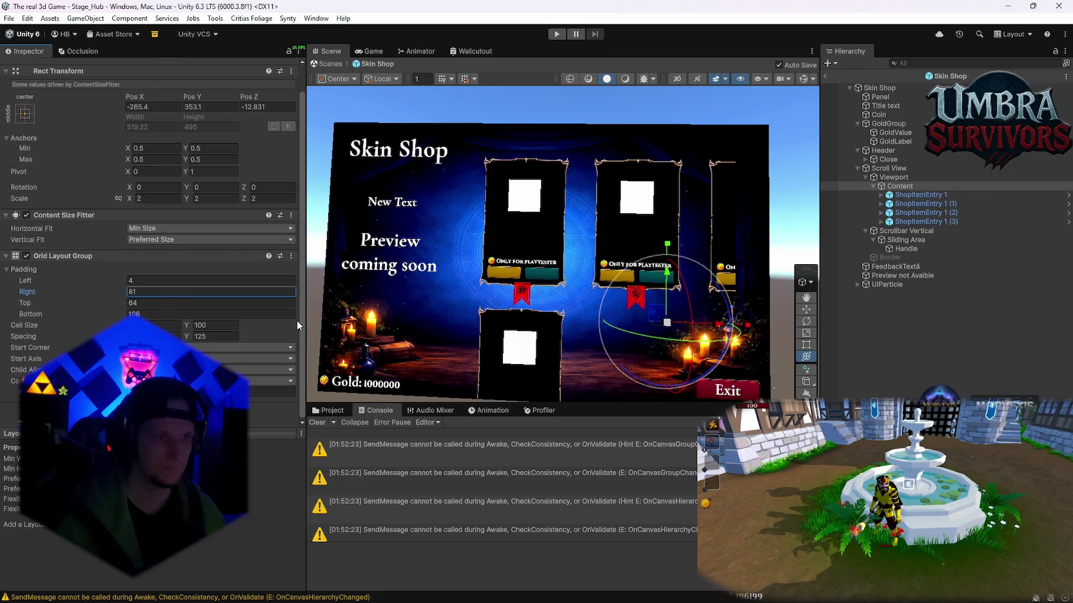
key("Return")
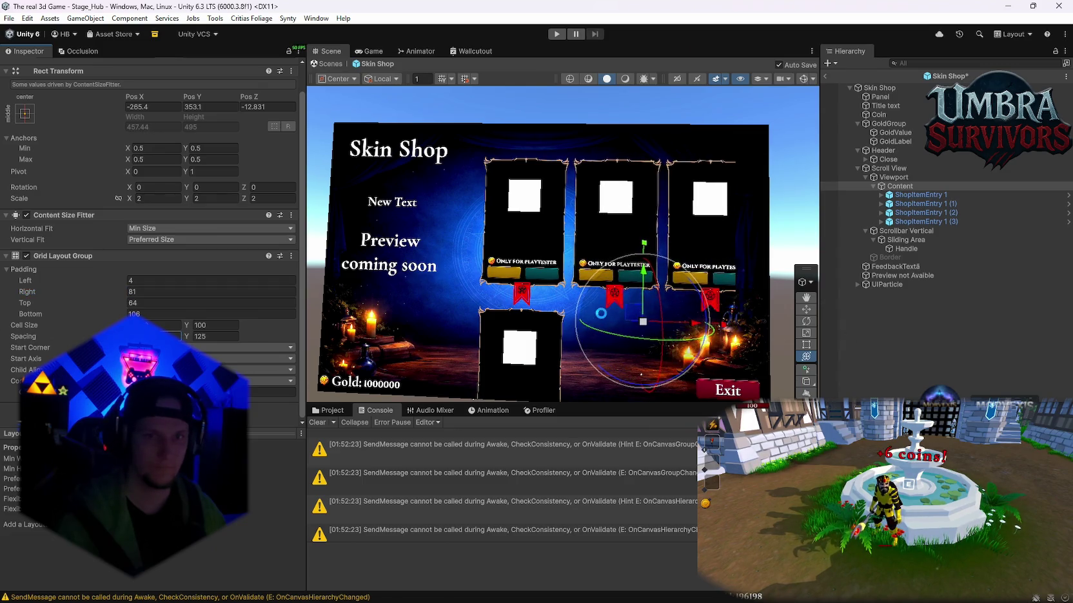
Move the card grid to the left and upward.
mouse_move(695, 324)
left_mouse_down()
mouse_move(659, 312)
mouse_move(686, 322)
mouse_move(659, 327)
left_mouse_up()
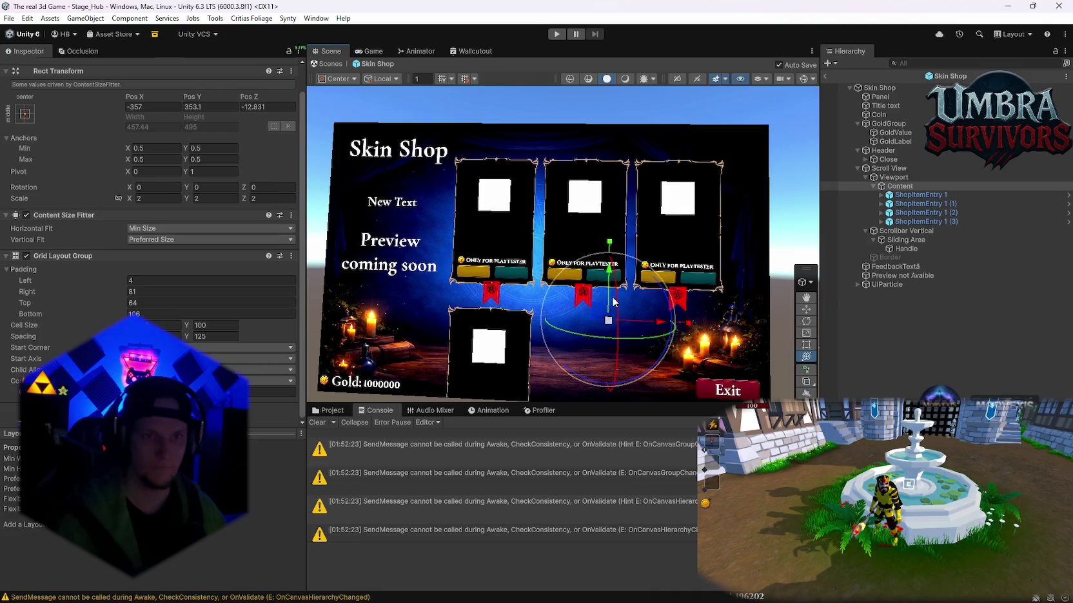
left_click_drag(609, 287, 606, 262)
left_click_drag(399, 230, 485, 236)
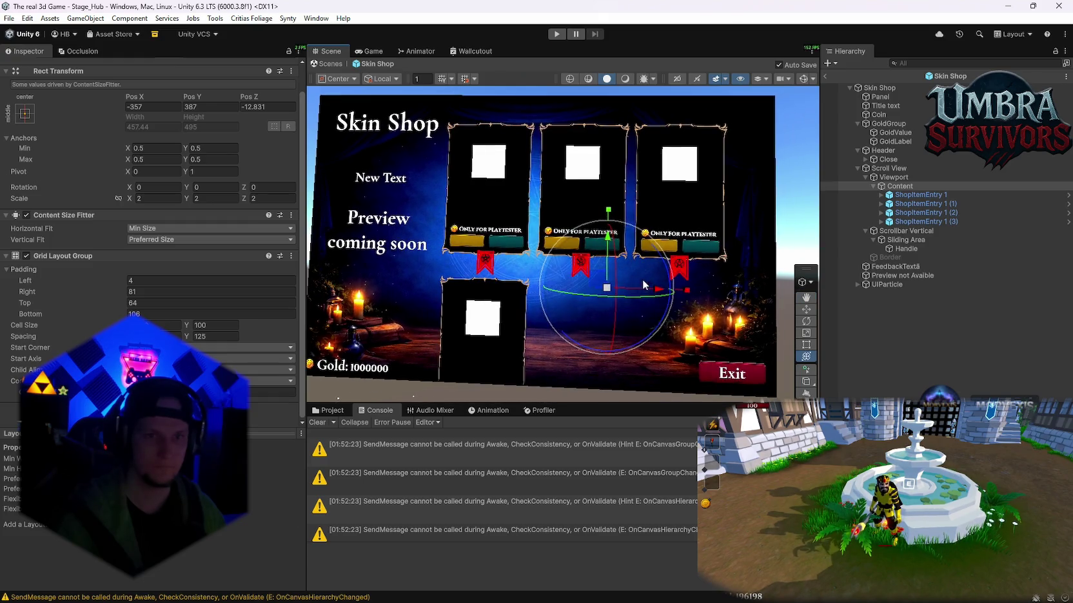
scroll(558, 258, "down", 2)
Inspect the four ShopItemEntry cards, then go back to Content and the Viewport.
left_click(915, 194)
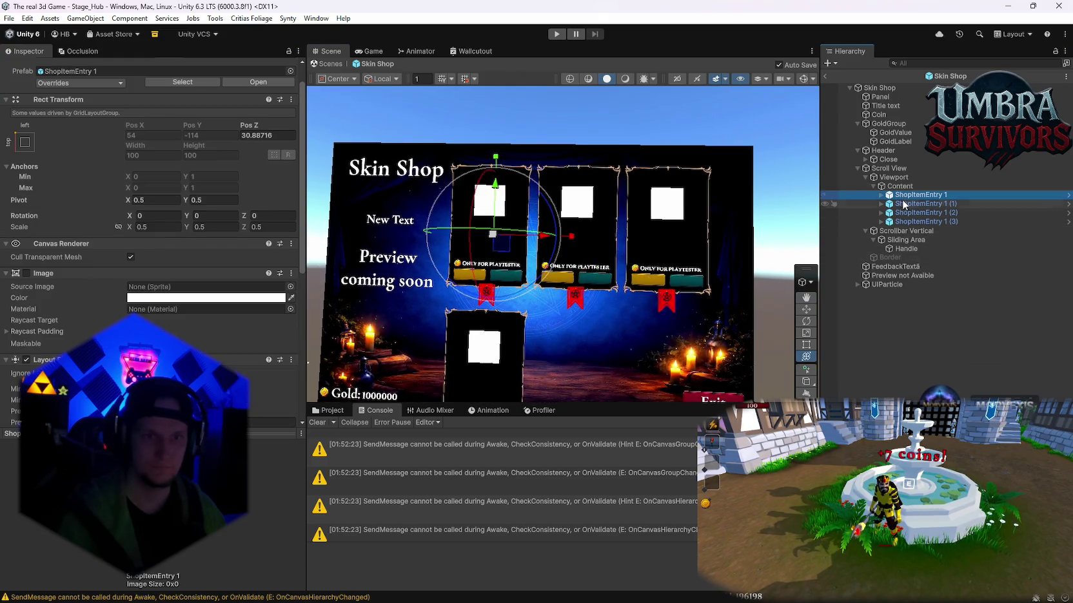
left_click(902, 203)
left_click(901, 213)
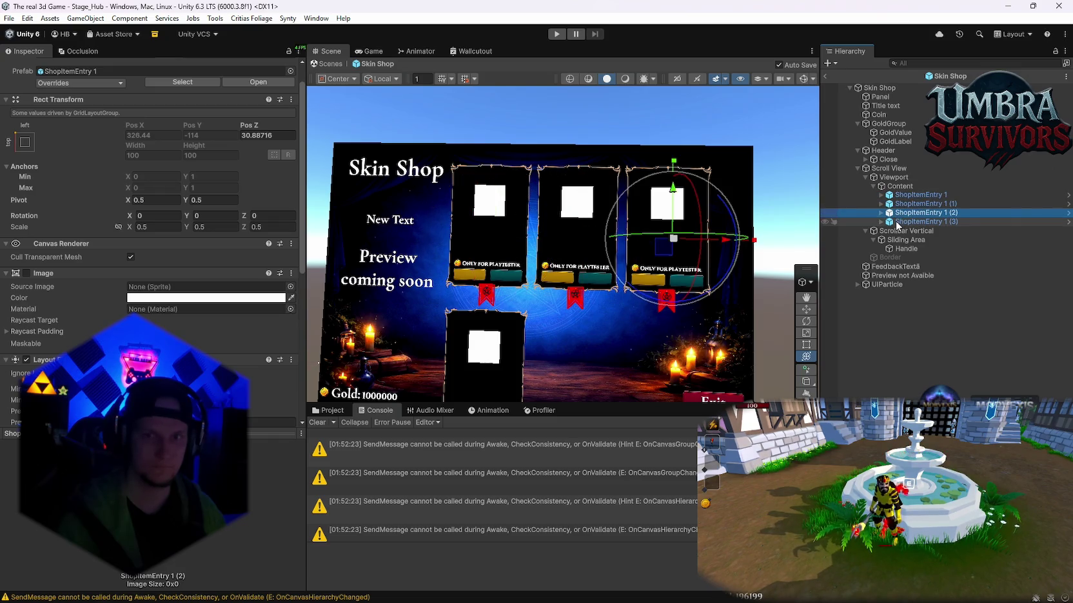
left_click(901, 222)
left_click(900, 195)
left_click(893, 187)
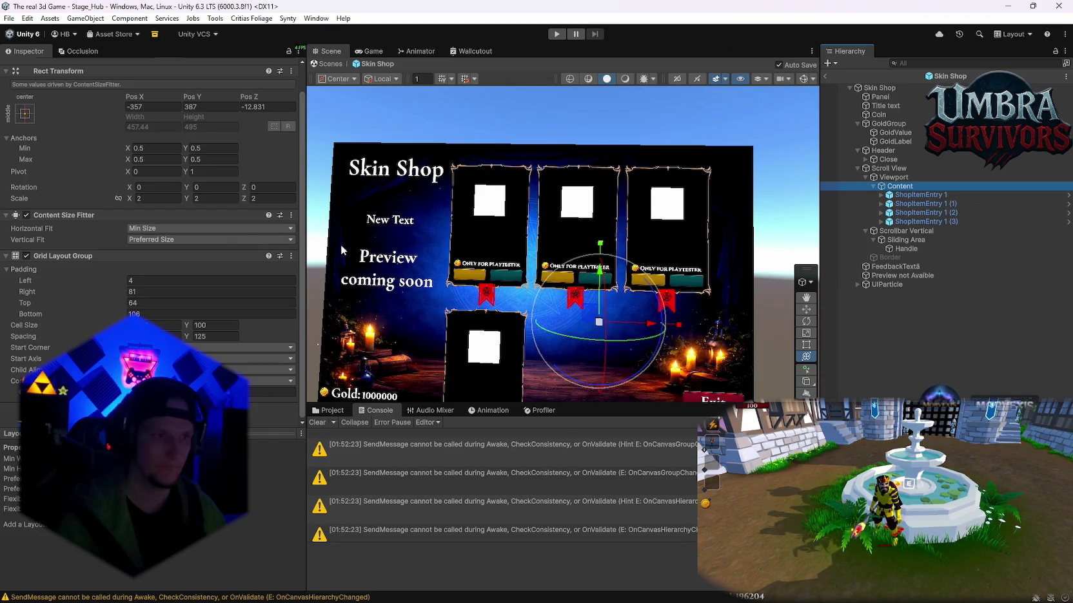
left_click(893, 177)
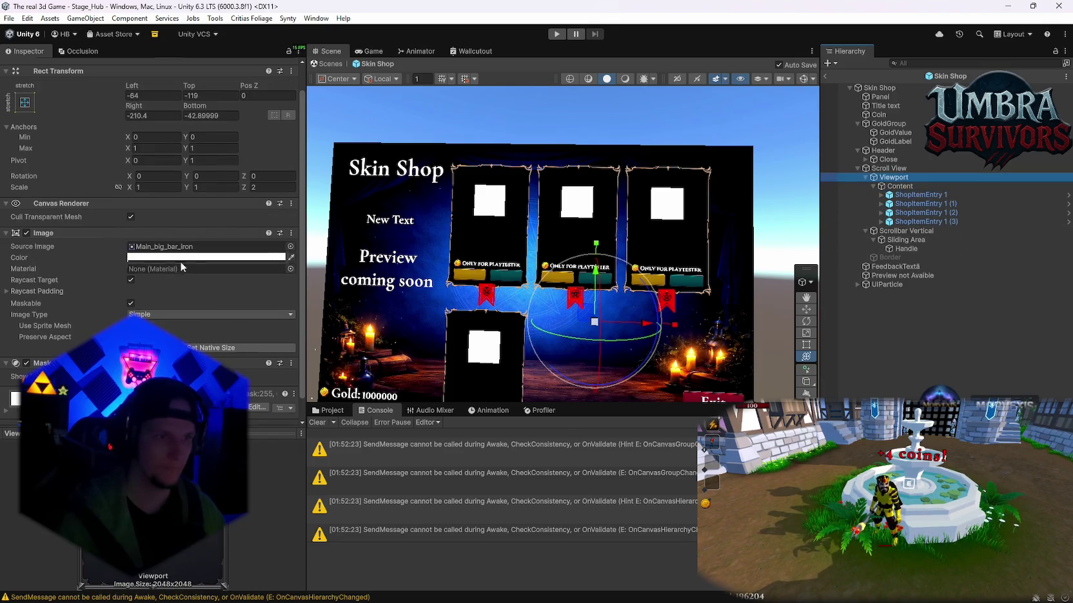
Replace Main_big_bar_Iron with the Background_sq_v1 sprite on the Viewport and set alpha to 255.
left_click(330, 411)
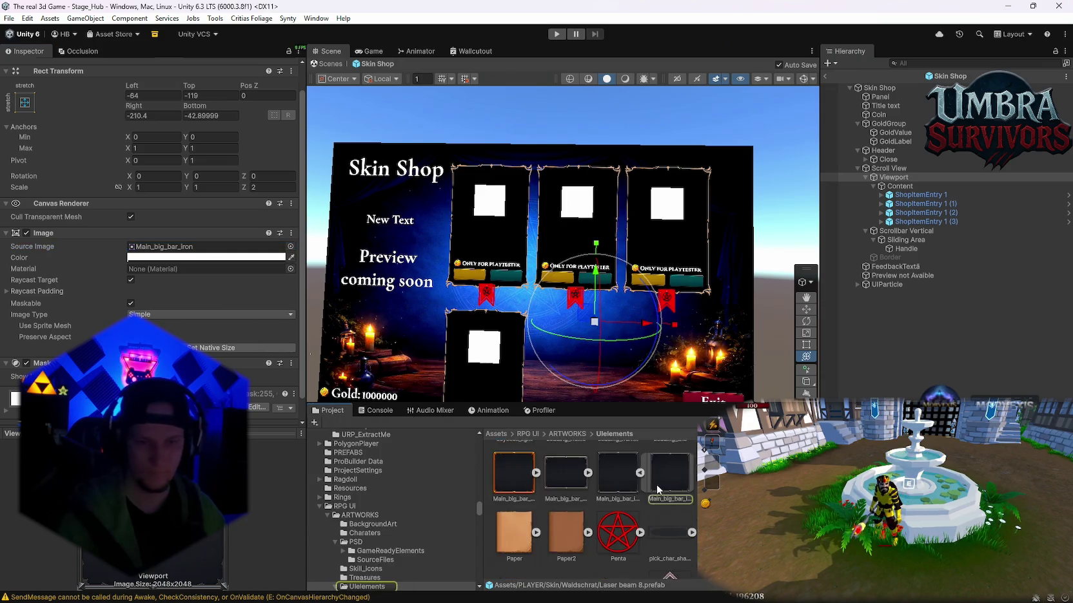
scroll(659, 491, "up", 5)
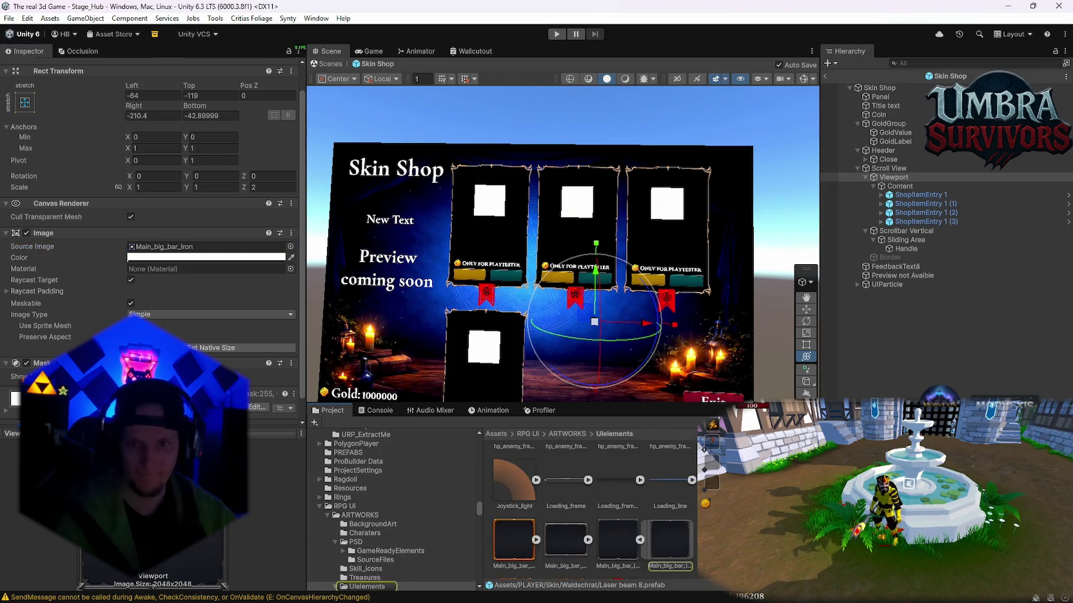
scroll(593, 510, "up", 5)
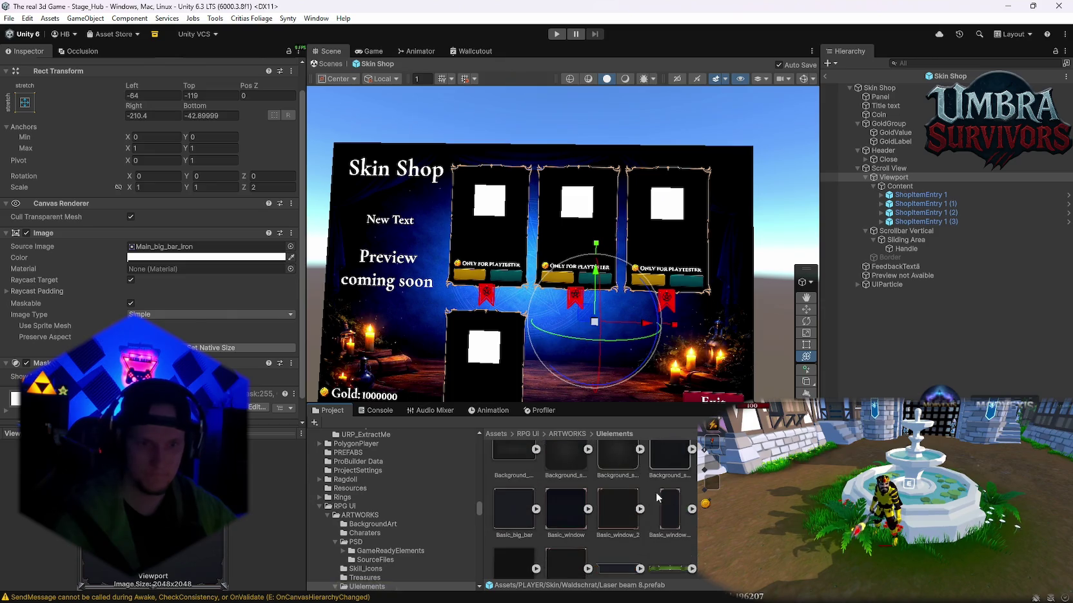
mouse_move(387, 415)
left_mouse_down()
mouse_move(223, 250)
mouse_move(194, 248)
left_mouse_up()
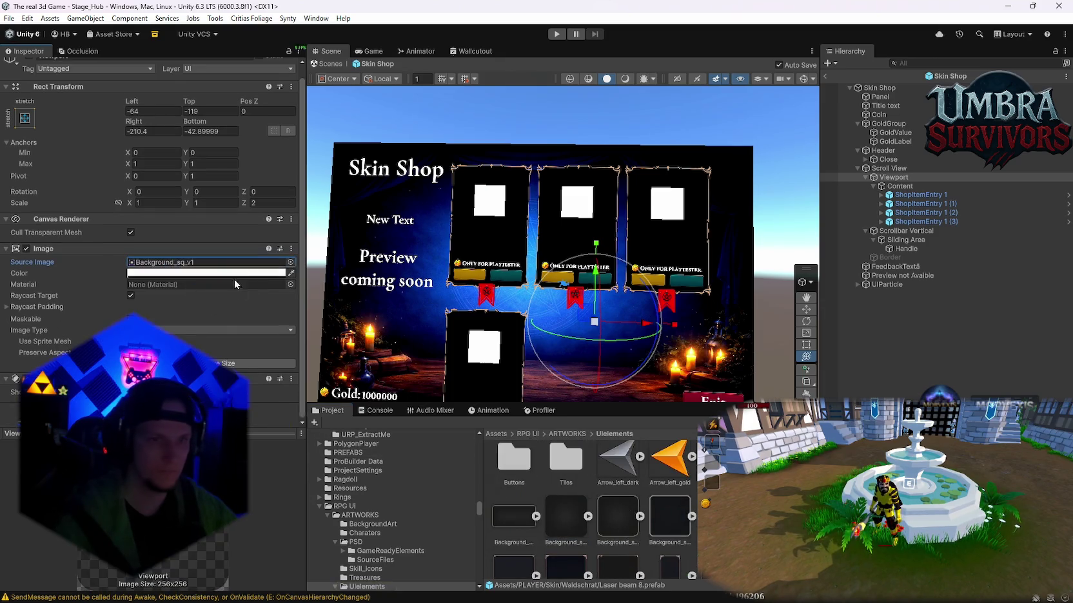
left_click(169, 273)
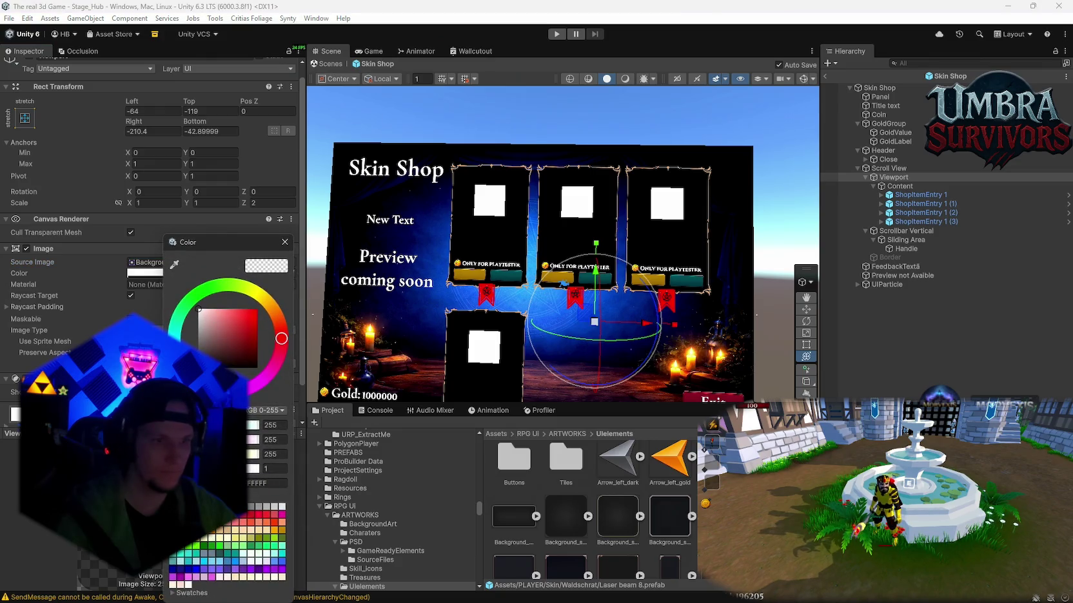
left_click(270, 469)
type("255")
scroll(512, 254, "up", 5)
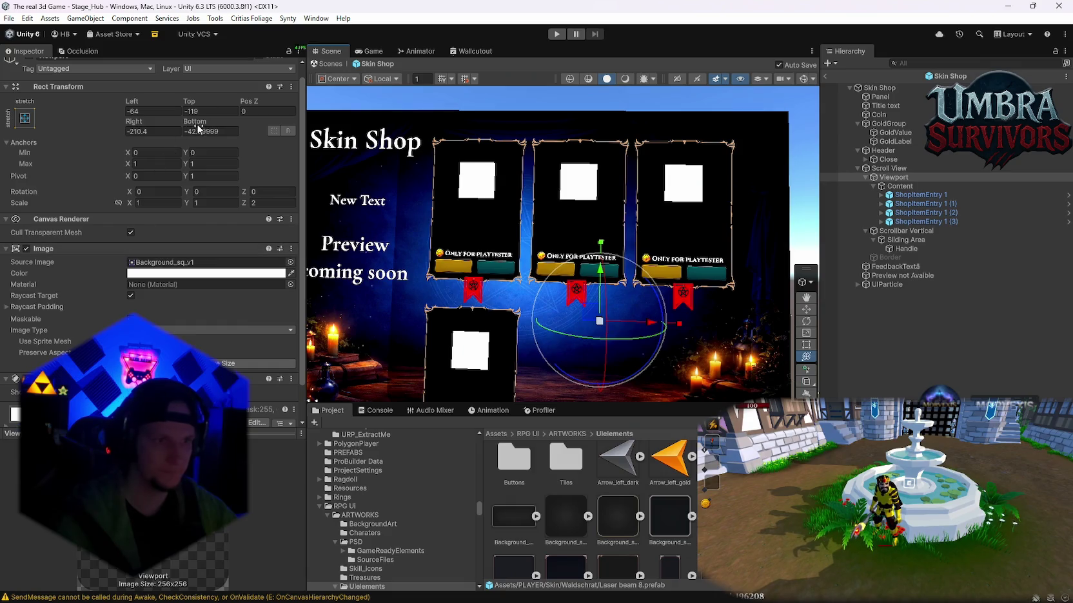
Tweak the Viewport's bottom and right edges, scale it to about 0.85, and raise it.
mouse_move(205, 125)
left_mouse_down()
mouse_move(281, 175)
mouse_move(621, 299)
mouse_move(210, 127)
left_mouse_up()
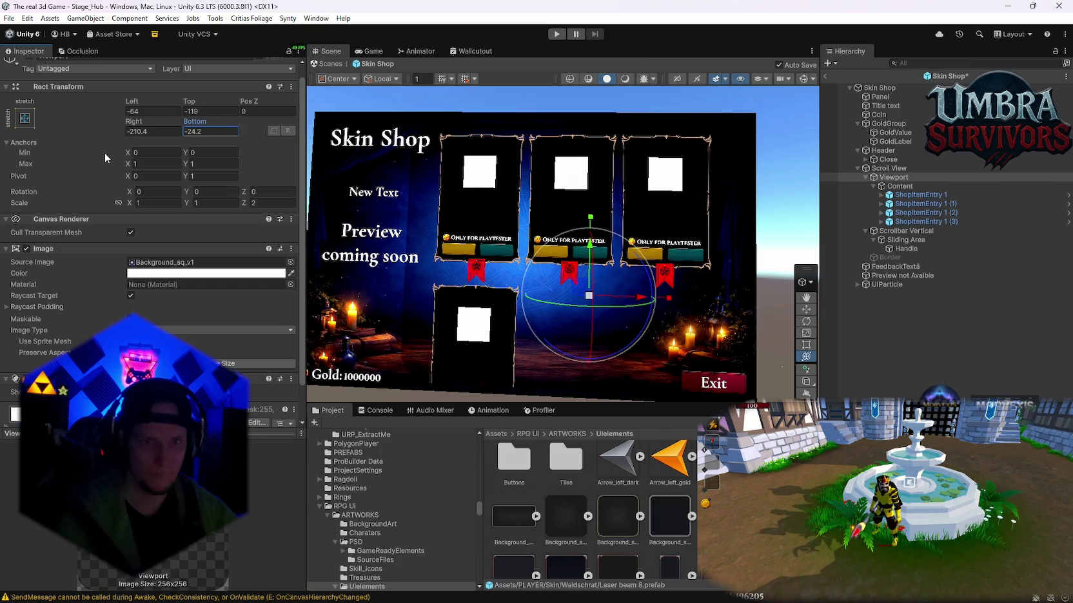
left_click_drag(357, 174, 99, 242)
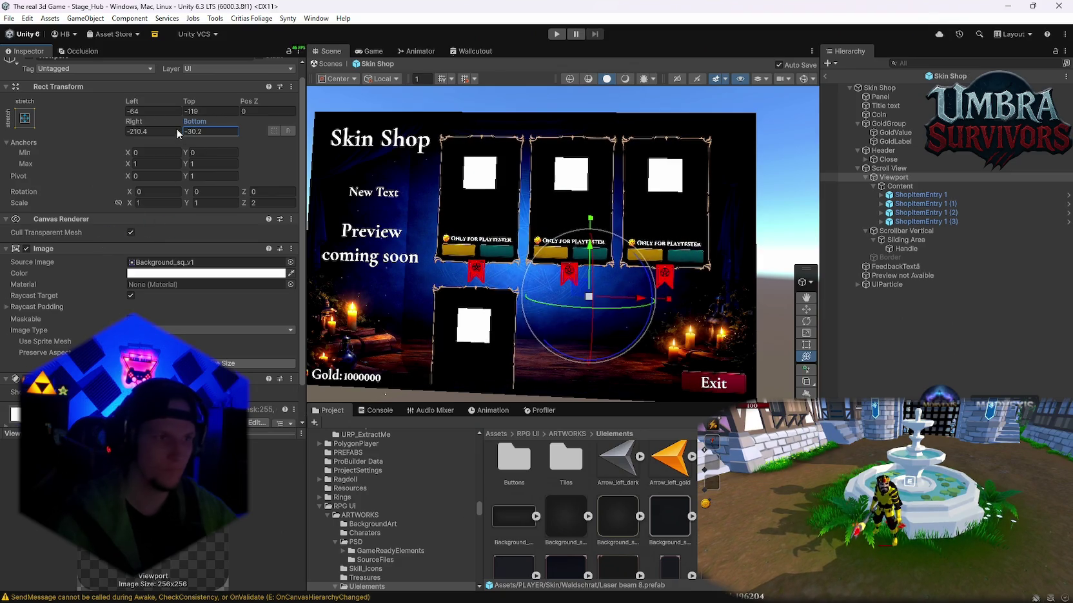
mouse_move(142, 124)
left_mouse_down()
mouse_move(145, 186)
mouse_move(159, 188)
left_mouse_up()
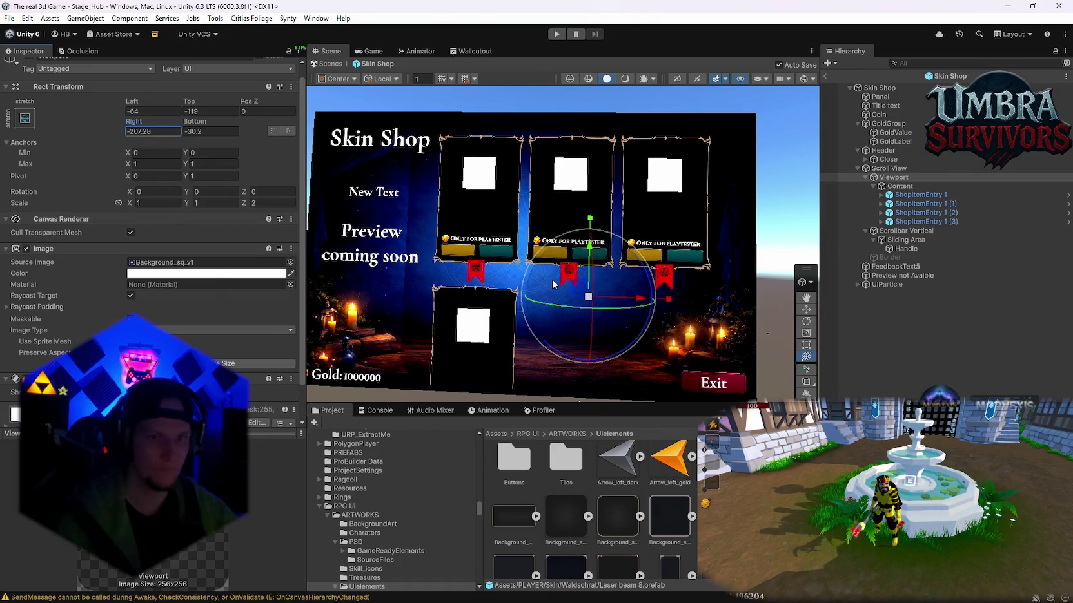
left_click_drag(589, 297, 582, 301)
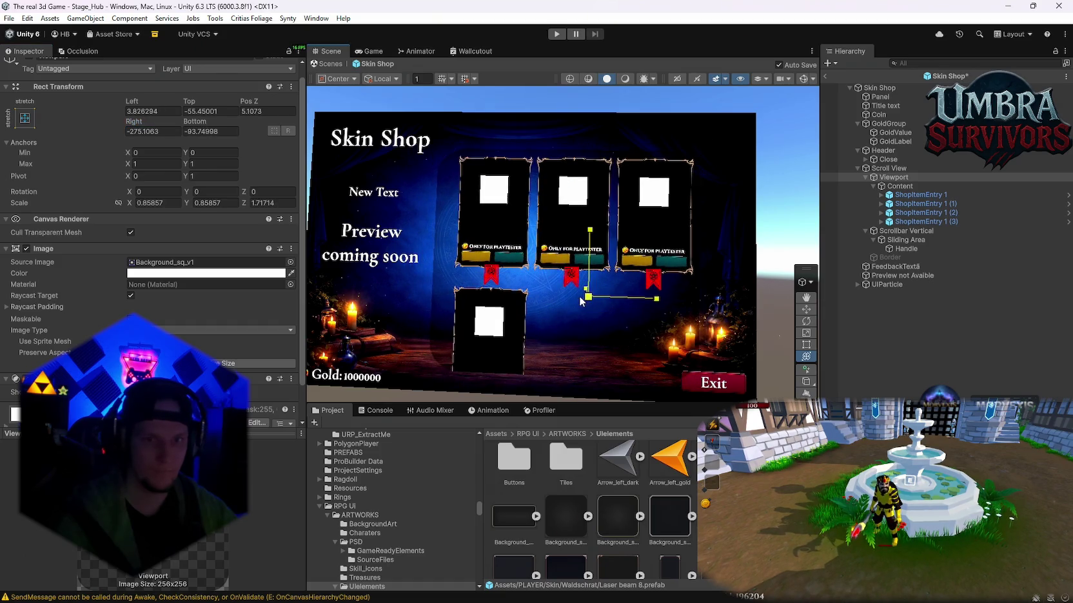
left_click_drag(590, 251, 582, 235)
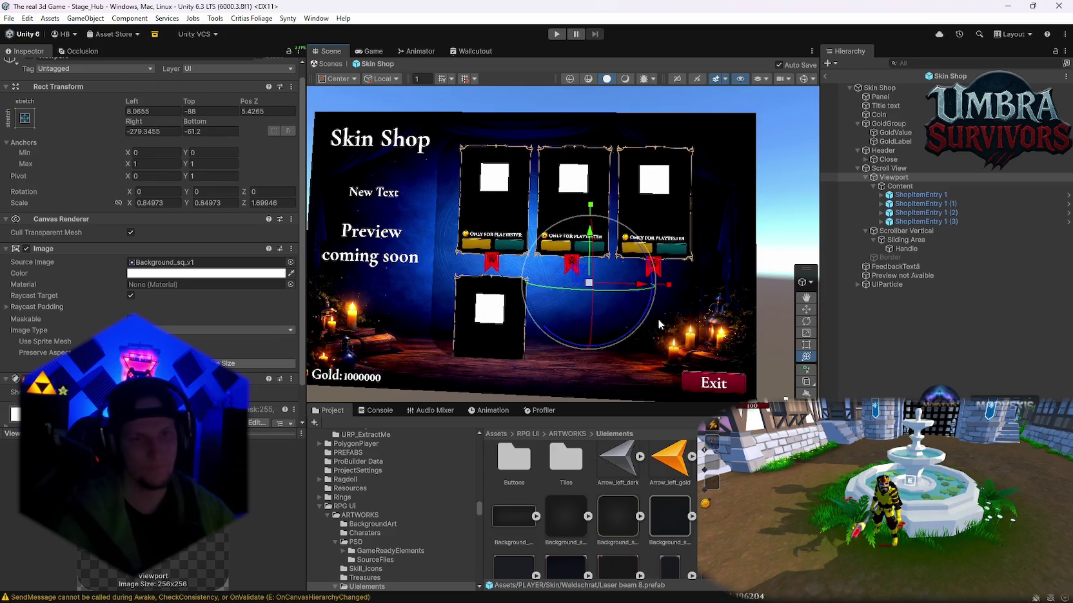
left_click(654, 271)
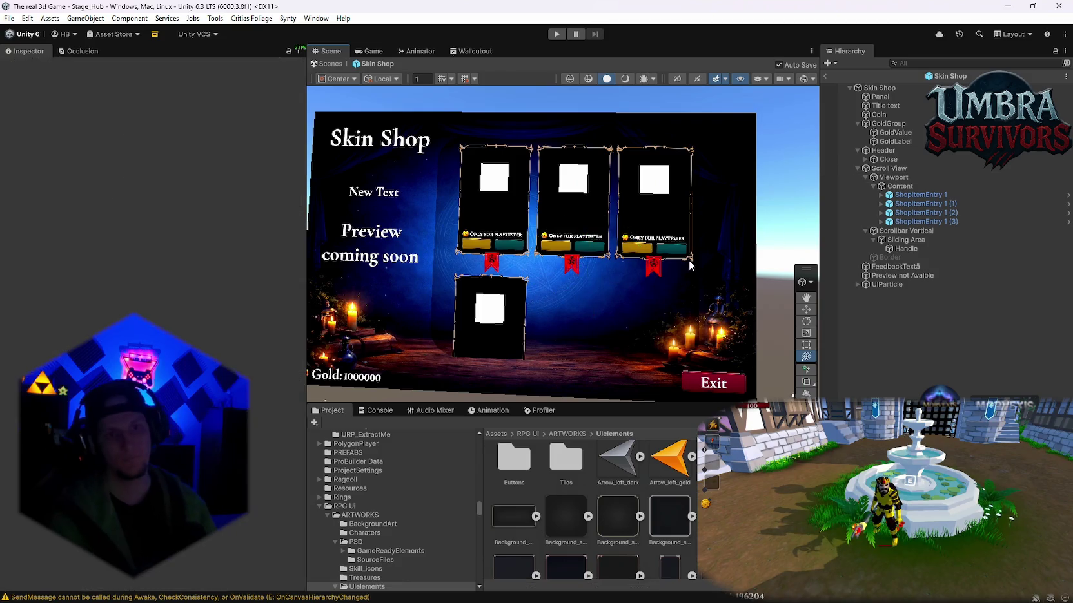
Shift the card Viewport slightly to the left.
left_click(619, 277)
left_click(626, 287)
left_click_drag(637, 290, 629, 291)
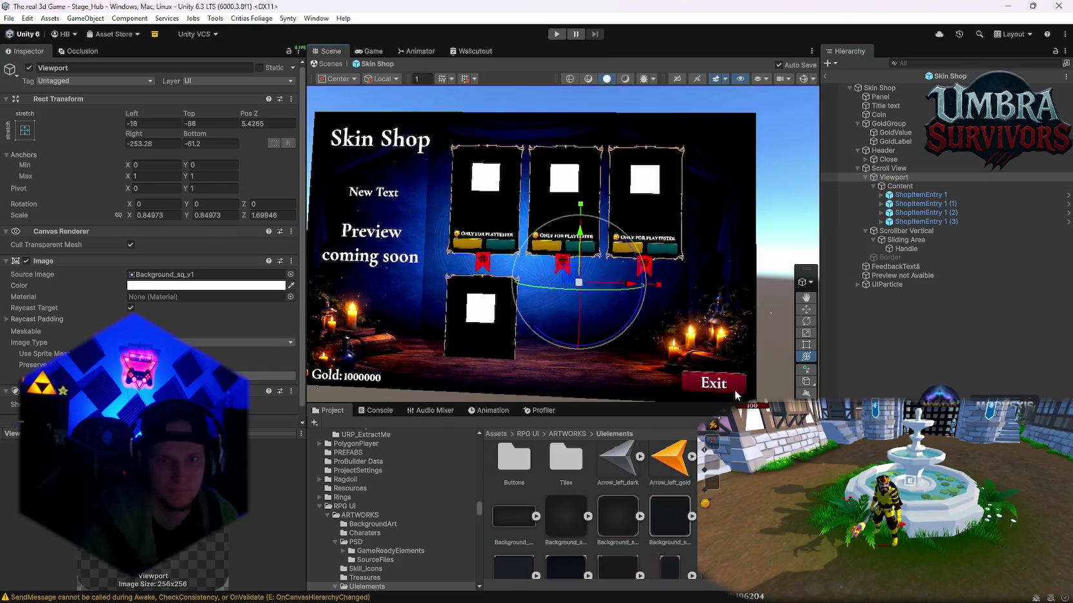
left_click(774, 284)
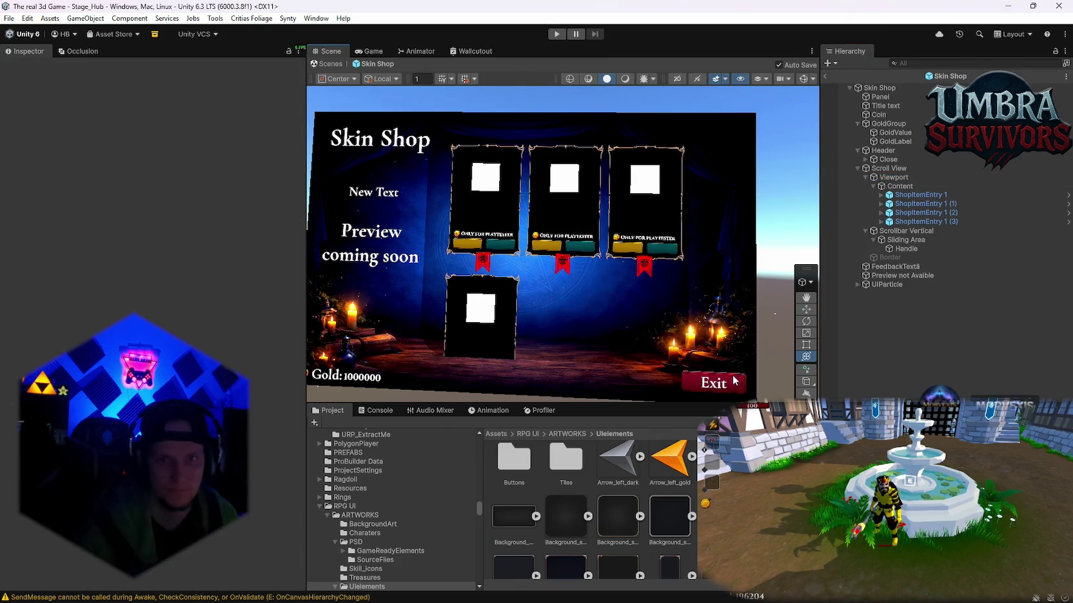
Scale the Close button down to 2.048 and move it to Pos X 819, Pos Y -482.
left_click(888, 159)
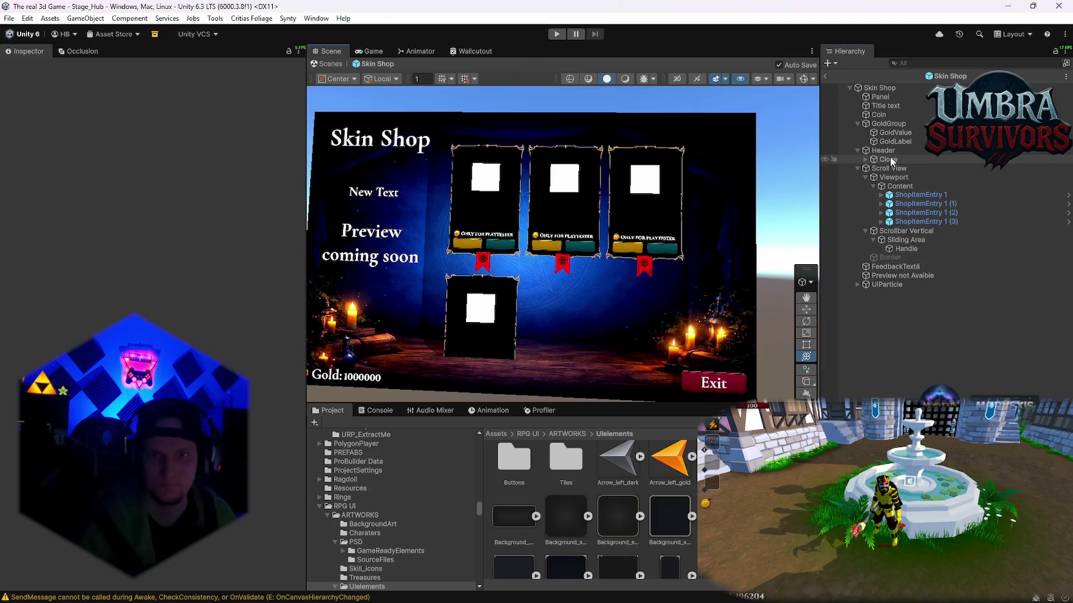
left_click_drag(716, 390, 716, 384)
left_click_drag(777, 308, 780, 288)
left_click_drag(728, 314, 728, 321)
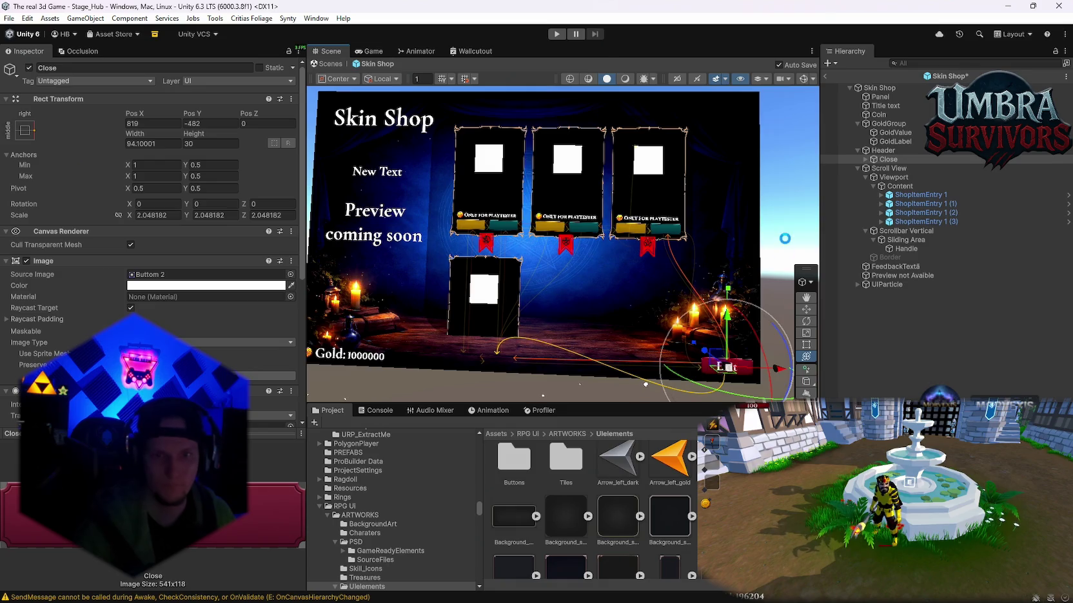
left_click(802, 225)
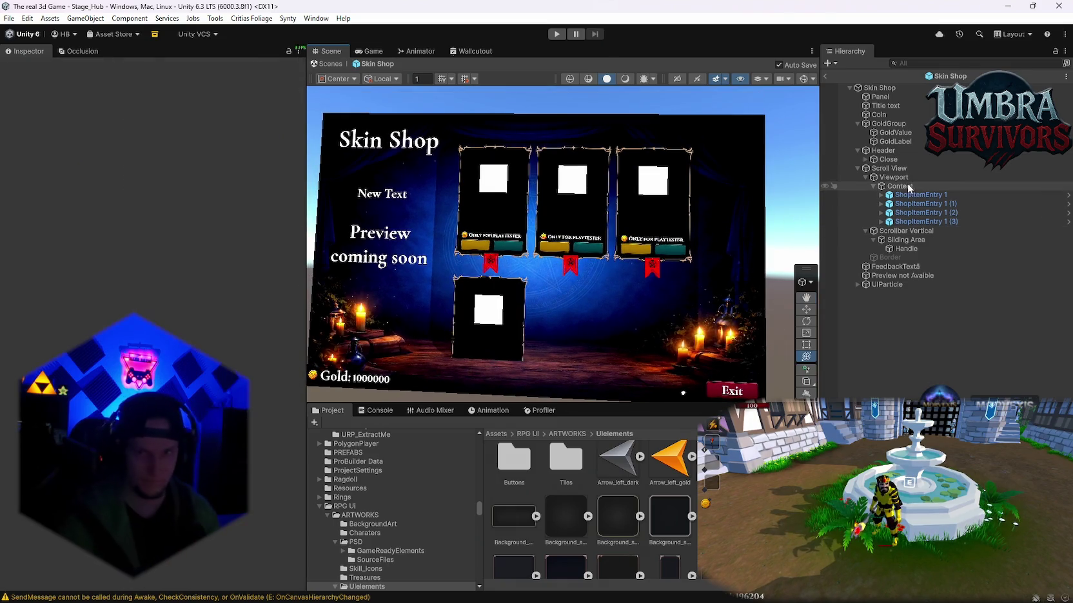
left_click(893, 177)
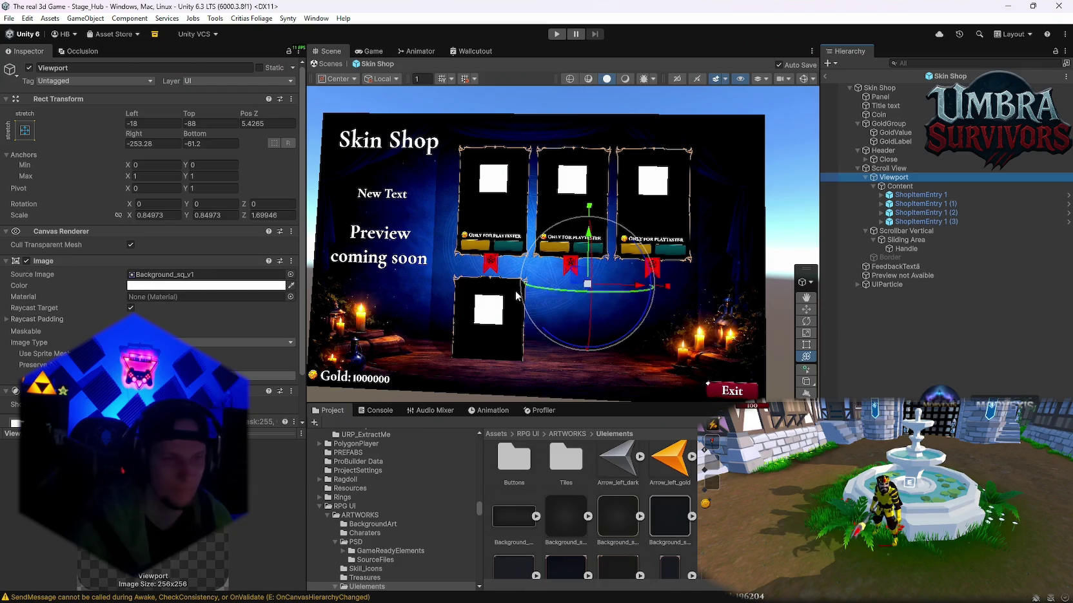
Drag the Viewport's Bottom offset to -159.7, Right to -289.7 and Left to -30.
mouse_move(195, 134)
left_mouse_down()
mouse_move(200, 164)
mouse_move(88, 179)
left_mouse_up()
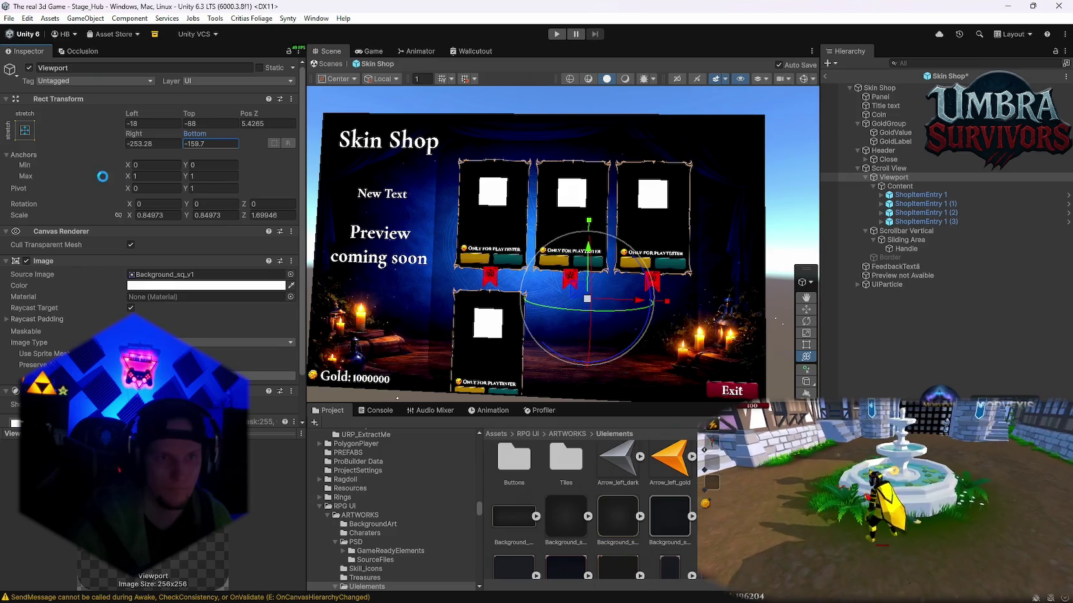
mouse_move(129, 135)
left_mouse_down()
mouse_move(136, 143)
mouse_move(24, 155)
left_mouse_up()
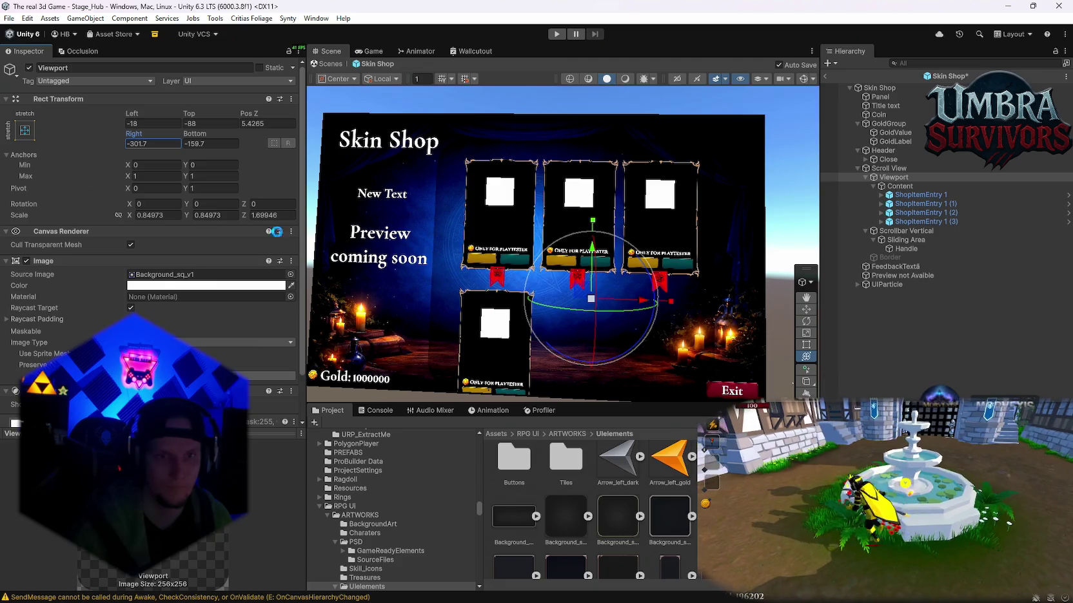
left_click_drag(640, 304, 637, 305)
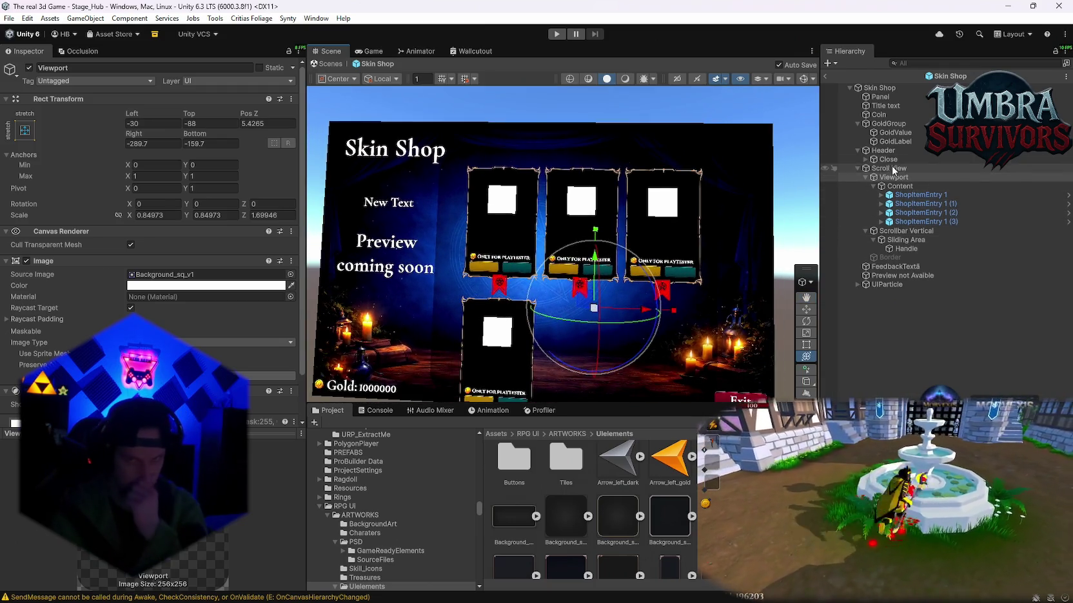
left_click(886, 105)
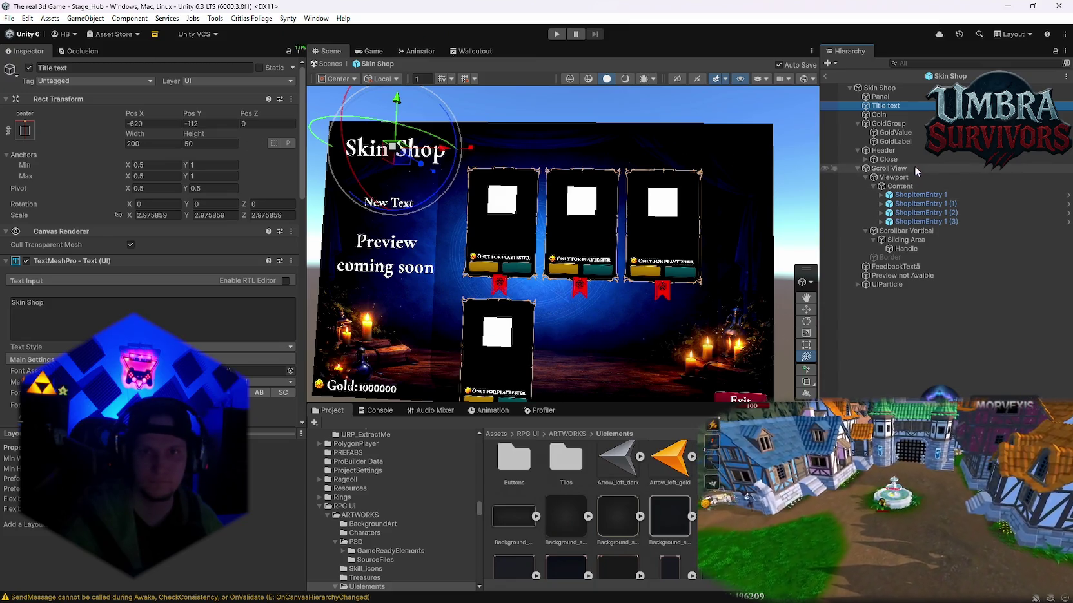
Anchor the Skin Shop title text with the middle-left anchor preset.
scroll(153, 258, "down", 3)
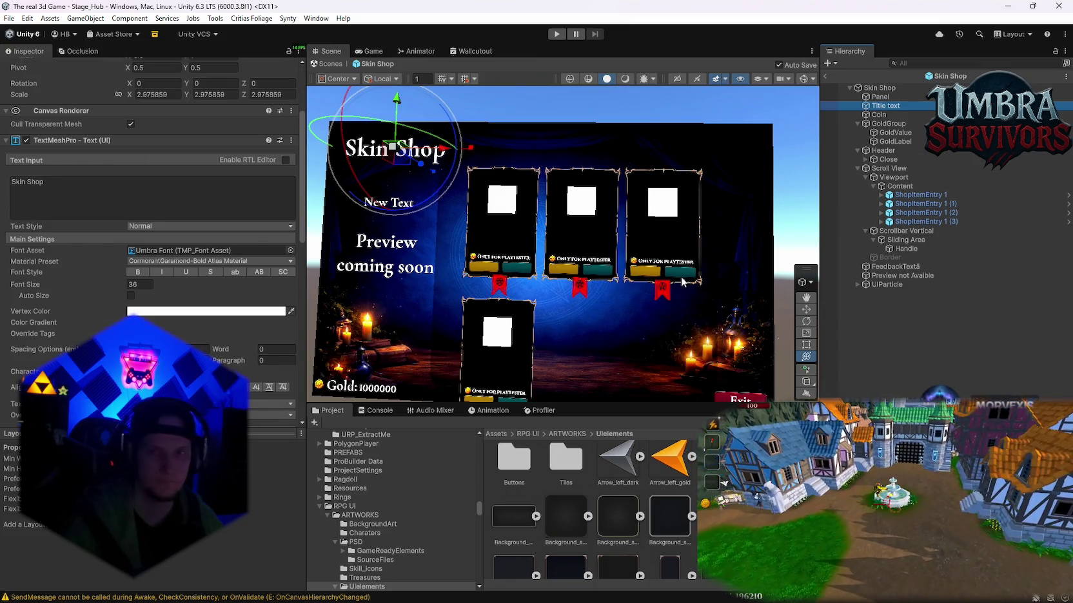
left_click(882, 98)
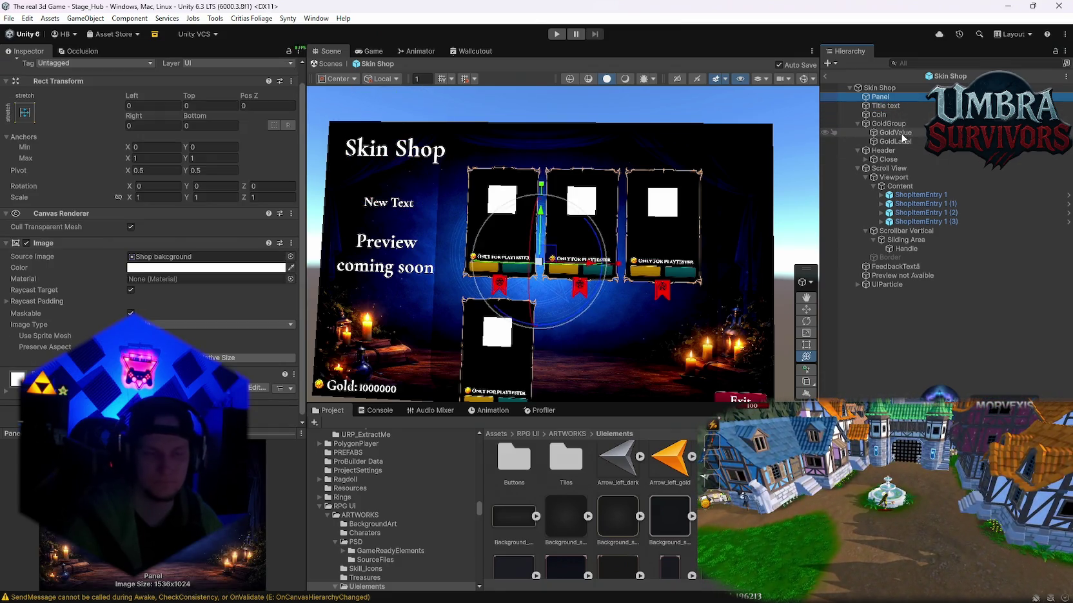
left_click(891, 151)
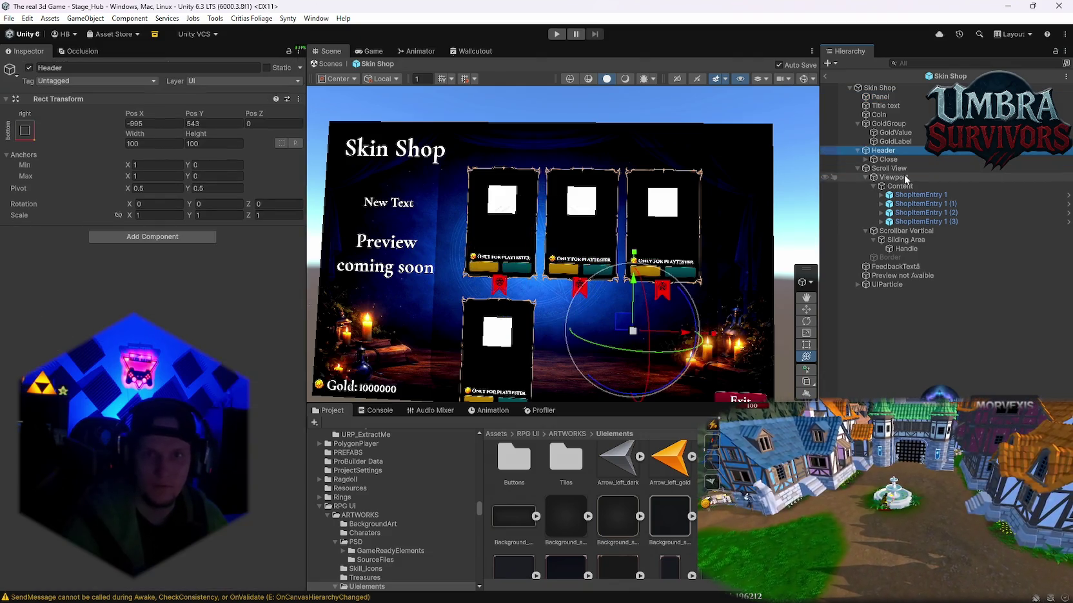
left_click(903, 266)
left_click(898, 276, "ctrl")
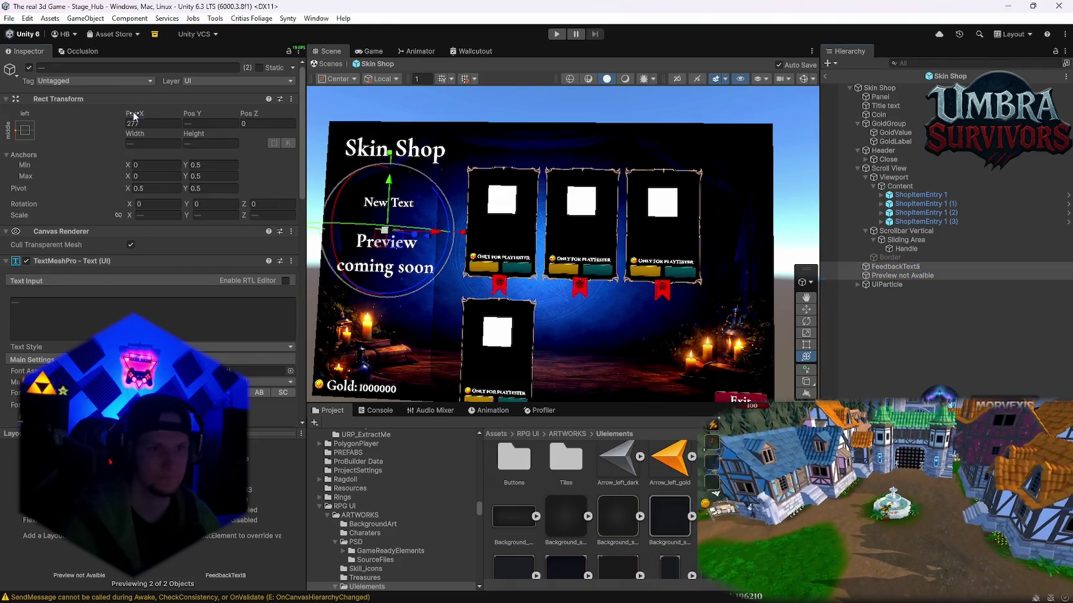
scroll(117, 258, "down", 5)
scroll(213, 355, "up", 2)
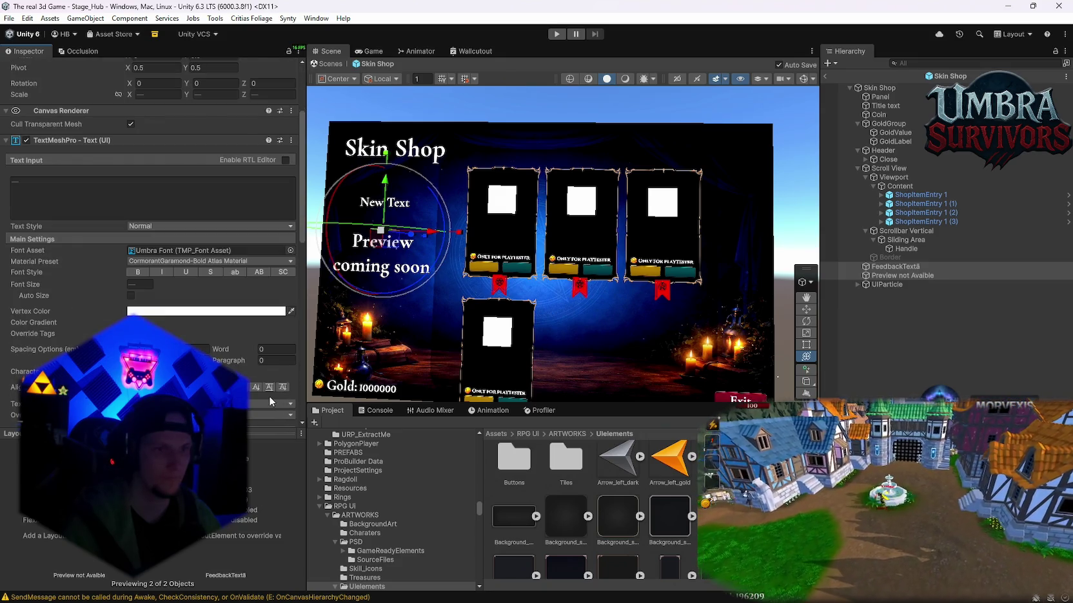
left_click(879, 89)
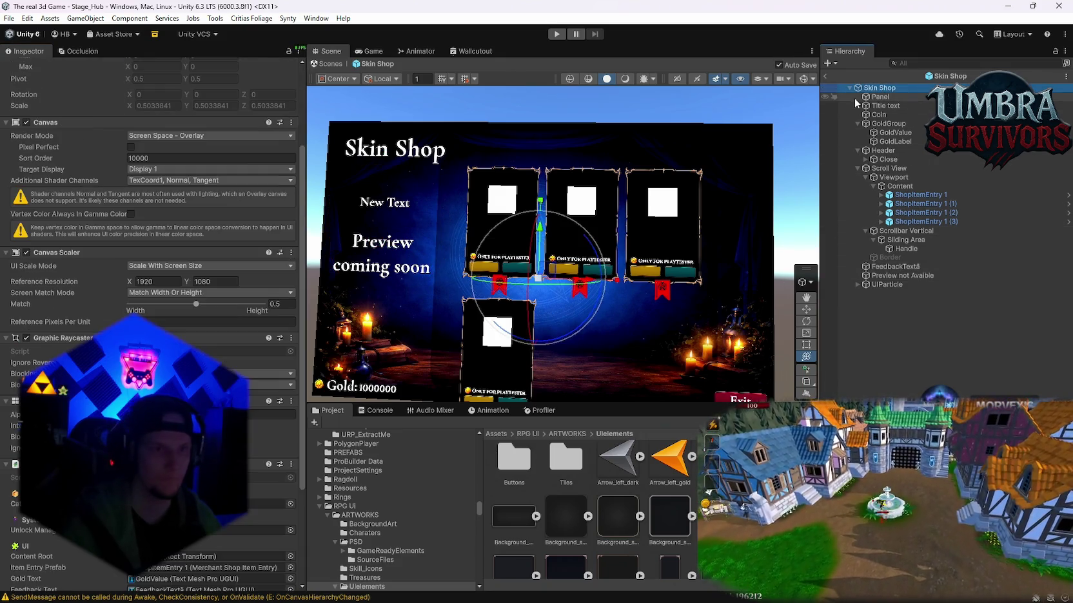
left_click(888, 106)
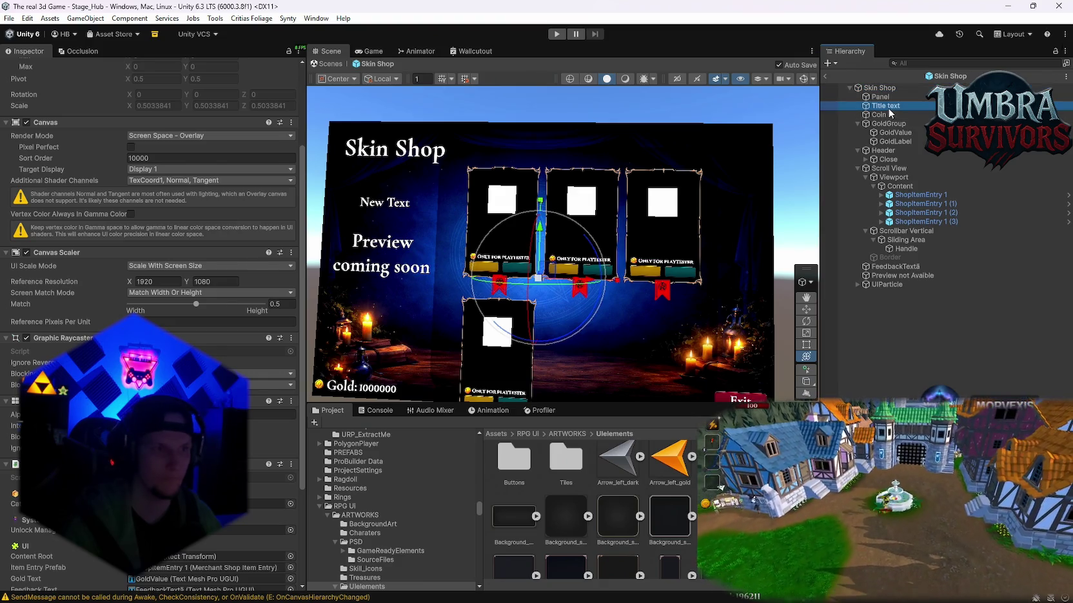
left_click(26, 126)
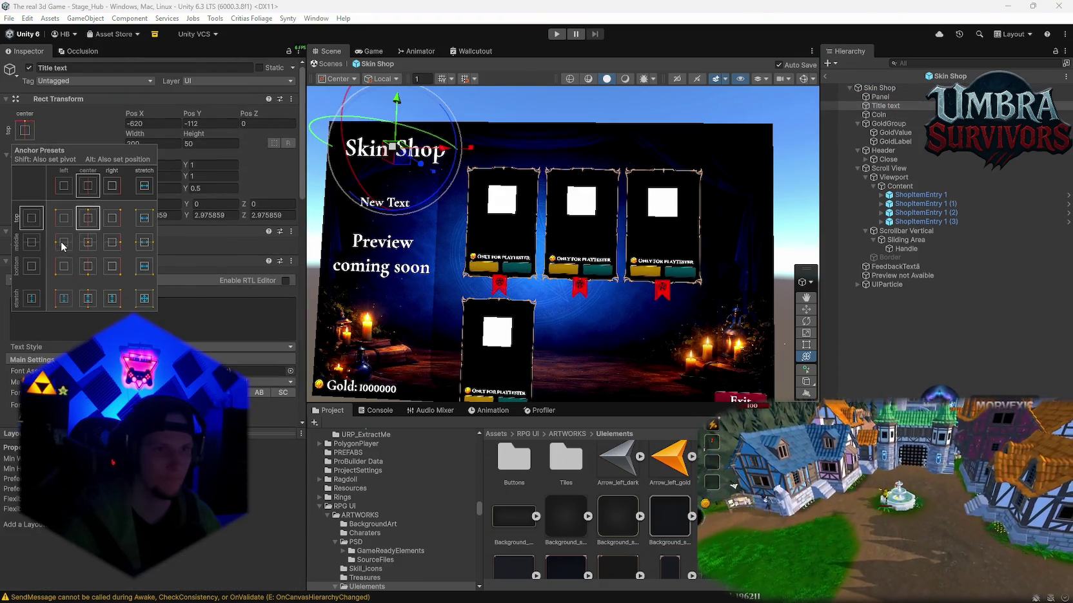
left_click(60, 241)
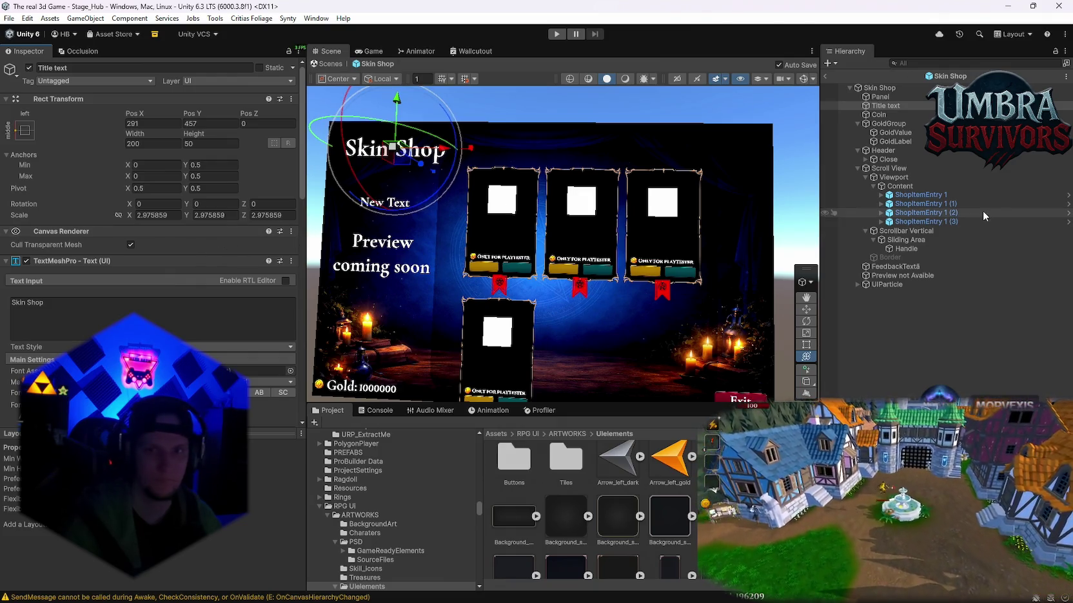
Paste 260.4 into the title's Pos X to nudge it left.
left_click(900, 266)
left_click(175, 124)
left_click(892, 105)
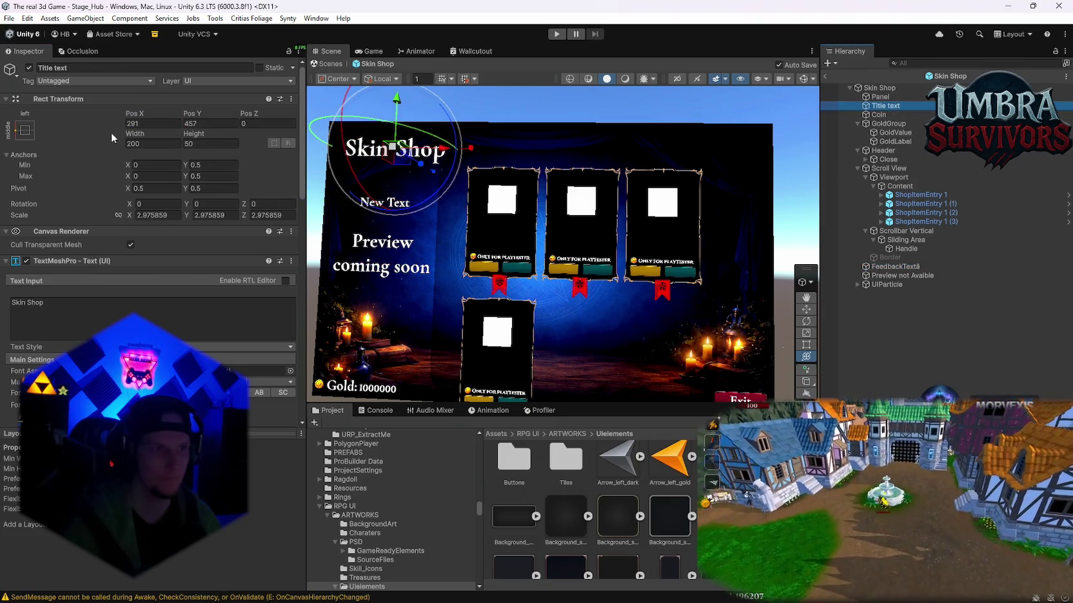
type("260.4")
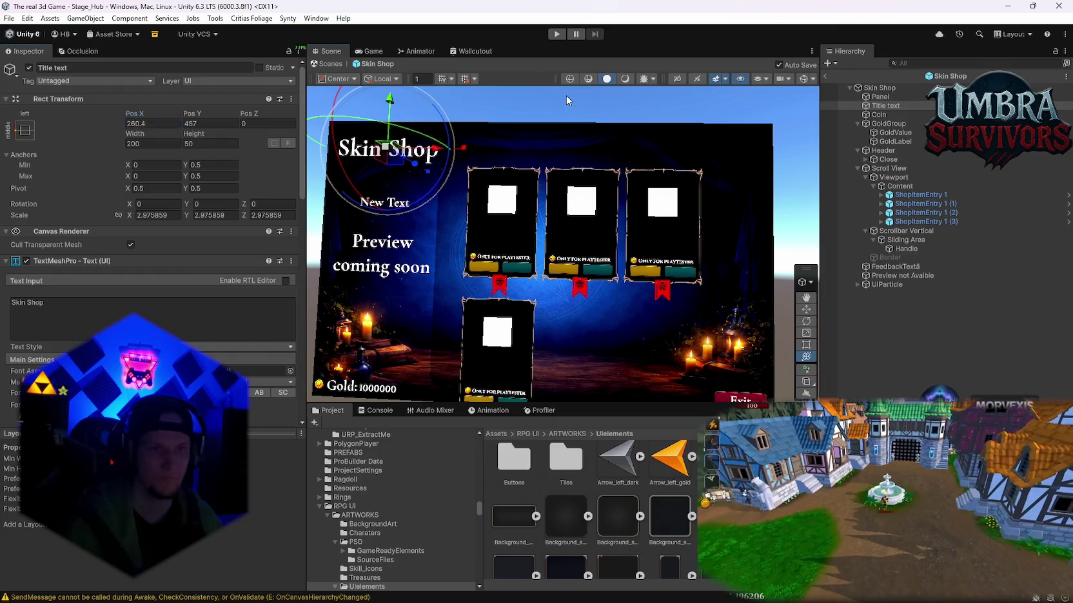
left_click(566, 100)
scroll(575, 260, "up", 3)
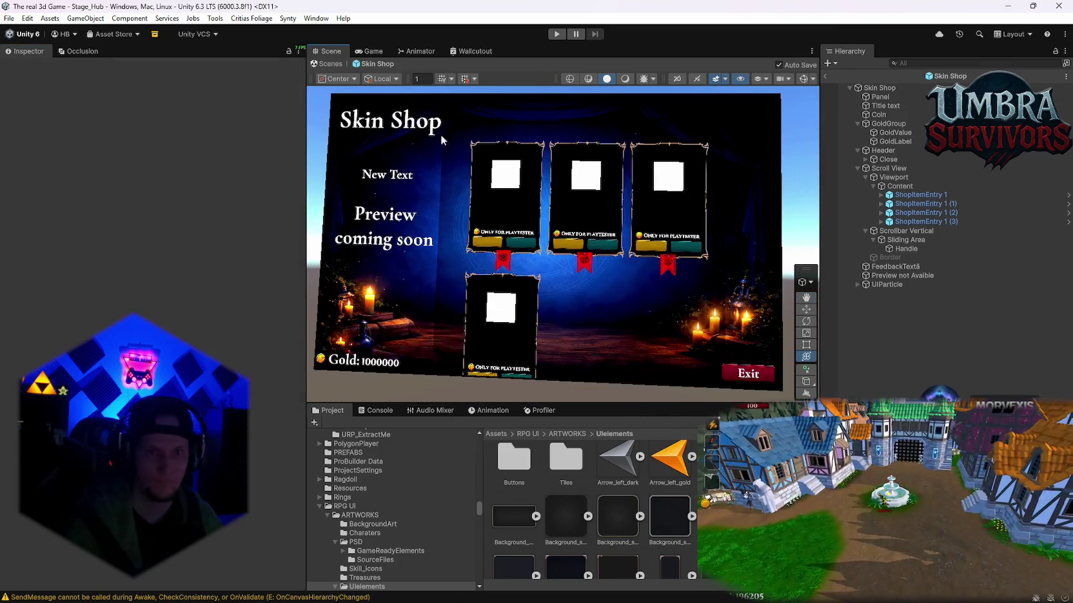
Give the card Scroll View the bottom-center anchor preset, keeping it at Pos X 34, Pos Y 488.
left_click(893, 124)
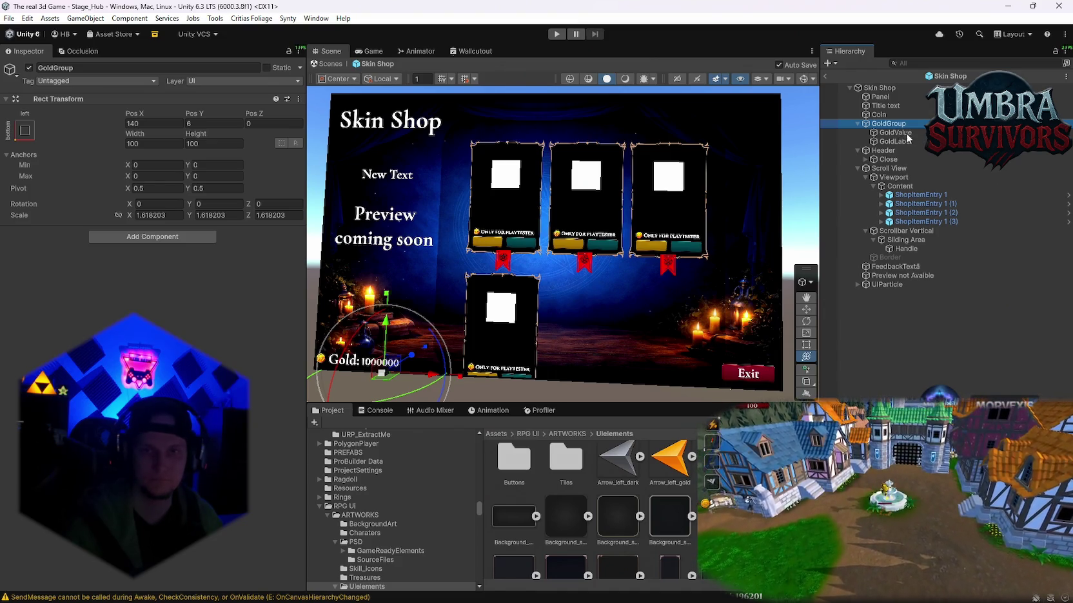
left_click(896, 170)
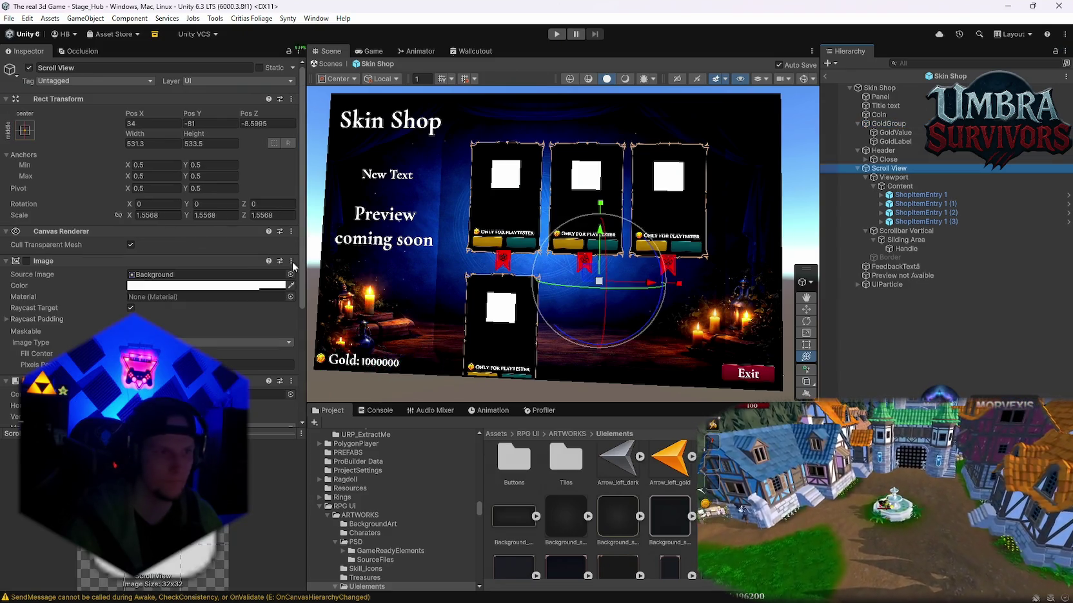
left_click(24, 131)
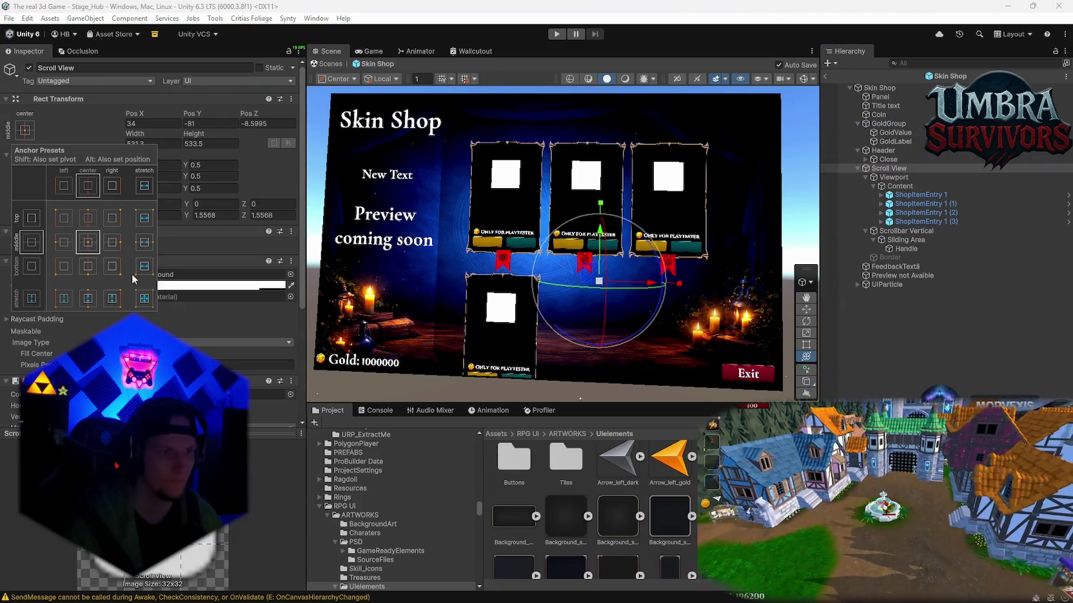
left_click(87, 267)
mouse_move(668, 300)
left_mouse_down()
mouse_move(634, 304)
mouse_move(650, 308)
mouse_move(652, 285)
mouse_move(661, 288)
left_mouse_up()
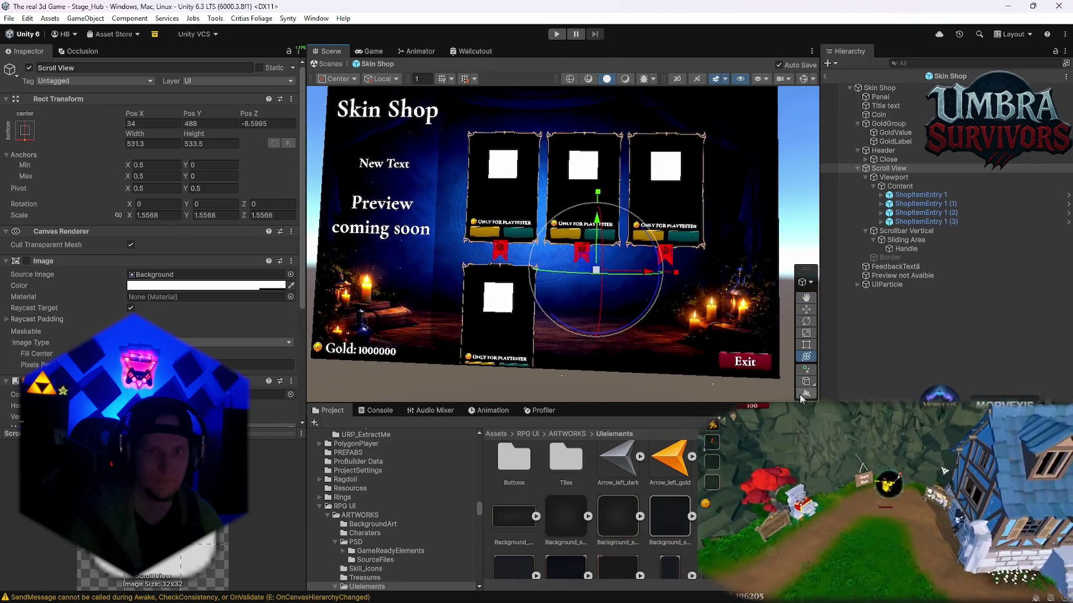
left_click(755, 362)
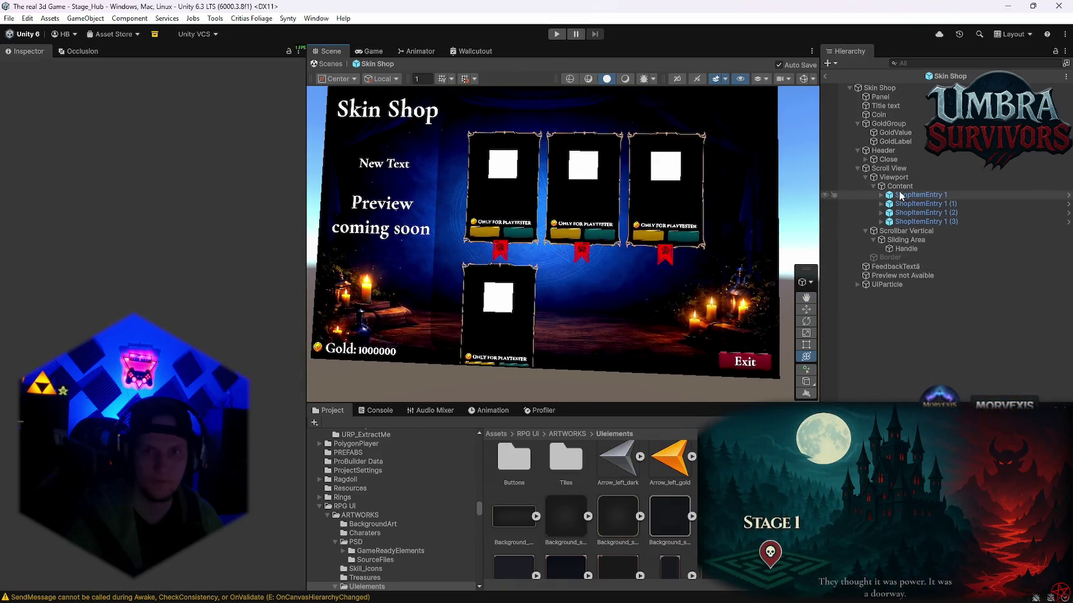
Shrink the Exit button slightly in the Scene view.
left_click(887, 160)
left_click_drag(749, 364, 765, 363)
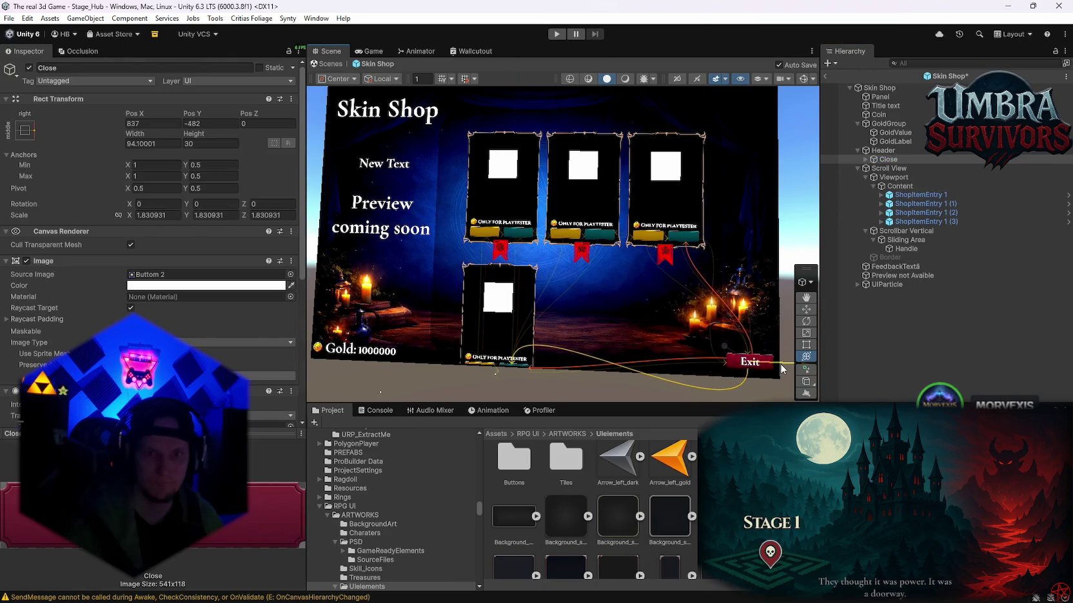
left_click(767, 210)
left_click_drag(767, 209, 724, 239)
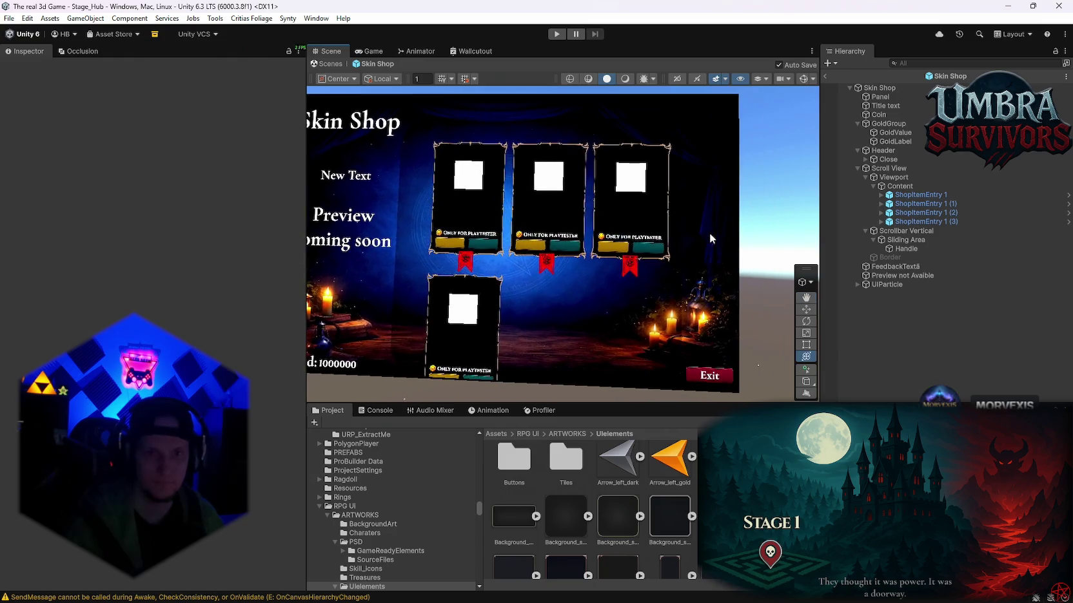
scroll(709, 233, "up", 5)
scroll(591, 199, "down", 5)
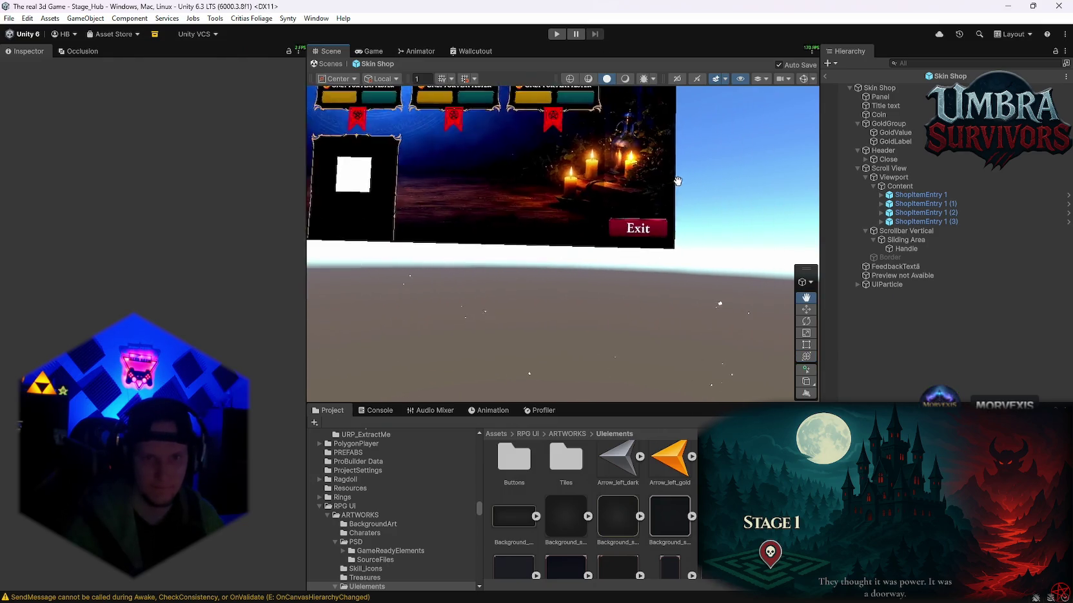
scroll(594, 255, "up", 3)
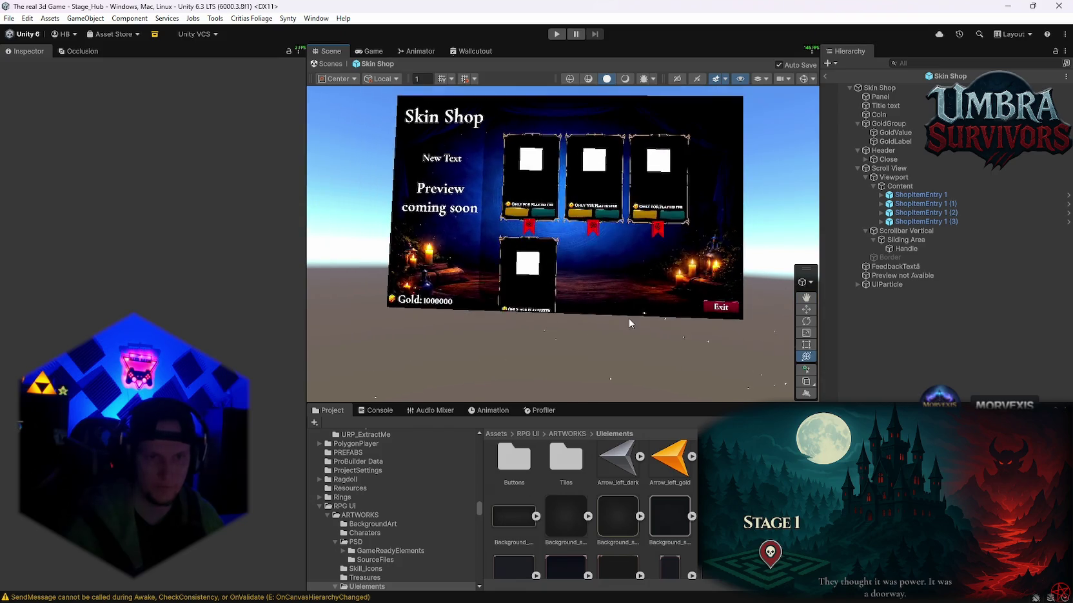
scroll(671, 271, "up", 2)
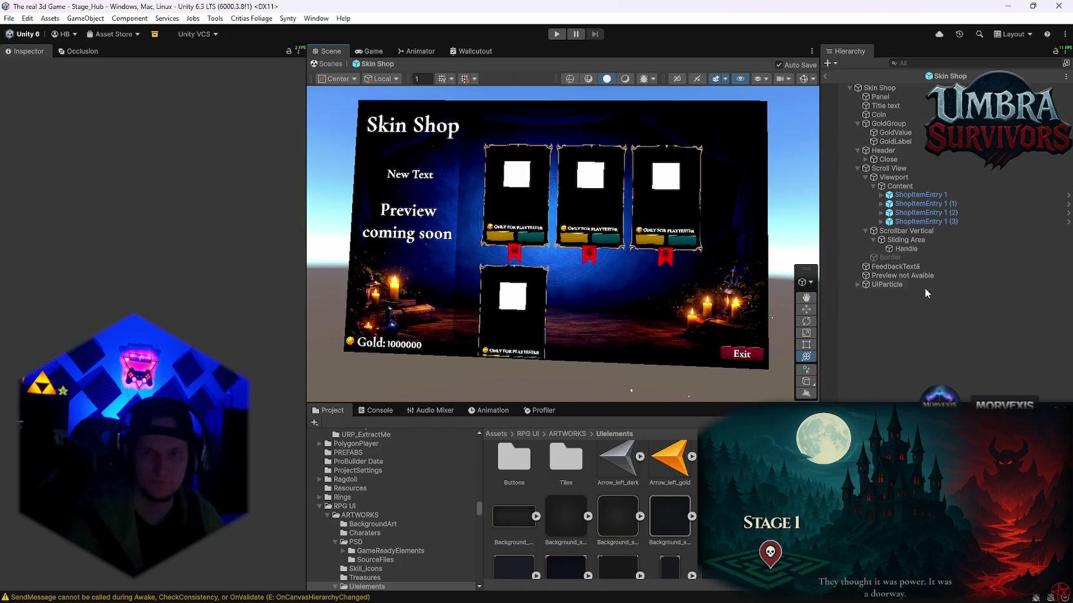
Select the 'Preview not Avaible' text and frame it in the Scene view.
left_click(896, 274)
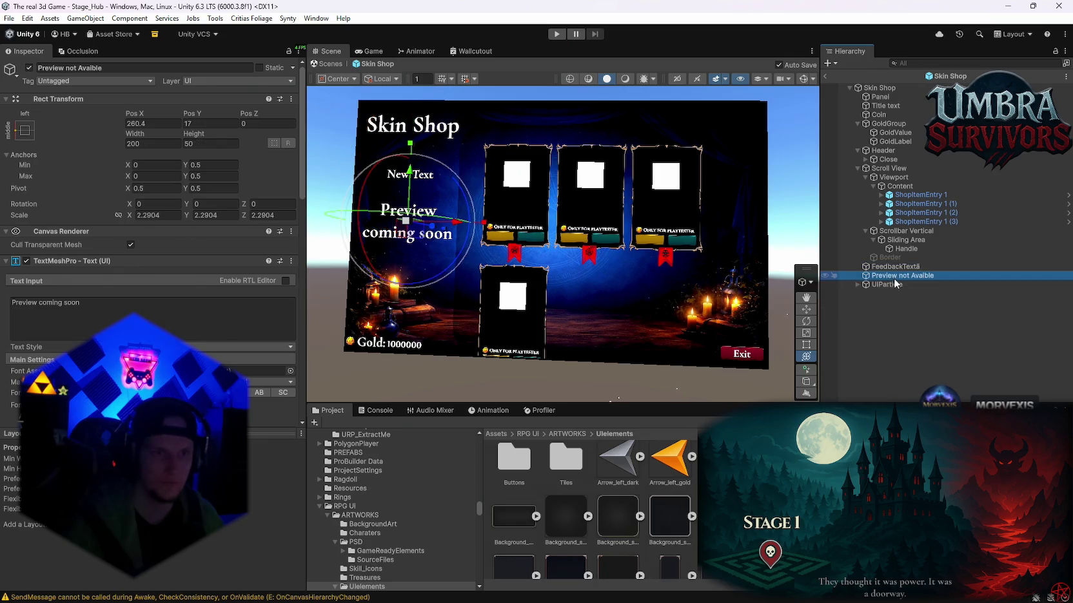
double_click(893, 278)
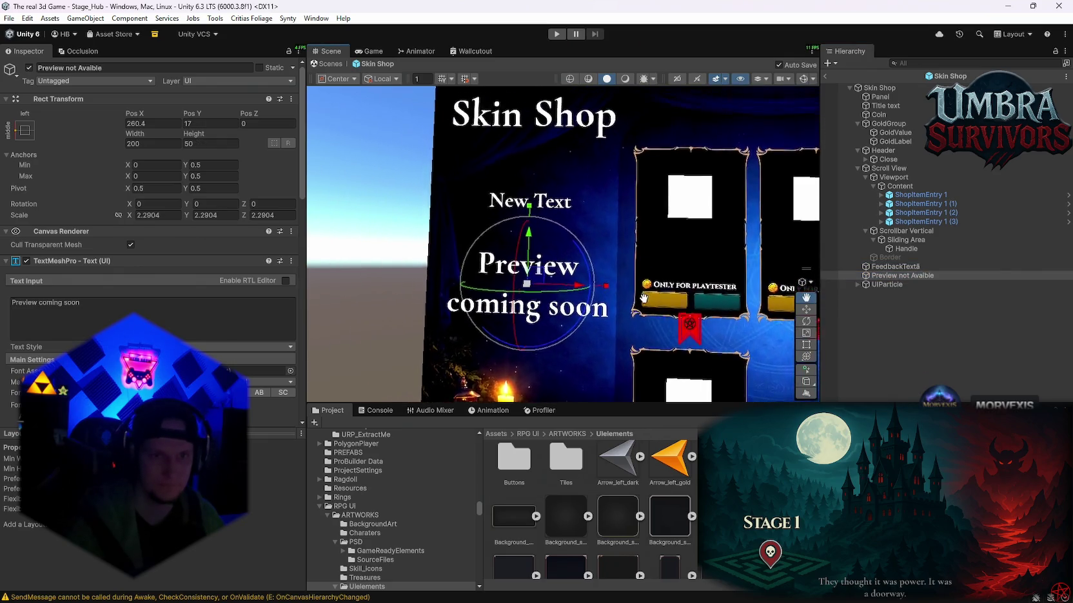
scroll(643, 297, "down", 5)
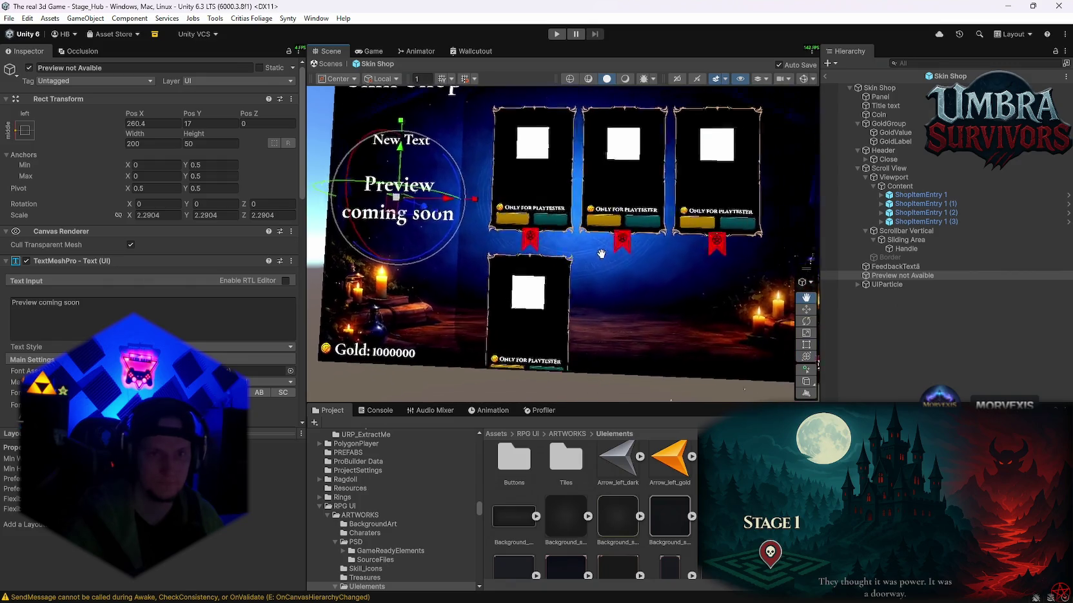
scroll(606, 252, "down", 3)
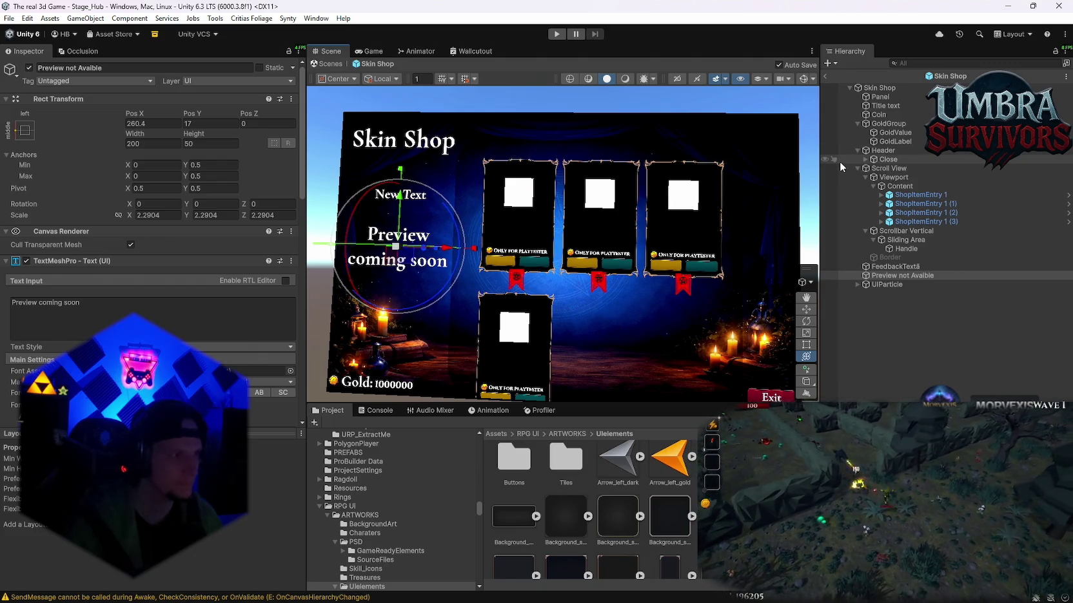
mouse_move(712, 212)
left_mouse_down()
mouse_move(630, 205)
mouse_move(652, 234)
mouse_move(693, 248)
mouse_move(681, 265)
left_mouse_up()
Set the Content object's Pos Z from -12.831 to 0 so the cards lie flat.
left_click(894, 177)
left_click(902, 186)
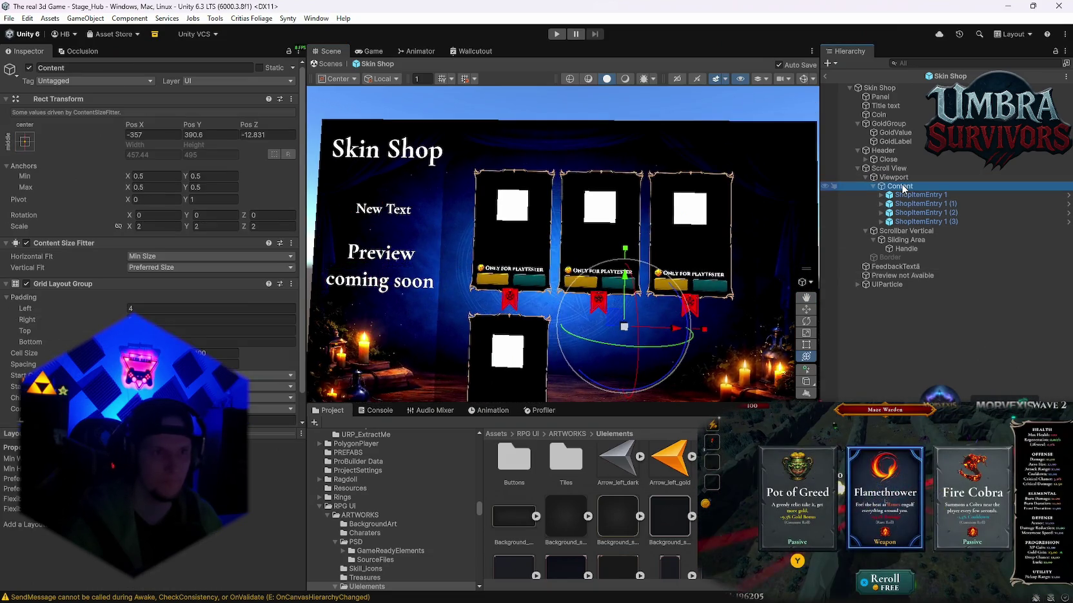
left_click(894, 178)
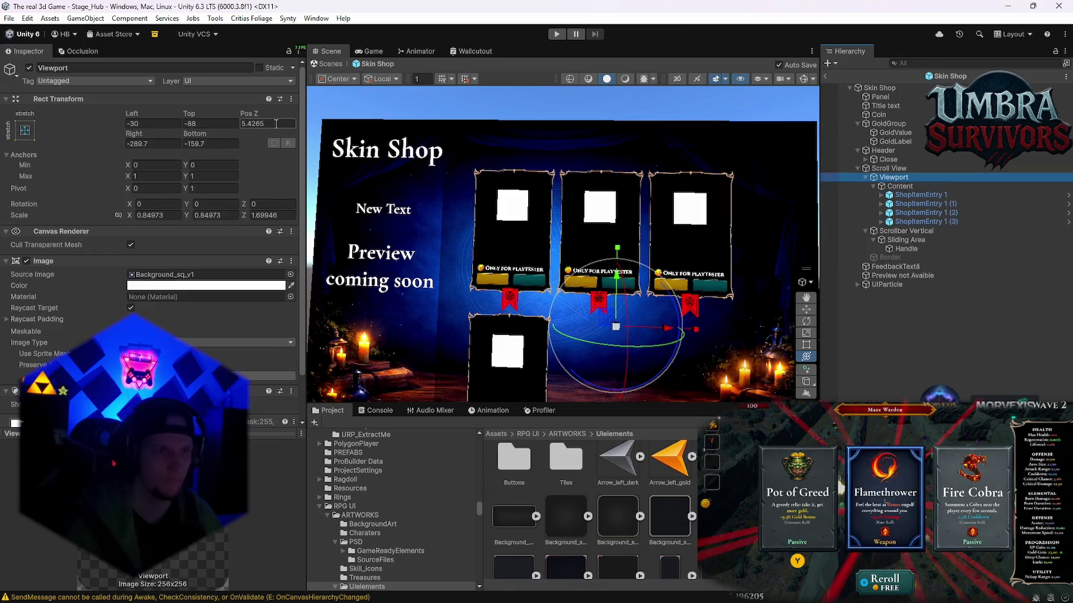
key("Down")
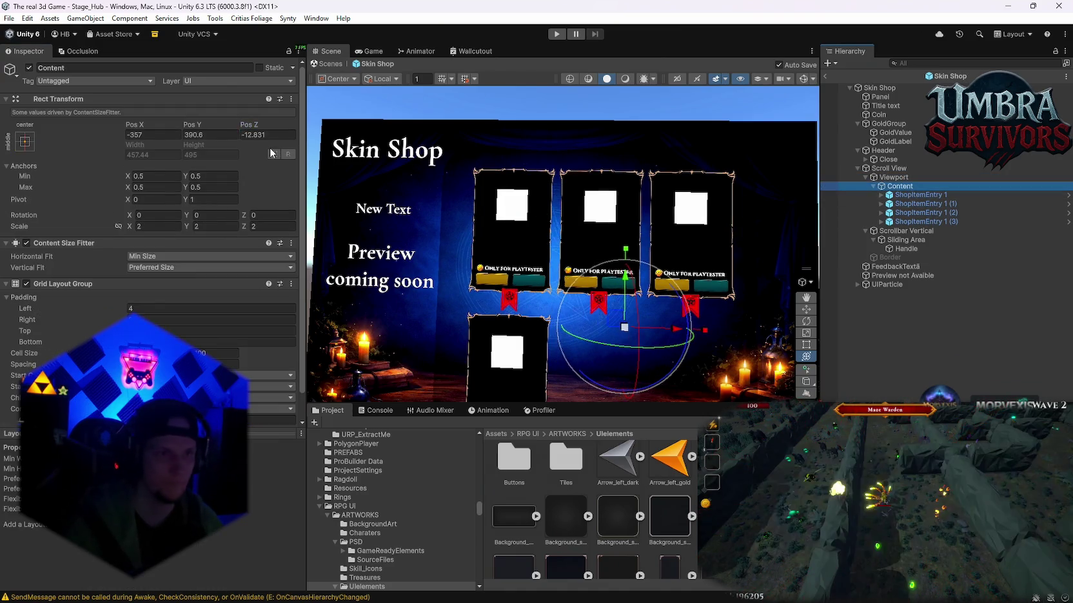
type("0")
key("Return")
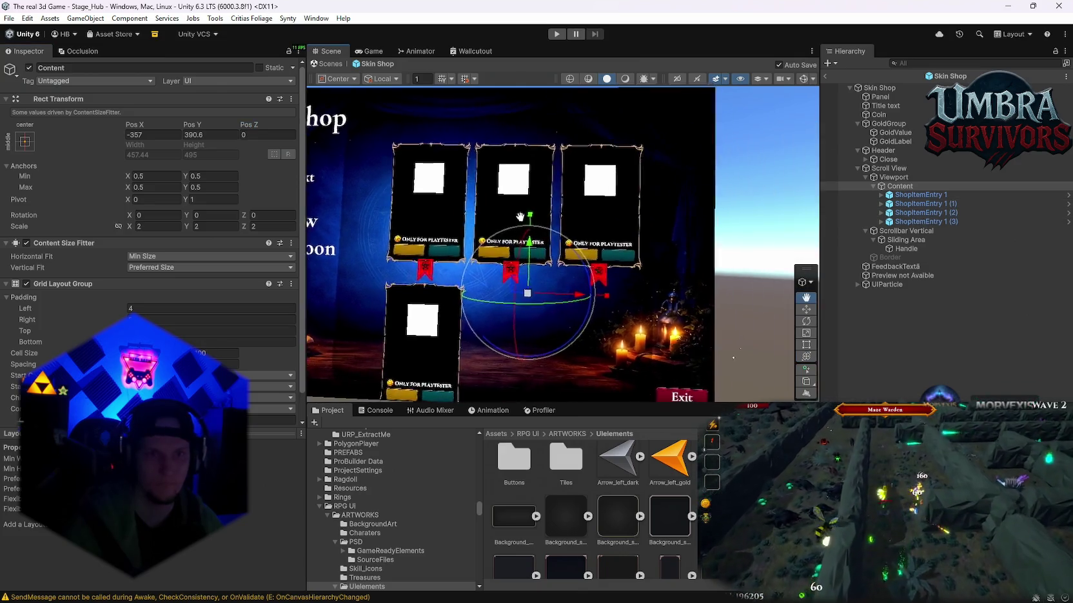
left_click_drag(607, 236, 641, 242)
left_click(918, 195)
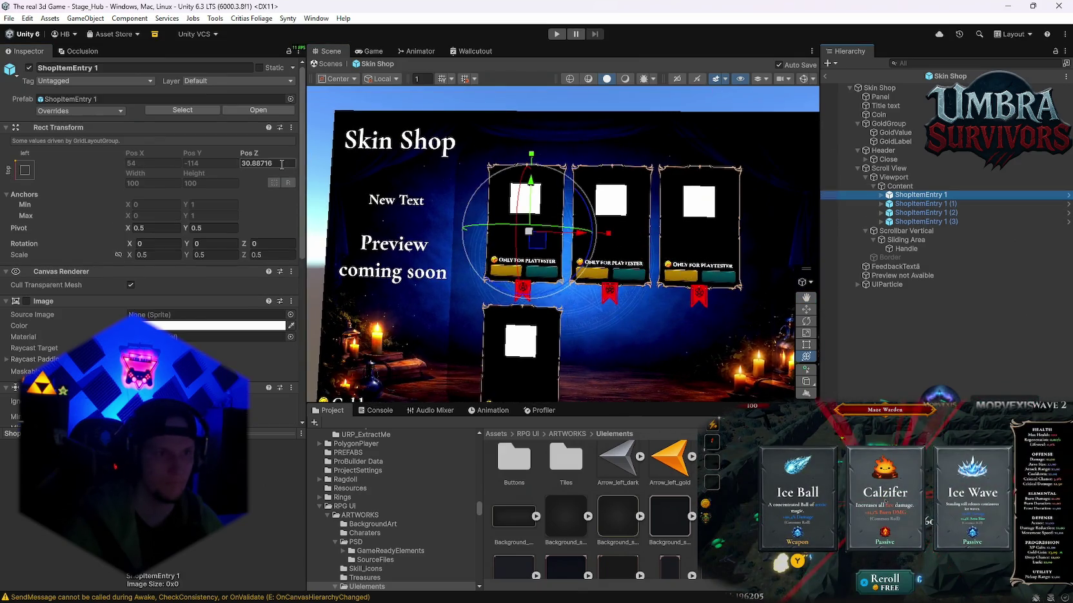
Select the shop entries and shift the canvas to reveal the Gold and Exit elements.
left_click(918, 221, "shift")
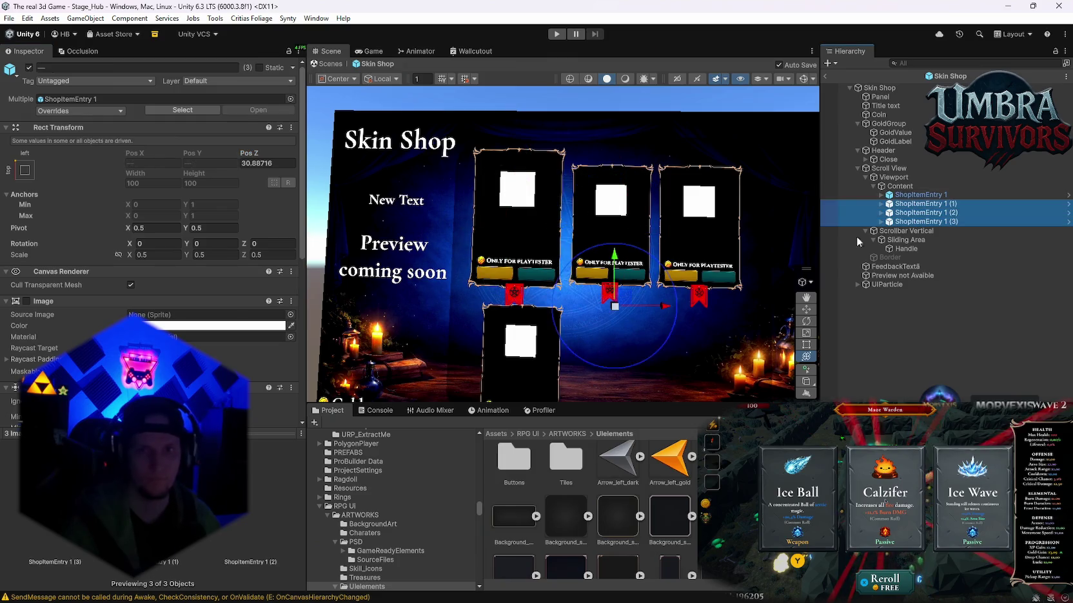
left_click(277, 163)
mouse_move(783, 183)
left_mouse_down()
mouse_move(749, 206)
mouse_move(714, 207)
mouse_move(584, 255)
mouse_move(648, 180)
mouse_move(657, 210)
left_mouse_up()
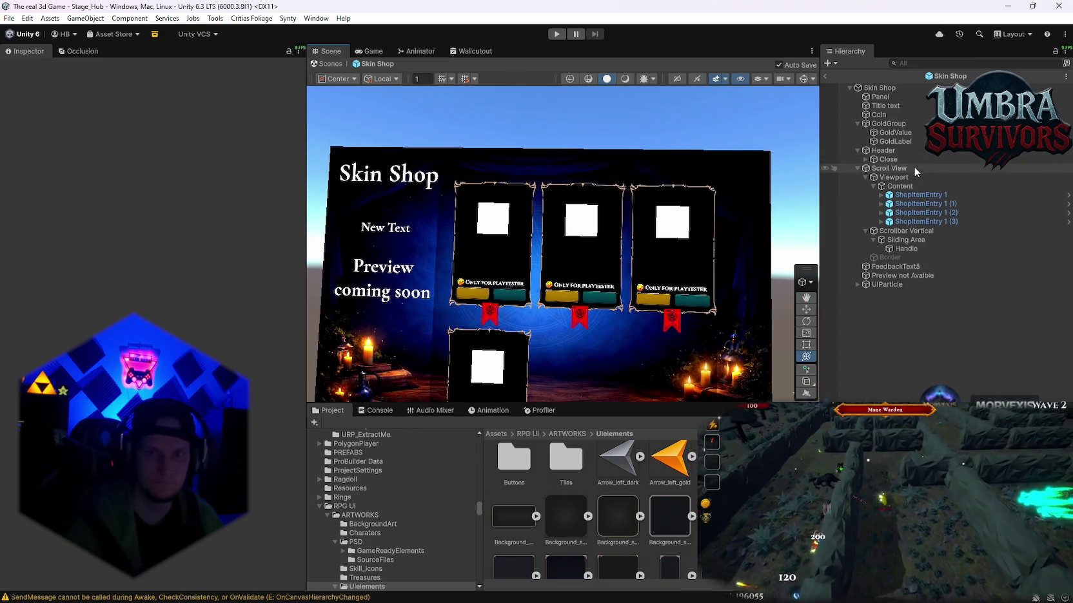
mouse_move(527, 291)
left_mouse_down()
mouse_move(527, 225)
mouse_move(527, 242)
left_mouse_up()
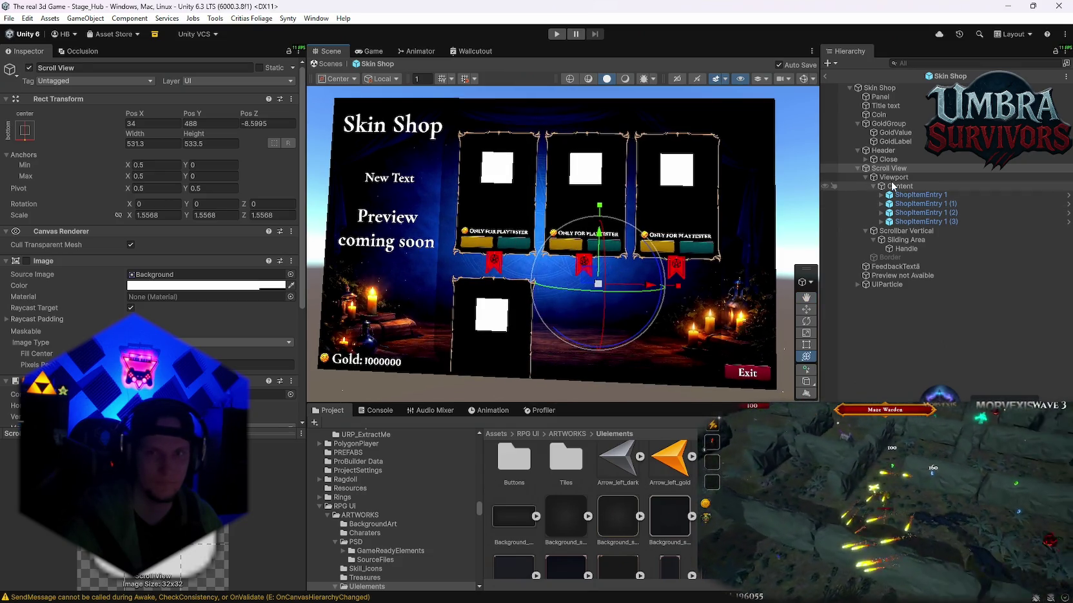
Turn off the Scroll View's white background Image, adjusting its height slightly.
left_click(26, 261)
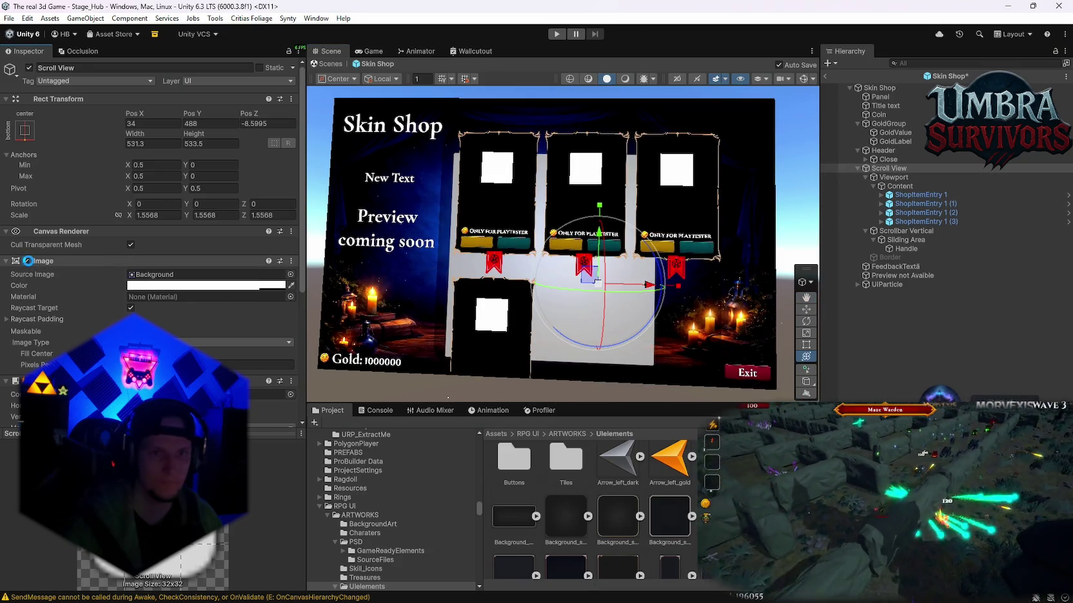
left_click(27, 260)
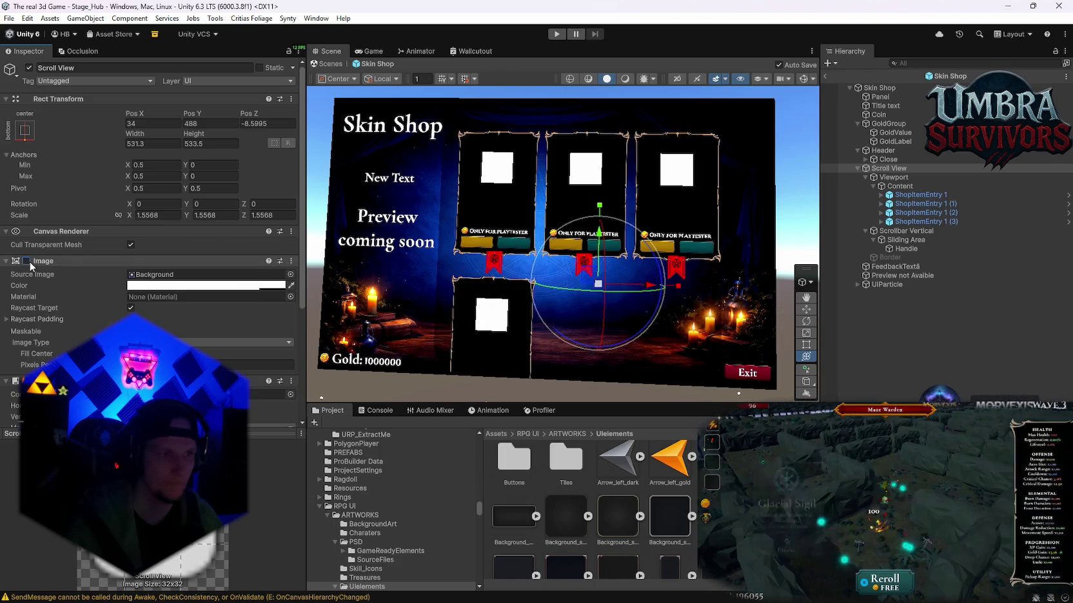
left_click(27, 261)
mouse_move(197, 138)
left_mouse_down()
mouse_move(359, 152)
mouse_move(158, 195)
mouse_move(205, 269)
left_mouse_up()
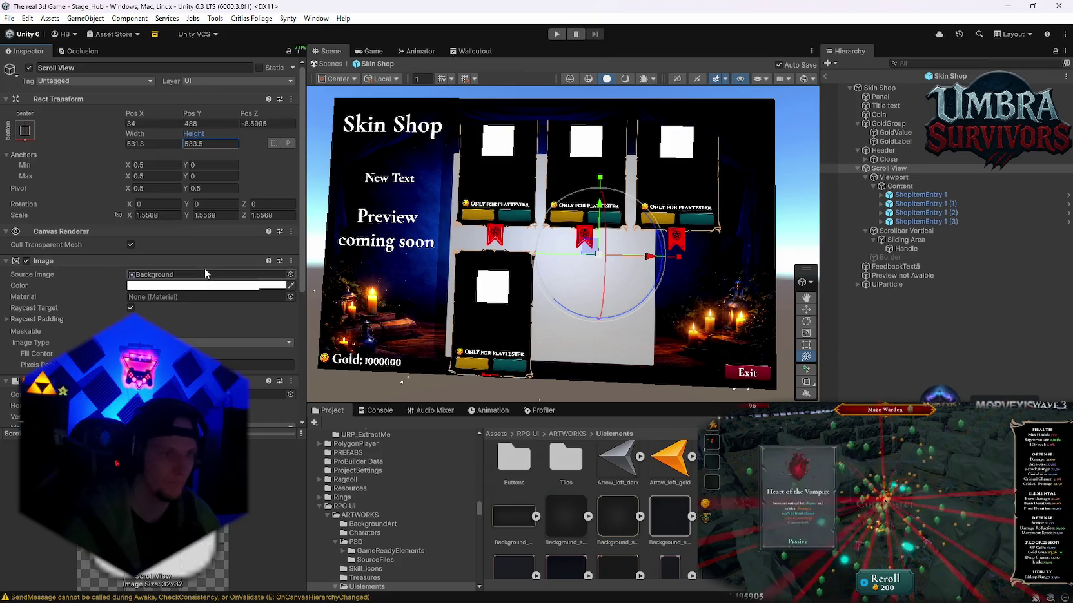
left_click(27, 261)
Raise the Scrollbar Vertical value from 0.585 to about 0.944.
scroll(681, 271, "up", 1)
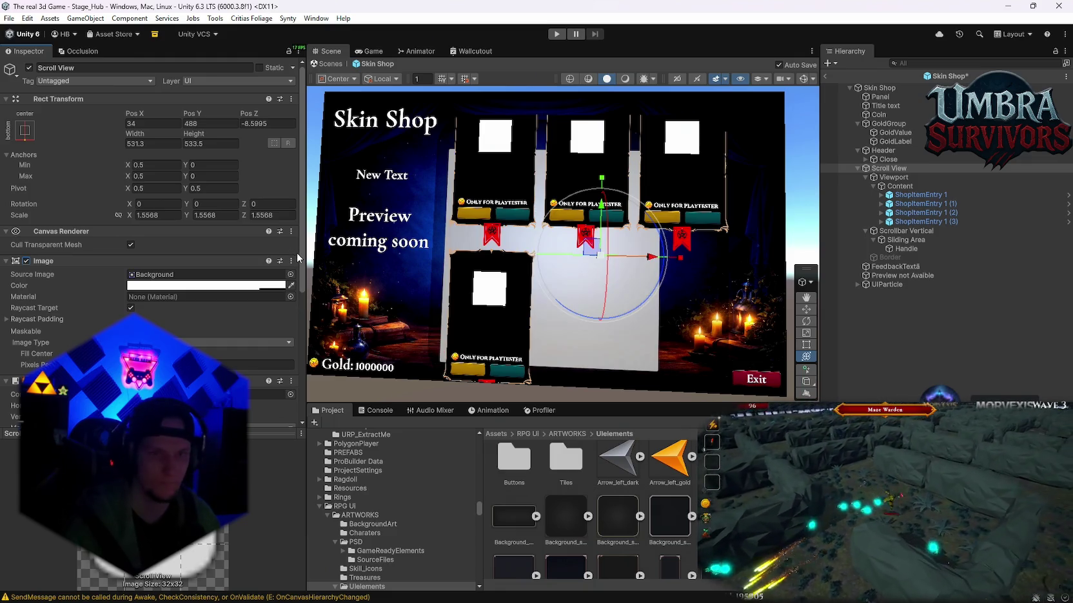
scroll(506, 329, "up", 1)
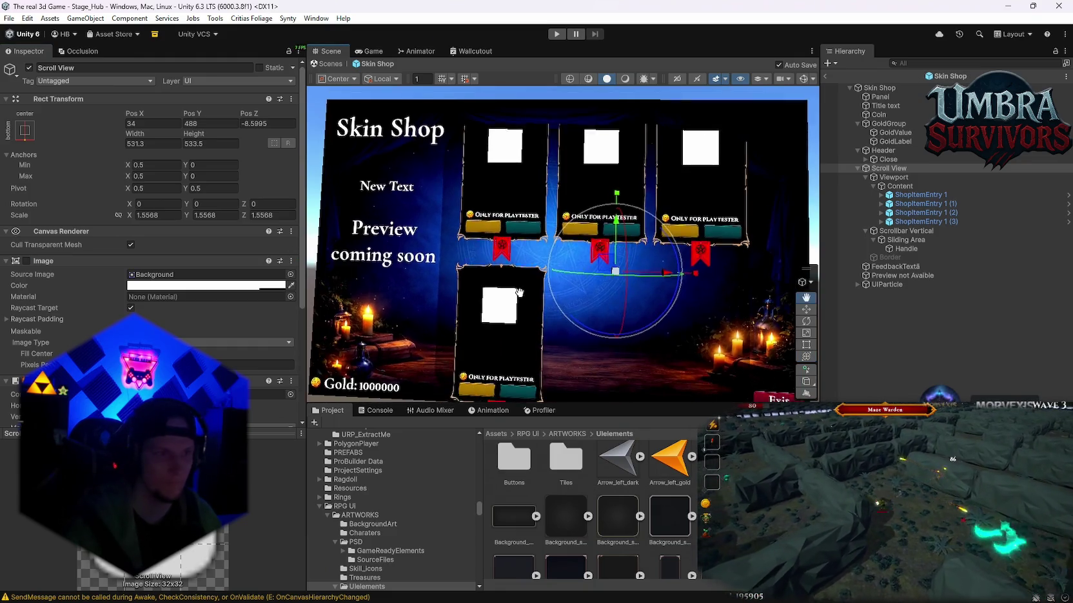
scroll(238, 261, "down", 5)
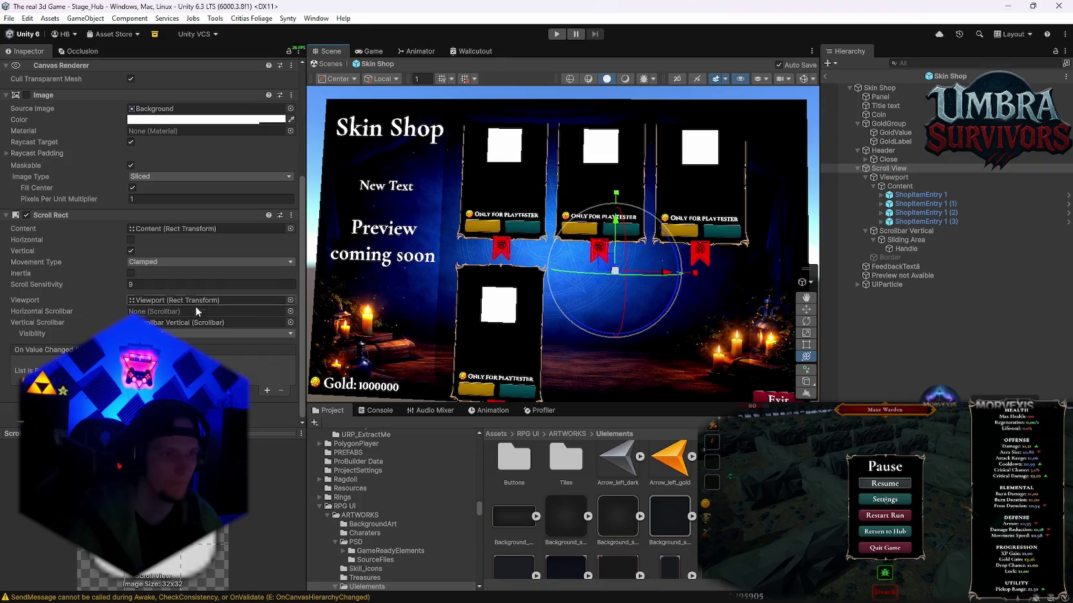
left_click(914, 231)
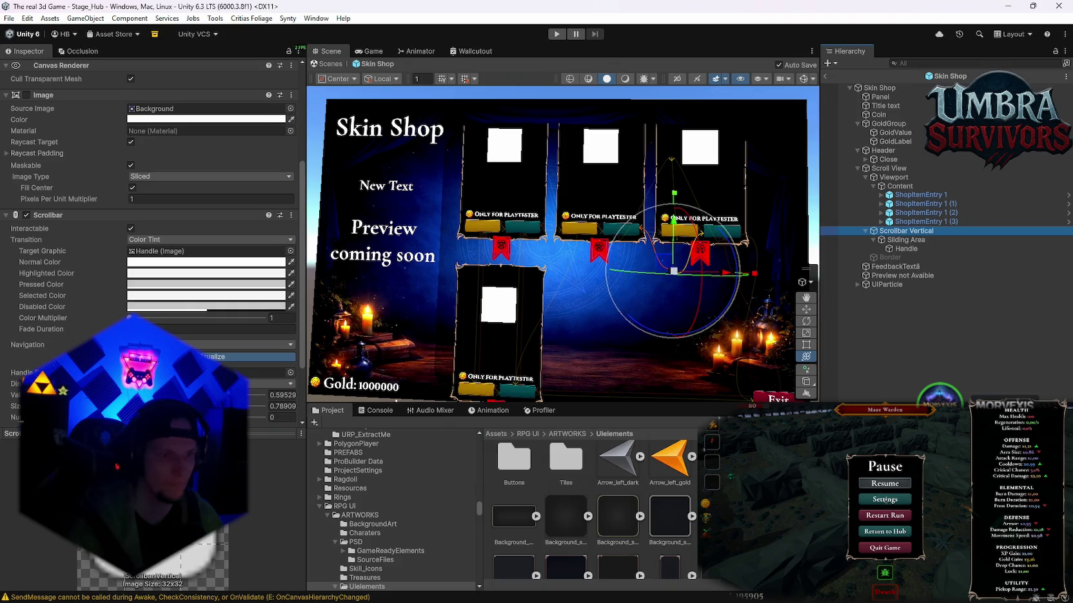
mouse_move(210, 395)
left_mouse_down()
mouse_move(323, 398)
mouse_move(138, 399)
mouse_move(328, 389)
mouse_move(193, 398)
mouse_move(303, 391)
left_mouse_up()
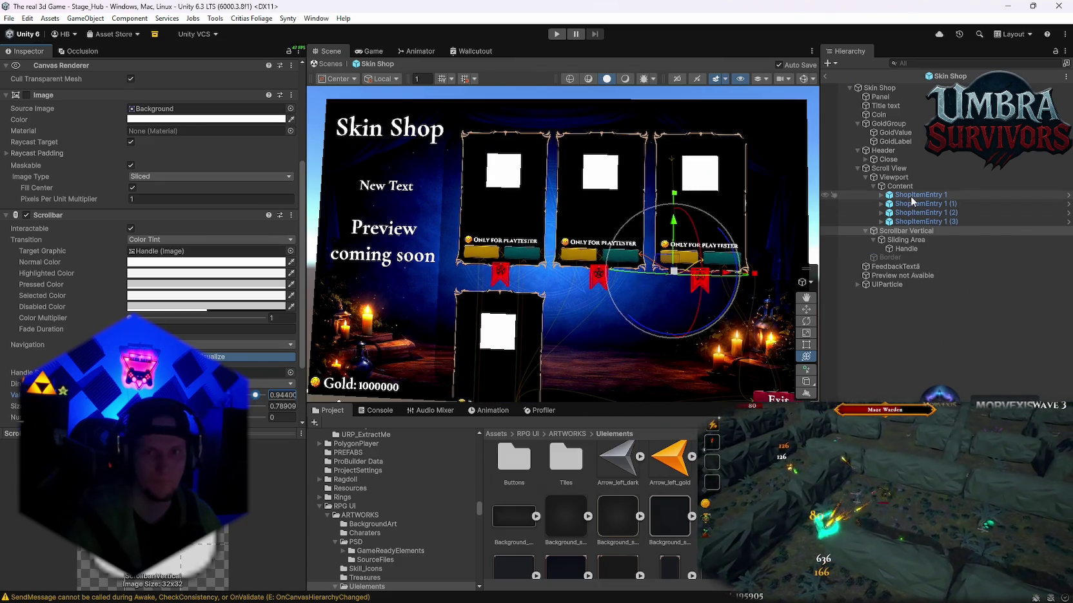
Duplicate the four ShopItemEntry cards into a second row and test the scrollbar Value slider.
left_click(918, 195)
left_click(906, 221, "shift")
key("ctrl+d")
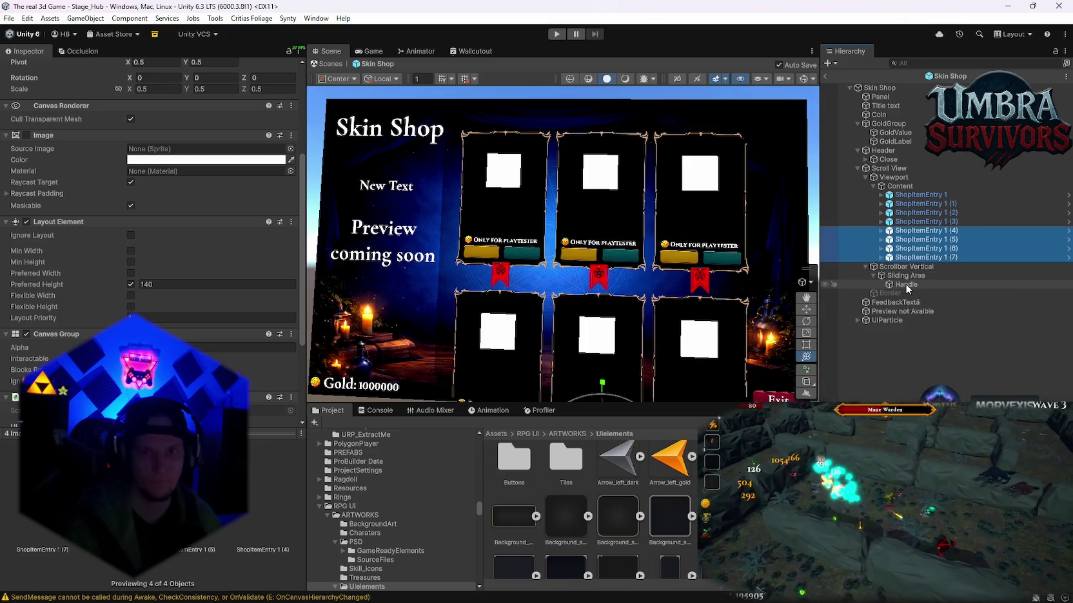
left_click(905, 266)
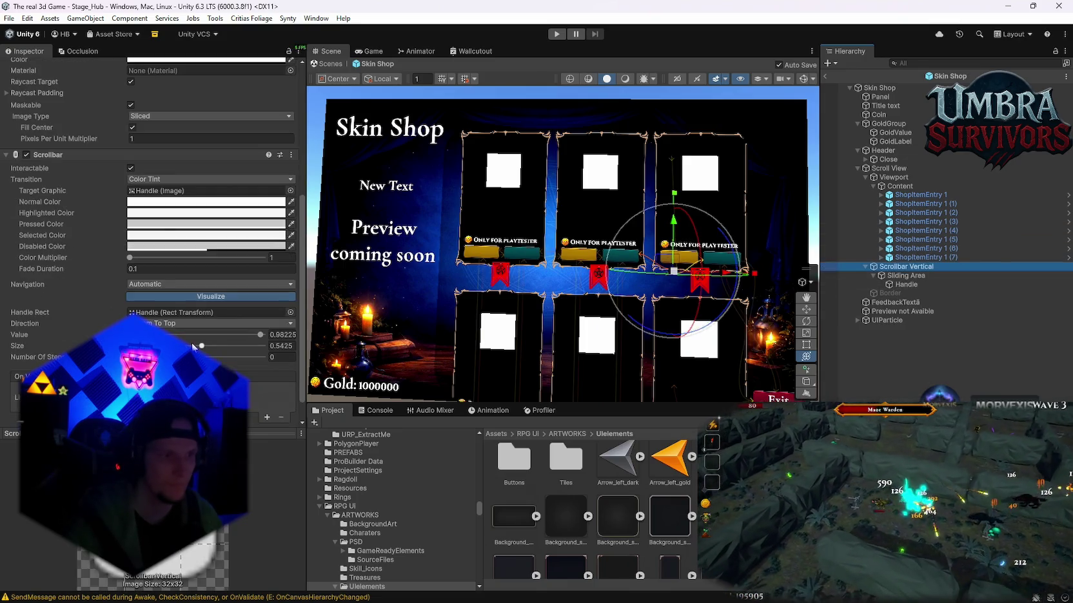
mouse_move(255, 335)
left_mouse_down()
mouse_move(175, 334)
mouse_move(207, 335)
mouse_move(193, 335)
mouse_move(241, 354)
mouse_move(314, 354)
mouse_move(225, 356)
mouse_move(361, 356)
left_mouse_up()
mouse_move(271, 356)
left_mouse_down()
mouse_move(206, 361)
mouse_move(271, 364)
mouse_move(212, 370)
mouse_move(249, 377)
mouse_move(233, 377)
left_mouse_up()
Try the Content grid's right padding at 38, then undo the change.
left_click(900, 186)
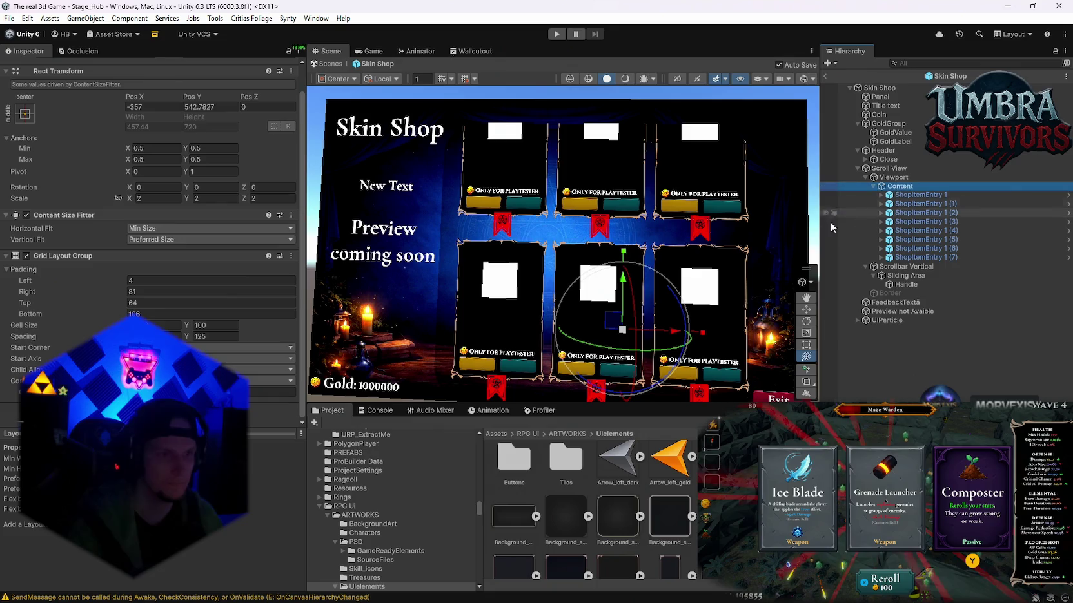
left_click_drag(122, 294, 102, 296)
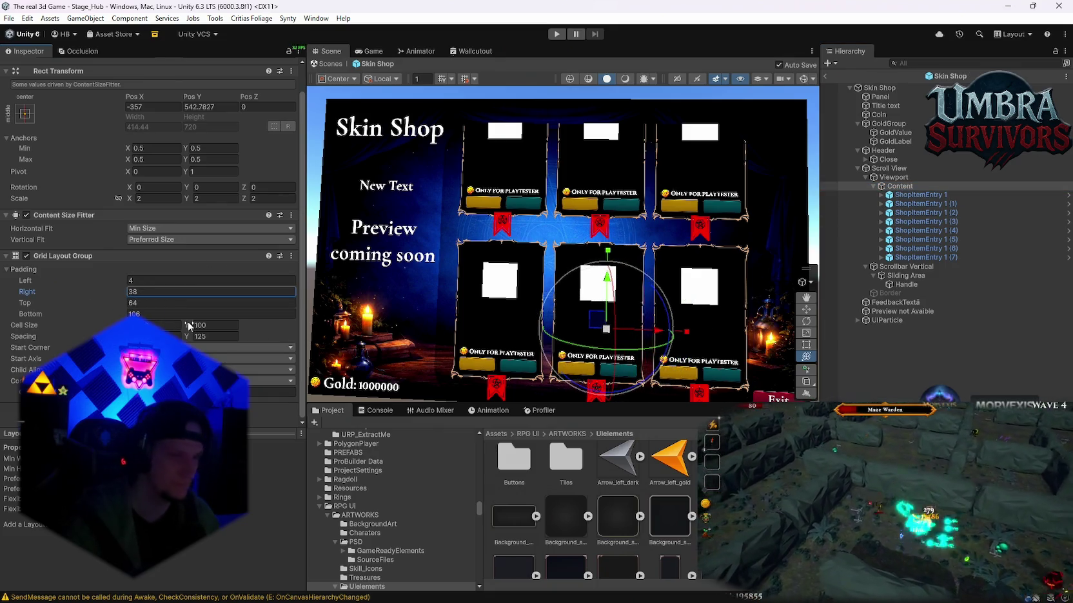
key("ctrl+z")
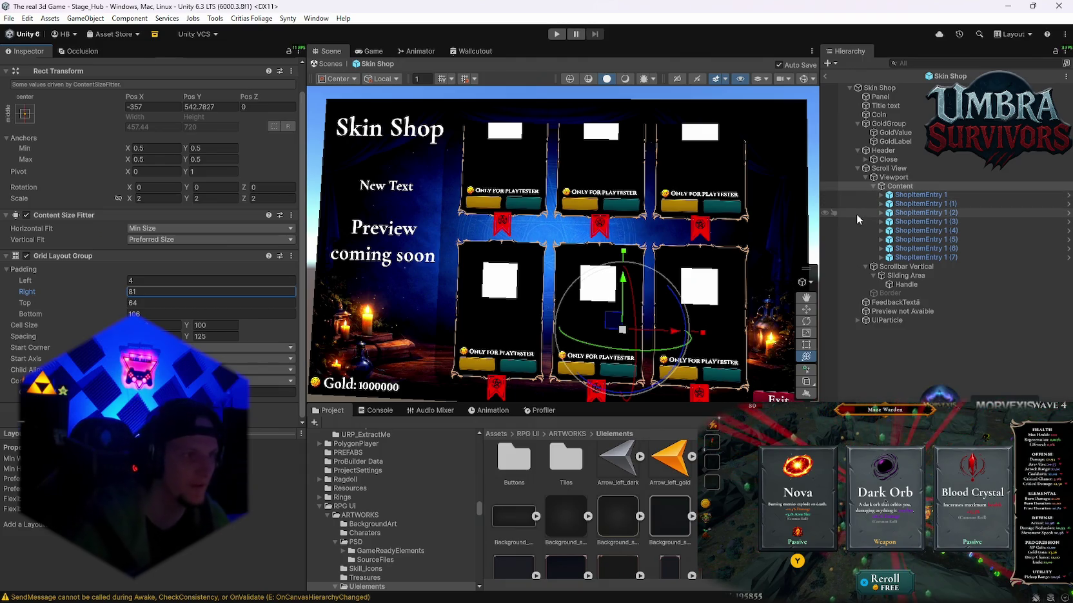
Pull the Viewport's right edge inward and push its top offset down to -144.8.
left_click(892, 177)
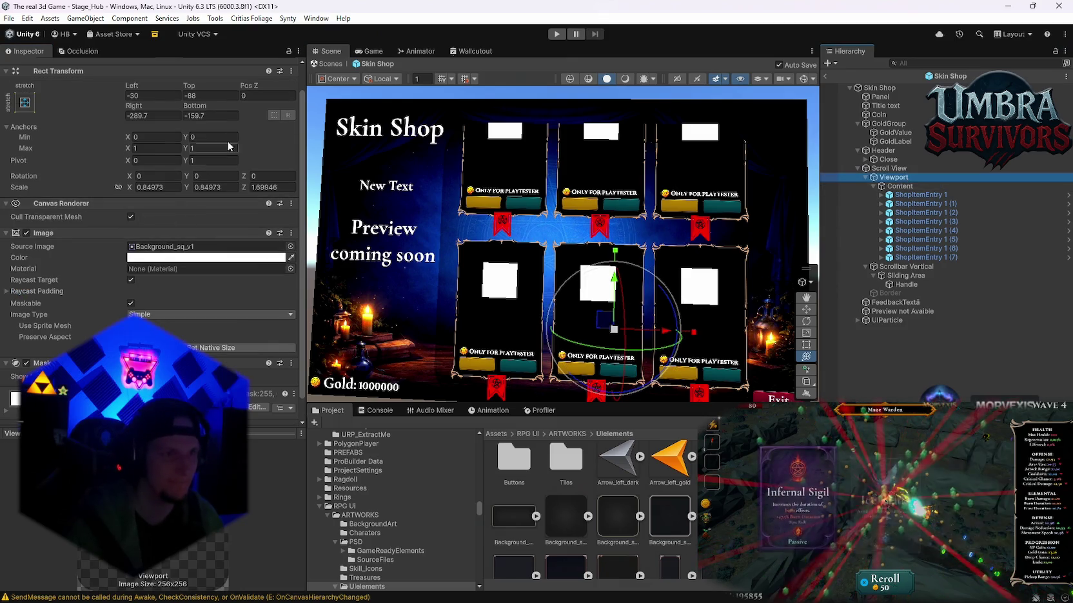
mouse_move(159, 108)
left_mouse_down()
mouse_move(13, 116)
mouse_move(773, 138)
mouse_move(129, 114)
mouse_move(1044, 122)
left_mouse_up()
left_click_drag(599, 256, 641, 240)
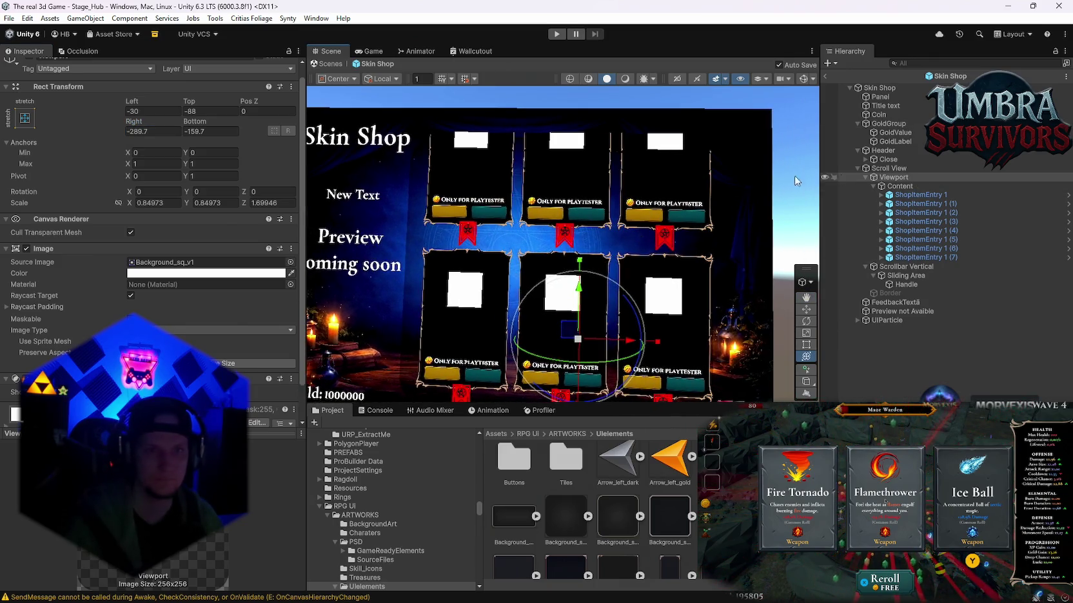
mouse_move(190, 103)
left_mouse_down()
mouse_move(212, 98)
mouse_move(119, 94)
left_mouse_up()
mouse_move(520, 186)
left_mouse_down()
mouse_move(603, 207)
mouse_move(579, 244)
mouse_move(579, 272)
left_mouse_up()
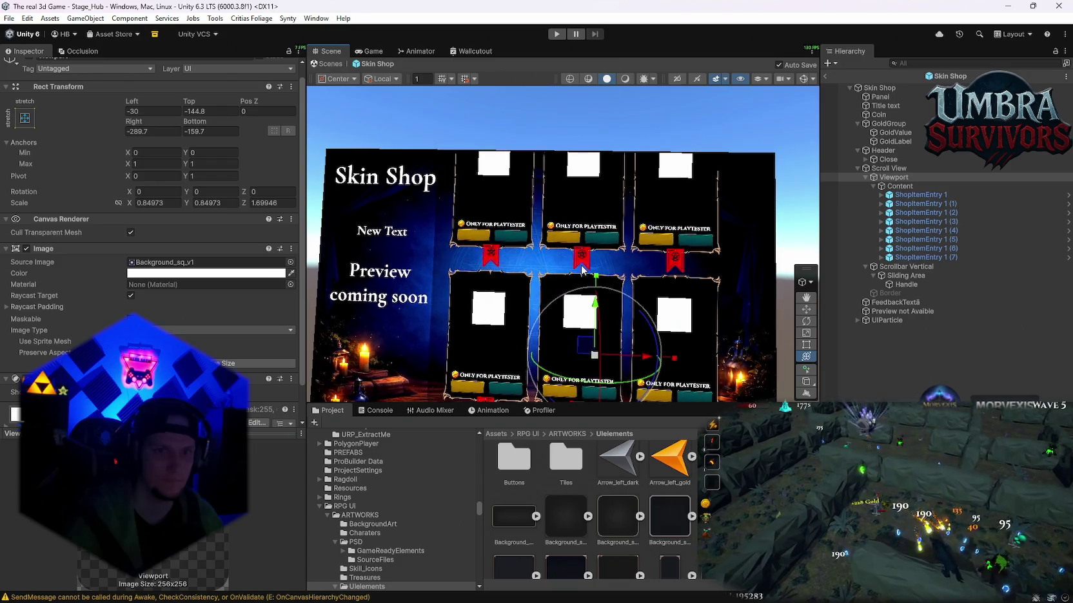
Save the prefab and project, exit Prefab Mode, and open the Skin Shop overrides list.
left_click(9, 19)
left_click(29, 73)
left_click(10, 19)
left_click(39, 139)
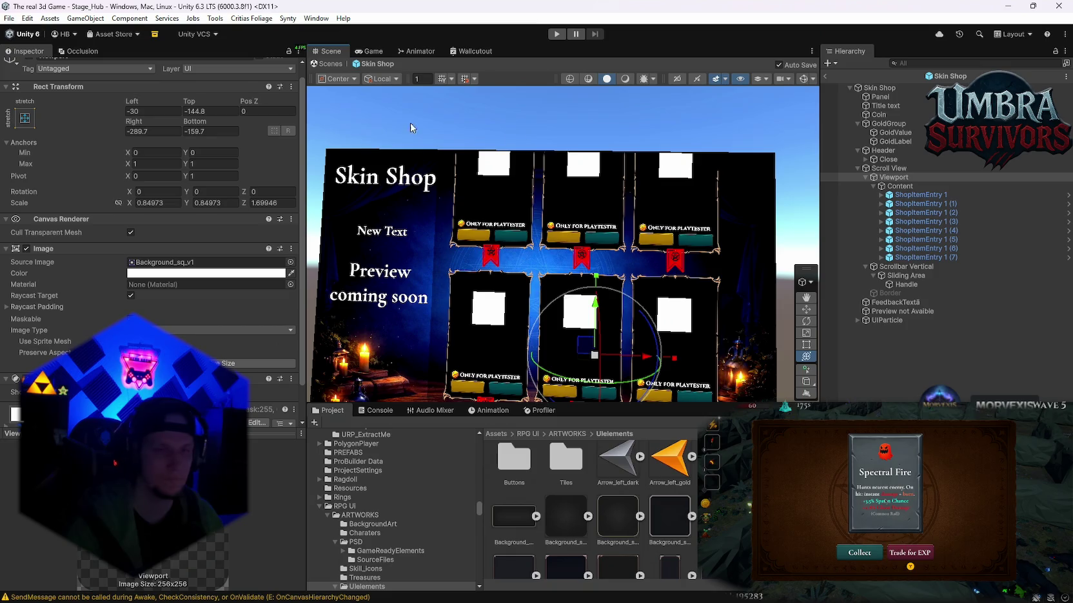
left_click(830, 77)
left_click(69, 99)
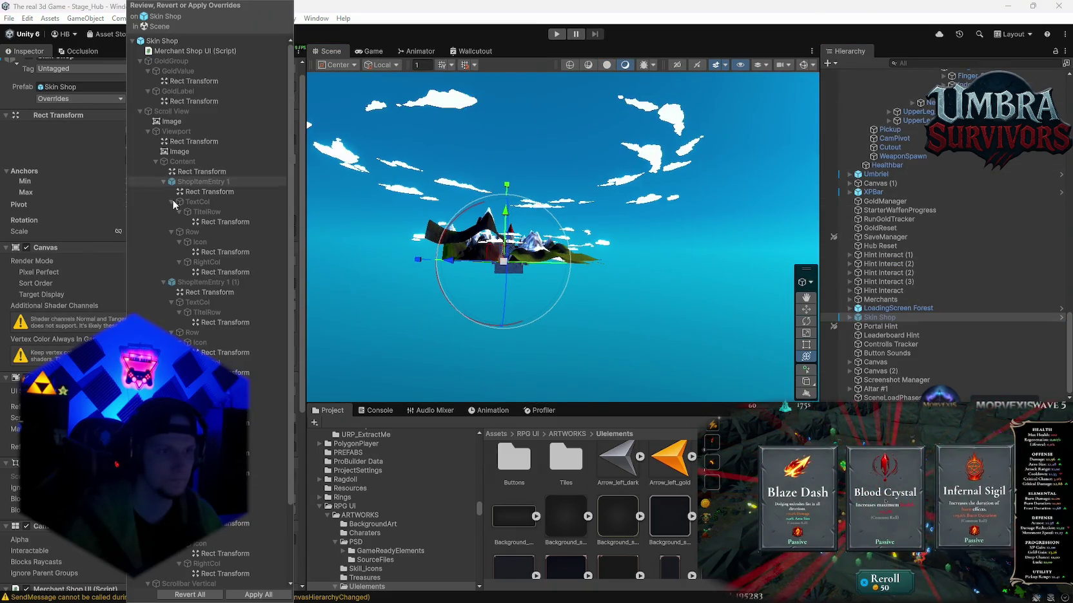
Apply all Skin Shop overrides to the prefab and enter Play mode.
left_click(261, 595)
key("ctrl+p")
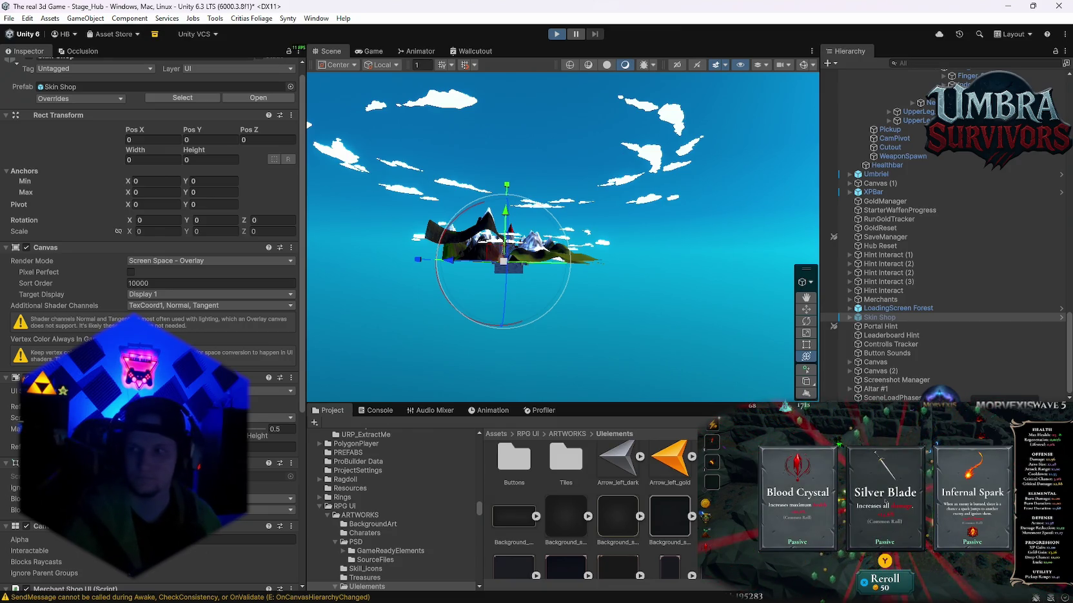
key("alt+Tab")
left_click(425, 263)
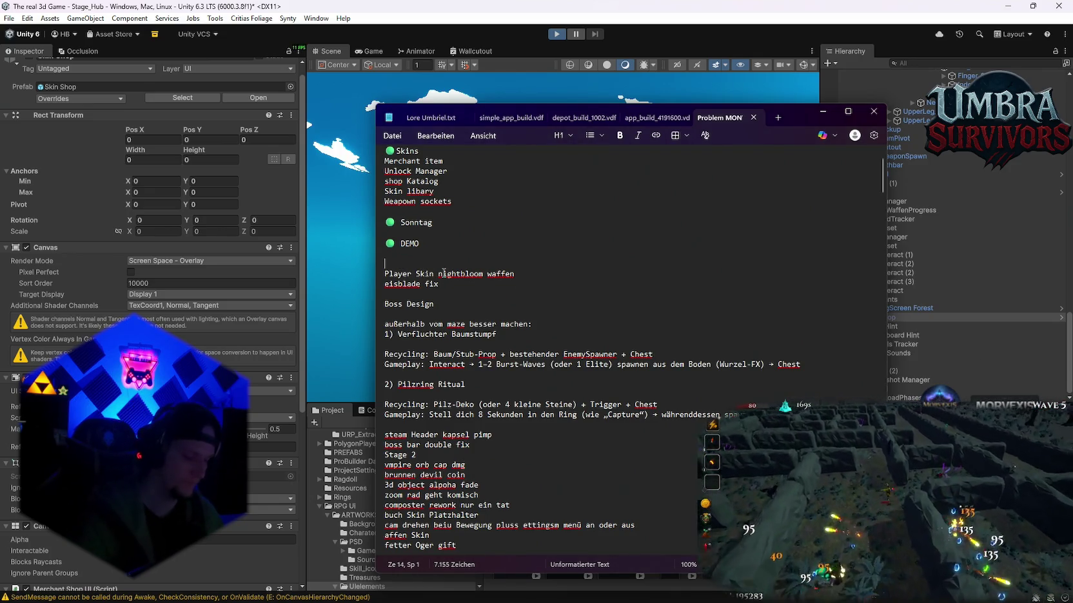
Add a 'chest karten' line above 'Player Skin nightbloom waffen' and return to Unity.
type("chest karten")
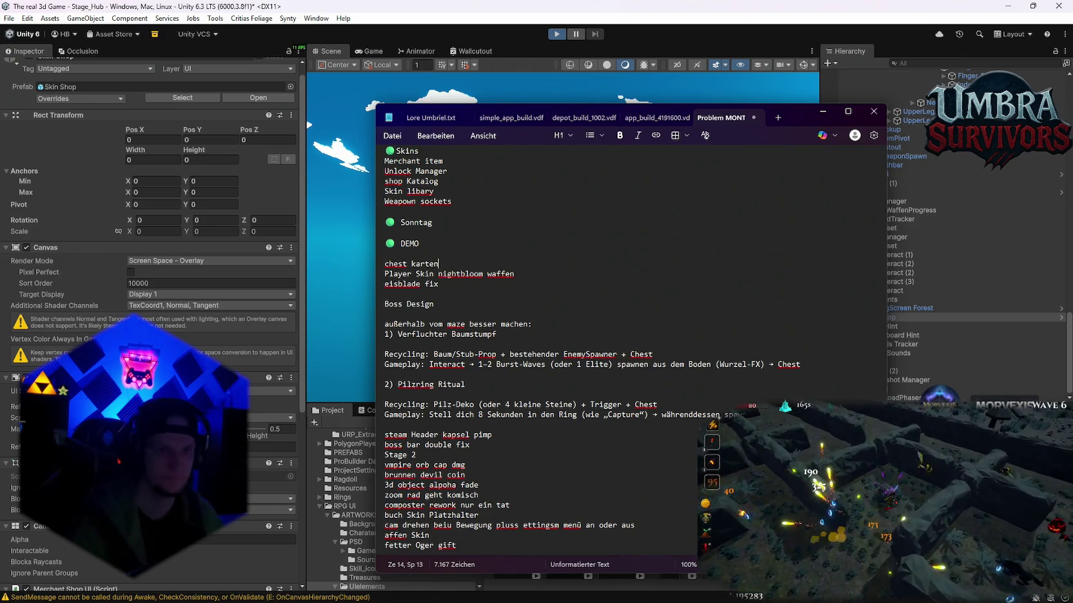
left_click(531, 40)
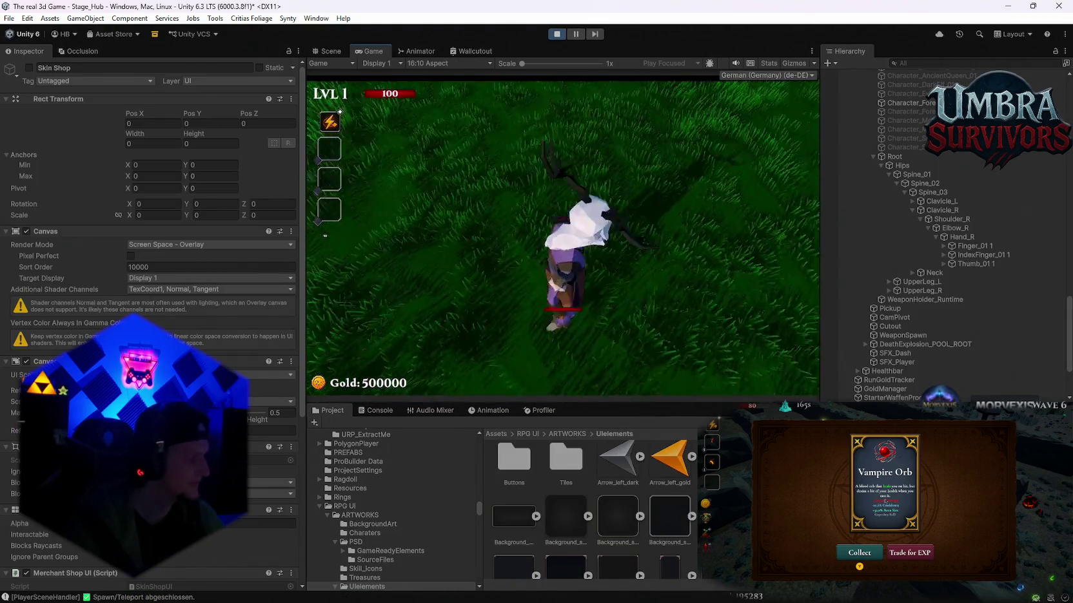
Walk the player into the Skin Shop and scroll its card grid between rows.
key("w")
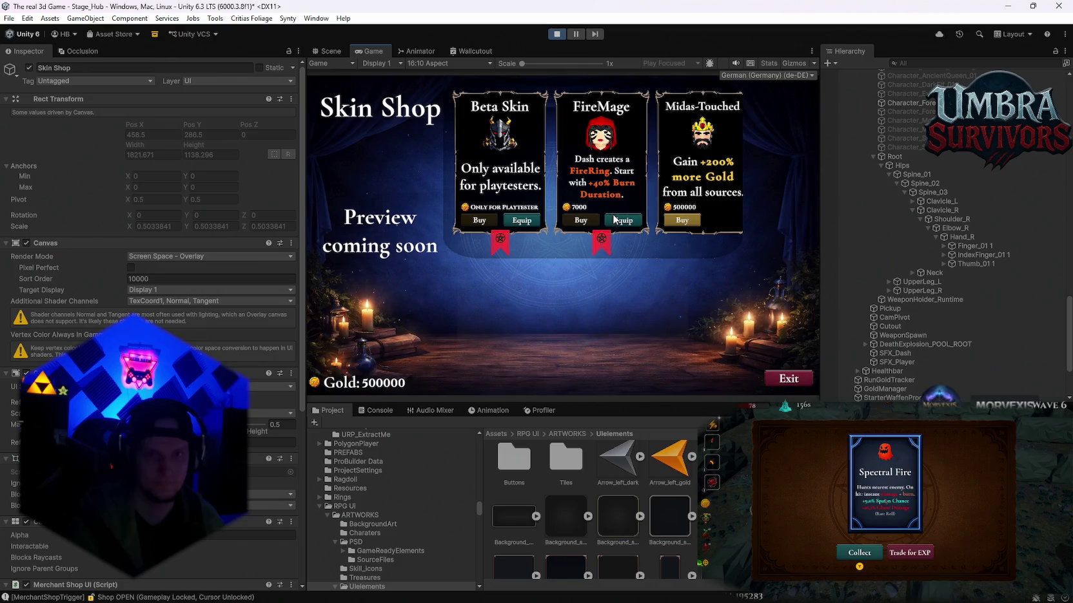
scroll(609, 229, "down", 5)
scroll(606, 234, "up", 2)
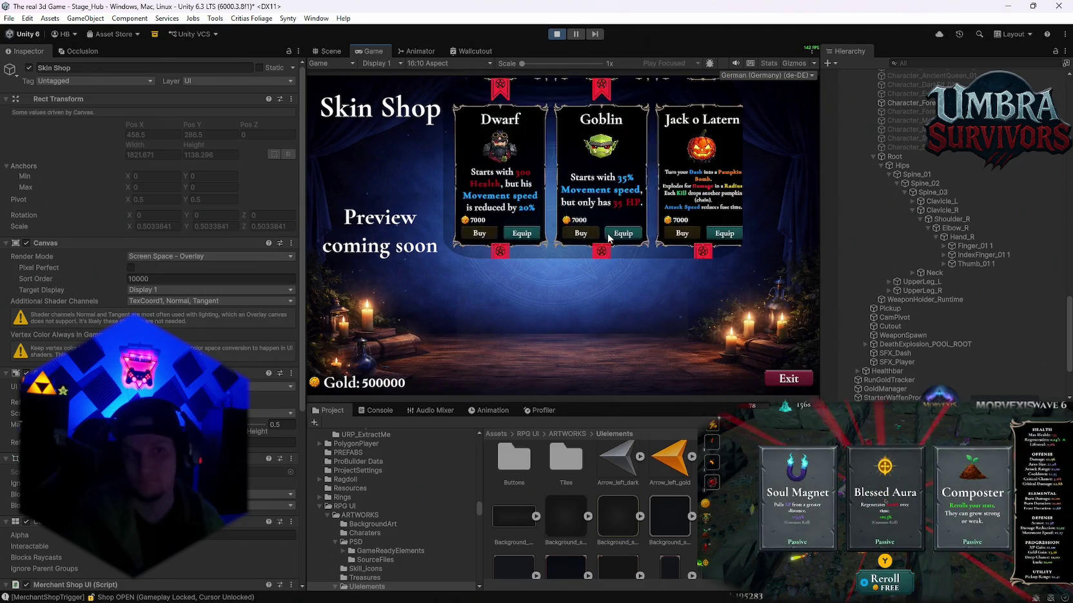
scroll(608, 238, "up", 2)
scroll(609, 231, "down", 3)
scroll(608, 231, "up", 3)
scroll(608, 232, "up", 2)
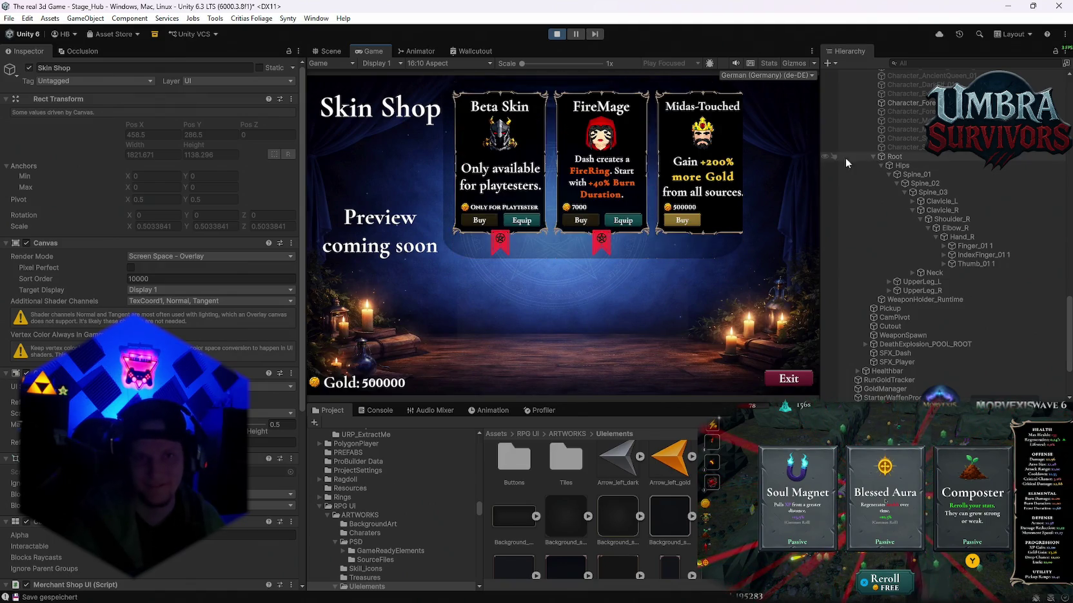
scroll(607, 197, "down", 2)
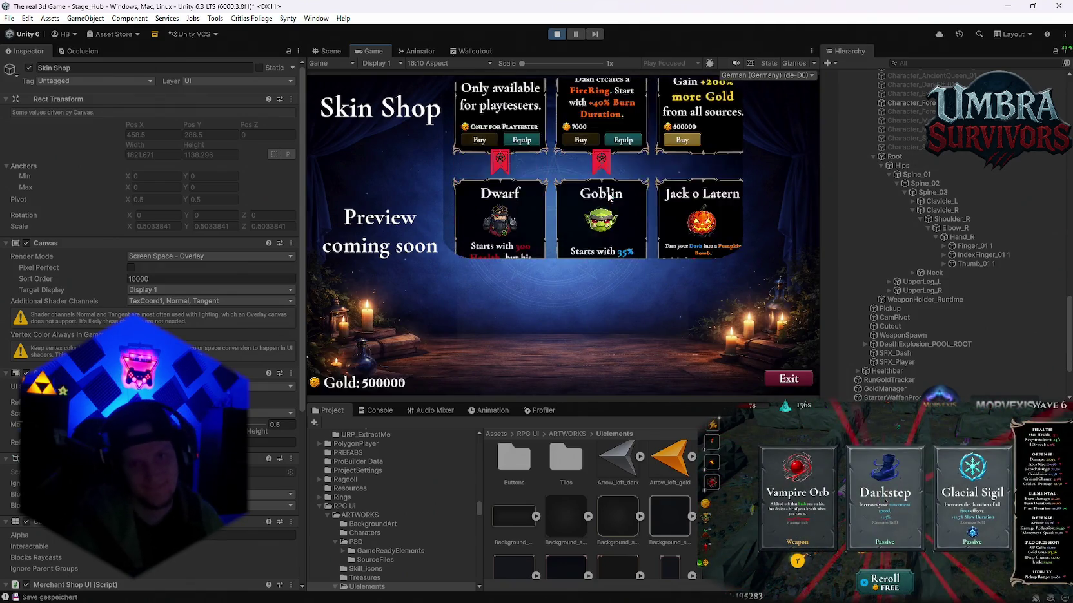
scroll(608, 193, "up", 3)
scroll(909, 231, "down", 2)
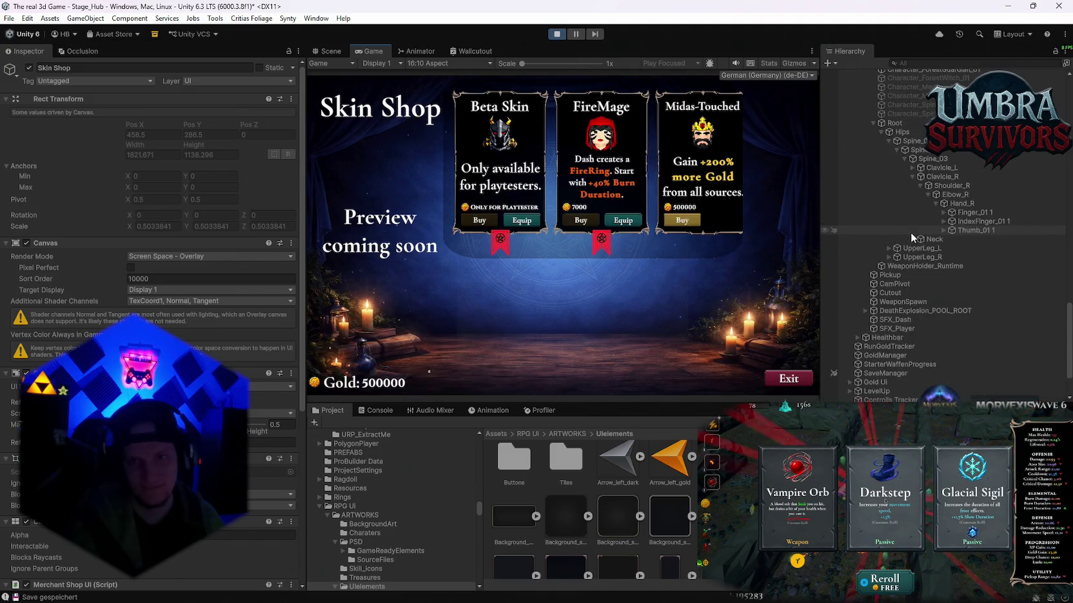
scroll(911, 232, "down", 4)
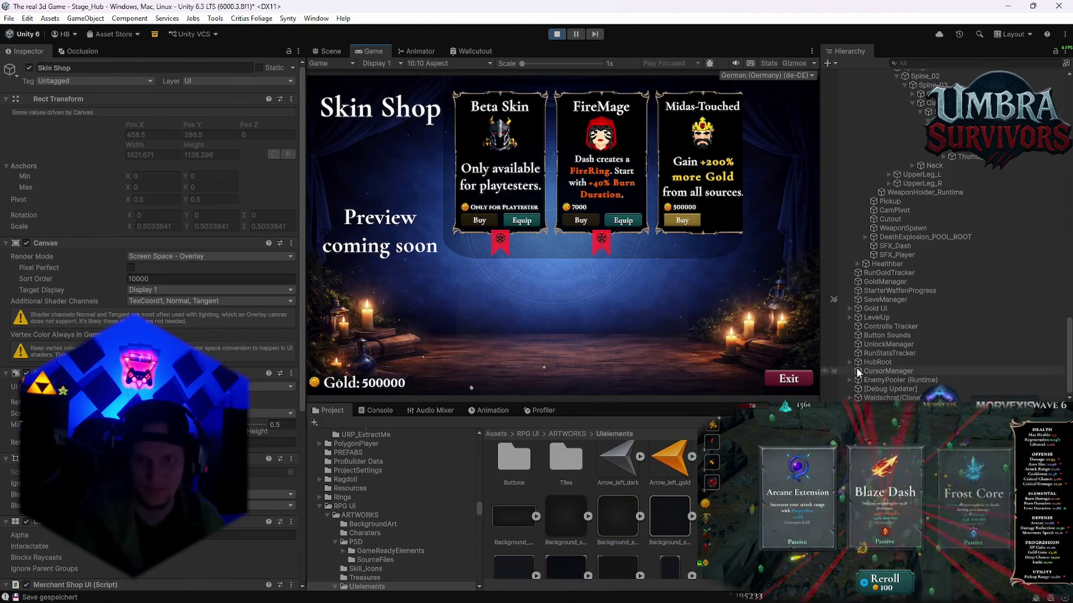
Scroll the Hierarchy and expand the Skin Shop object to show its children.
scroll(857, 323, "up", 4)
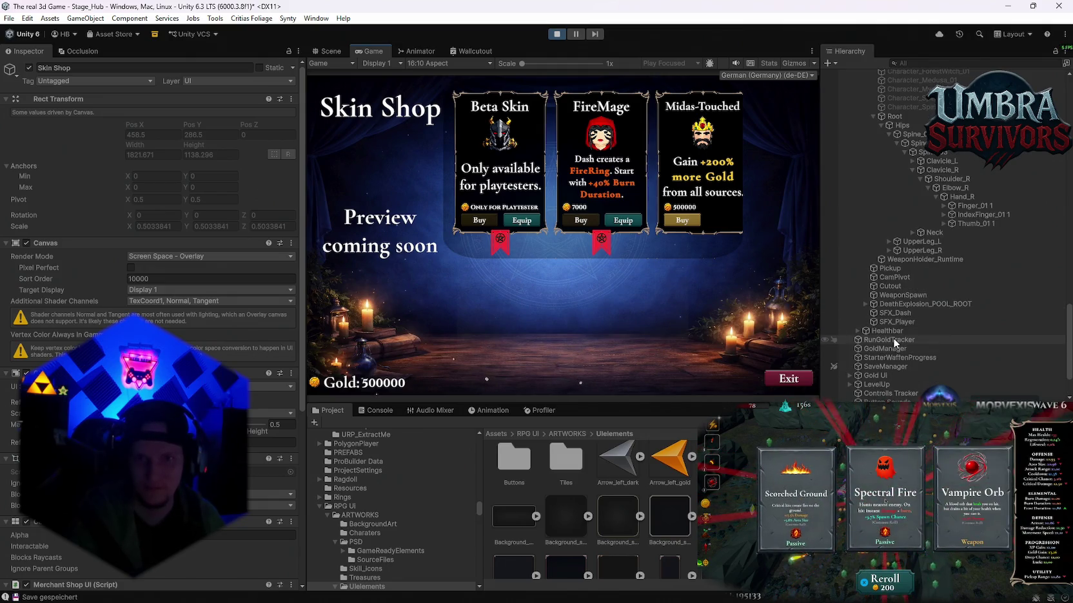
scroll(893, 346, "up", 5)
scroll(890, 319, "up", 5)
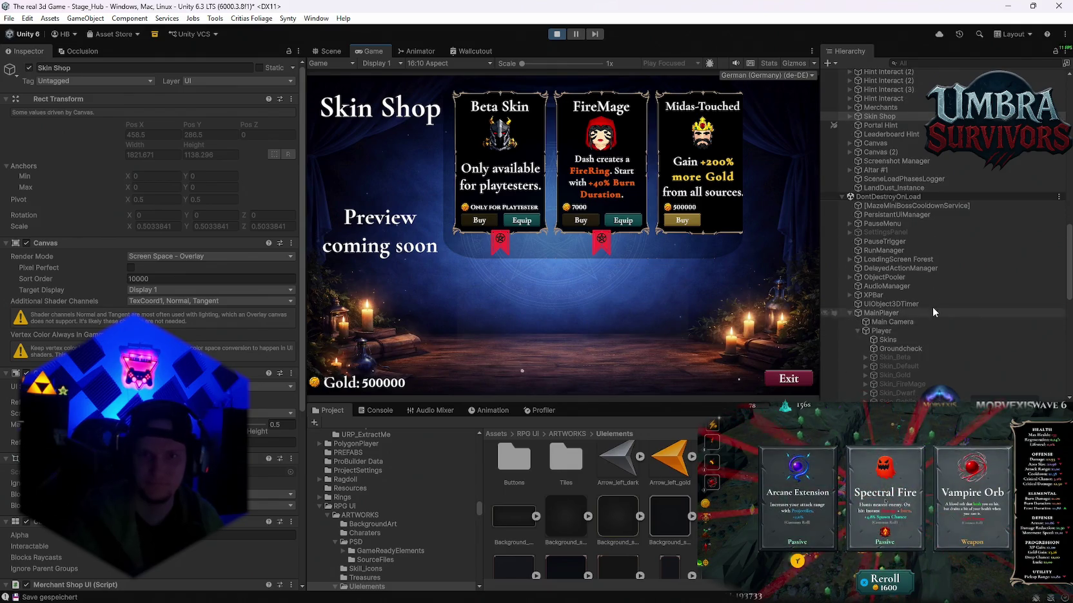
scroll(947, 298, "down", 10)
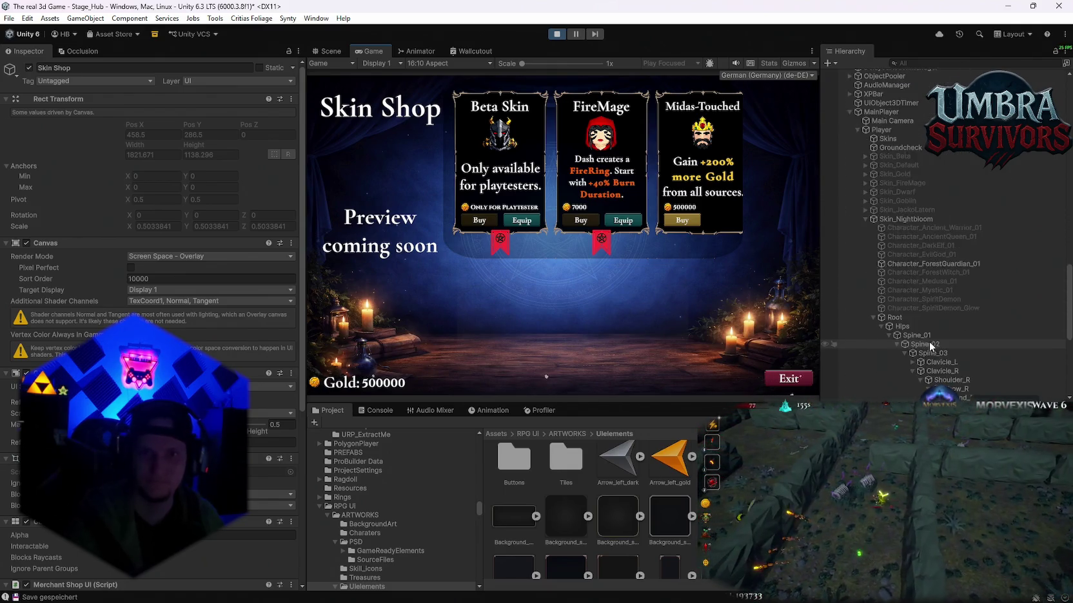
scroll(931, 341, "up", 10)
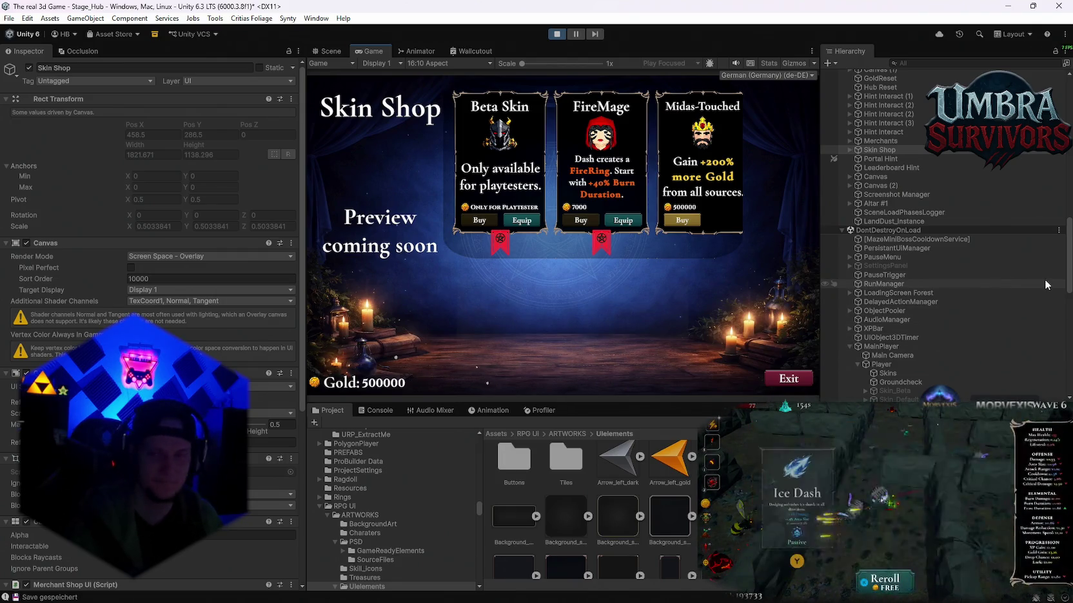
scroll(902, 245, "up", 10)
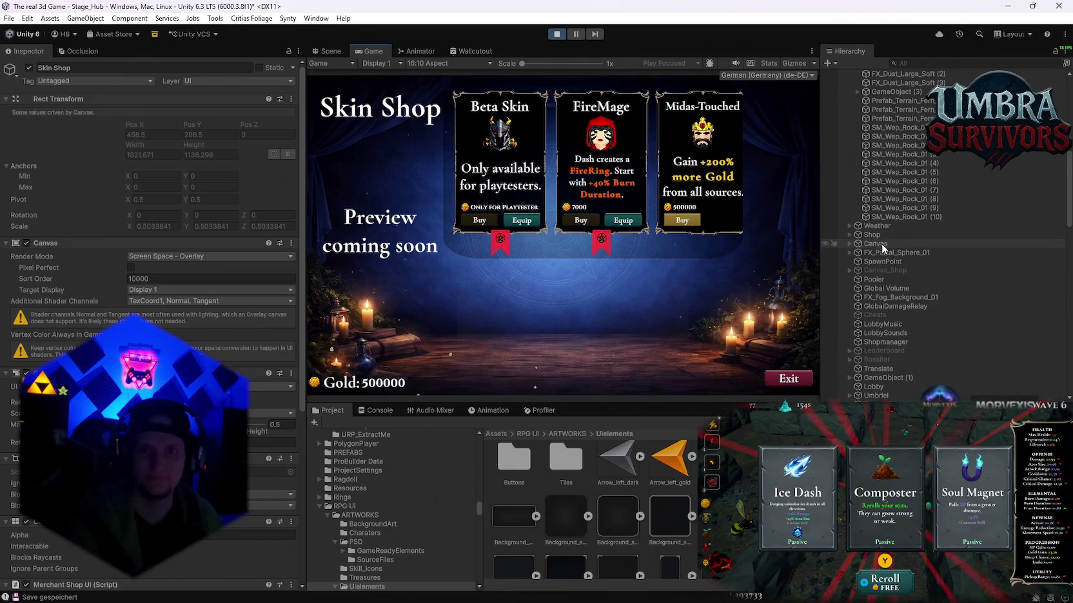
scroll(890, 258, "down", 8)
left_click(850, 281)
scroll(877, 283, "down", 3)
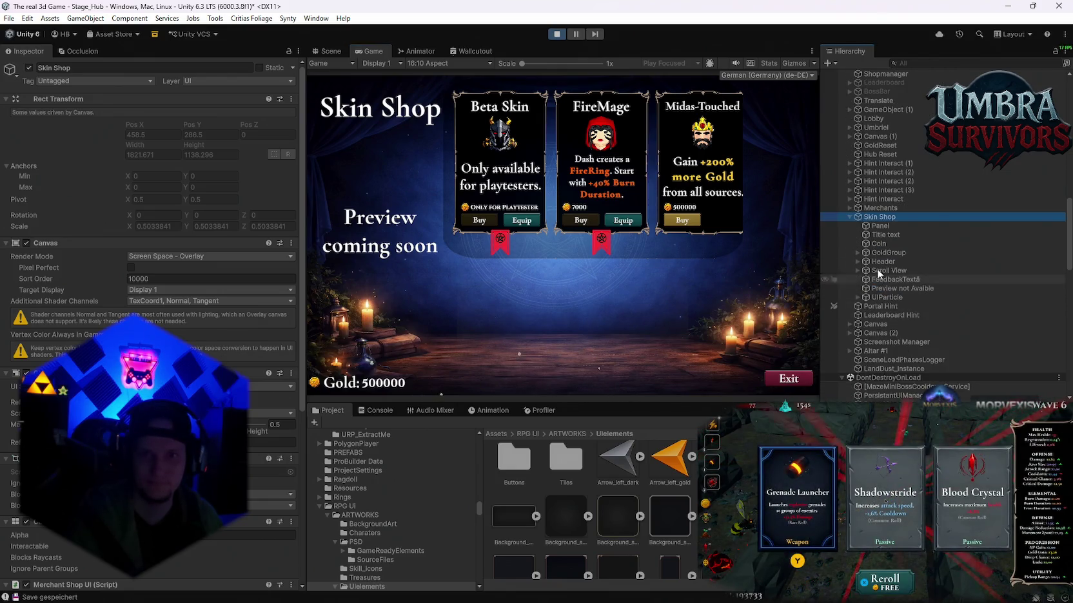
Enlarge the Viewport so a second card row and the full card descriptions show.
left_click(857, 270)
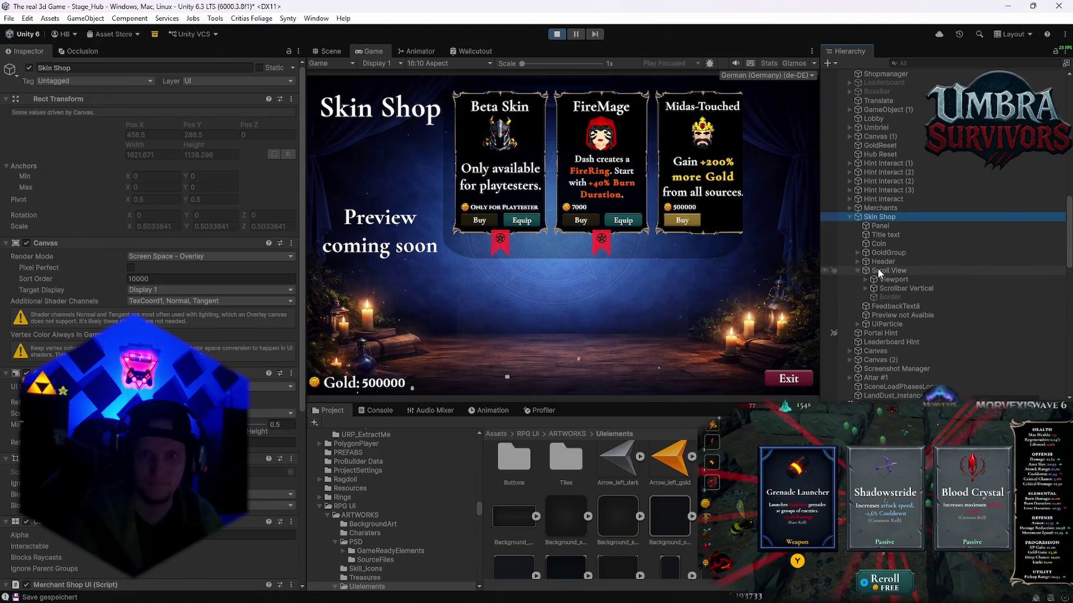
left_click(891, 280)
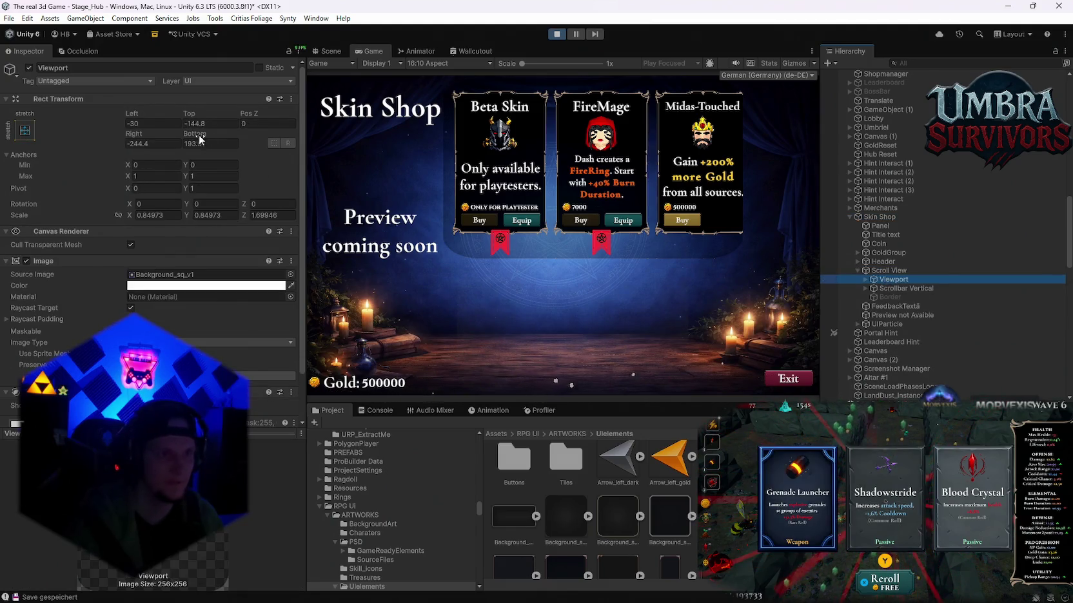
left_click_drag(202, 140, 141, 142)
mouse_move(751, 155)
left_mouse_down()
mouse_move(683, 212)
mouse_move(566, 368)
left_mouse_up()
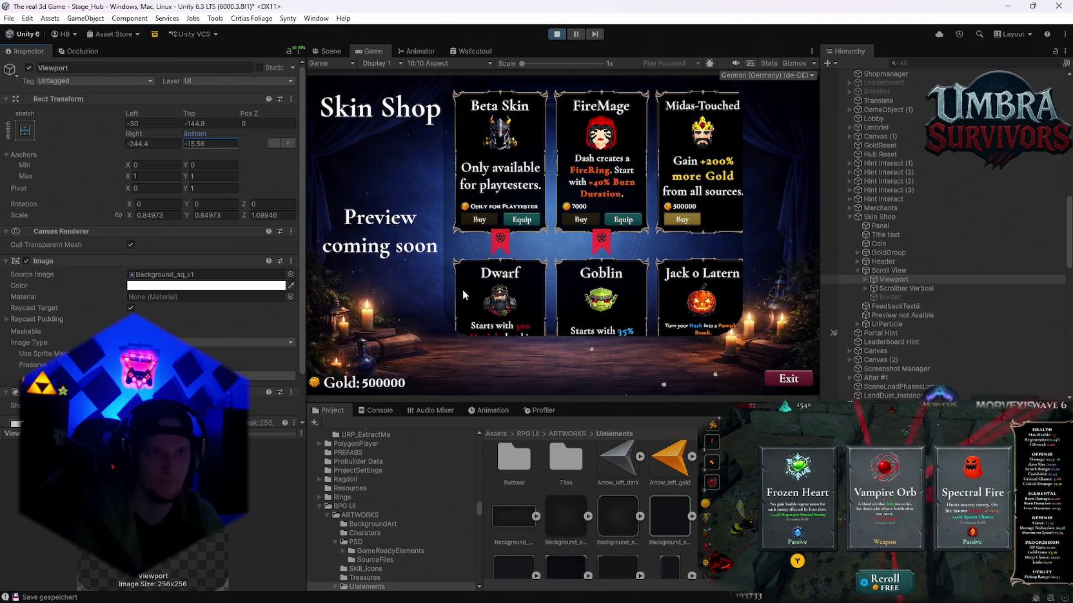
Switch the Game view to Free Aspect and make the Project panel taller.
left_click(448, 63)
left_click(434, 103)
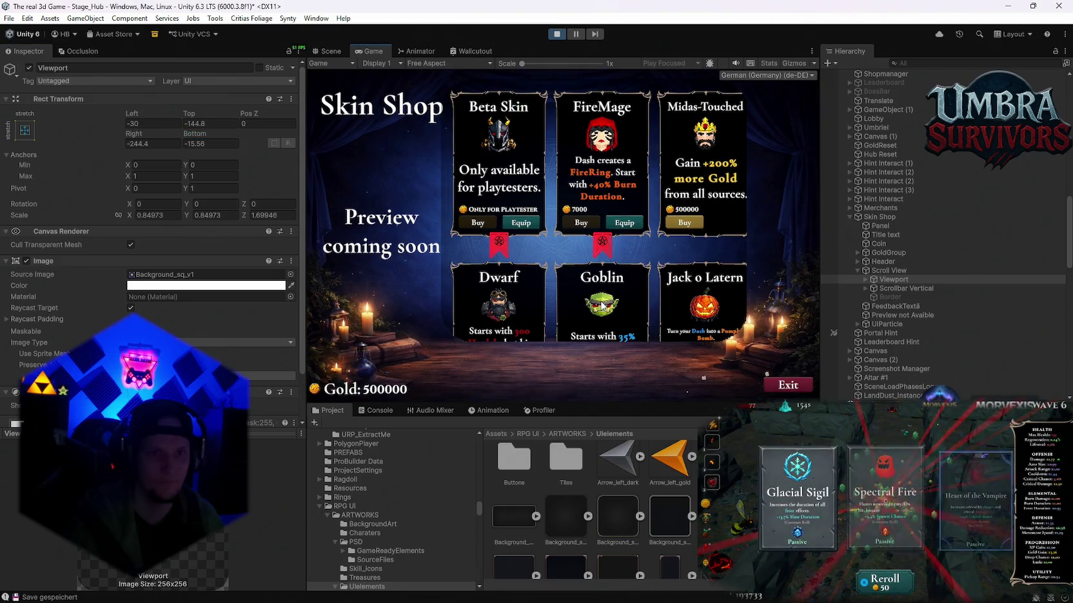
mouse_move(572, 408)
left_mouse_down()
mouse_move(551, 583)
mouse_move(532, 326)
mouse_move(529, 477)
mouse_move(525, 348)
mouse_move(525, 369)
left_mouse_up()
Anchor the Viewport to bottom-centre and enlarge the Game view.
left_click(878, 271)
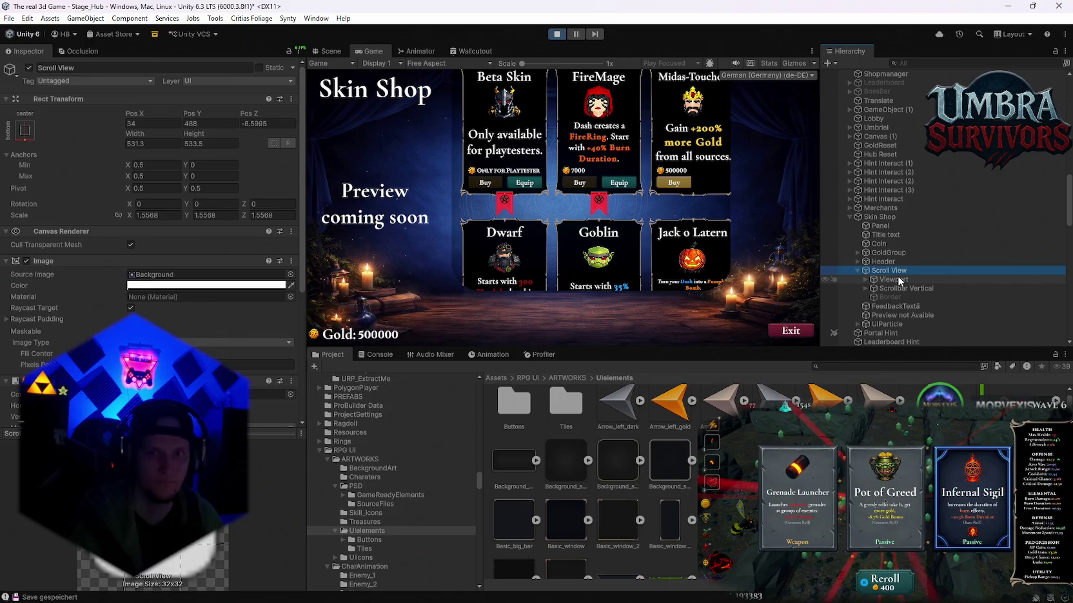
left_click(896, 280)
left_click(25, 131)
left_click(88, 266)
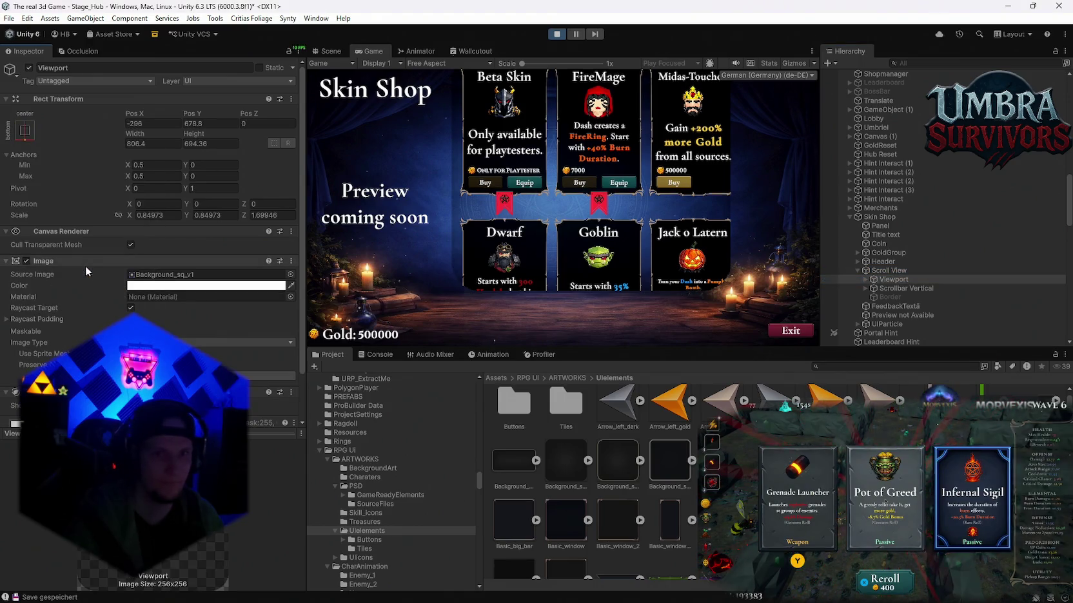
mouse_move(601, 354)
left_mouse_down()
mouse_move(604, 487)
mouse_move(603, 416)
left_mouse_up()
Check the Skin Shop canvas, then give the Scroll View the stretch-stretch anchor preset.
left_click(889, 271)
left_click(878, 217)
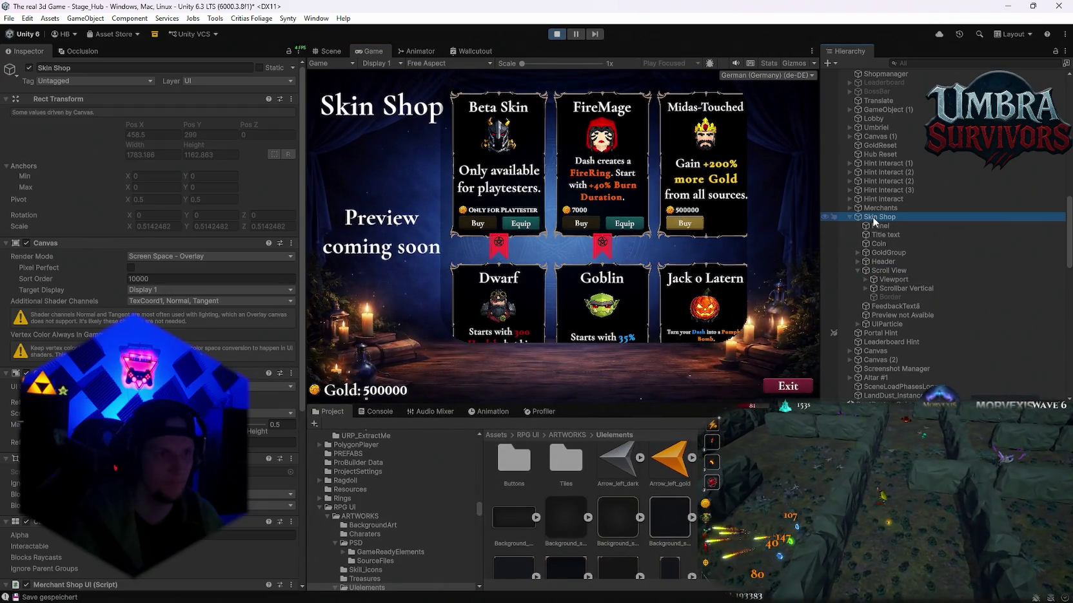
left_click(889, 272)
left_click(24, 130)
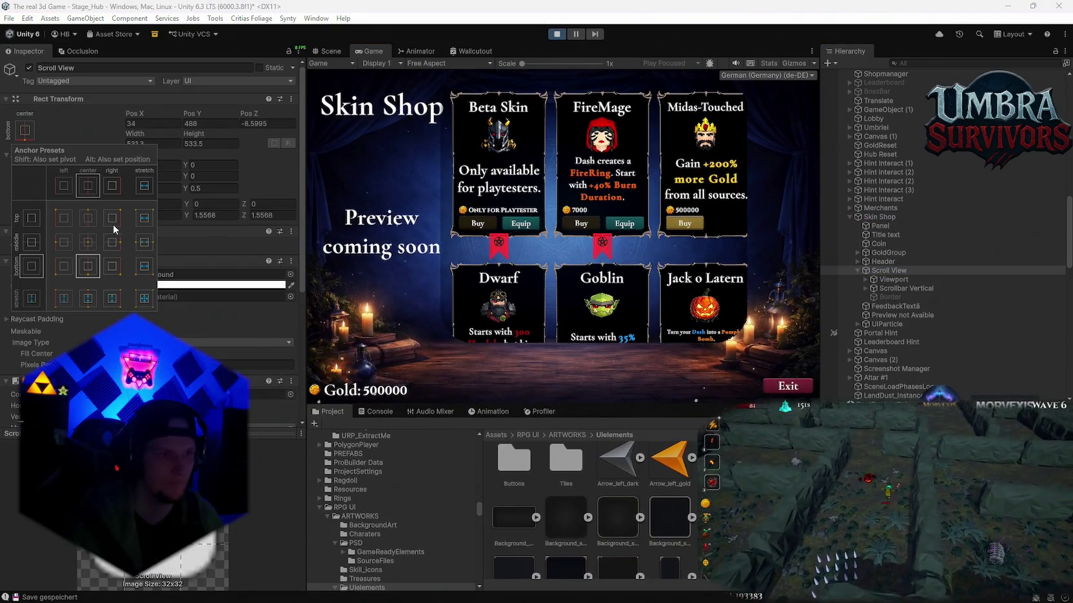
left_click(147, 305, "alt")
left_click_drag(572, 407, 572, 398)
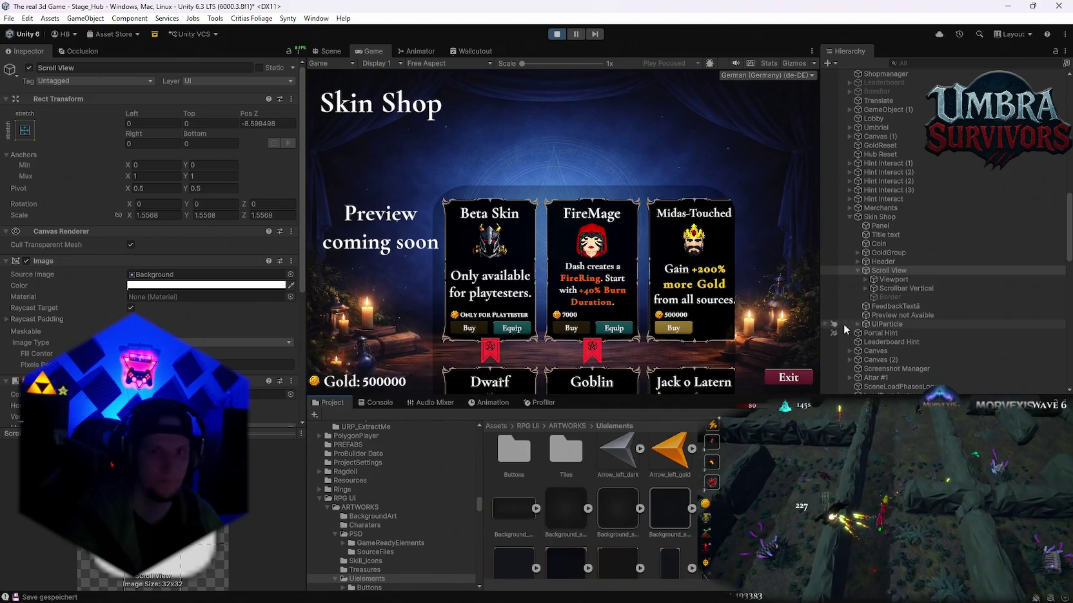
Reapply stretch-stretch to the Scroll View with Alt, then try the centre anchor.
left_click(893, 281)
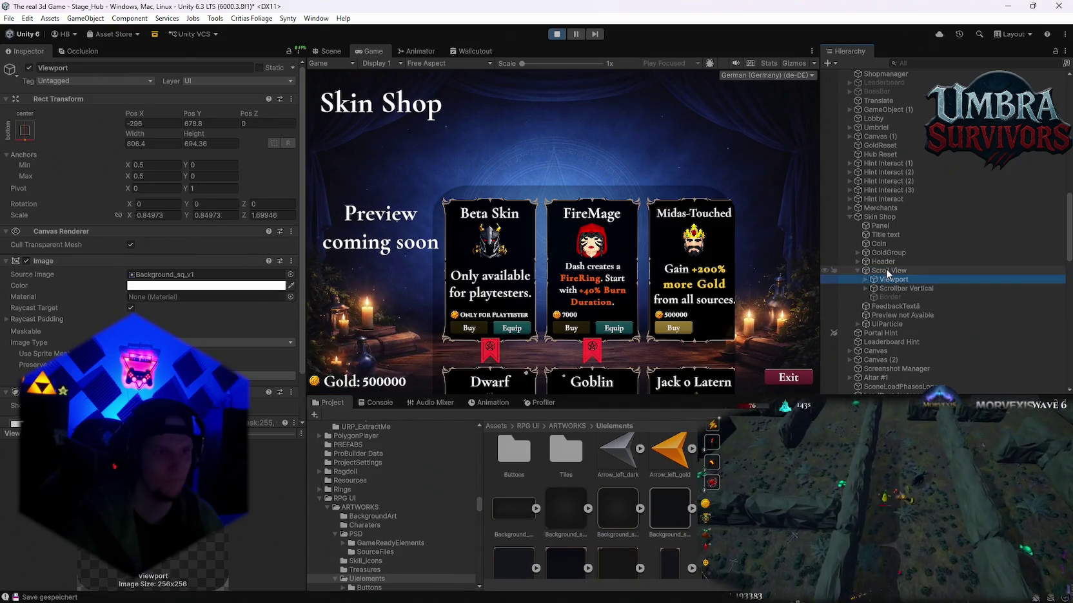
left_click(886, 270)
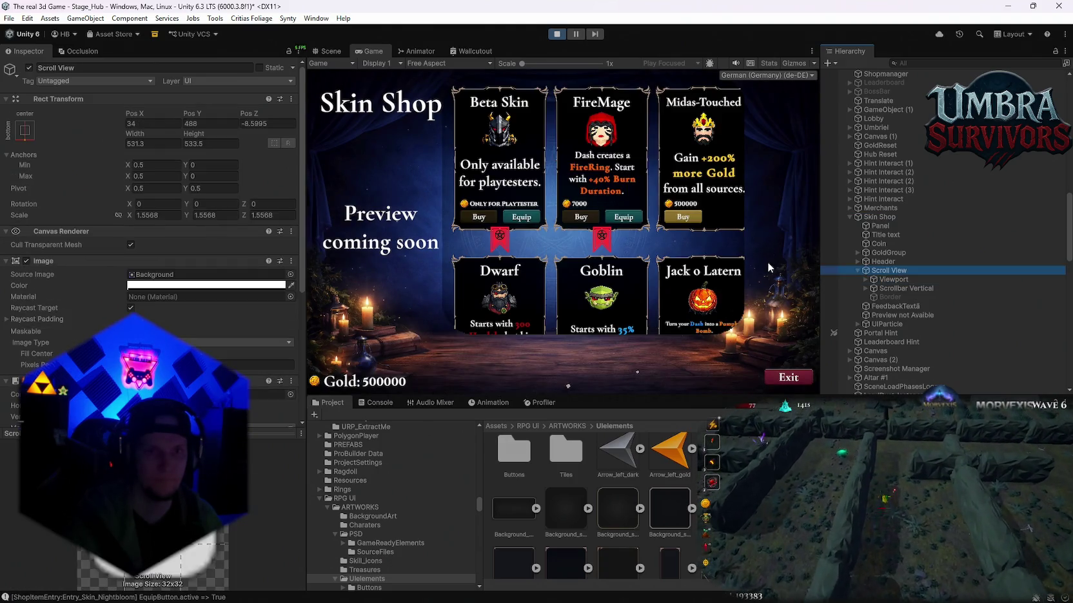
key("Down")
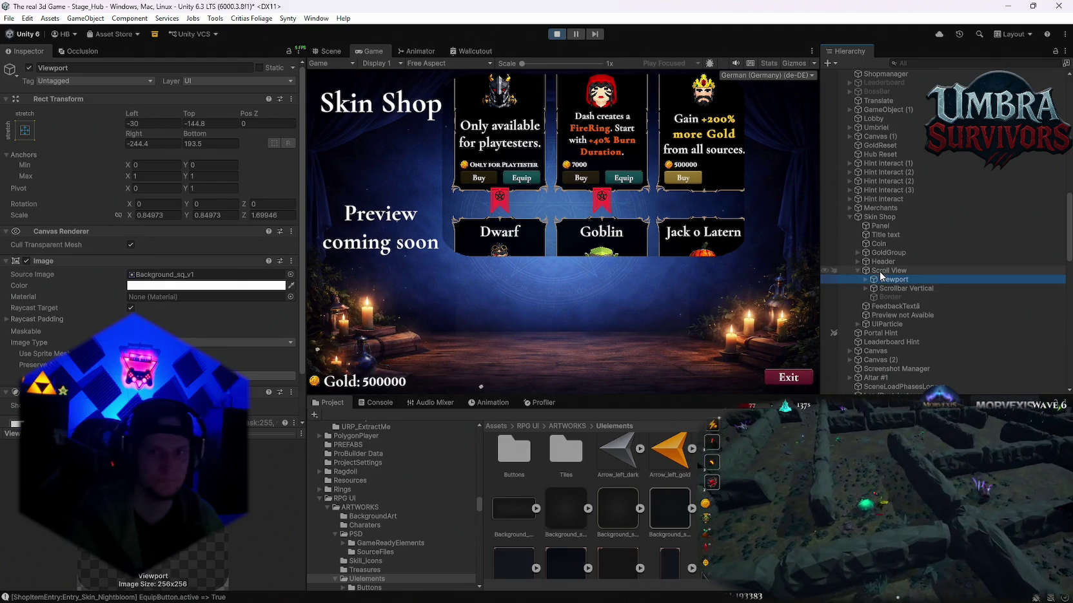
key("Up")
left_click(24, 130)
left_click(145, 307, "alt")
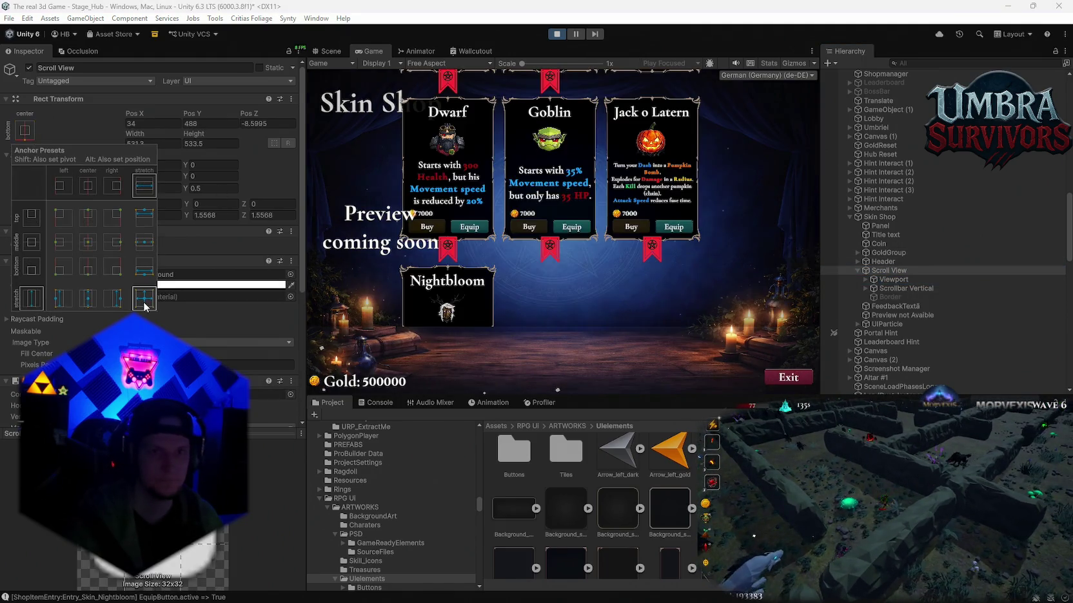
key("alt")
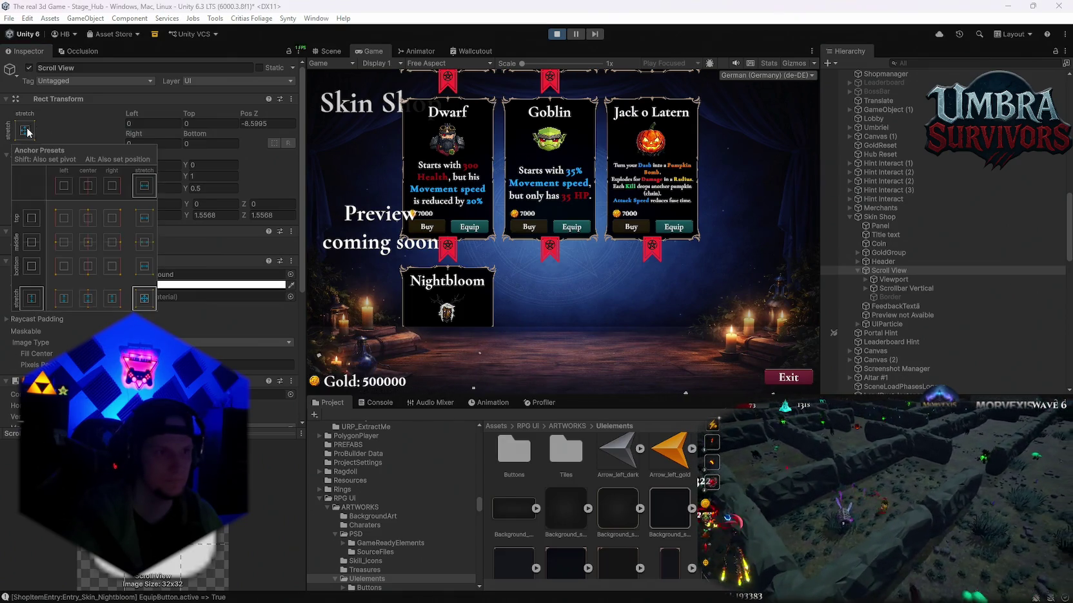
left_click(86, 242)
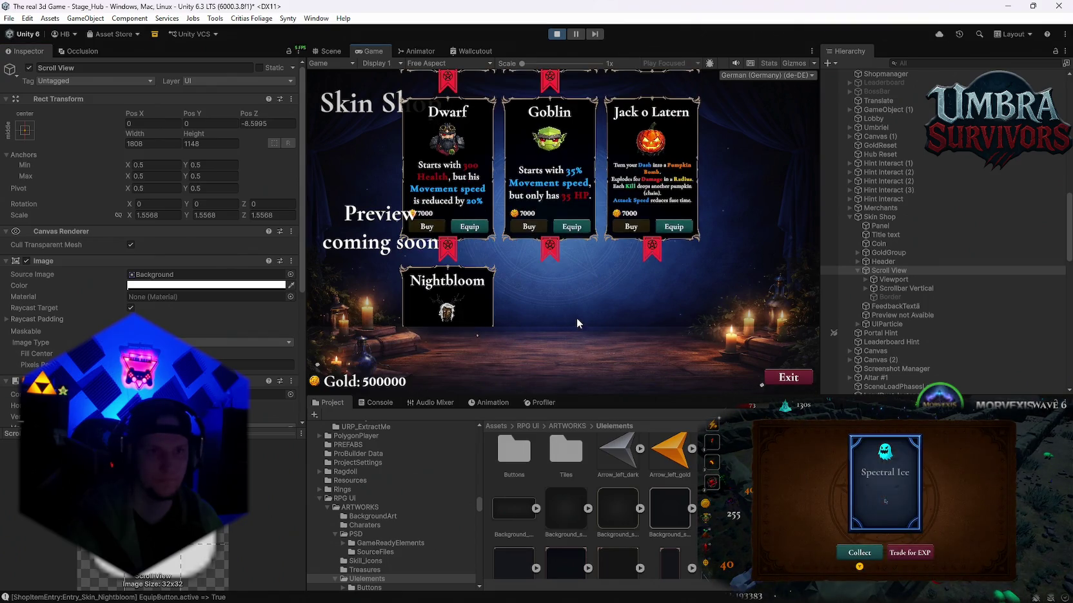
Scroll the Game view card list down and up twice to confirm it still scrolls.
scroll(624, 210, "down", 2)
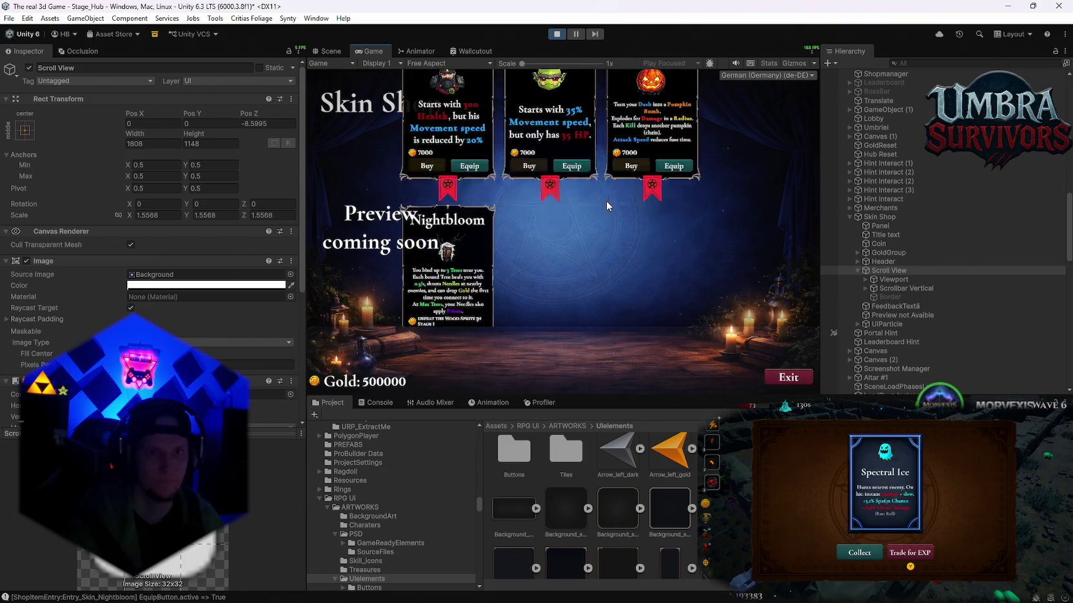
scroll(580, 248, "up", 2)
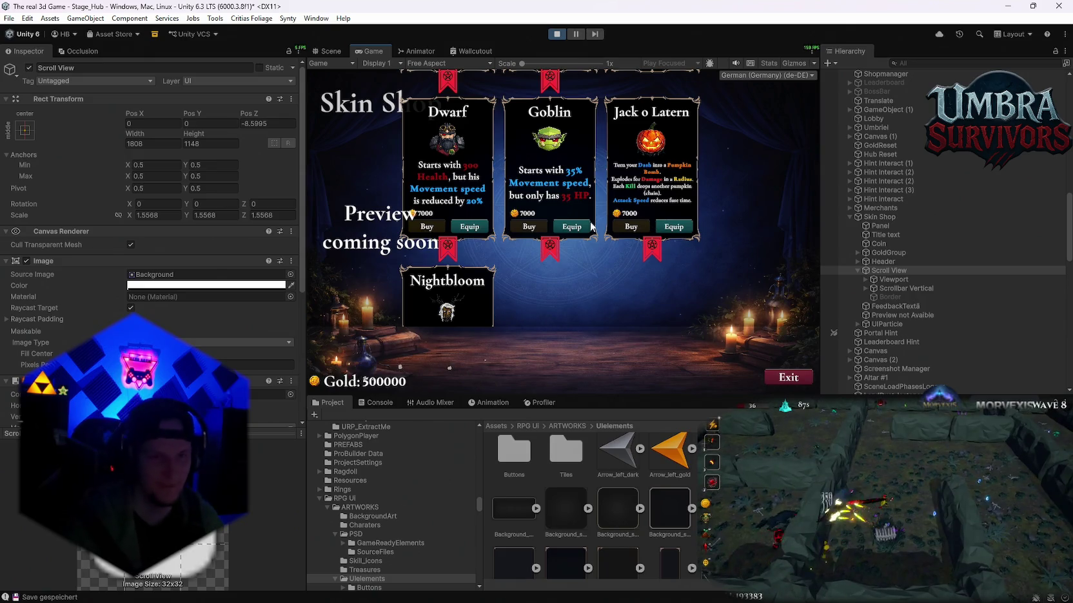
scroll(525, 203, "down", 2)
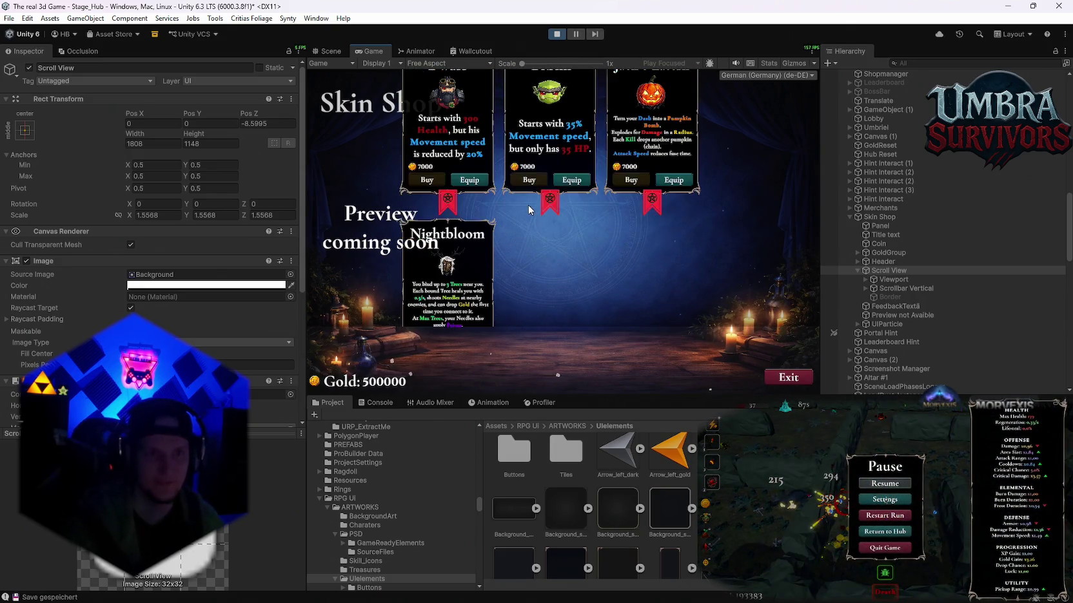
scroll(528, 205, "up", 2)
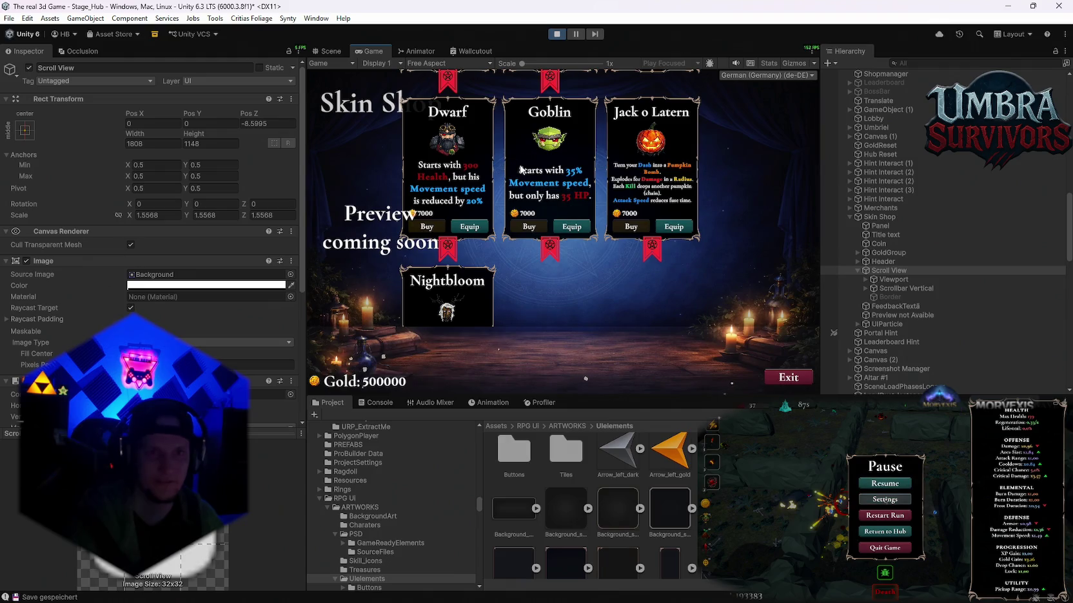
Raise the Viewport's top to -45.6, then reset the Scroll View's Pos Y to 0.
left_click(893, 280)
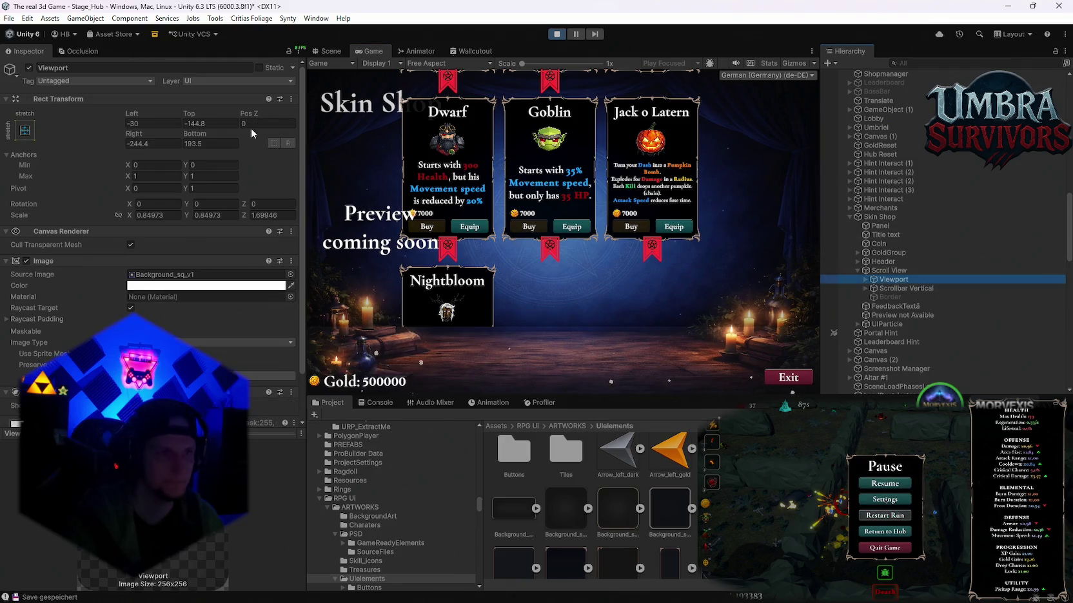
left_click_drag(189, 114, 324, 141)
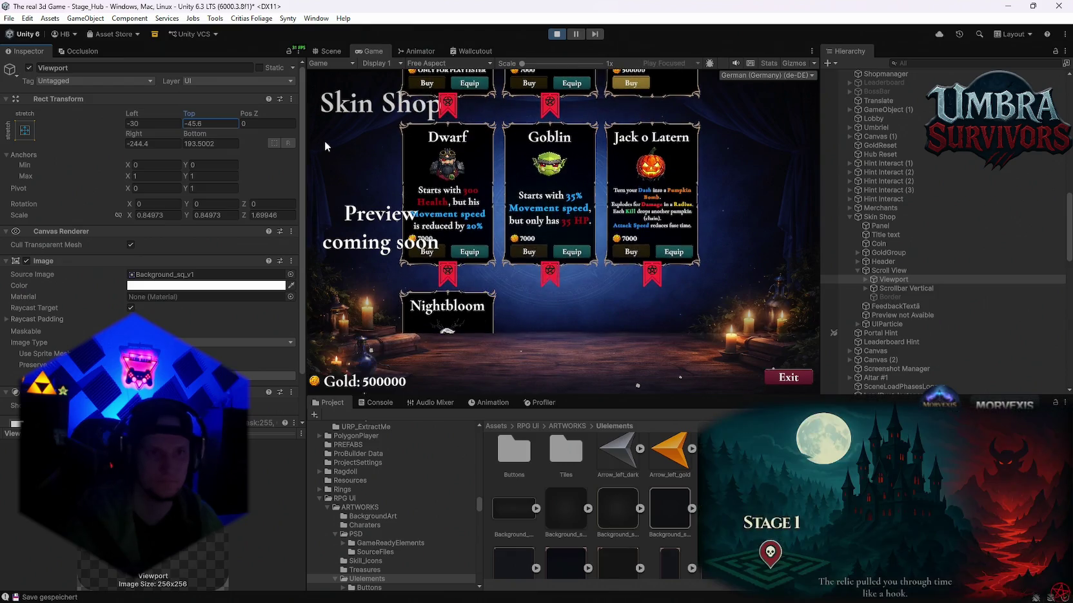
scroll(718, 222, "down", 1)
left_click(903, 270)
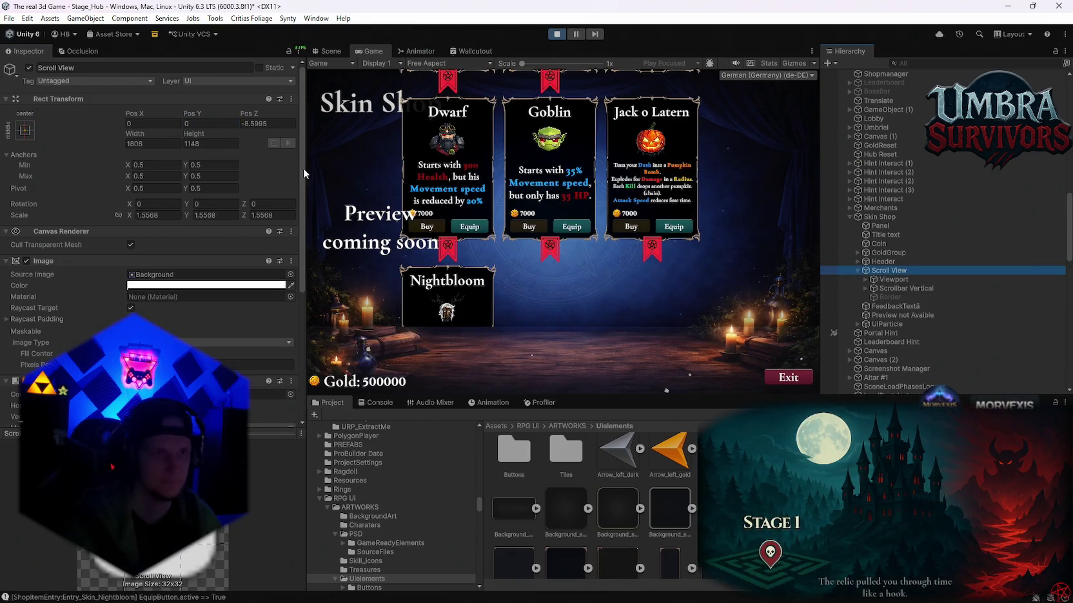
mouse_move(191, 114)
left_mouse_down()
mouse_move(246, 122)
mouse_move(208, 161)
mouse_move(981, 179)
mouse_move(525, 189)
left_mouse_up()
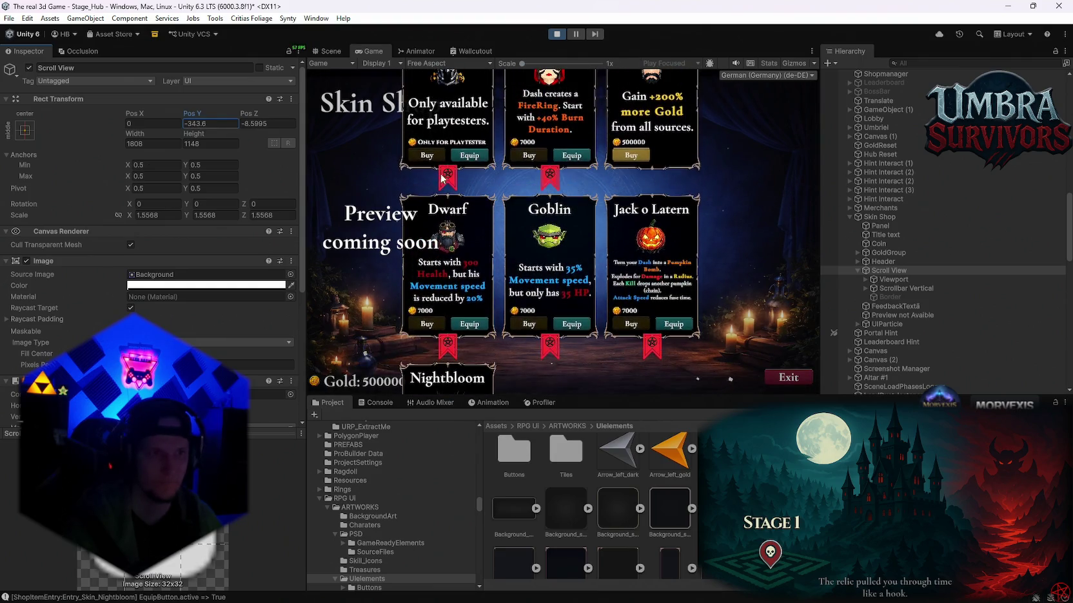
key("ctrl+z")
Set the Scroll View width to 618, after trying 564 and 572.
mouse_move(150, 139)
left_mouse_down()
mouse_move(78, 139)
mouse_move(300, 103)
mouse_move(463, 13)
mouse_move(516, 1)
left_mouse_up()
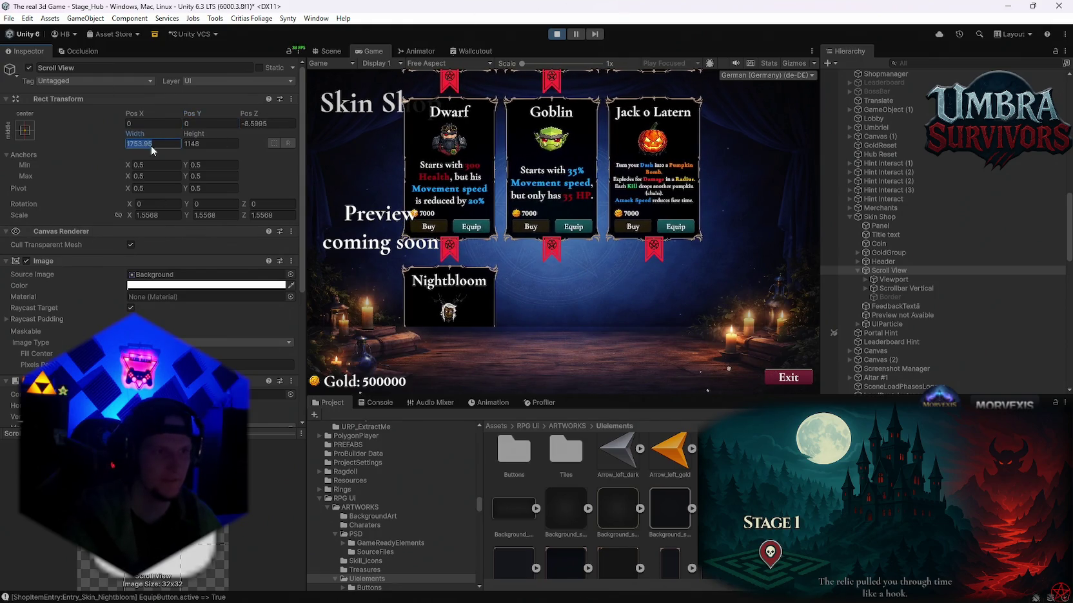
type("1")
key("BackSpace")
type("564")
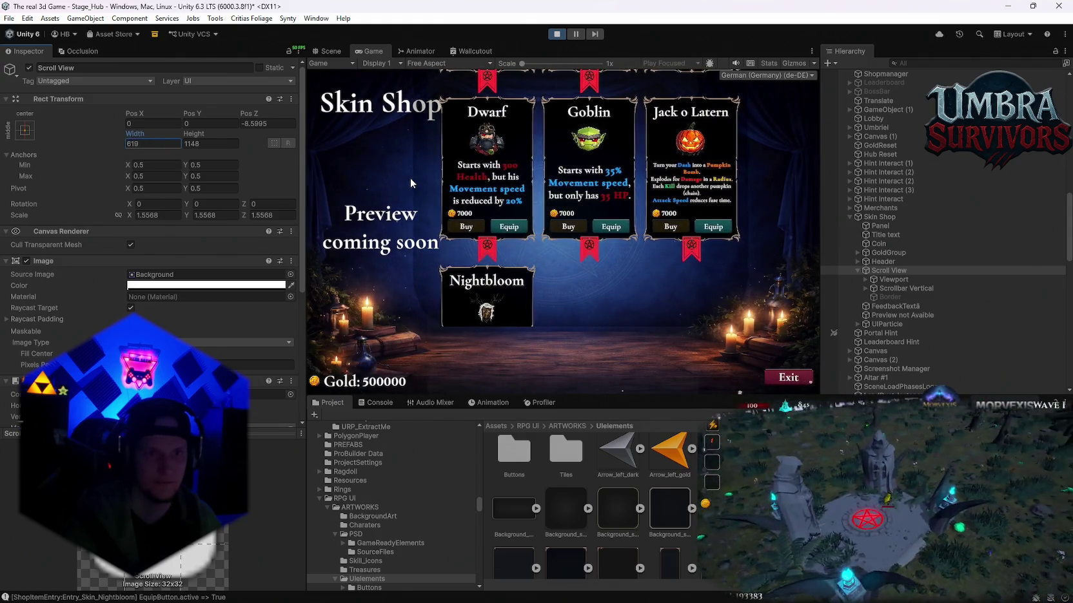
key("BackSpace")
key("BackSpace")
type("72")
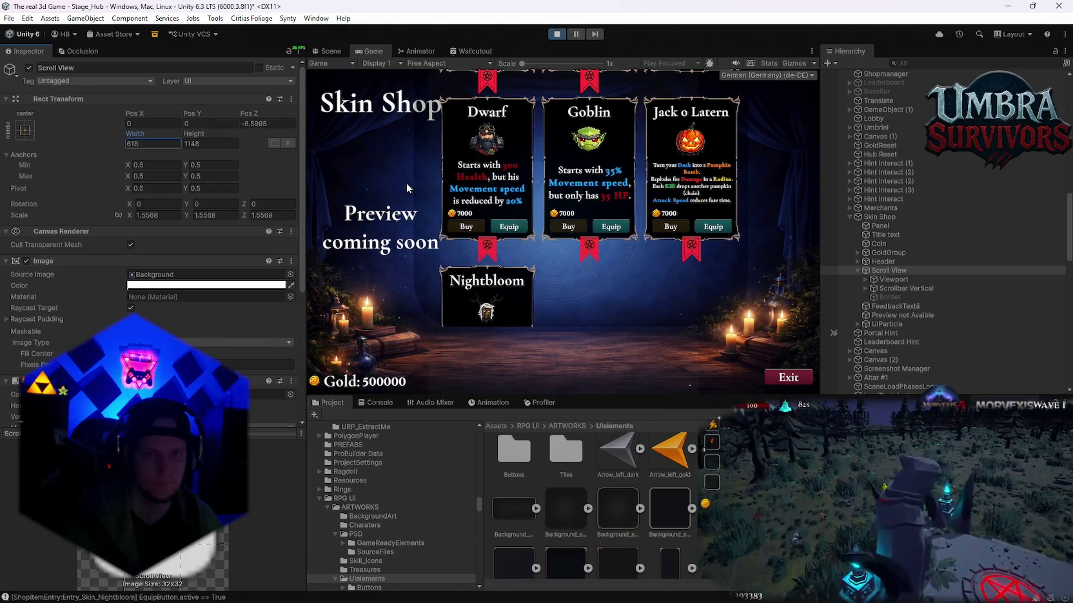
key("BackSpace")
key("BackSpace")
key("BackSpace")
type("618")
Move the Scroll View to Pos X 69.92 and Pos Y about -567.
left_click(193, 122)
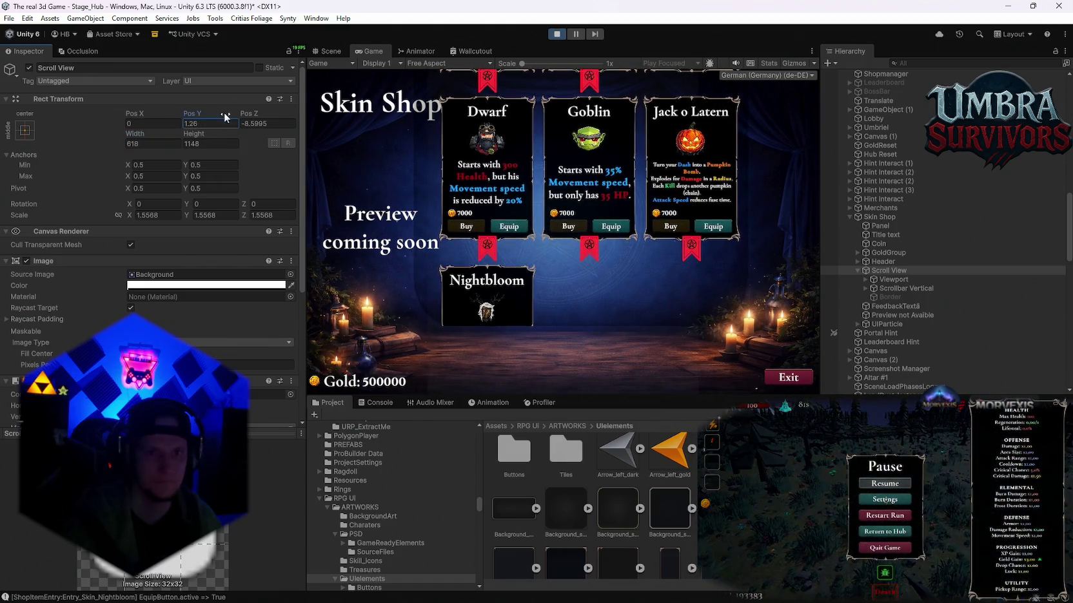
left_click_drag(169, 111, 380, 292)
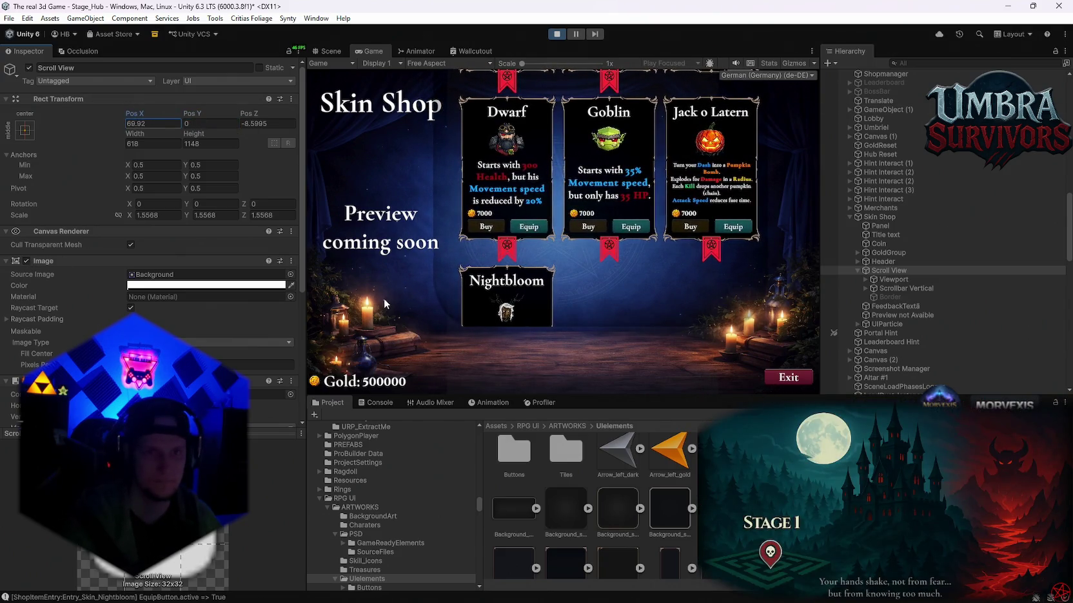
mouse_move(193, 134)
left_mouse_down()
mouse_move(184, 134)
mouse_move(478, 179)
mouse_move(844, 165)
left_mouse_up()
mouse_move(949, 199)
left_mouse_down()
mouse_move(995, 188)
mouse_move(247, 159)
left_mouse_up()
Reset the Scroll View scale to 1, then set it to 1.4 on X, Y and Z.
left_click(158, 213)
type("1")
key("Tab")
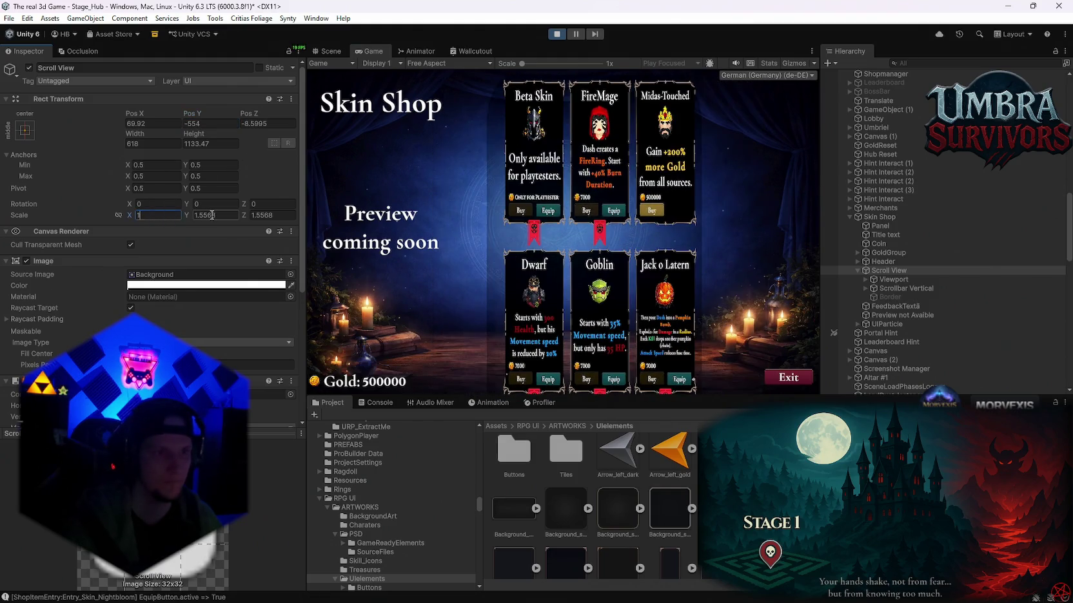
type("1")
key("Tab")
type("1")
left_click(147, 215)
type("1.4")
key("Tab")
type("1.4")
key("Tab")
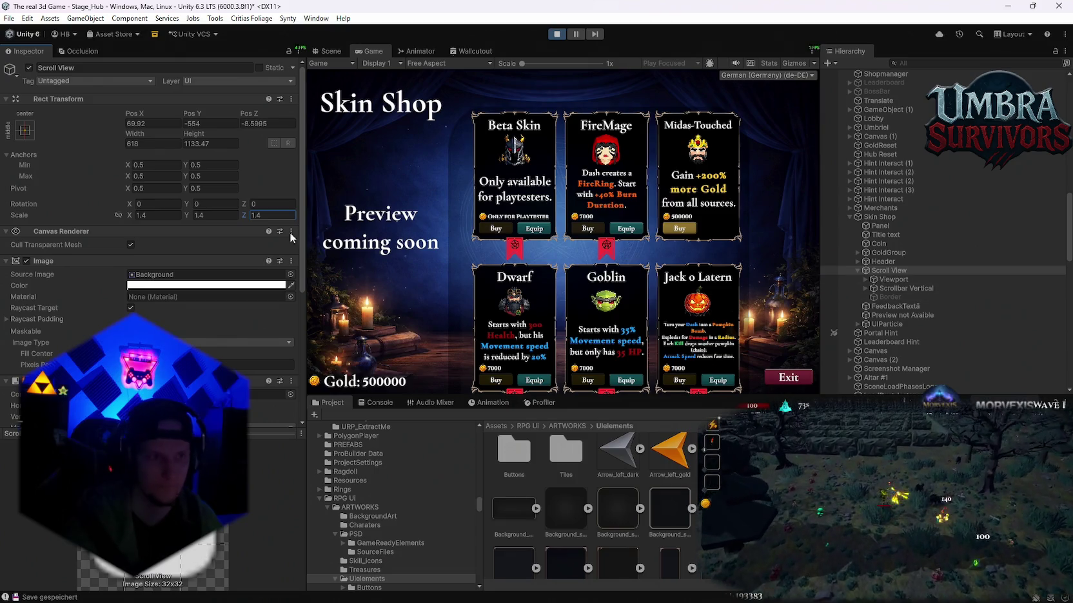
Narrow the Scroll View to about 598.6 wide and try Pos Y -375, then -261.
left_click_drag(190, 114, 249, 114)
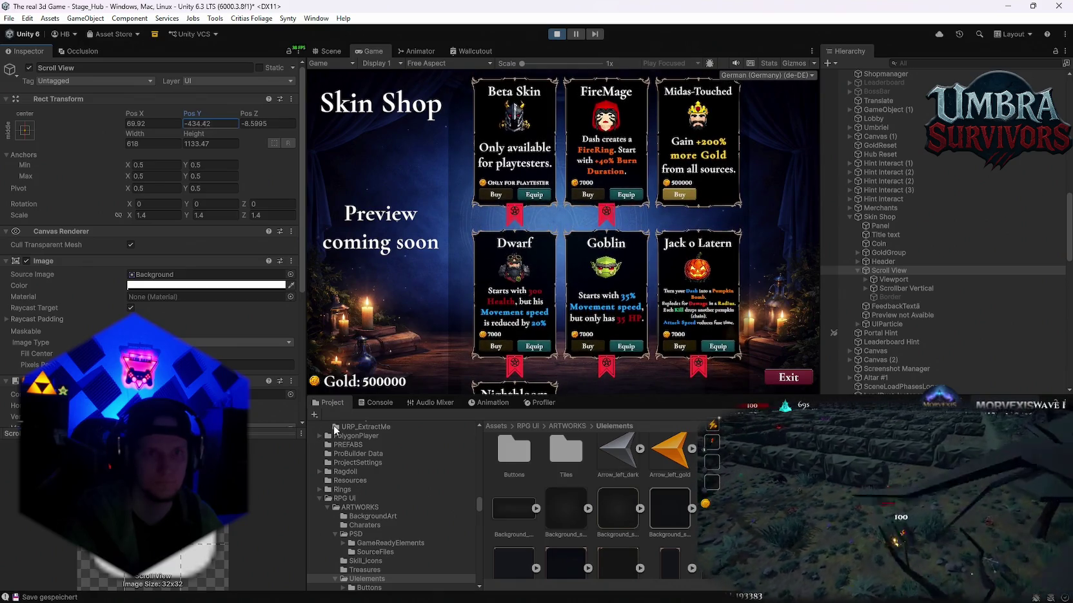
mouse_move(147, 130)
left_mouse_down()
mouse_move(121, 160)
mouse_move(167, 160)
mouse_move(158, 162)
mouse_move(195, 134)
mouse_move(580, 193)
mouse_move(245, 193)
mouse_move(883, 149)
mouse_move(980, 170)
mouse_move(682, 265)
left_mouse_up()
scroll(628, 285, "up", 2)
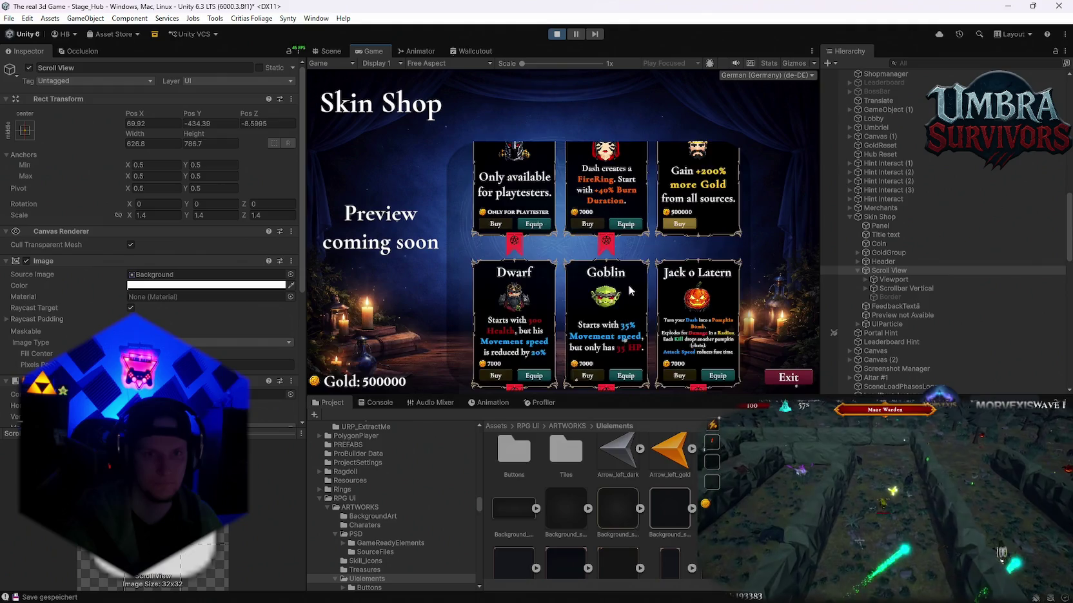
left_click(213, 123)
type("-375")
left_click_drag(246, 119, 300, 124)
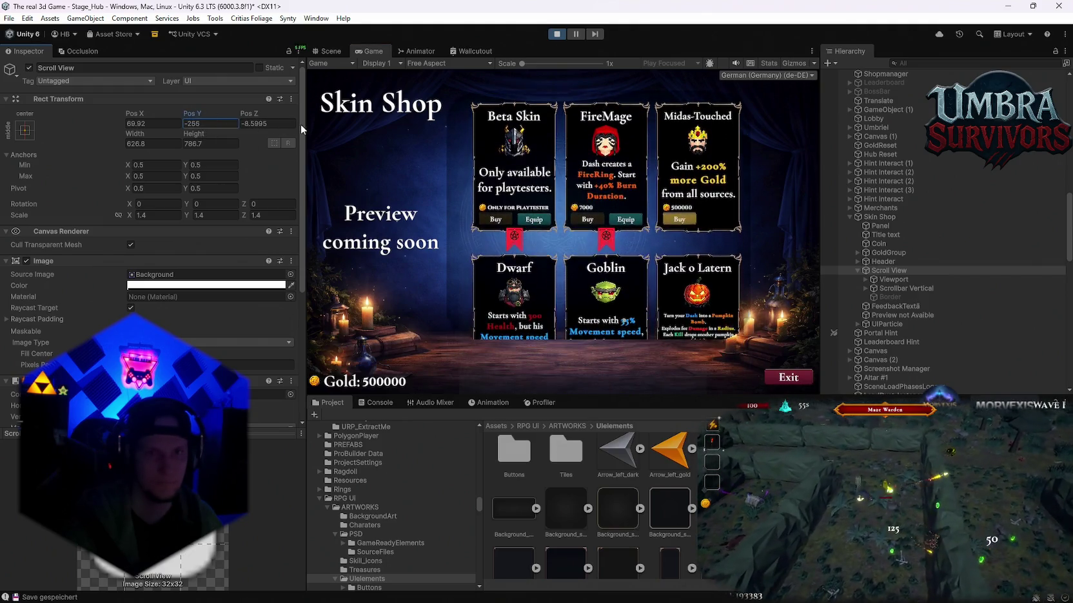
scroll(624, 245, "down", 3)
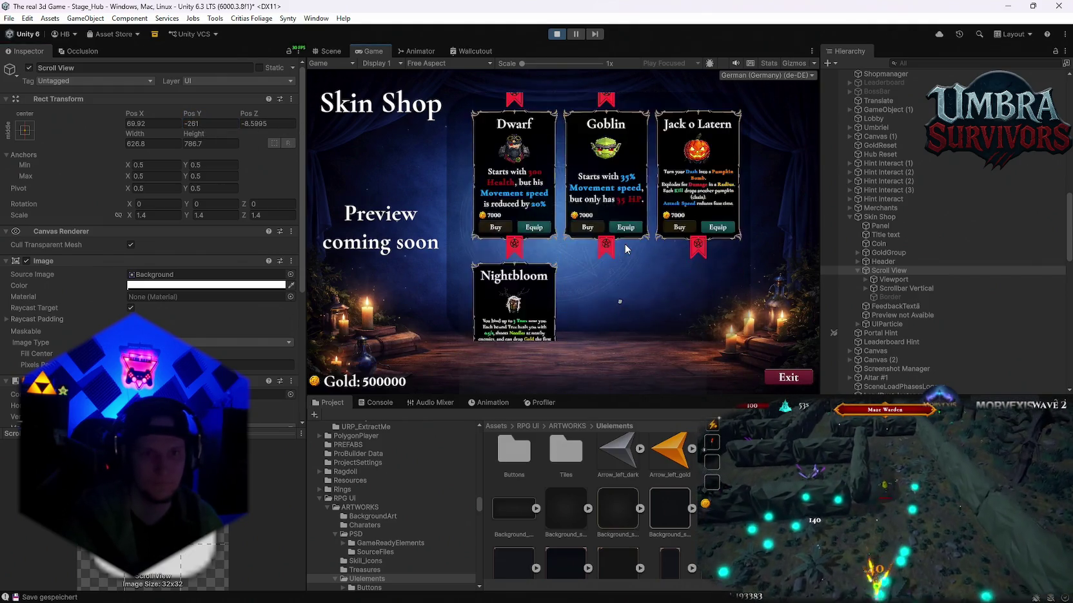
scroll(624, 245, "up", 2)
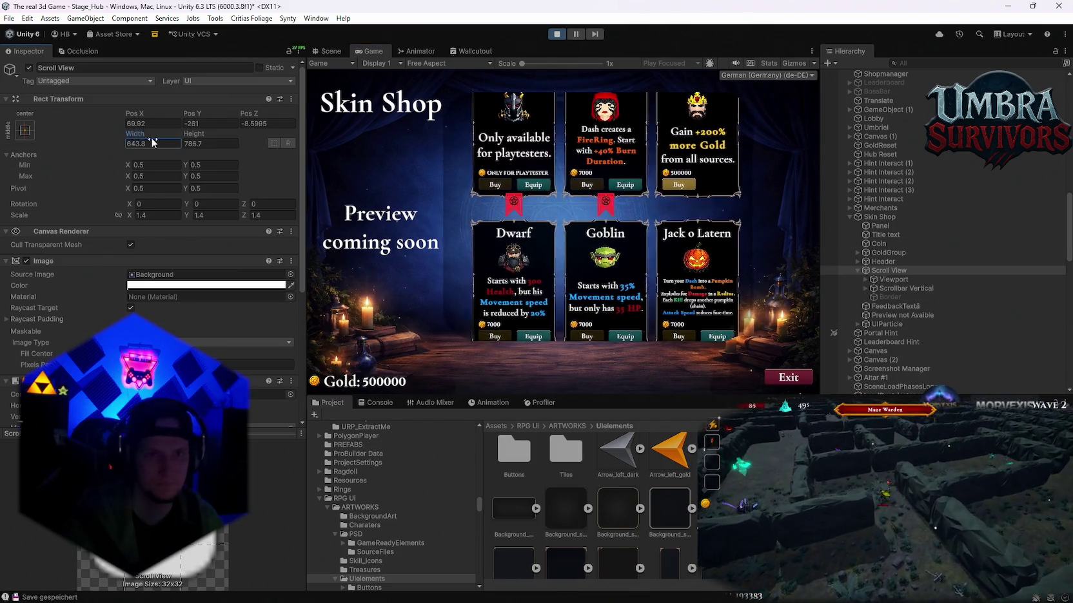
Fine-tune the Scroll View to 628.7 wide, 1025.9 tall at Pos Y -348.9.
left_click_drag(143, 136, 348, 154)
mouse_move(208, 117)
left_mouse_down()
mouse_move(230, 123)
mouse_move(98, 127)
left_mouse_up()
left_click_drag(188, 137, 315, 141)
mouse_move(206, 121)
left_mouse_down()
mouse_move(239, 114)
mouse_move(216, 119)
left_mouse_up()
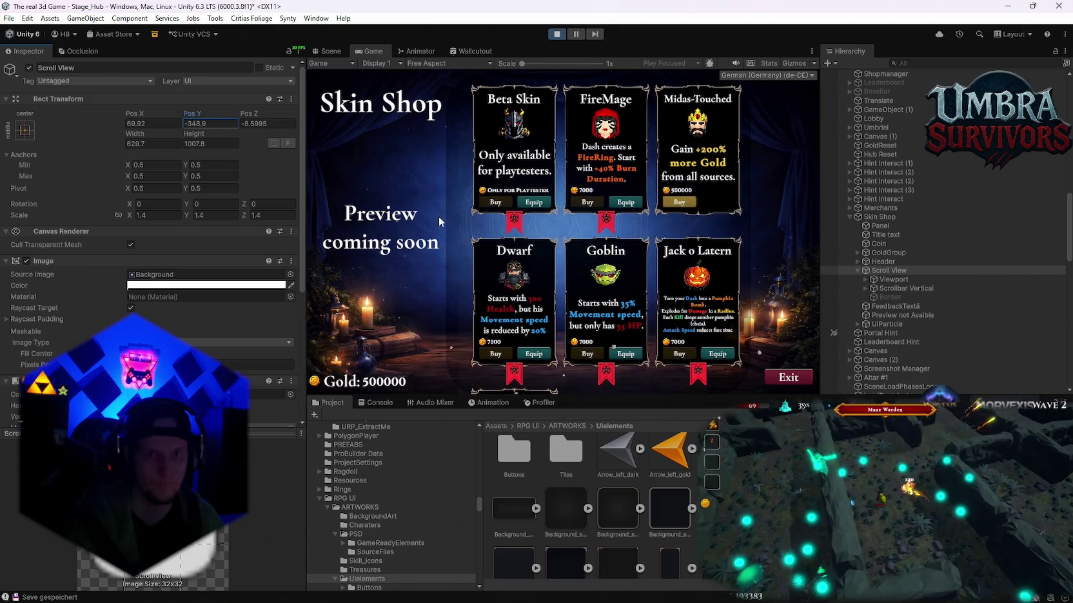
scroll(574, 290, "down", 3)
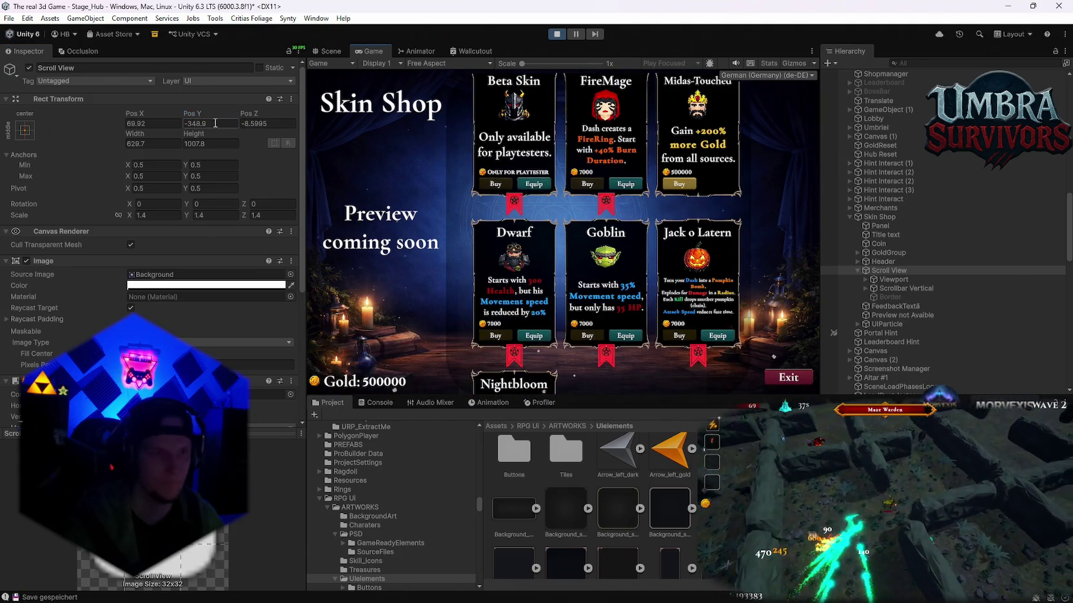
left_click_drag(197, 139, 214, 134)
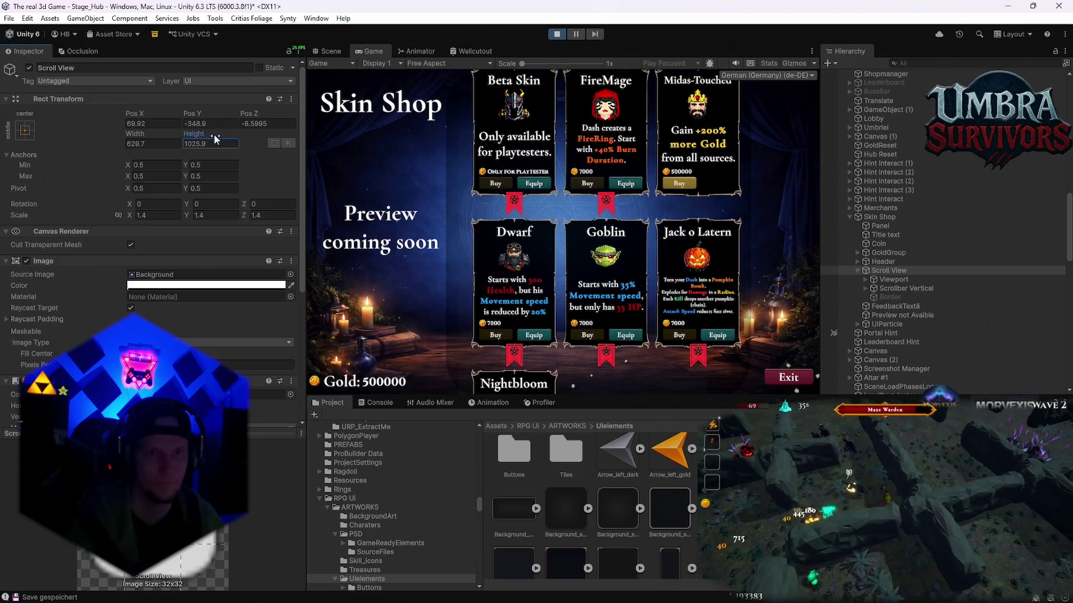
Preview the shop at 16:9, then settle on 16:10 aspect.
left_click(438, 64)
left_click(451, 111)
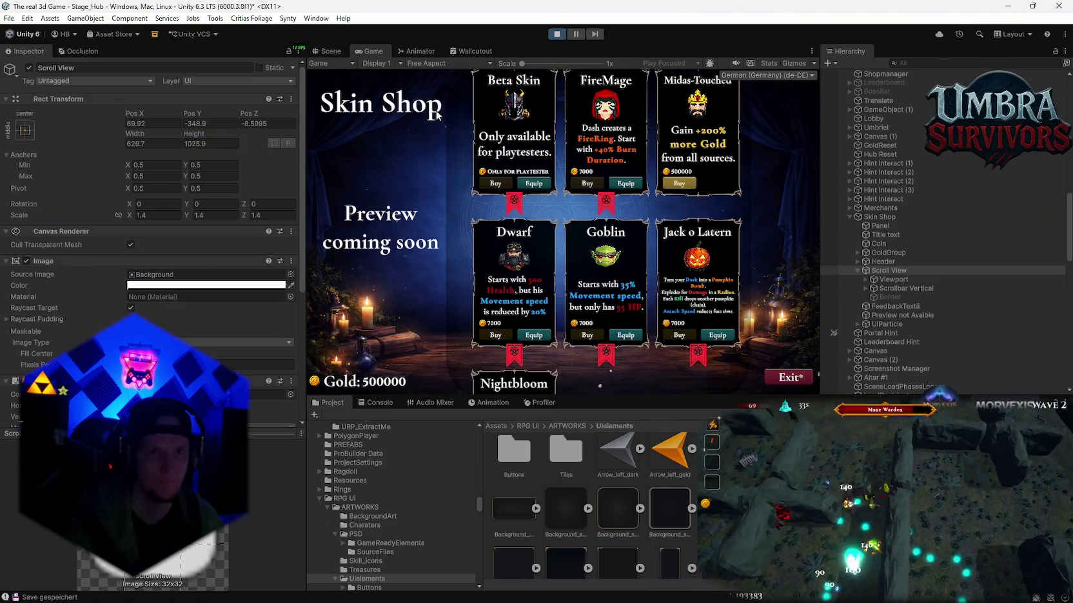
left_click(417, 64)
left_click(437, 103)
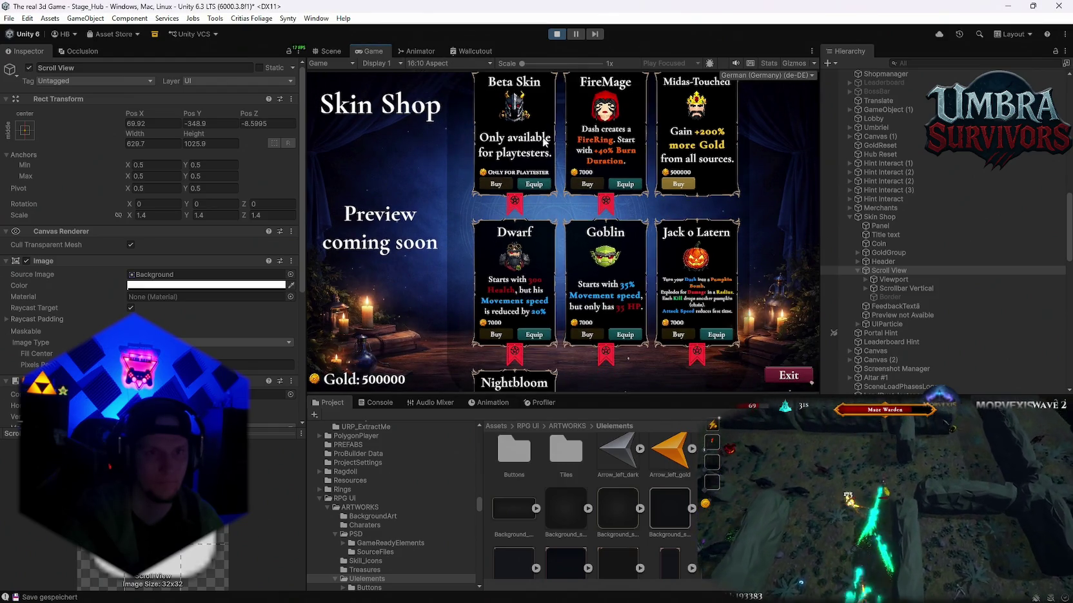
scroll(547, 201, "down", 1)
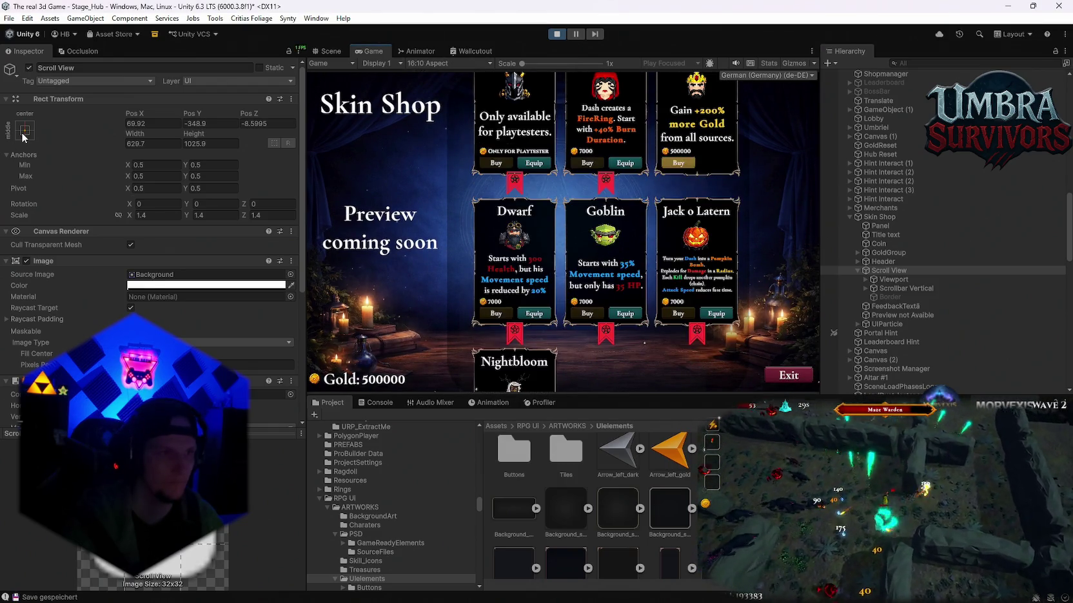
left_click(25, 131)
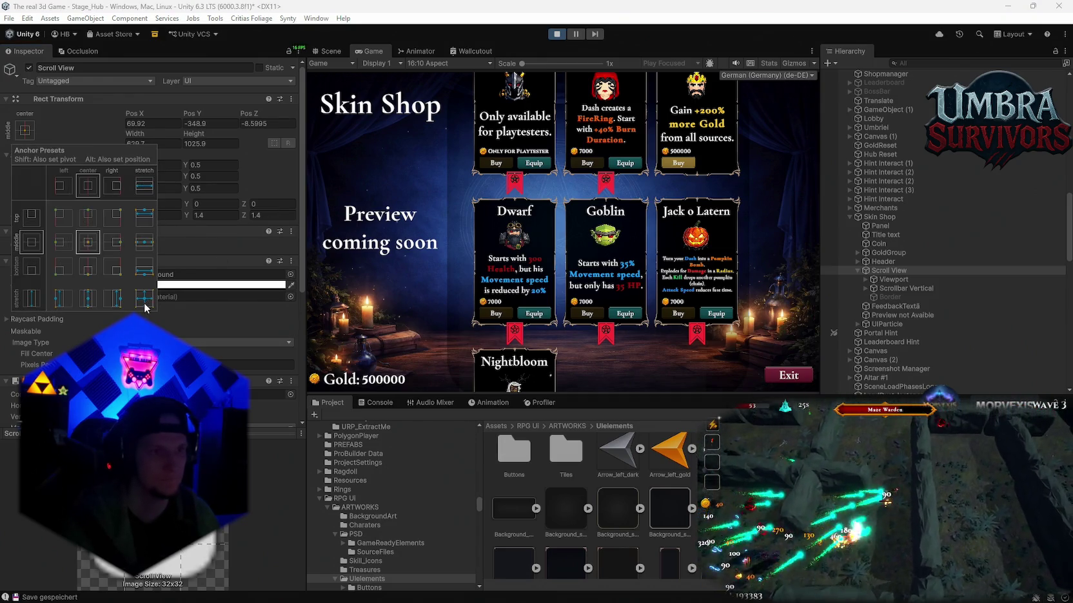
Apply stretch-stretch anchoring to the Scroll View, undoing and reapplying it once.
left_click(146, 300, "alt")
key("ctrl+z")
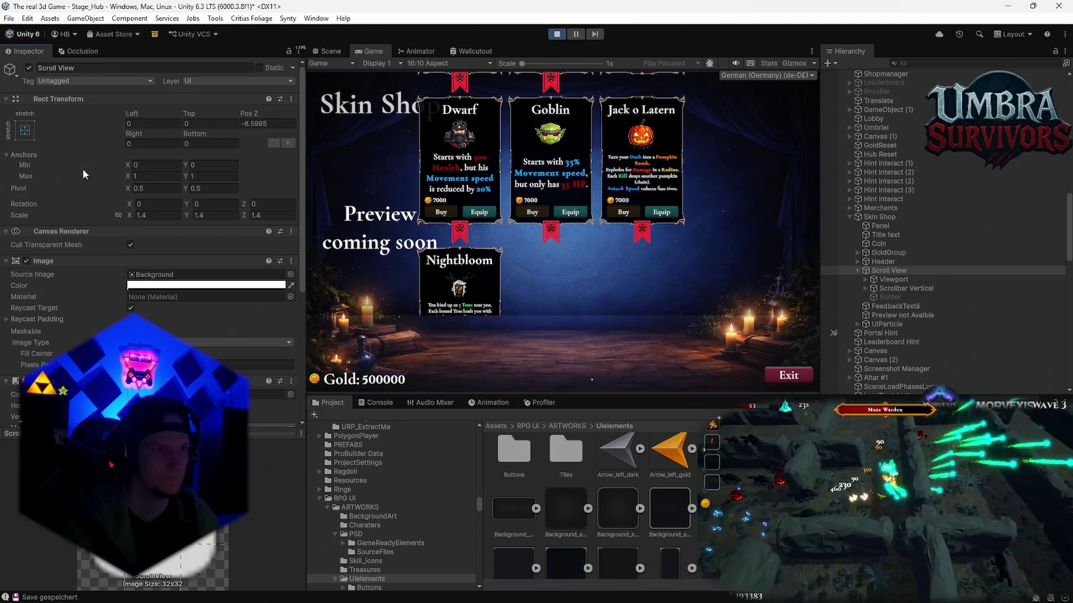
left_click(24, 131)
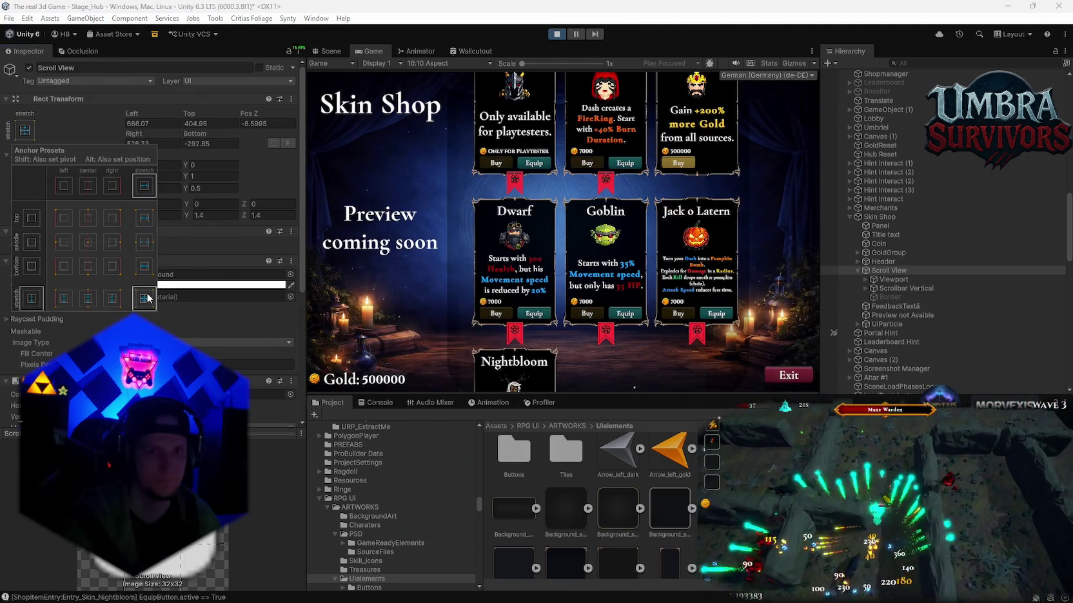
left_click(147, 300)
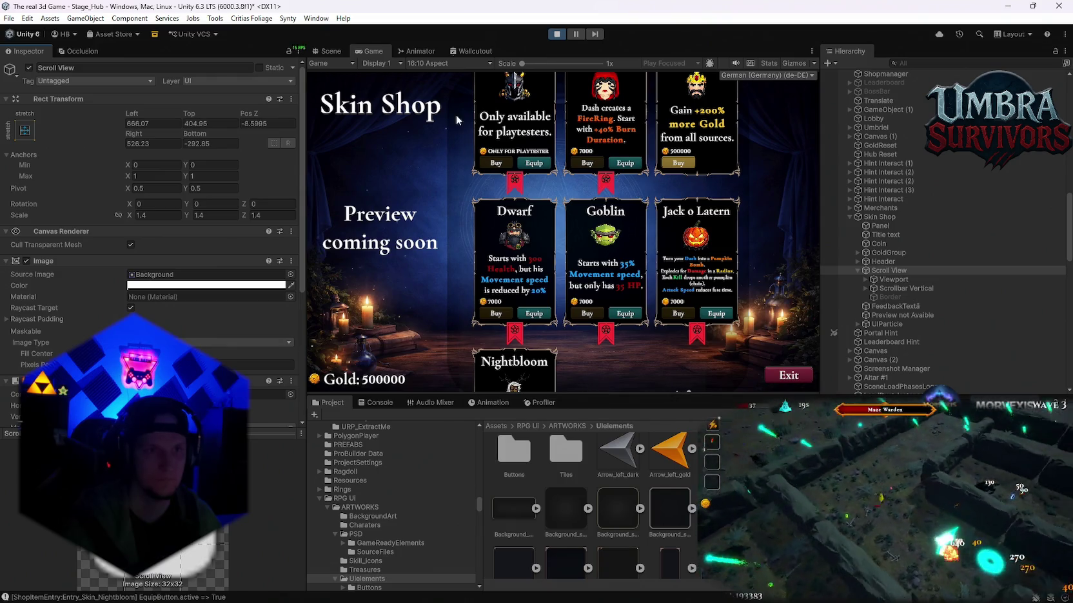
Set the Game view to Free Aspect and enlarge it by resizing the Inspector and Project panels.
left_click(442, 66)
left_click(443, 113)
mouse_move(618, 396)
left_mouse_down()
mouse_move(616, 549)
mouse_move(600, 361)
left_mouse_up()
mouse_move(305, 232)
left_mouse_down()
mouse_move(134, 232)
mouse_move(290, 232)
left_mouse_up()
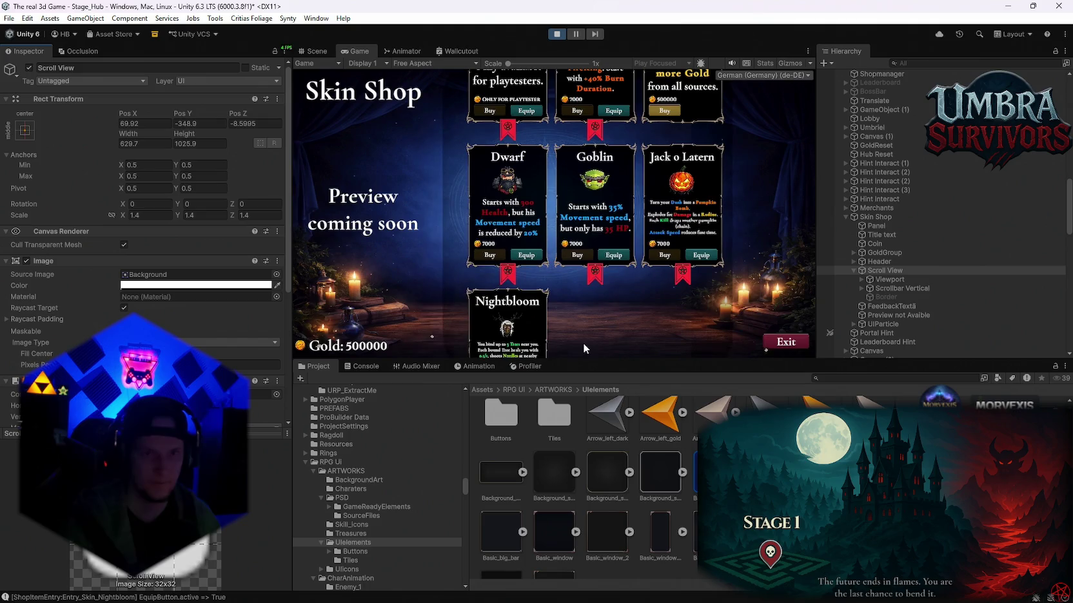
left_click(24, 130)
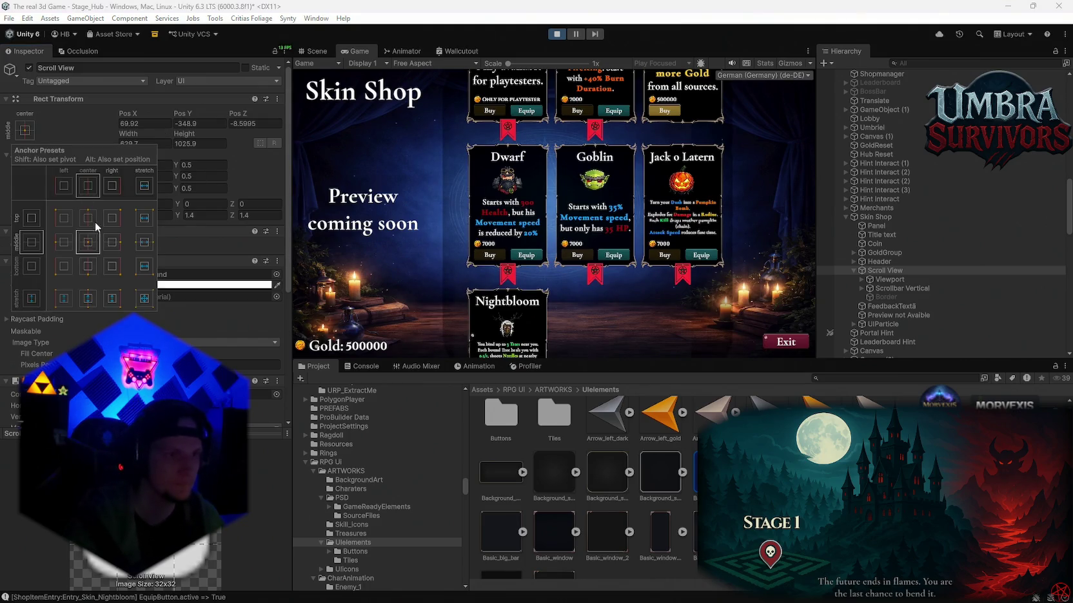
left_click(88, 242)
mouse_move(598, 361)
left_mouse_down()
mouse_move(598, 538)
mouse_move(570, 329)
mouse_move(566, 501)
mouse_move(548, 346)
left_mouse_up()
left_click_drag(558, 486, 556, 380)
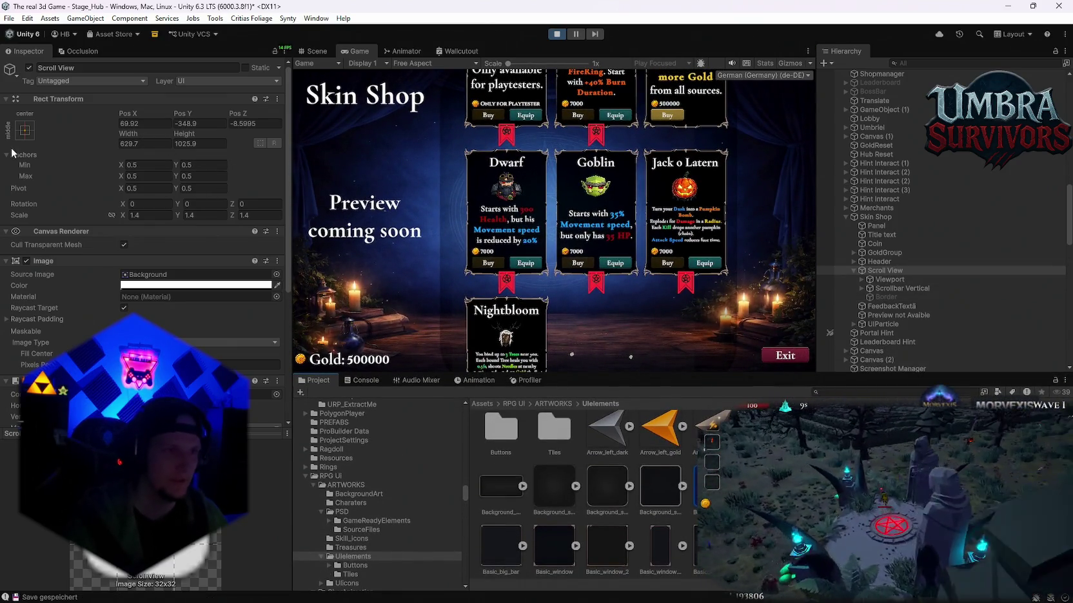
Resize the Scroll View to 638.6 by 851.7 and widen the Game view as far as possible.
mouse_move(134, 138)
left_mouse_down()
mouse_move(298, 161)
mouse_move(44, 144)
mouse_move(140, 162)
mouse_move(175, 139)
mouse_move(253, 138)
mouse_move(21, 167)
mouse_move(60, 172)
left_mouse_up()
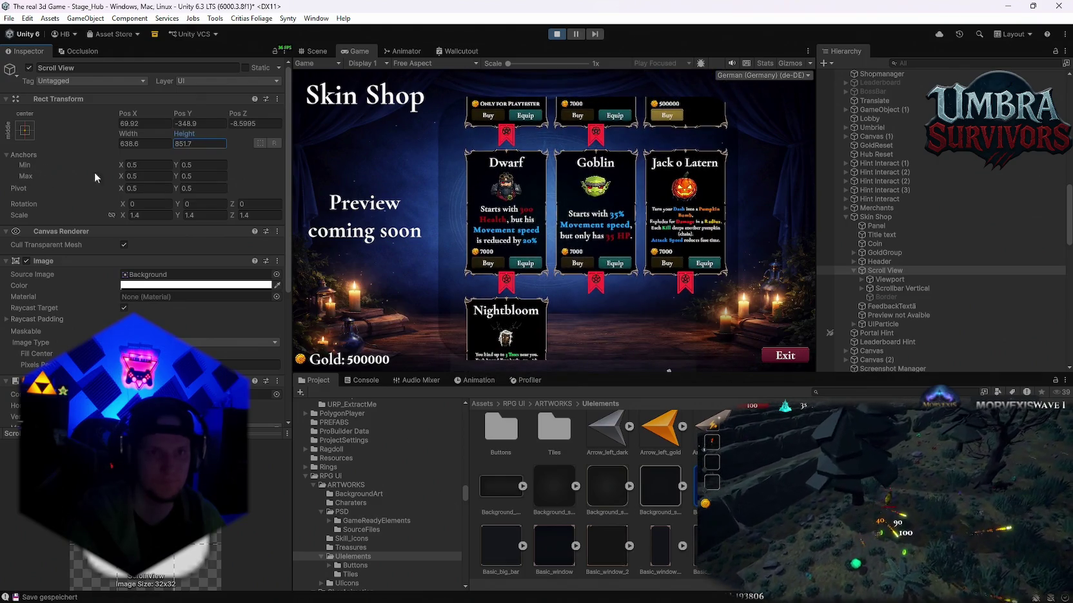
scroll(648, 312, "up", 3)
scroll(588, 271, "down", 5)
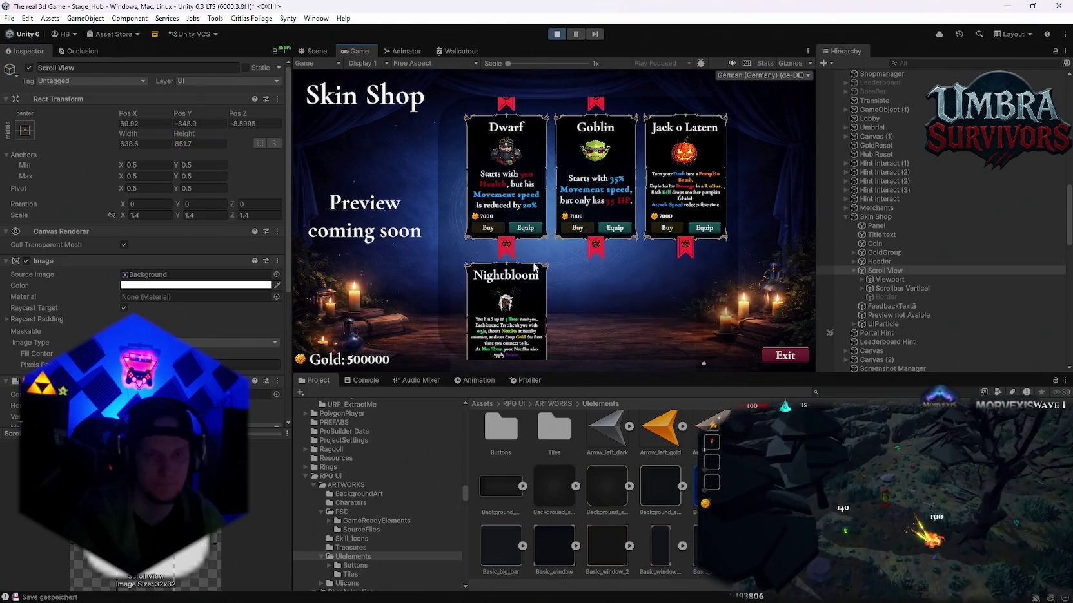
scroll(543, 271, "up", 5)
mouse_move(588, 373)
left_mouse_down()
mouse_move(588, 467)
mouse_move(588, 384)
mouse_move(580, 459)
mouse_move(516, 472)
left_mouse_up()
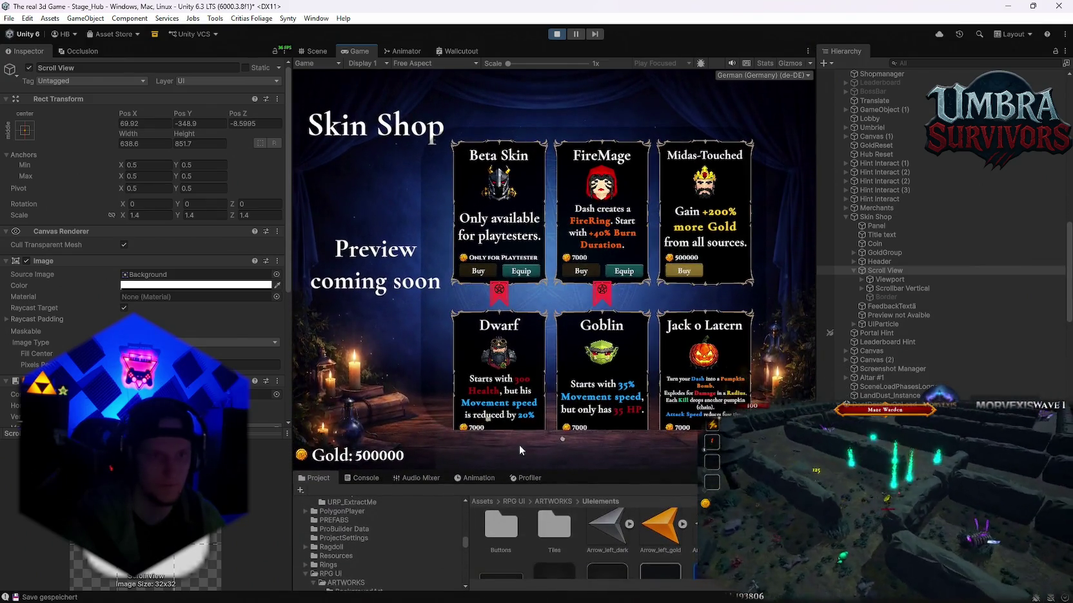
mouse_move(290, 340)
left_mouse_down()
mouse_move(4, 330)
mouse_move(308, 331)
left_mouse_up()
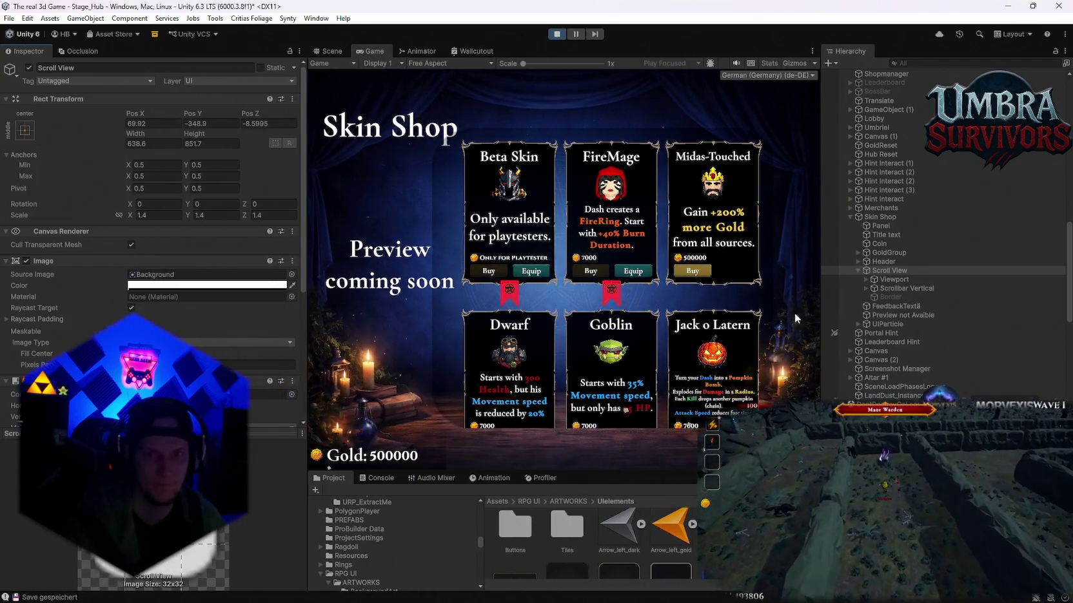
left_click_drag(822, 315, 953, 324)
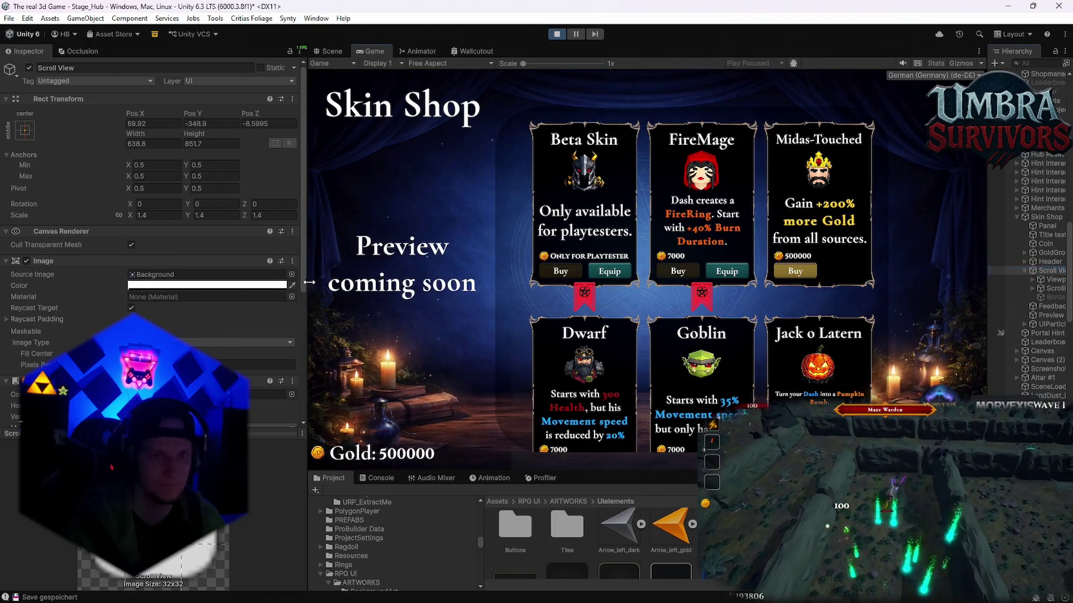
left_click_drag(310, 281, 83, 284)
scroll(539, 325, "down", 5)
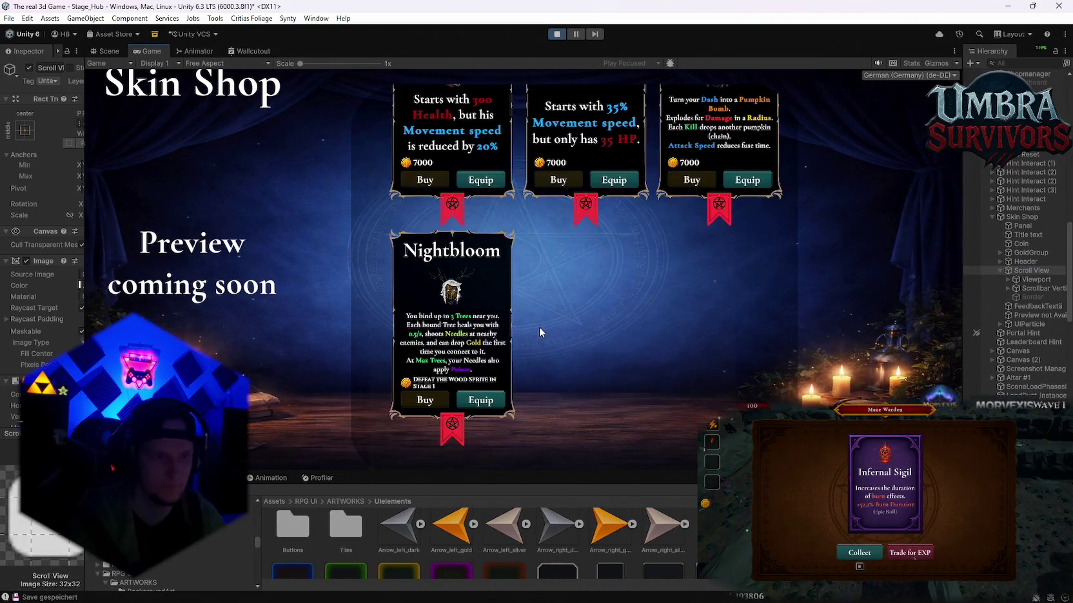
Restore normal Inspector, Hierarchy and Project panel sizes around a smaller Game view.
scroll(539, 330, "up", 5)
mouse_move(478, 481)
left_mouse_down()
mouse_move(471, 567)
mouse_move(463, 397)
mouse_move(464, 572)
mouse_move(455, 423)
mouse_move(451, 557)
mouse_move(446, 424)
mouse_move(466, 548)
mouse_move(461, 458)
mouse_move(461, 554)
mouse_move(457, 306)
left_mouse_up()
scroll(524, 241, "down", 5)
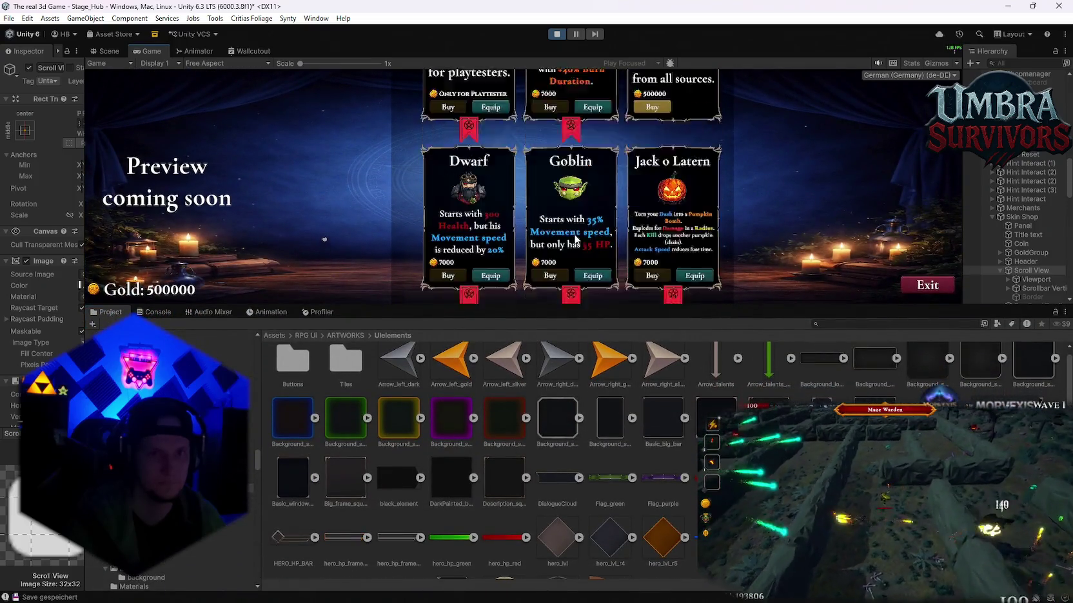
left_click_drag(526, 304, 535, 518)
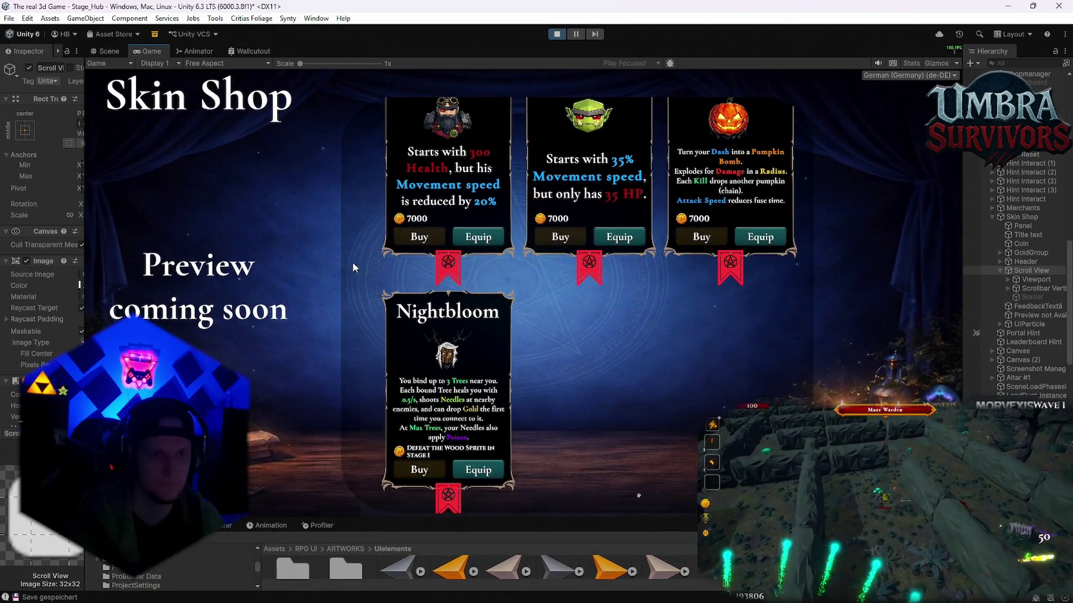
left_click_drag(86, 301, 330, 296)
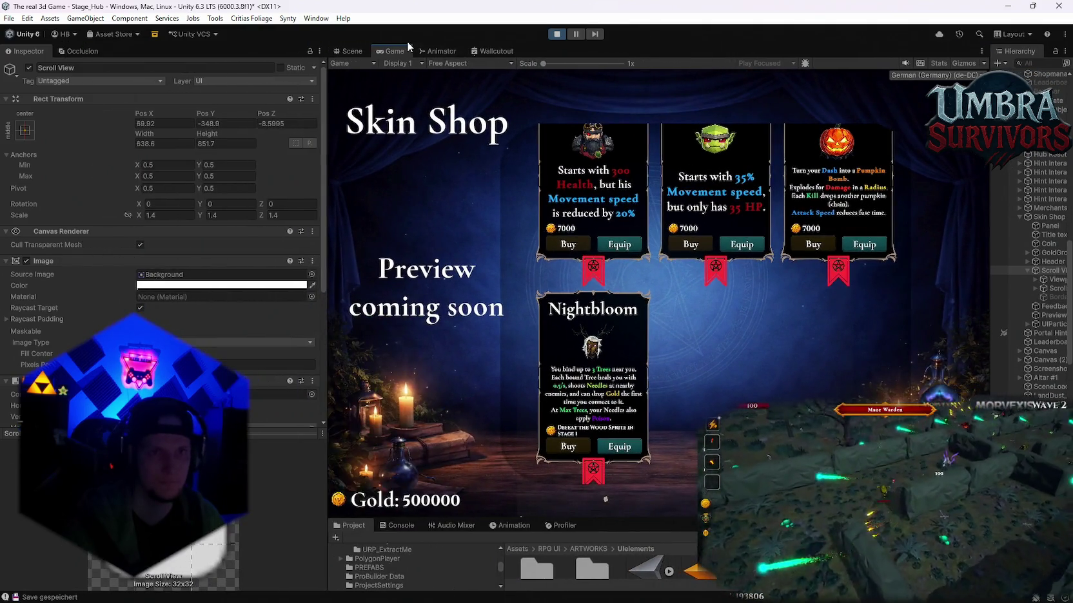
left_click_drag(991, 276, 805, 298)
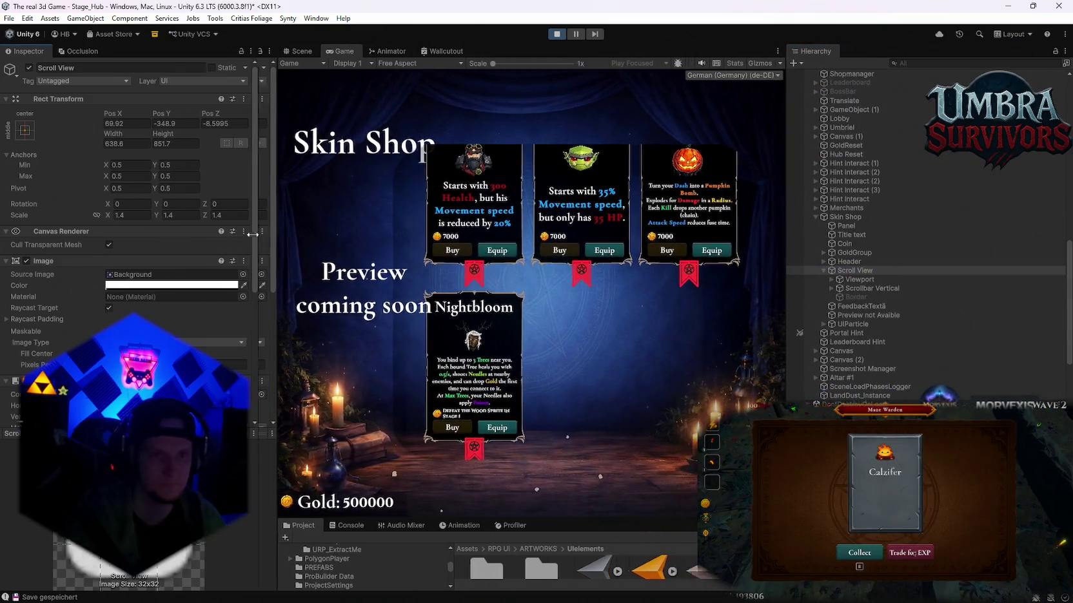
left_click_drag(514, 517, 531, 358)
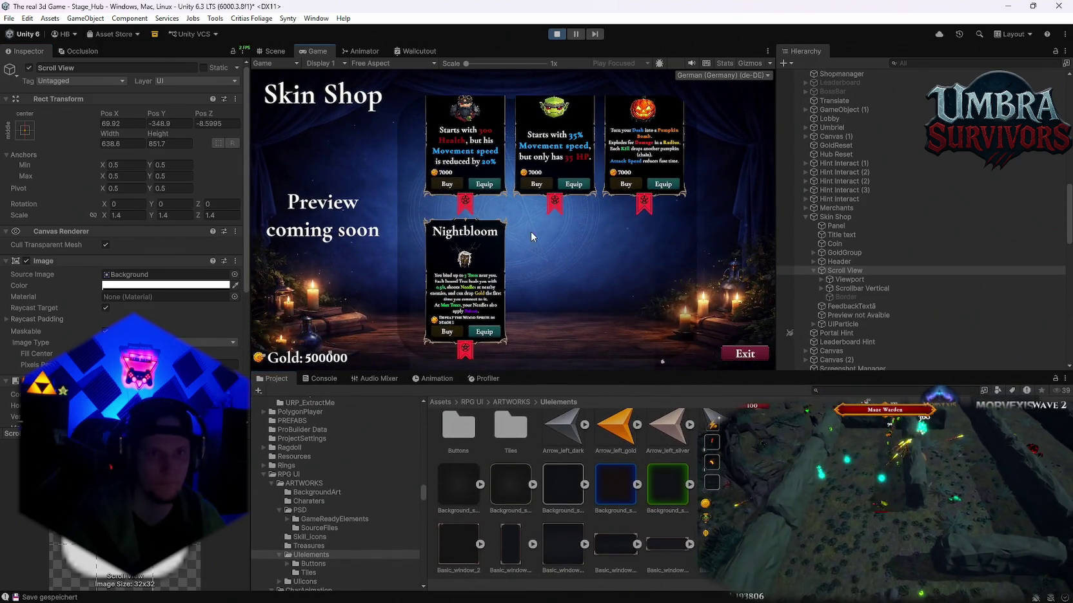
Scroll the shop list through every card row, then select the Border object.
scroll(533, 239, "up", 3)
scroll(542, 258, "down", 2)
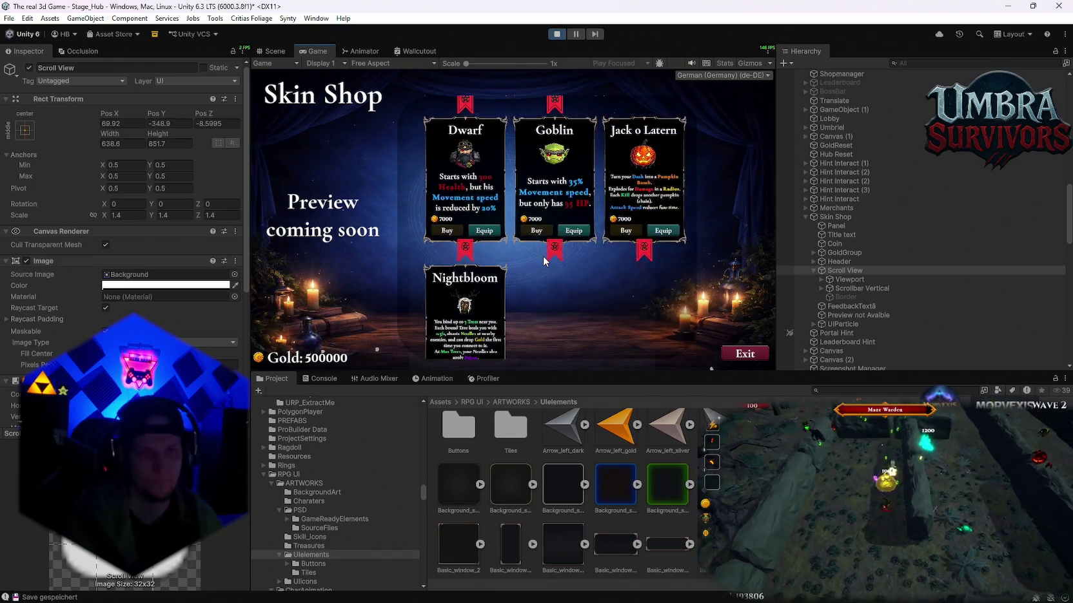
scroll(543, 261, "up", 1)
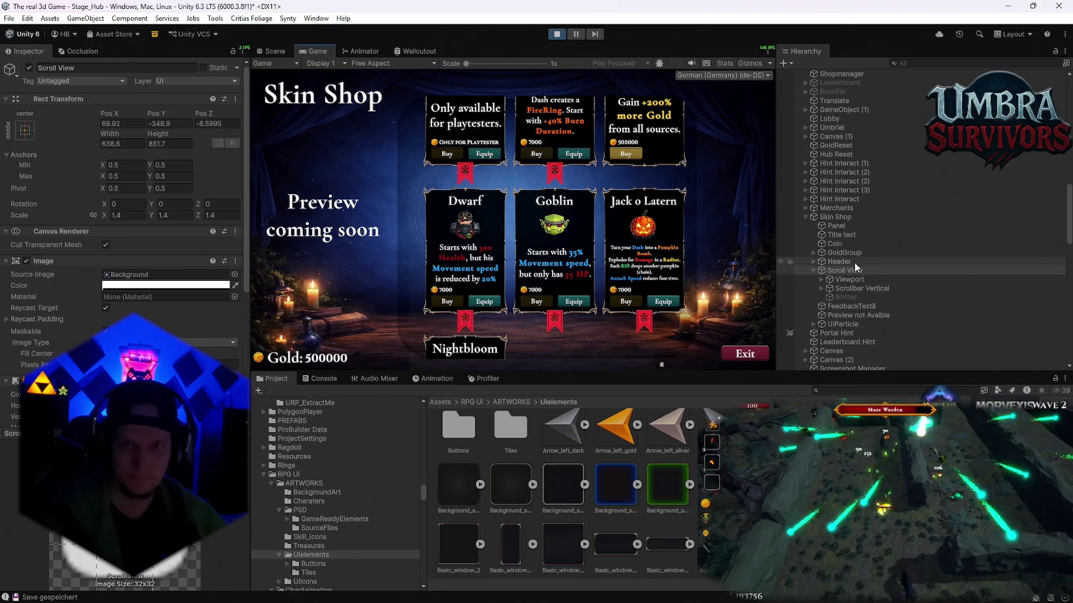
scroll(854, 262, "down", 3)
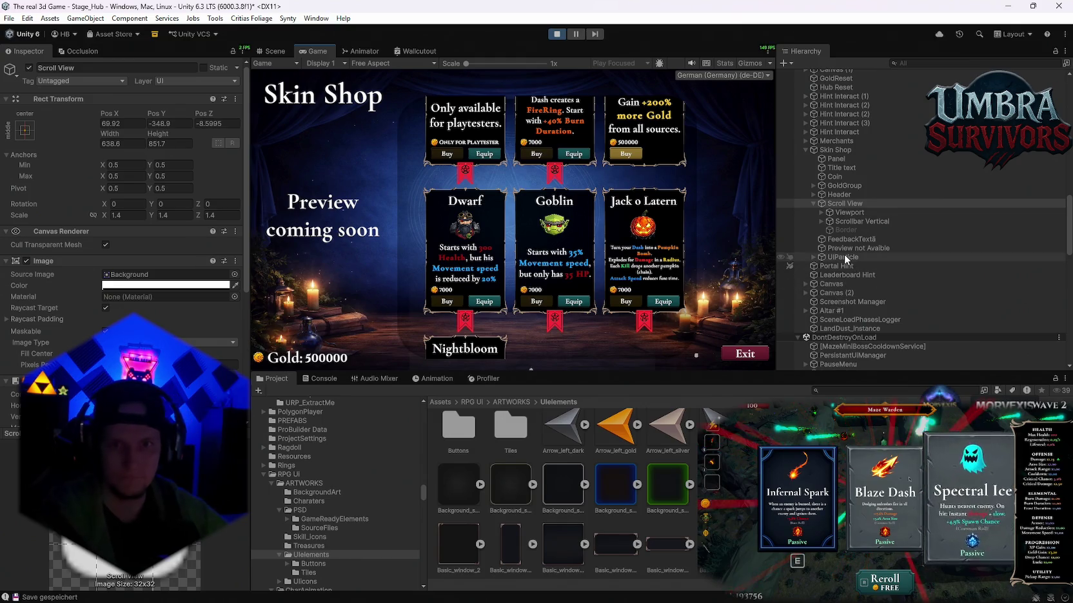
left_click(848, 229)
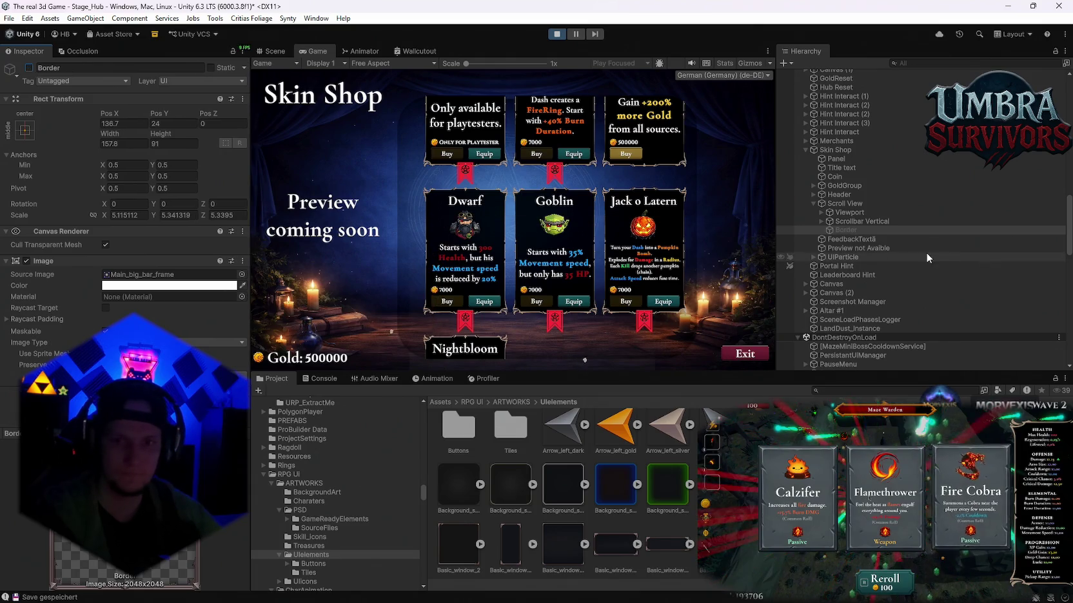
Swap the Border image to Tracery_3, then Tracery_2, and make the frame visible.
scroll(561, 490, "down", 1)
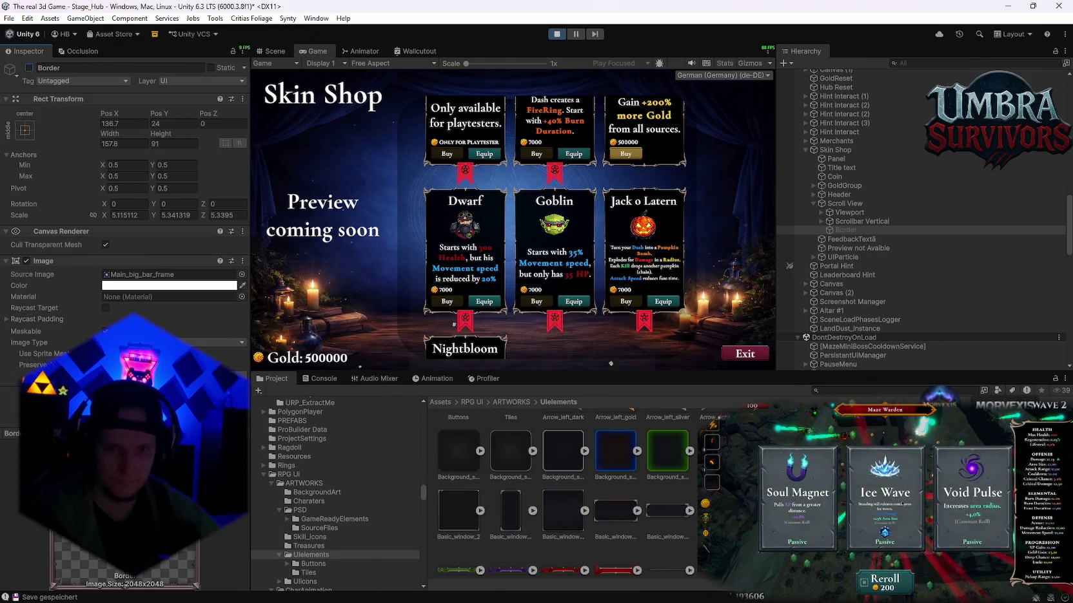
scroll(580, 490, "up", 1)
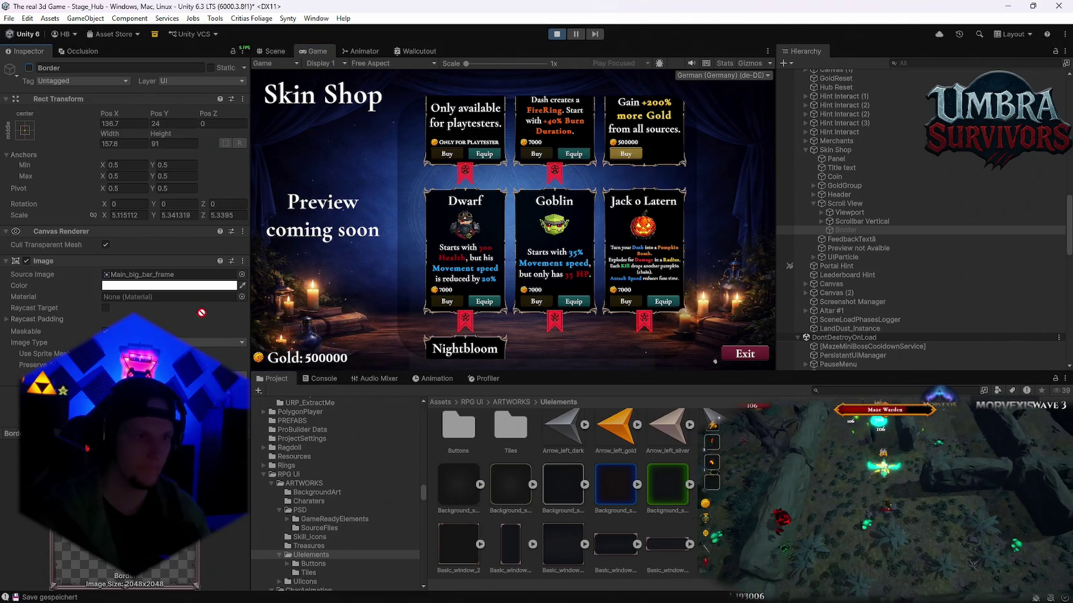
left_click_drag(204, 313, 170, 275)
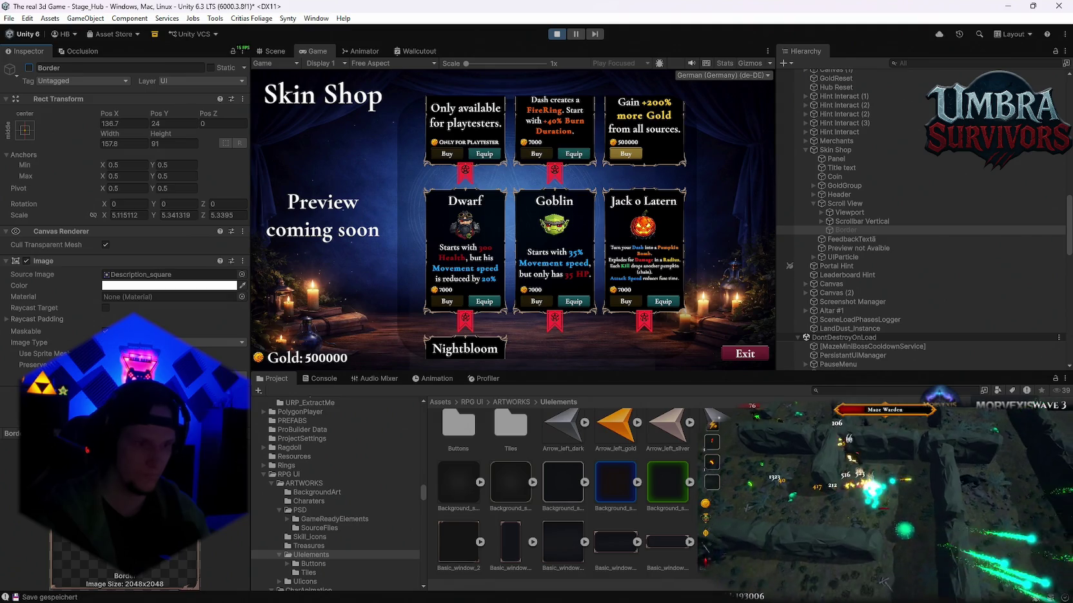
scroll(561, 490, "down", 5)
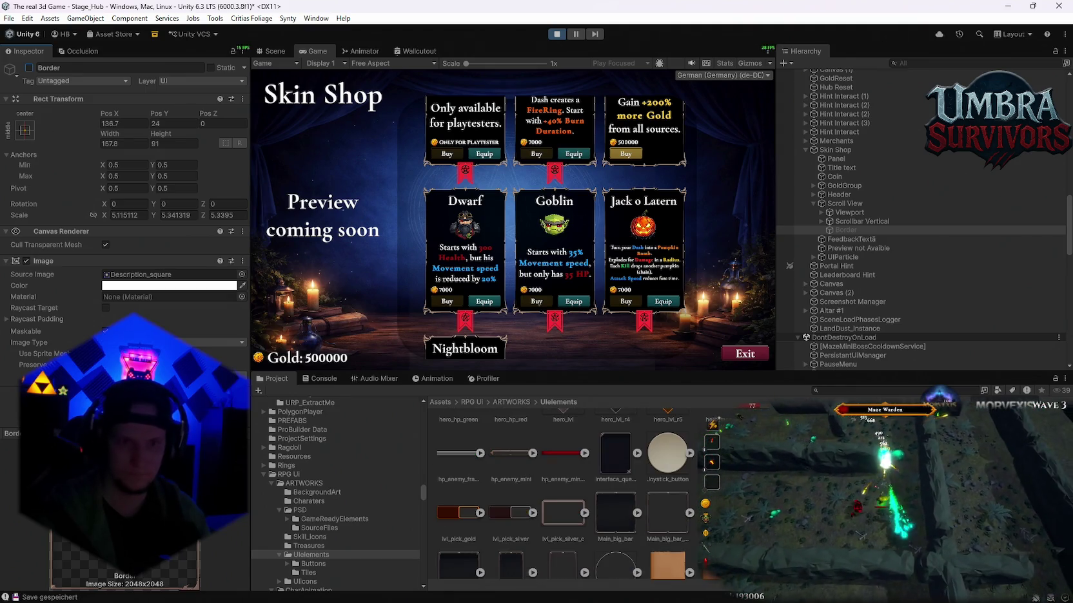
scroll(561, 490, "down", 5)
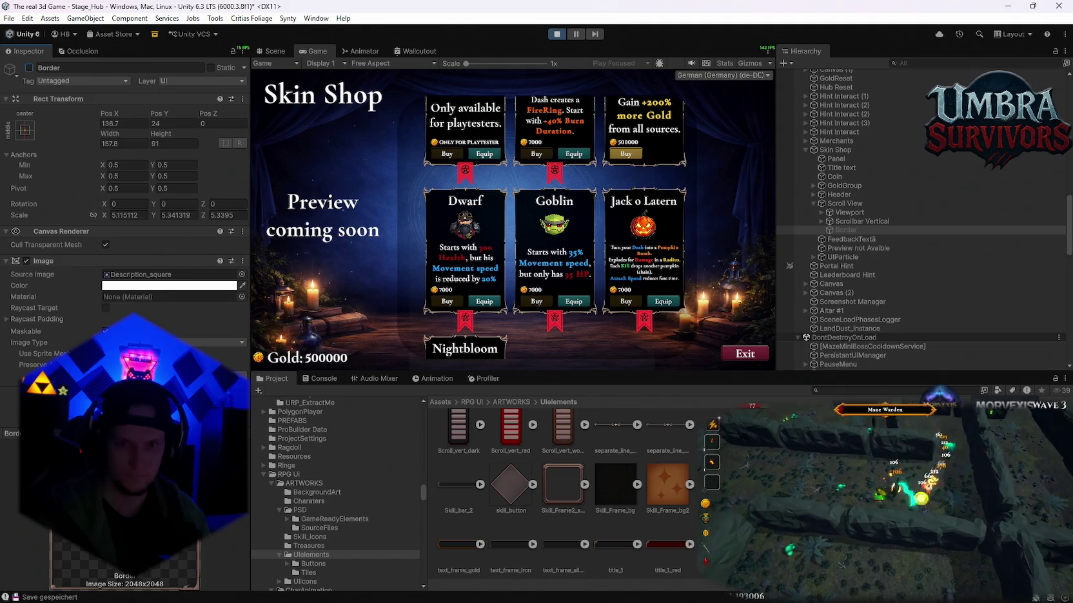
left_click_drag(132, 311, 129, 282)
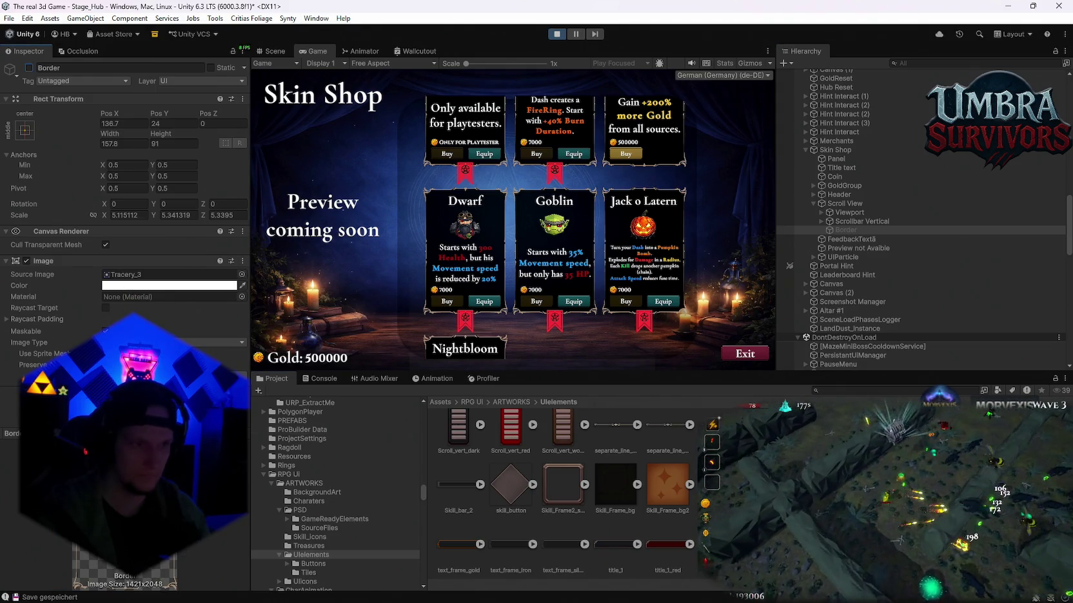
left_click_drag(113, 280, 118, 279)
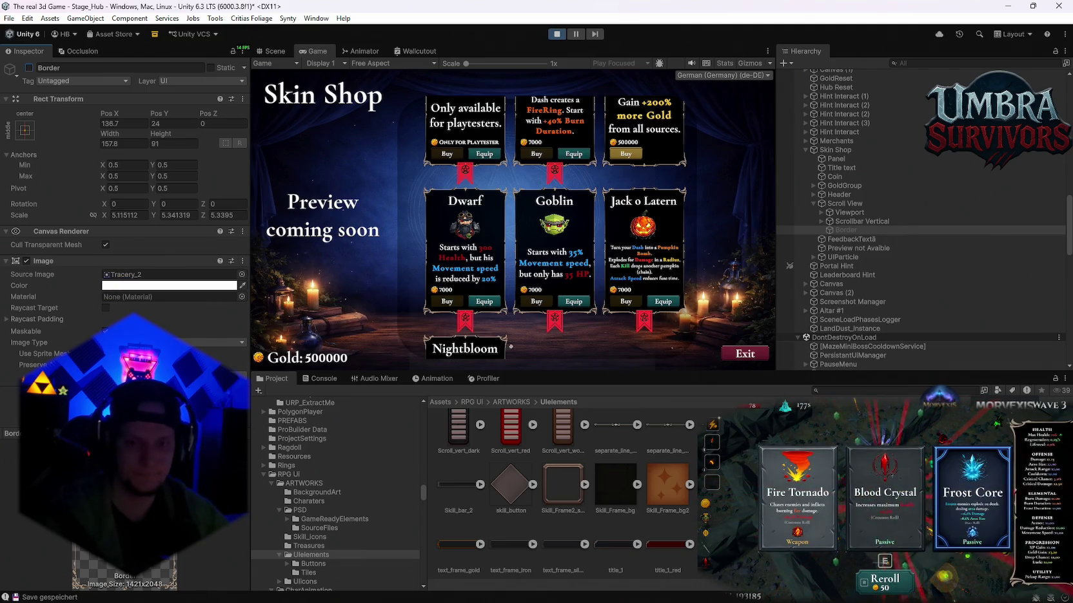
left_click(29, 67)
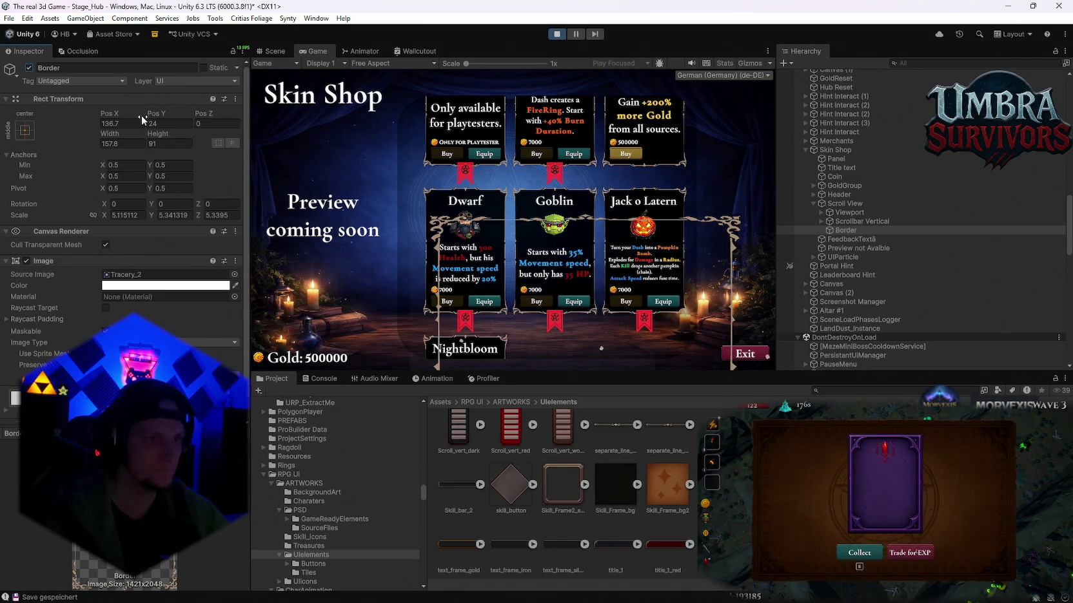
Move the Border frame over the skin cards and size it to 160.5 by 139.7.
mouse_move(167, 115)
left_mouse_down()
mouse_move(339, 134)
mouse_move(341, 145)
left_mouse_up()
mouse_move(107, 113)
left_mouse_down()
mouse_move(201, 129)
mouse_move(109, 129)
mouse_move(265, 147)
mouse_move(252, 147)
left_mouse_up()
mouse_move(104, 134)
left_mouse_down()
mouse_move(83, 136)
mouse_move(185, 120)
mouse_move(234, 128)
left_mouse_up()
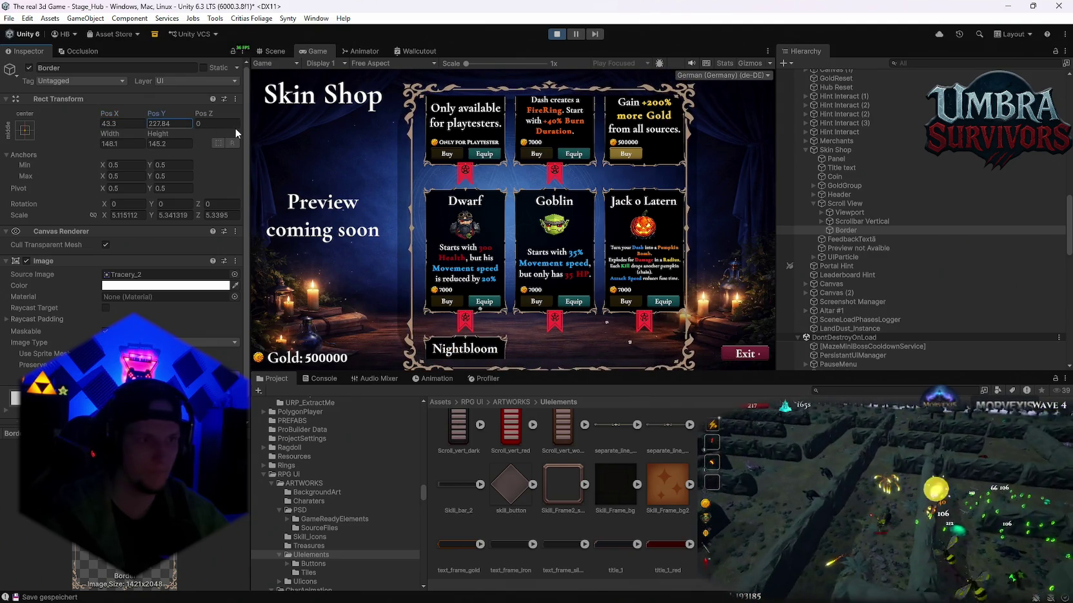
mouse_move(118, 137)
left_mouse_down()
mouse_move(143, 134)
mouse_move(129, 136)
left_mouse_up()
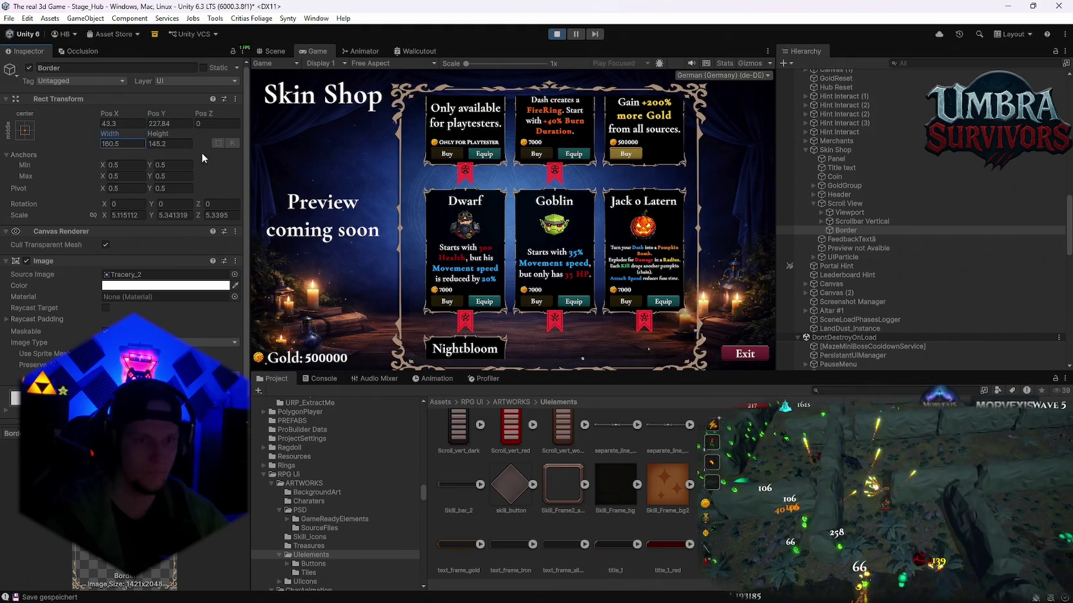
mouse_move(157, 140)
left_mouse_down()
mouse_move(139, 140)
mouse_move(153, 142)
left_mouse_up()
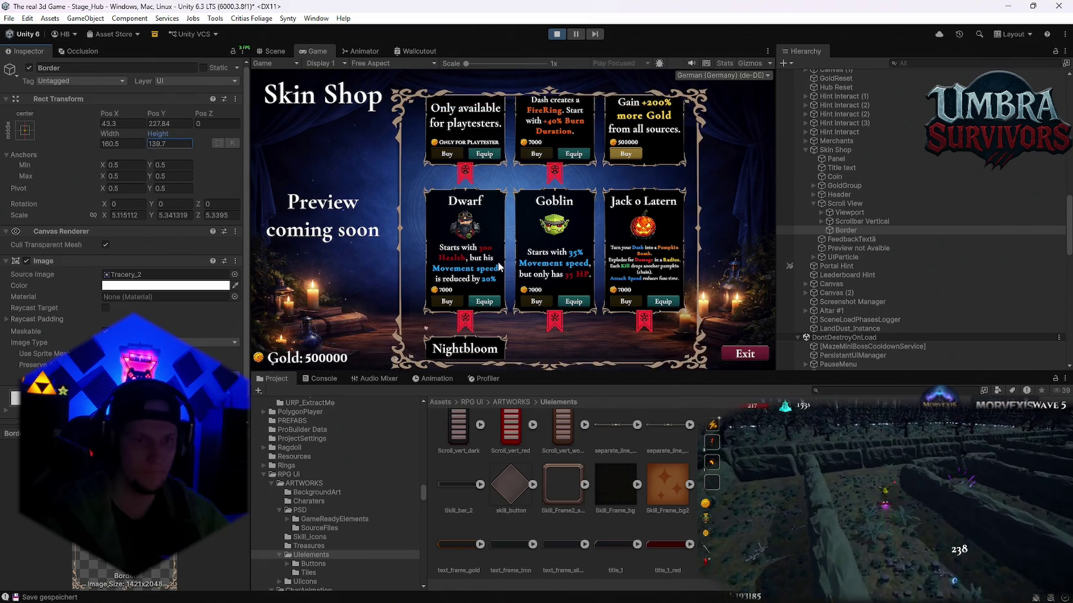
mouse_move(521, 372)
left_mouse_down()
mouse_move(515, 445)
mouse_move(513, 363)
mouse_move(506, 454)
mouse_move(497, 364)
mouse_move(496, 399)
left_mouse_up()
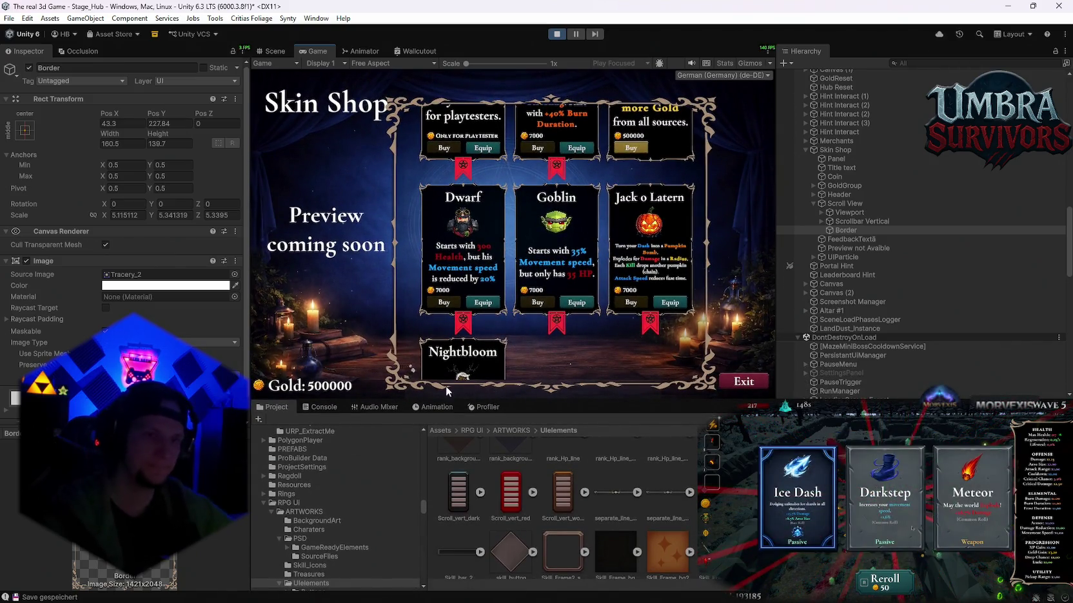
Preview the shop at 16:10, try 16:9, and return to 16:10 aspect.
left_click(372, 63)
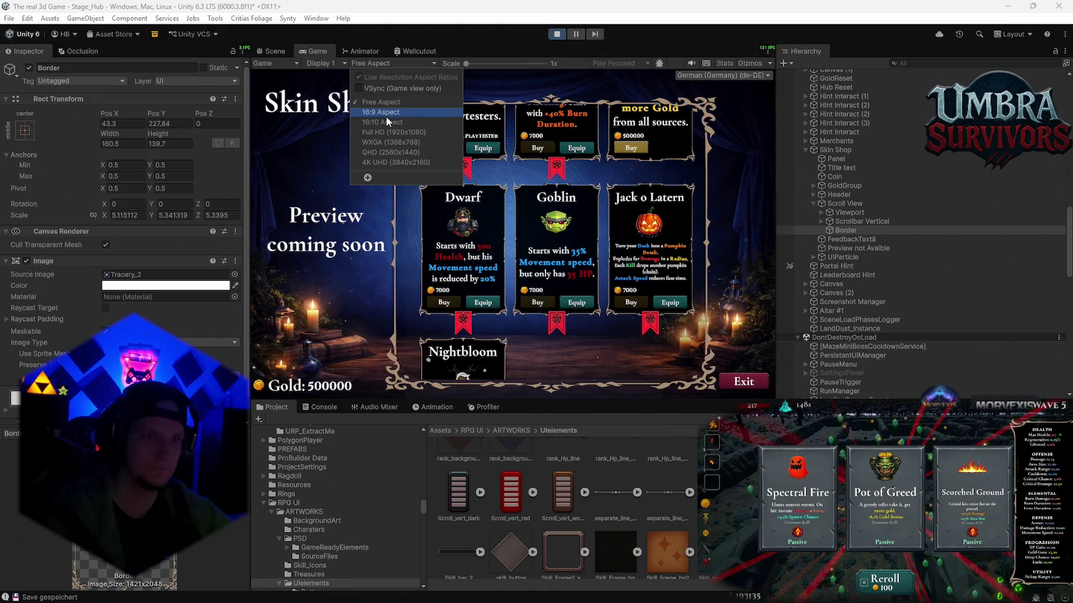
left_click(392, 122)
left_click(372, 63)
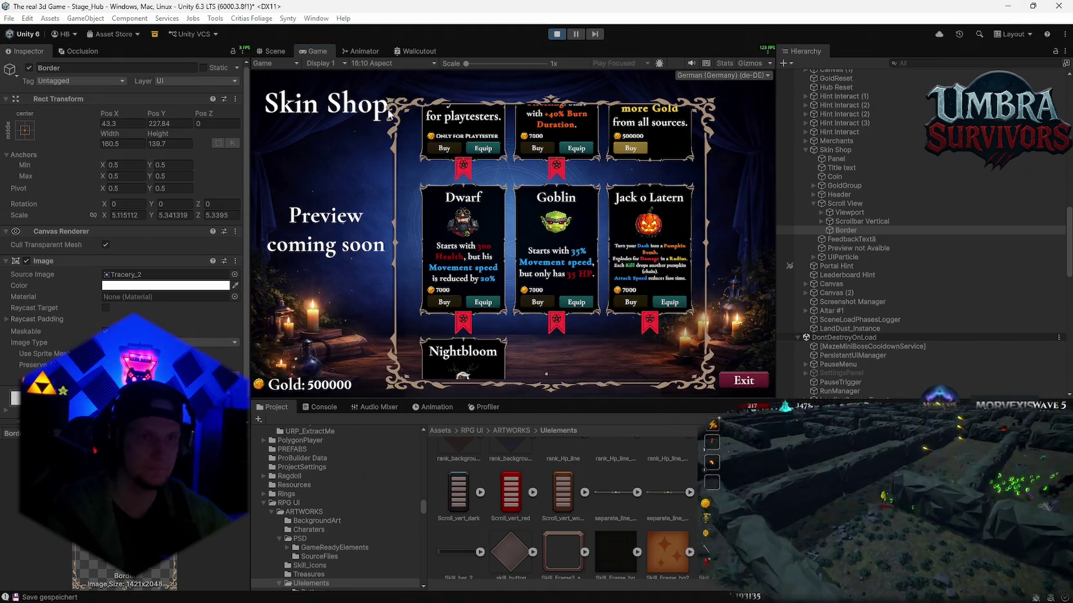
left_click(388, 112)
left_click(377, 65)
left_click(383, 122)
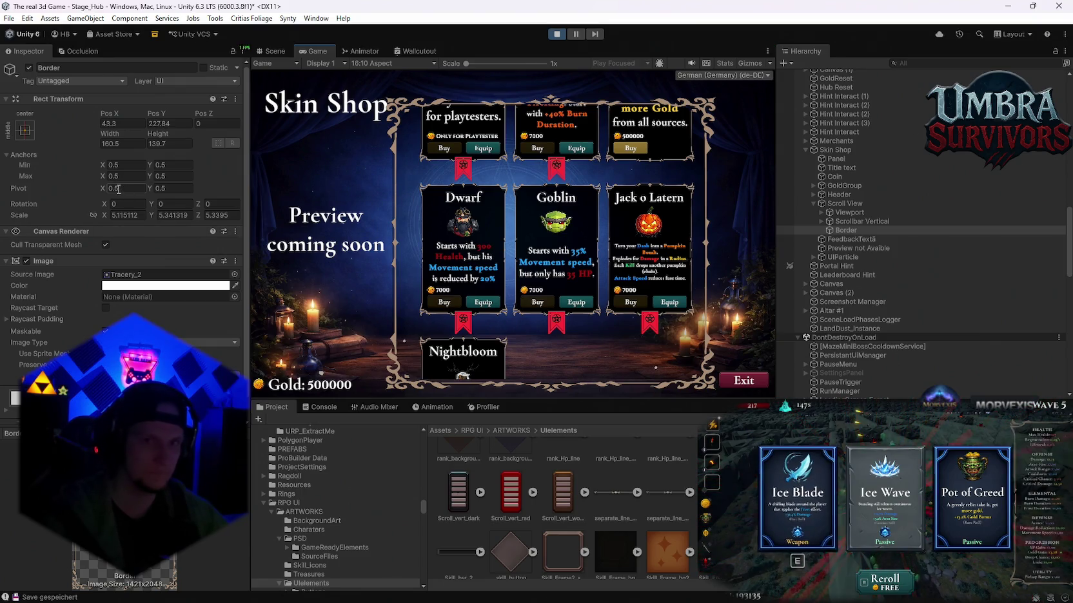
Shift the Border frame to Pos X 34.5 and scroll the card grid to check it.
left_click_drag(111, 115, 102, 123)
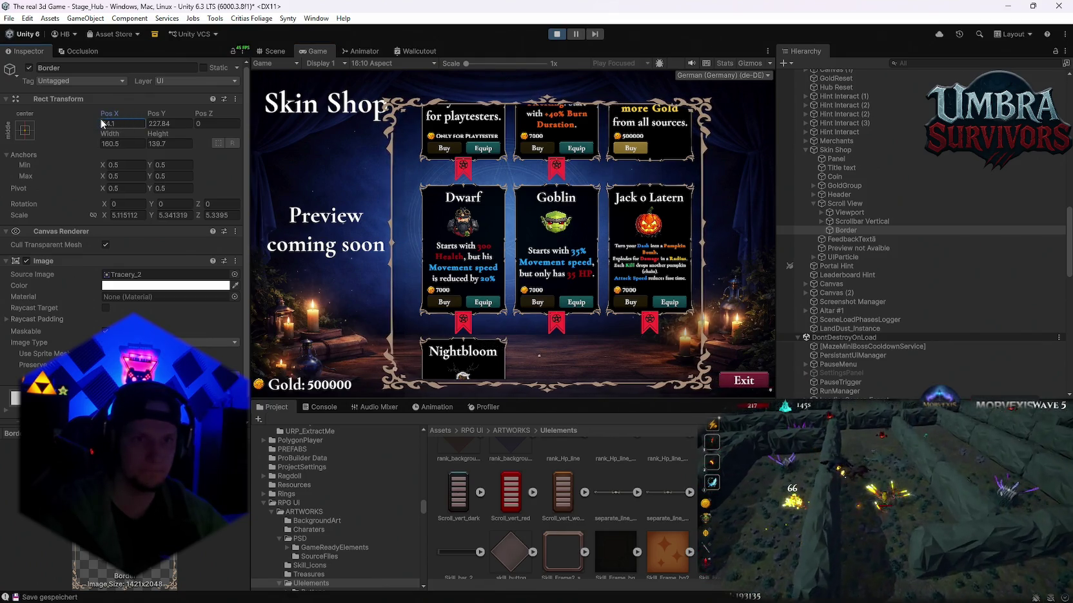
scroll(590, 347, "up", 1)
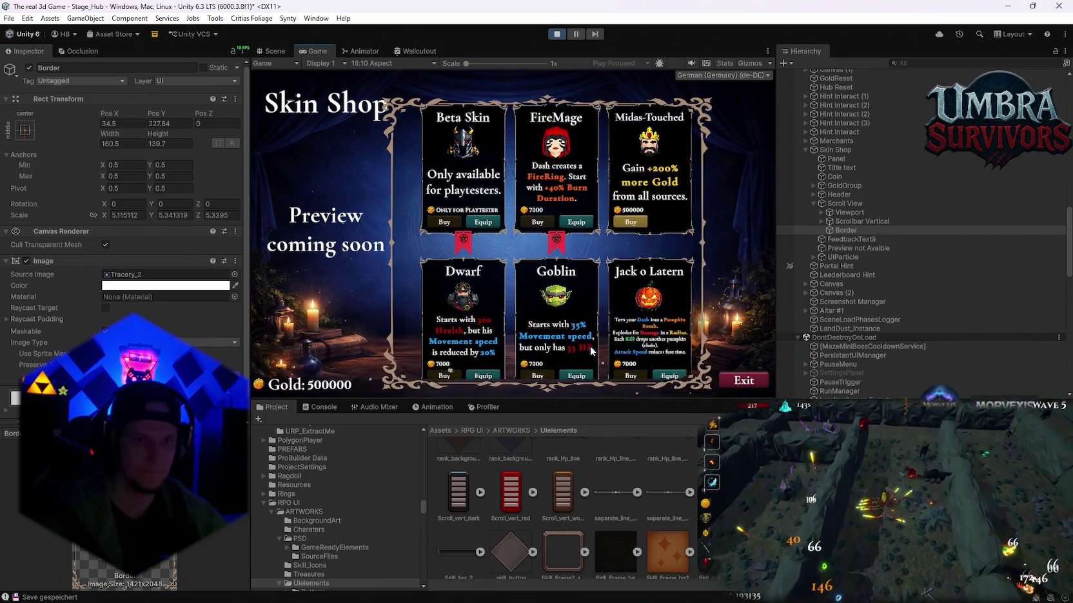
scroll(585, 340, "down", 3)
scroll(584, 341, "up", 2)
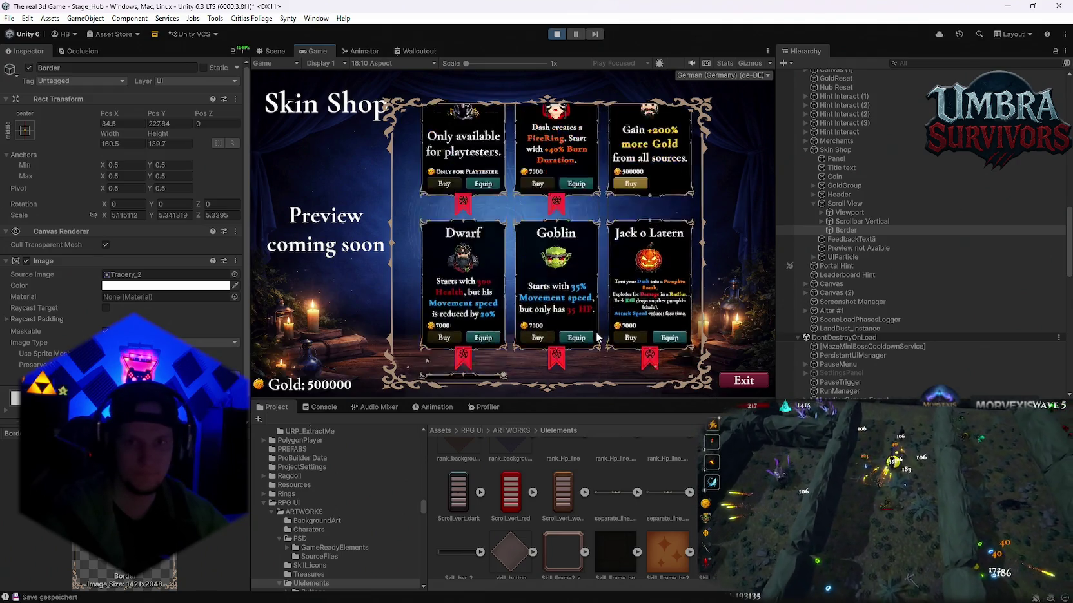
scroll(123, 258, "down", 5)
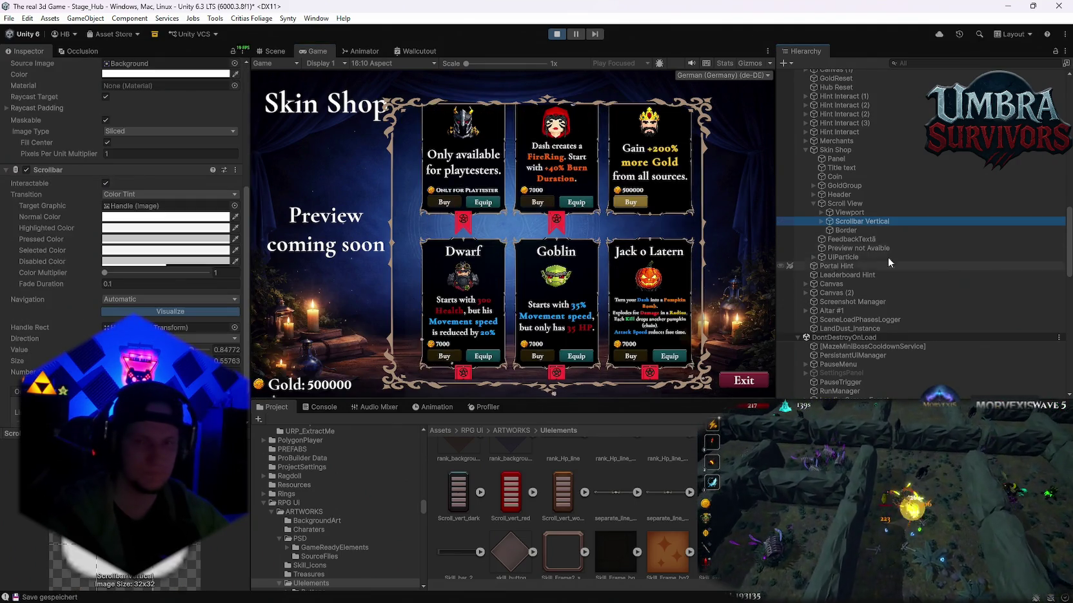
Expand Scroll View > Viewport in the Hierarchy and select the Content grid.
left_click(822, 221)
left_click(822, 213)
left_click(833, 223)
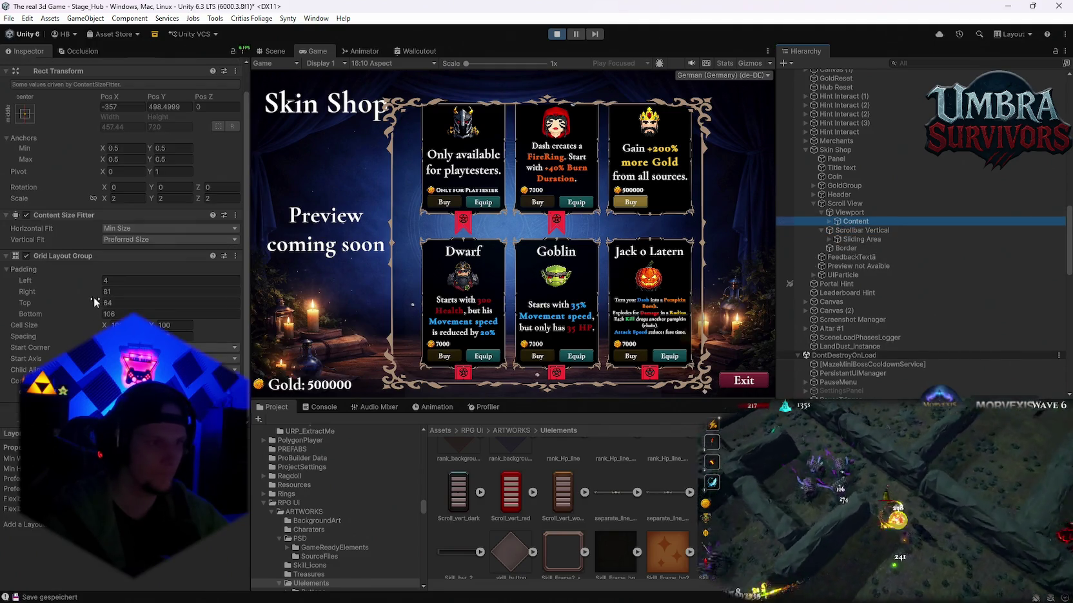
Set the Grid Layout Group's left padding to -11 and scroll the shop to check the cards.
mouse_move(97, 291)
left_mouse_down()
mouse_move(72, 302)
mouse_move(91, 289)
left_mouse_up()
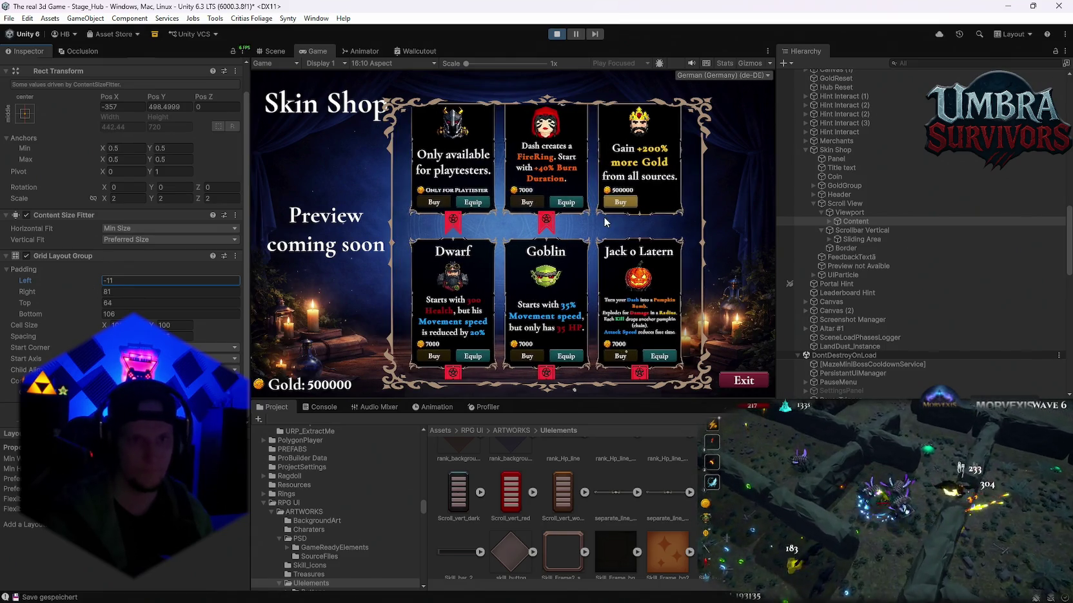
scroll(600, 226, "down", 5)
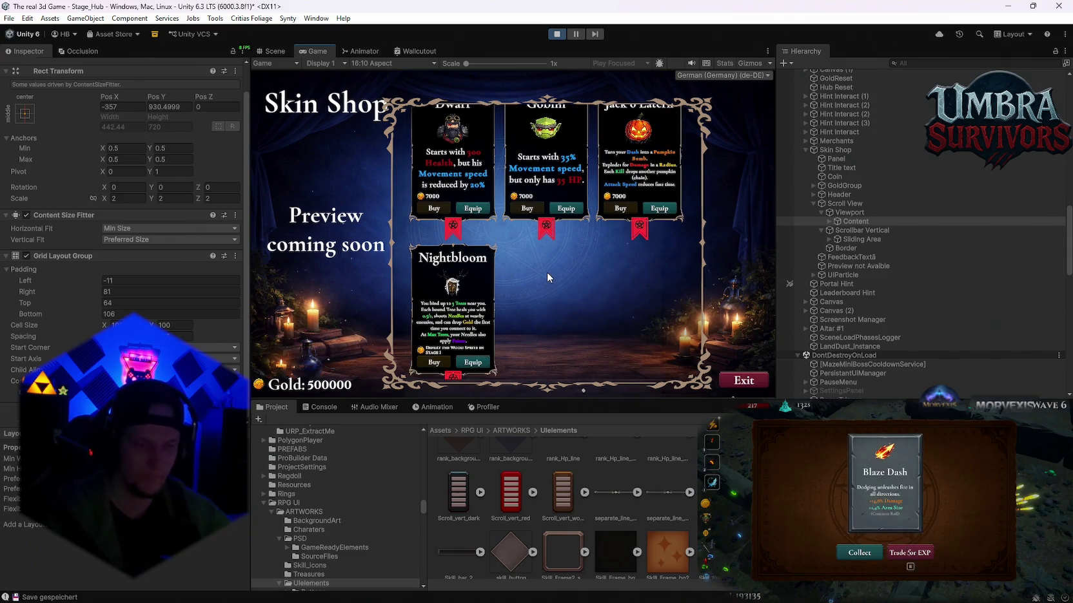
scroll(522, 297, "up", 6)
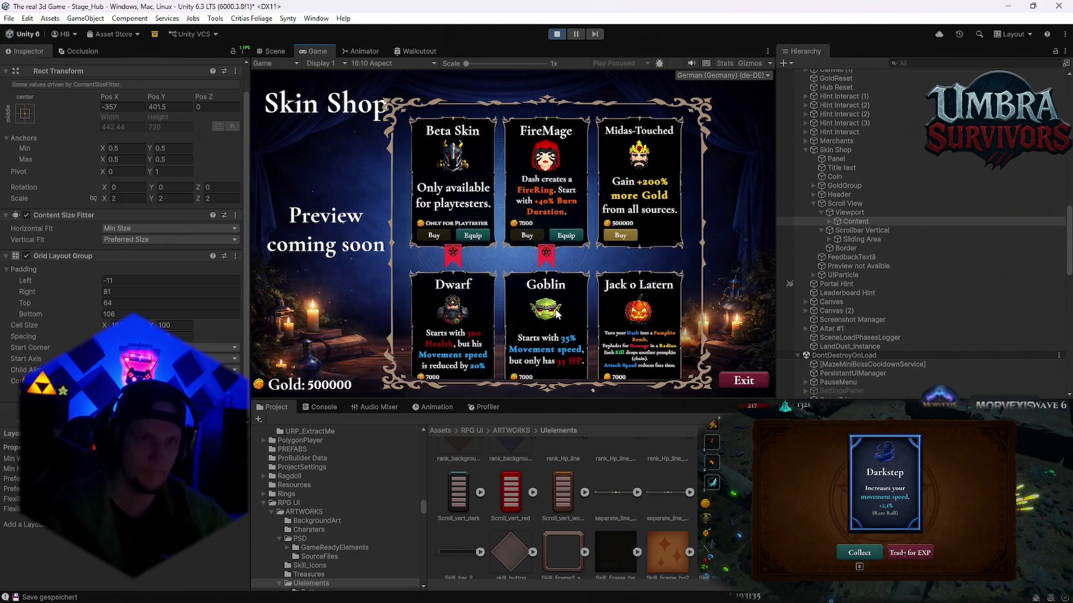
scroll(556, 313, "down", 5)
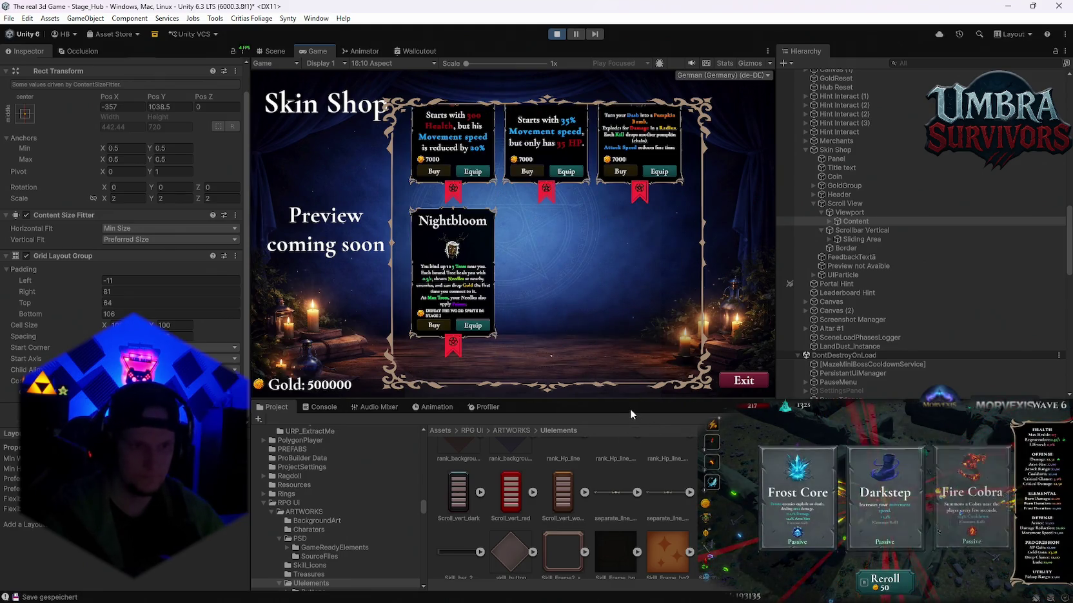
scroll(654, 509, "up", 5)
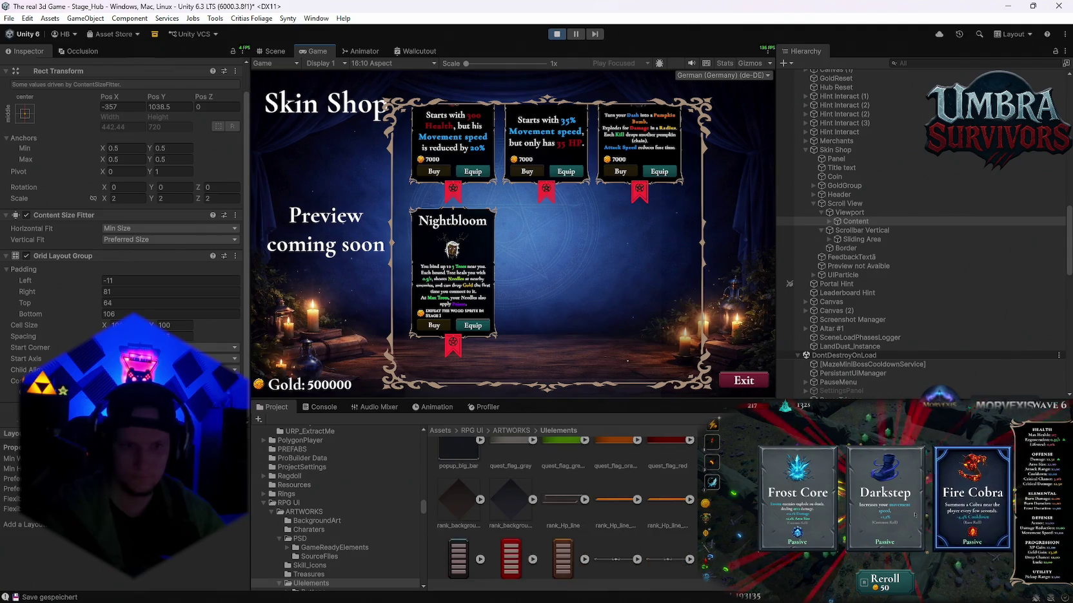
scroll(654, 509, "up", 3)
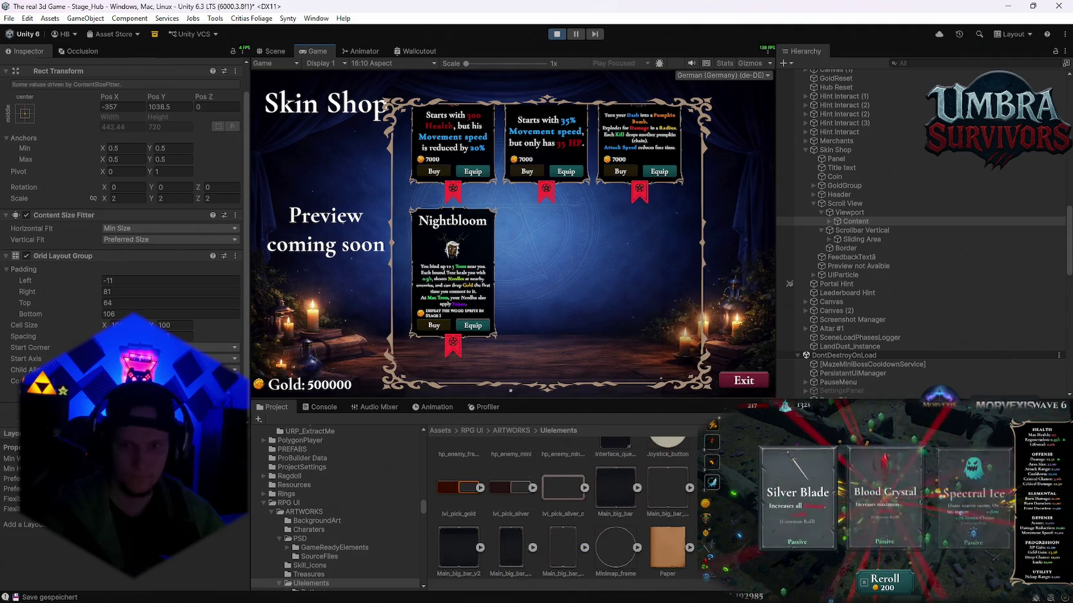
scroll(580, 509, "up", 6)
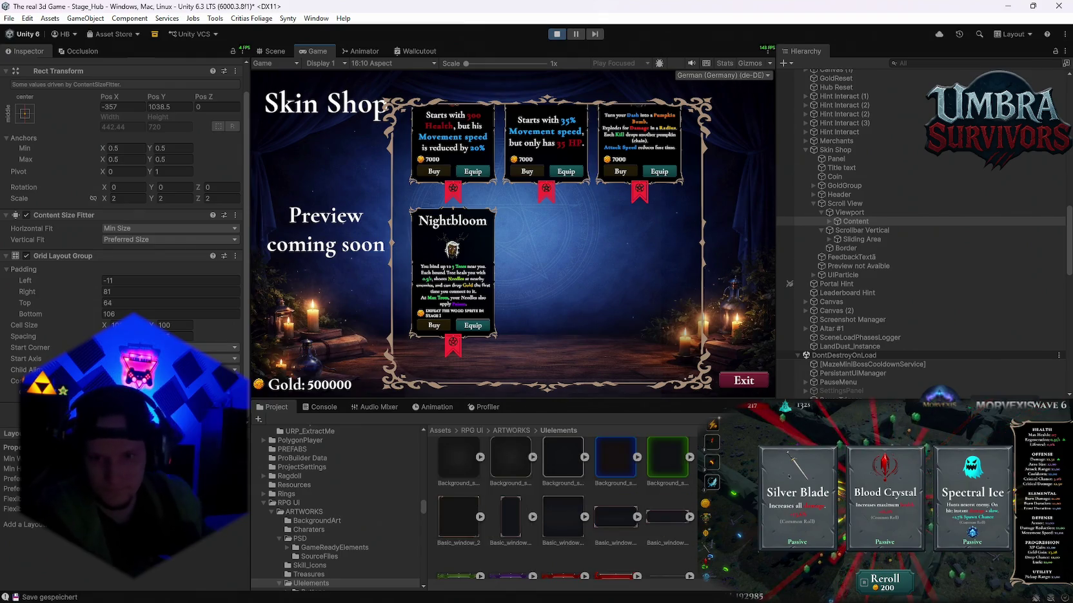
Assign DarkPainted_bar to the Viewport and set its offsets: Left -41.7, Right -247.7, Bottom 183.7.
left_click(846, 212)
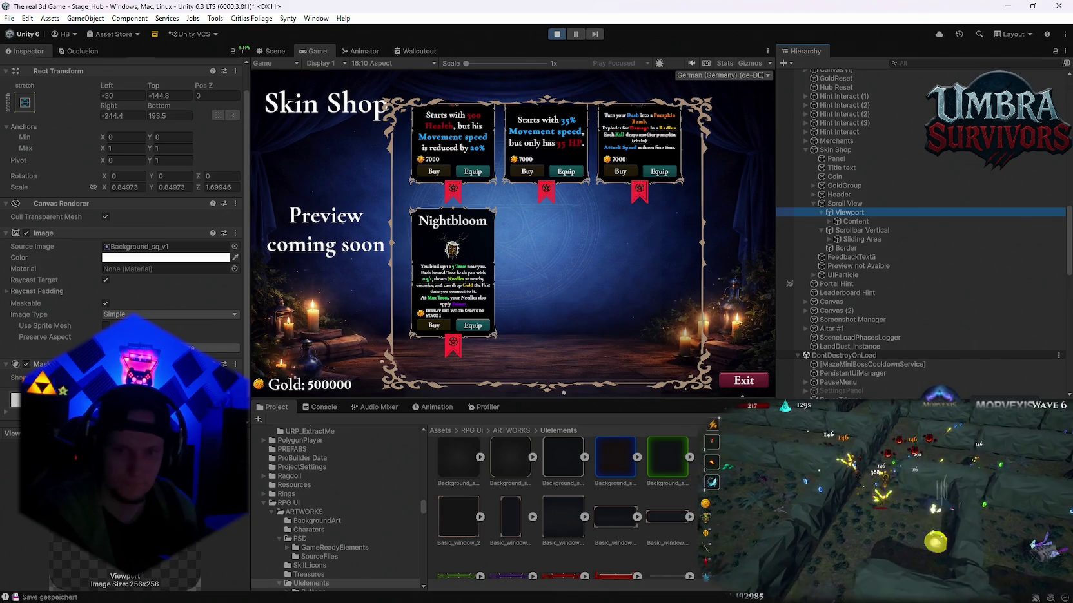
left_click_drag(104, 257, 120, 247)
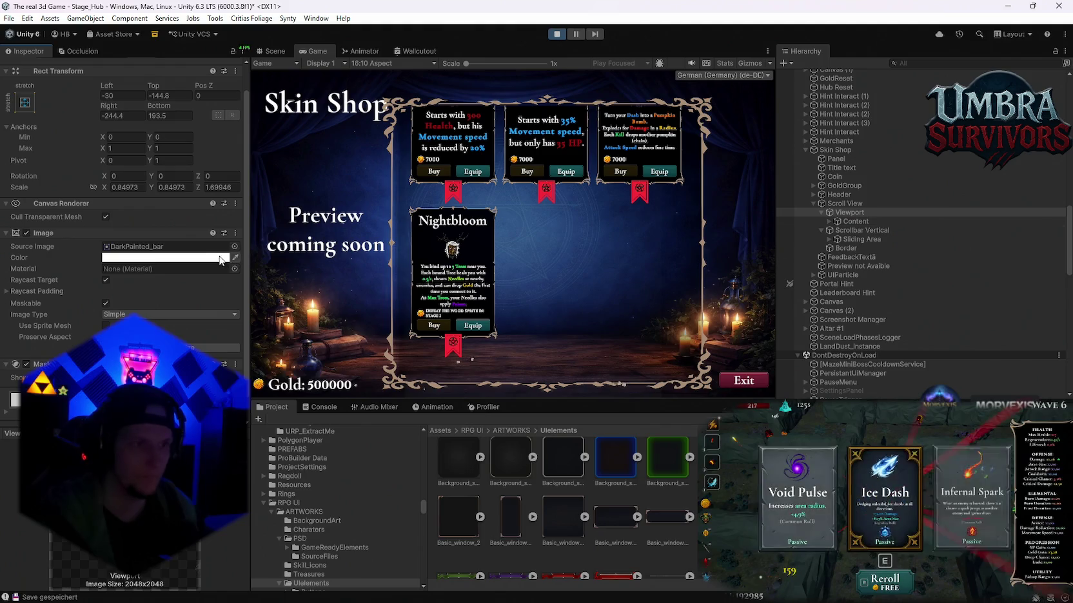
left_click(159, 116)
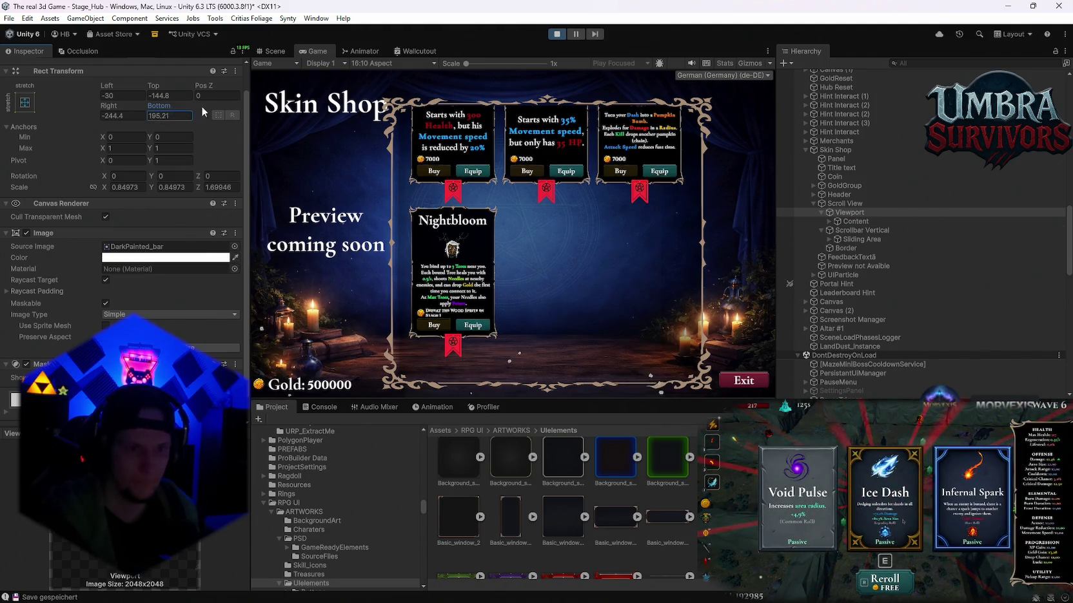
scroll(133, 133, "up", 1)
type("193.5")
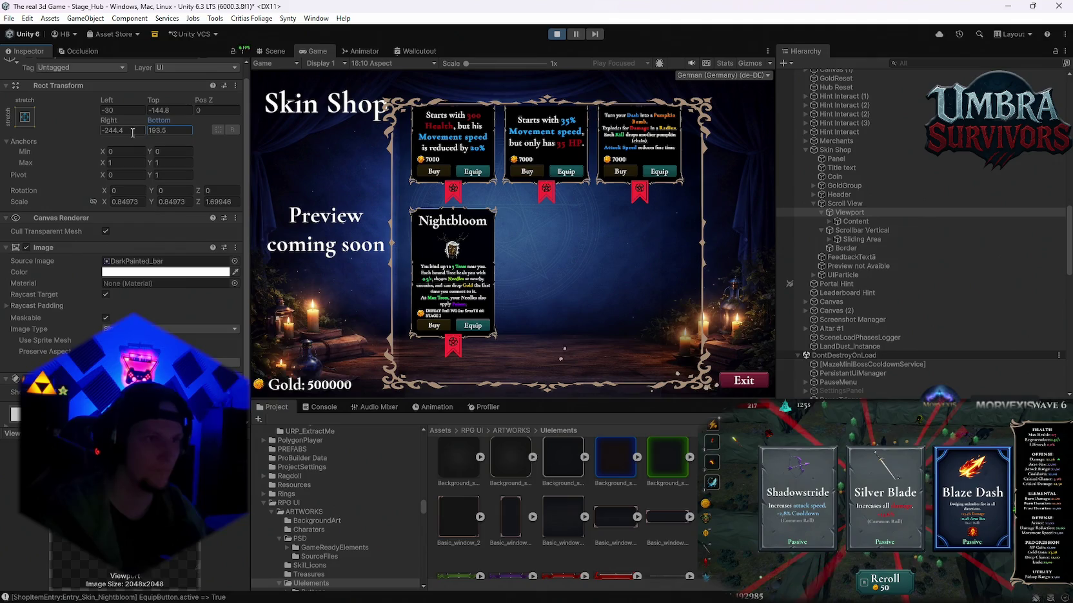
left_click_drag(117, 124, 111, 134)
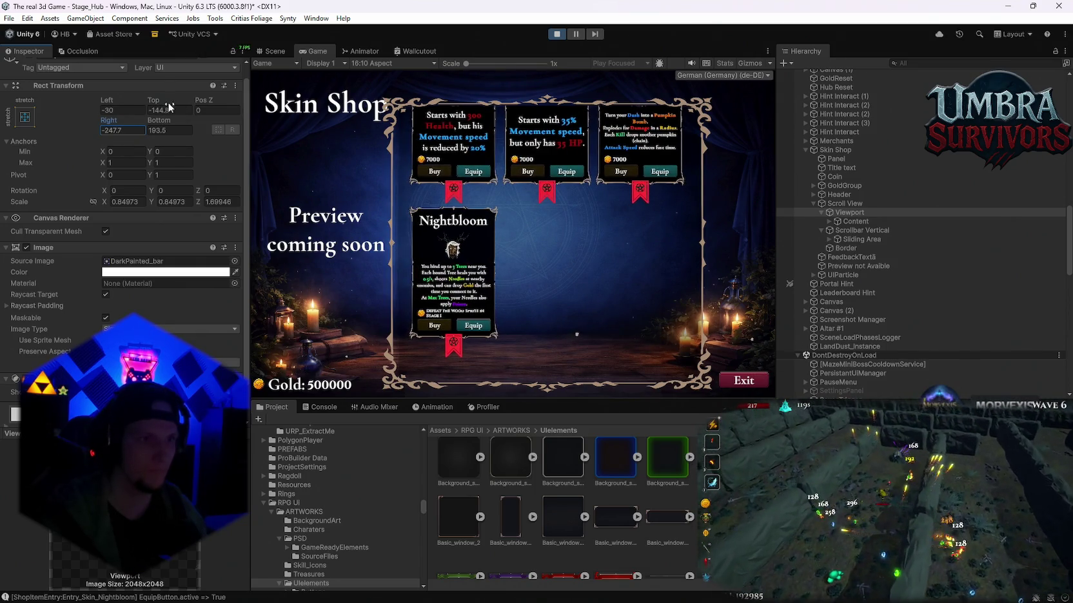
left_click_drag(107, 102, 98, 107)
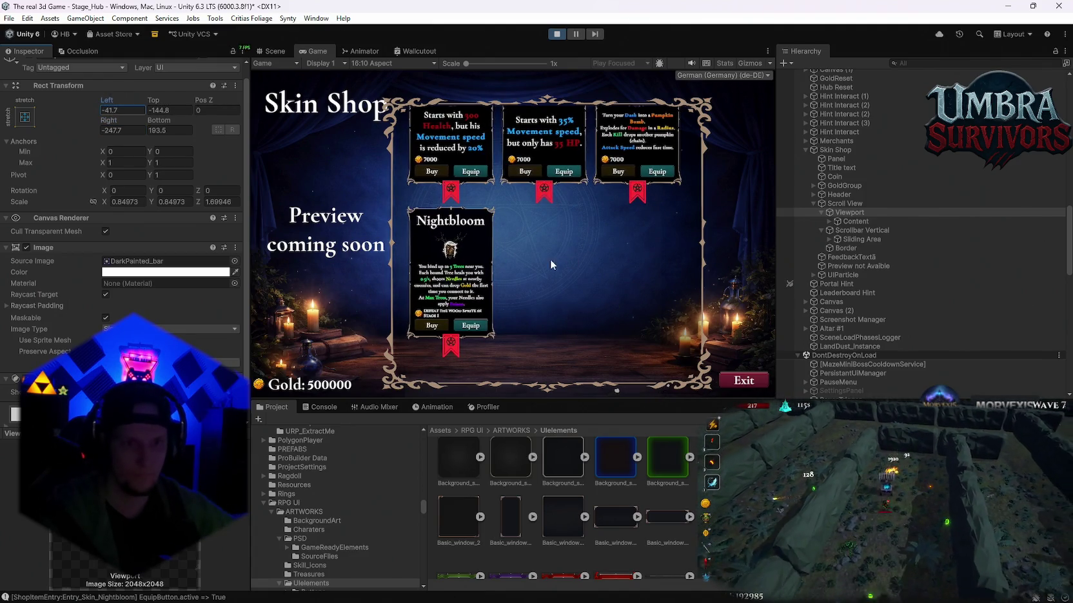
scroll(528, 254, "up", 3)
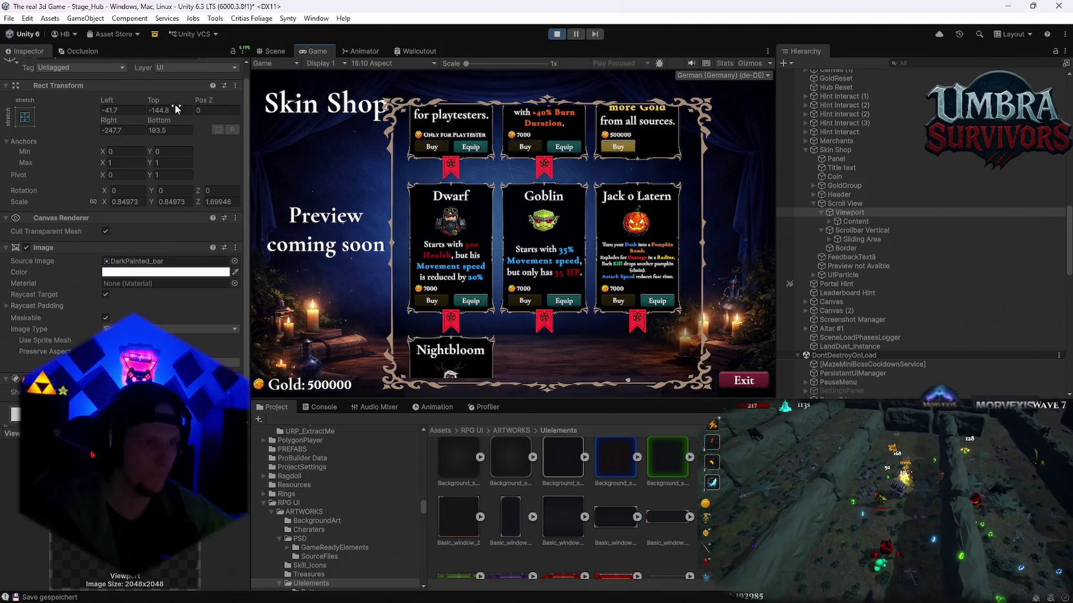
left_click_drag(158, 122, 159, 137)
scroll(562, 328, "down", 3)
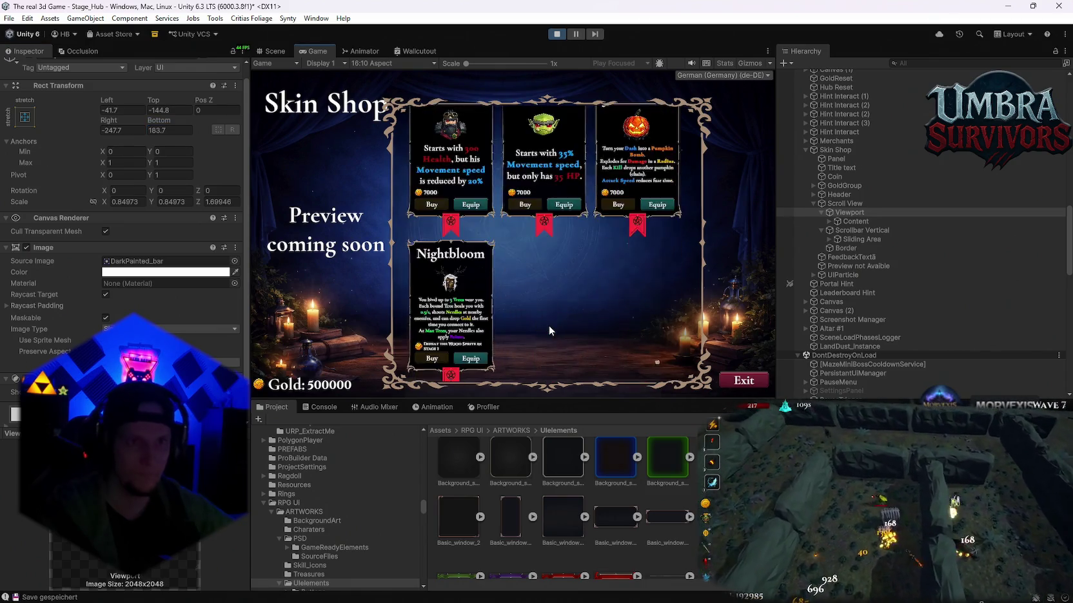
scroll(546, 325, "up", 5)
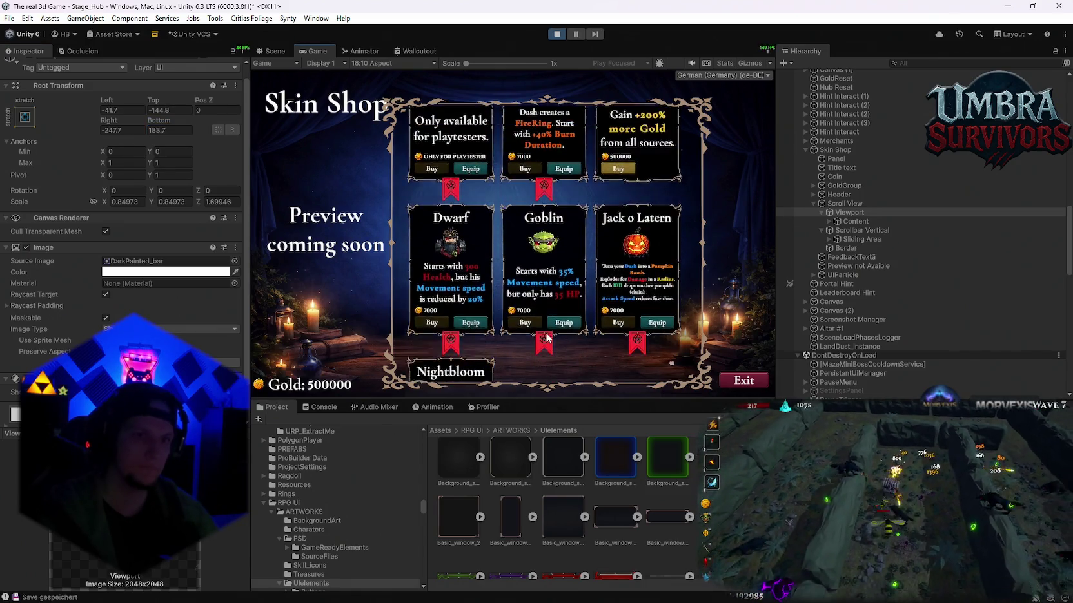
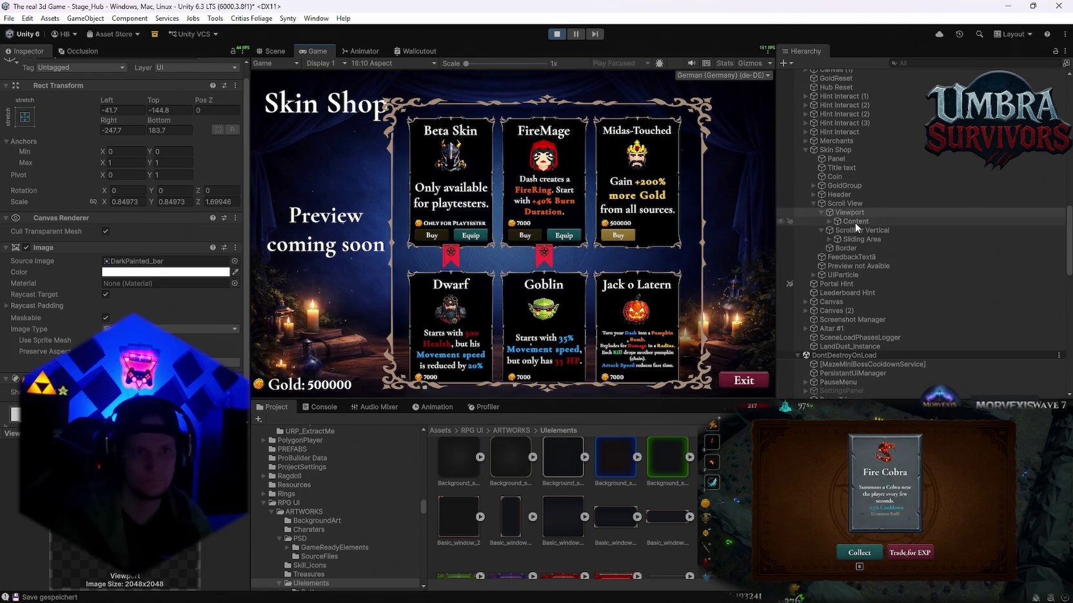
Select the Scroll View and slide the card grid right to about Pos X 262.
left_click(845, 204)
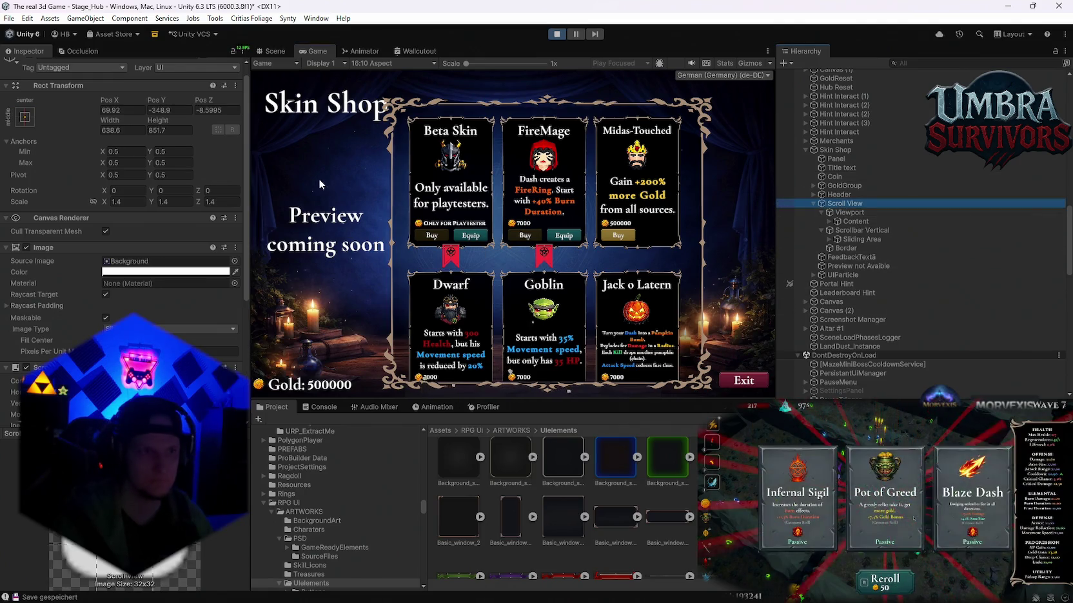
left_click_drag(112, 123, 219, 126)
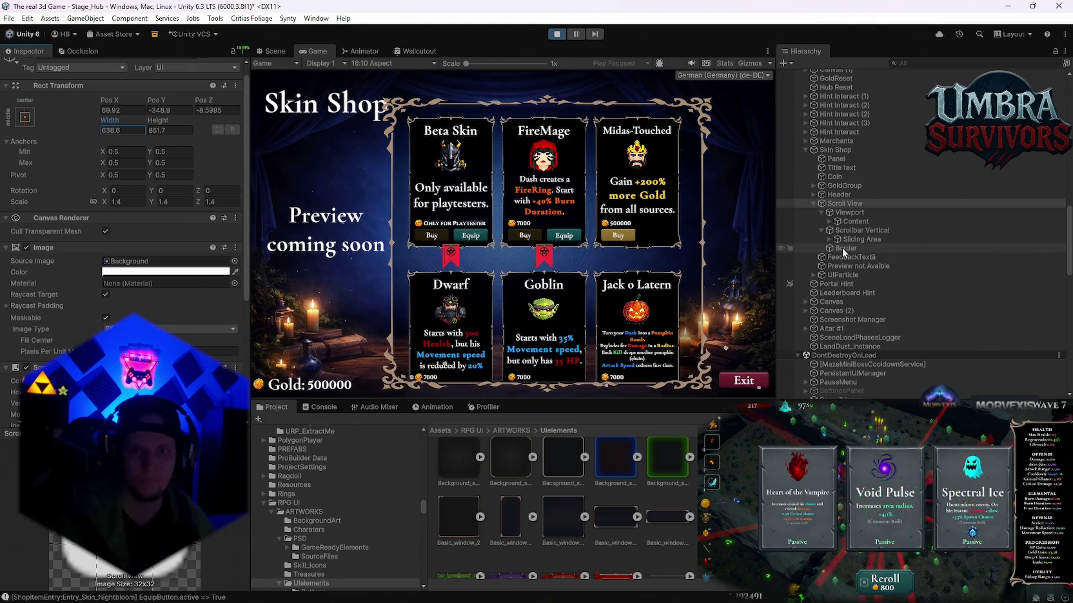
left_click(813, 203)
left_click(813, 203)
left_click_drag(174, 100, 237, 113)
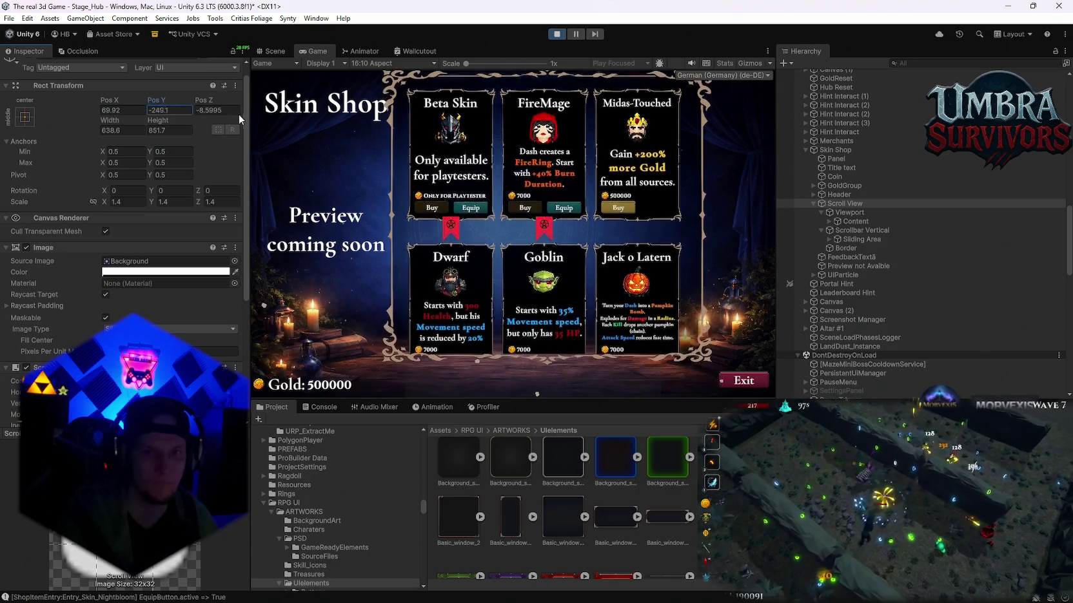
mouse_move(111, 102)
left_mouse_down()
mouse_move(255, 114)
mouse_move(304, 136)
left_mouse_up()
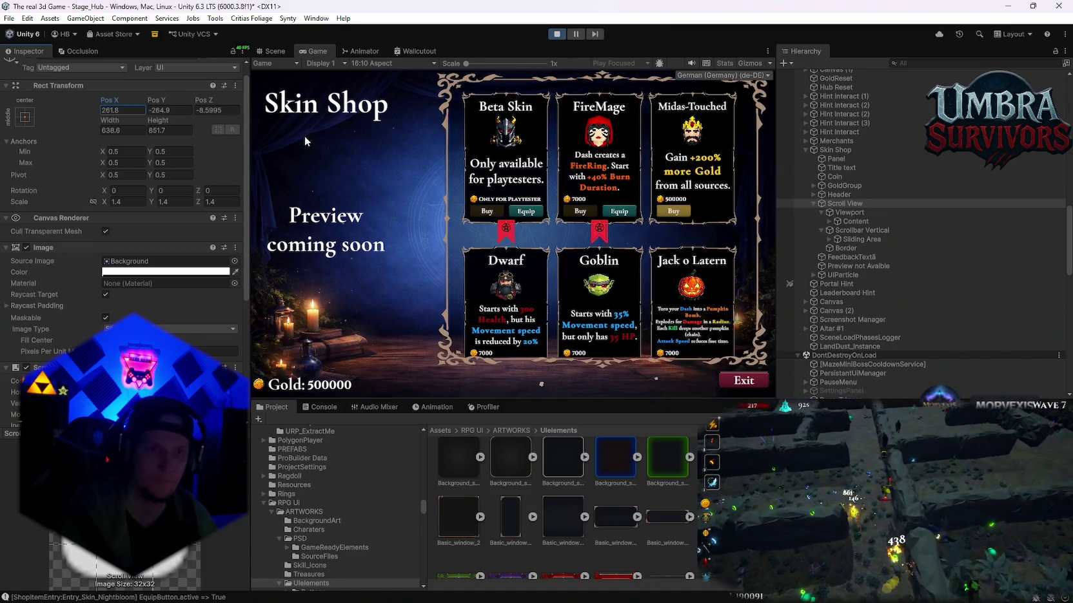
mouse_move(304, 136)
left_mouse_down()
mouse_move(197, 139)
mouse_move(305, 152)
left_mouse_up()
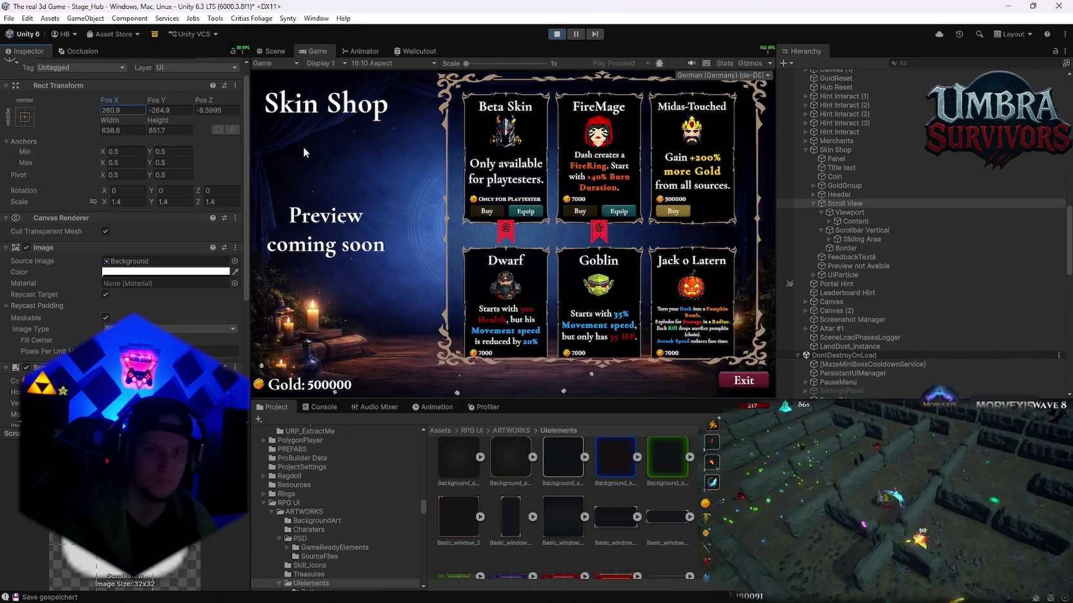
left_click_drag(303, 153, 305, 153)
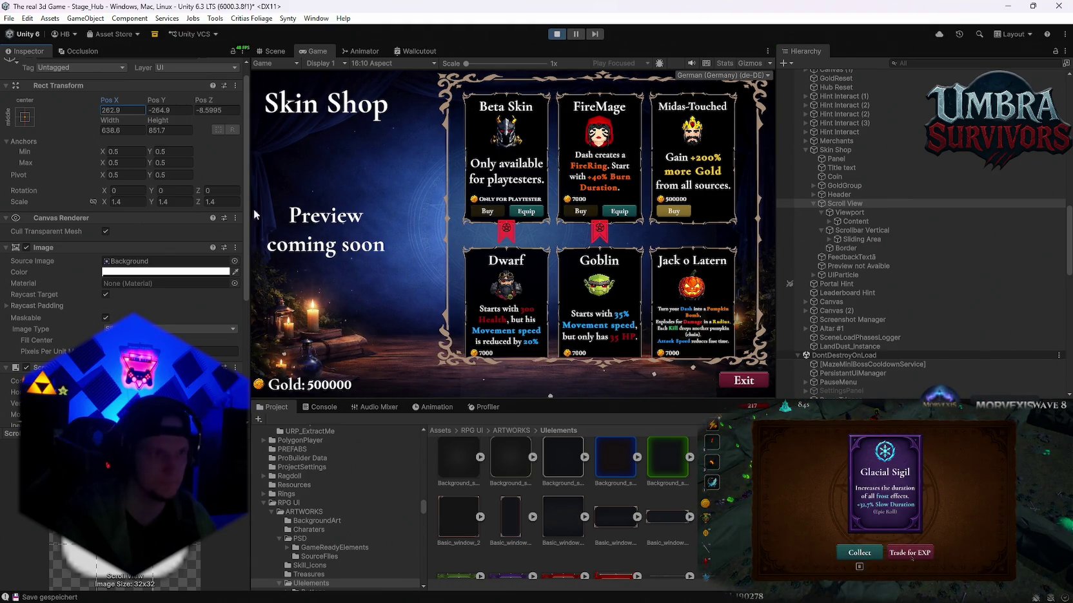
Anchor the card grid top-right and resize the Game view set to Free Aspect.
left_click(27, 120)
left_click(112, 205)
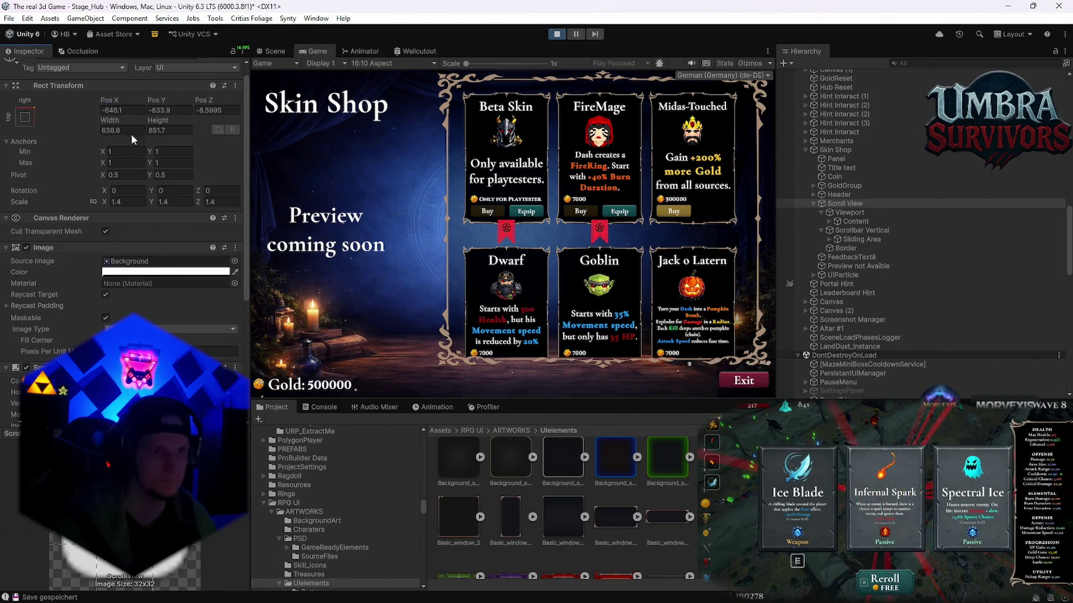
mouse_move(553, 401)
left_mouse_down()
mouse_move(542, 523)
mouse_move(545, 424)
left_mouse_up()
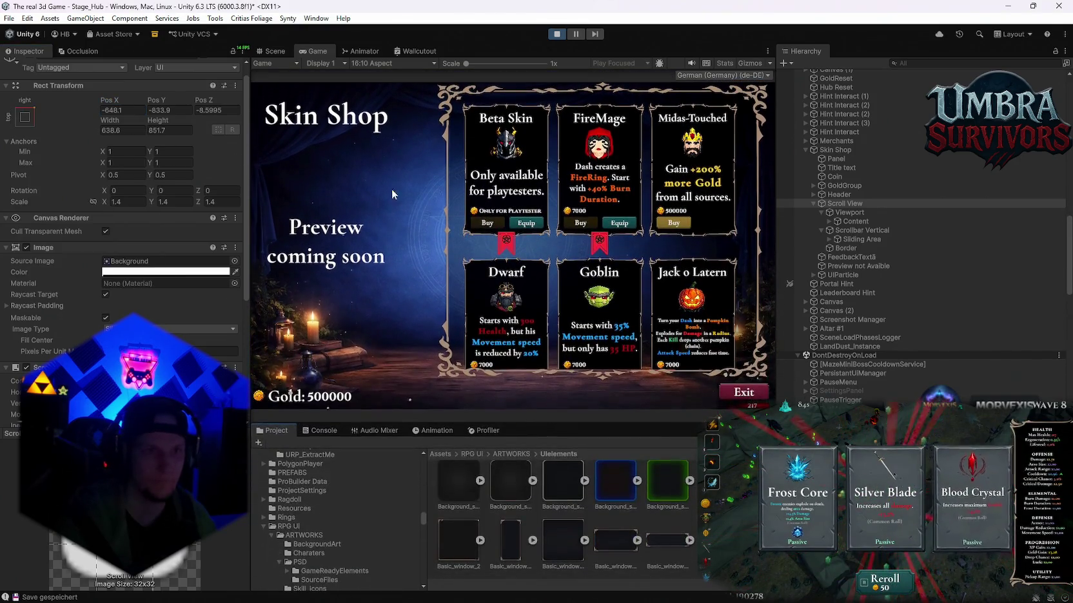
left_click(379, 67)
left_click(385, 90)
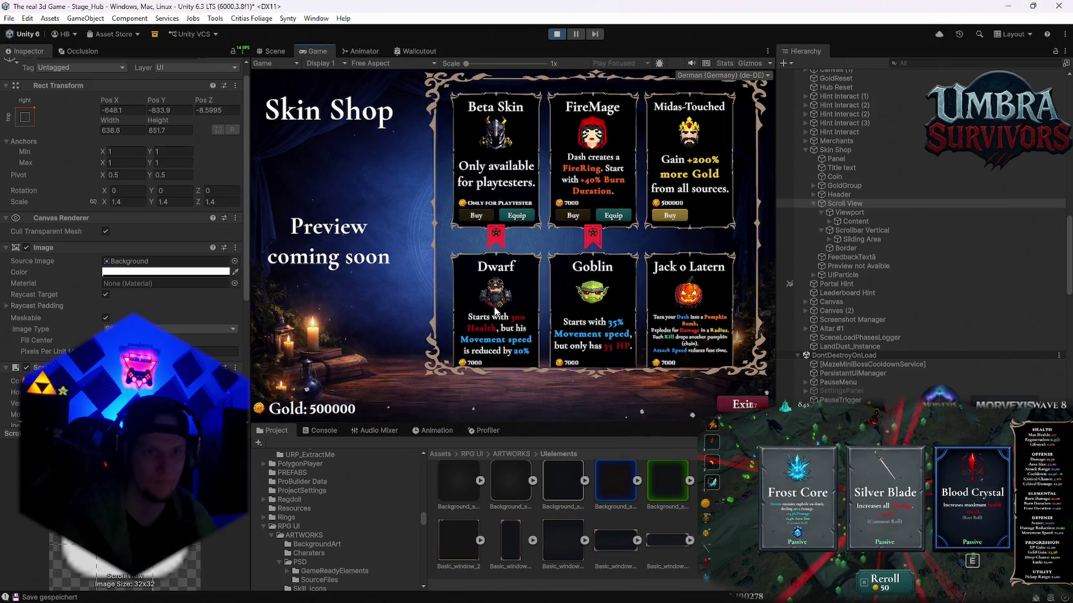
mouse_move(531, 427)
left_mouse_down()
mouse_move(528, 587)
mouse_move(515, 394)
left_mouse_up()
mouse_move(249, 294)
left_mouse_down()
mouse_move(119, 302)
mouse_move(245, 296)
left_mouse_up()
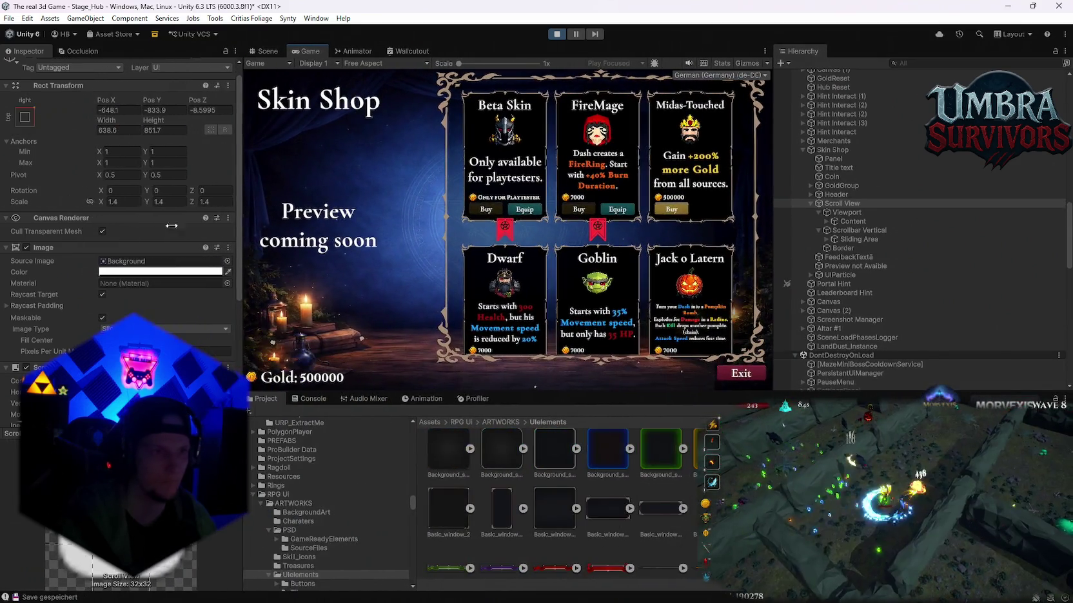
Try middle-center, then Shift top-right anchoring on the card grid, resizing the Game view to test.
left_click(25, 117)
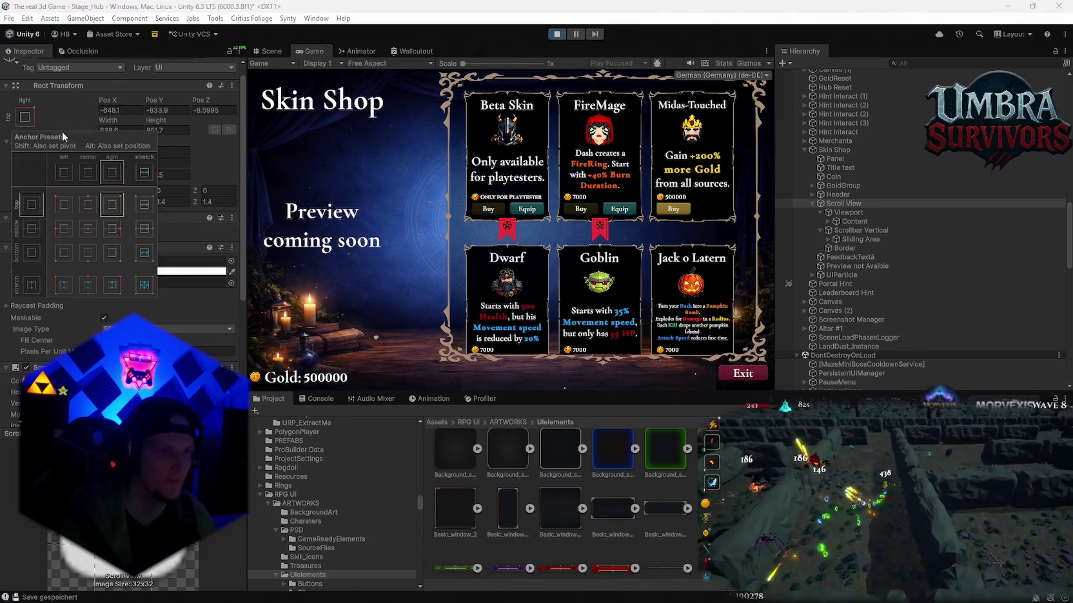
left_click(87, 233)
mouse_move(447, 392)
left_mouse_down()
mouse_move(447, 535)
mouse_move(447, 404)
left_mouse_up()
left_click(24, 116)
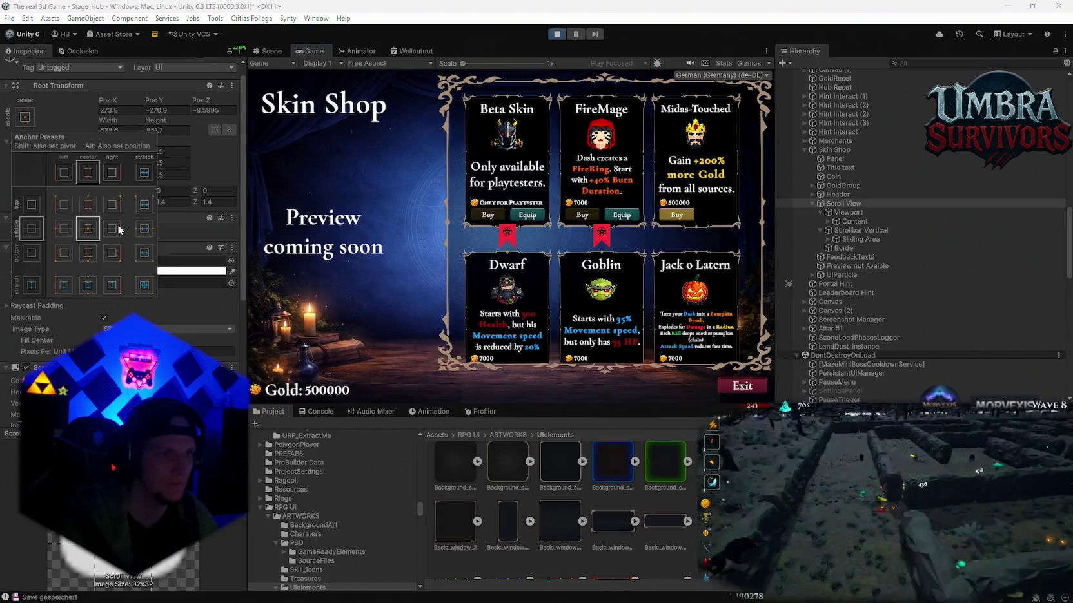
key("shift")
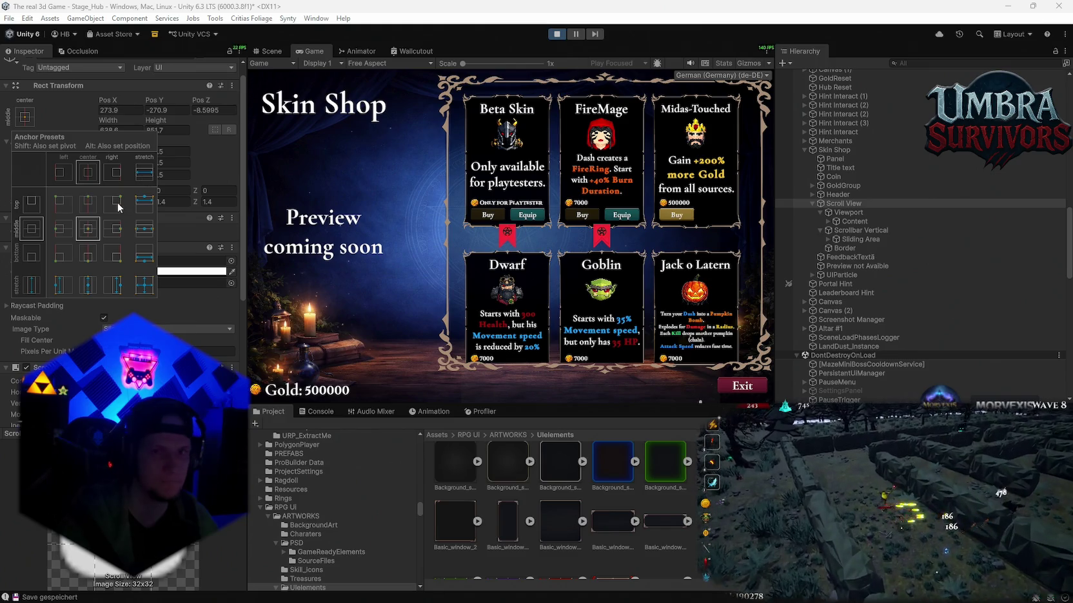
left_click(118, 206, "alt+shift")
left_click(125, 215)
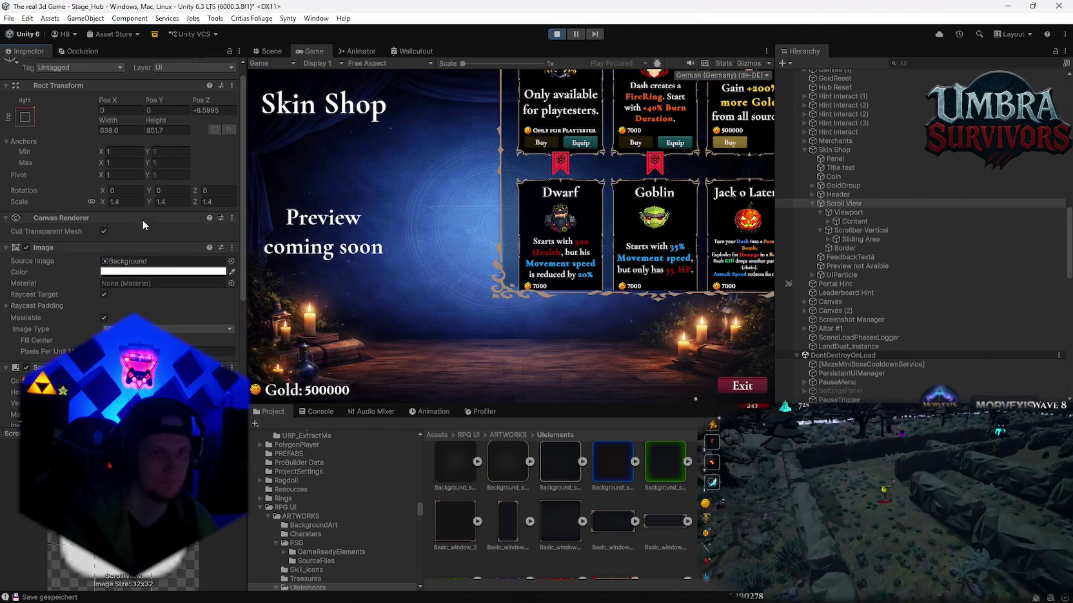
mouse_move(465, 404)
left_mouse_down()
mouse_move(451, 580)
mouse_move(439, 358)
mouse_move(436, 387)
left_mouse_up()
Resize the Game view taller and wider to test the top-right anchored grid.
left_click(25, 116)
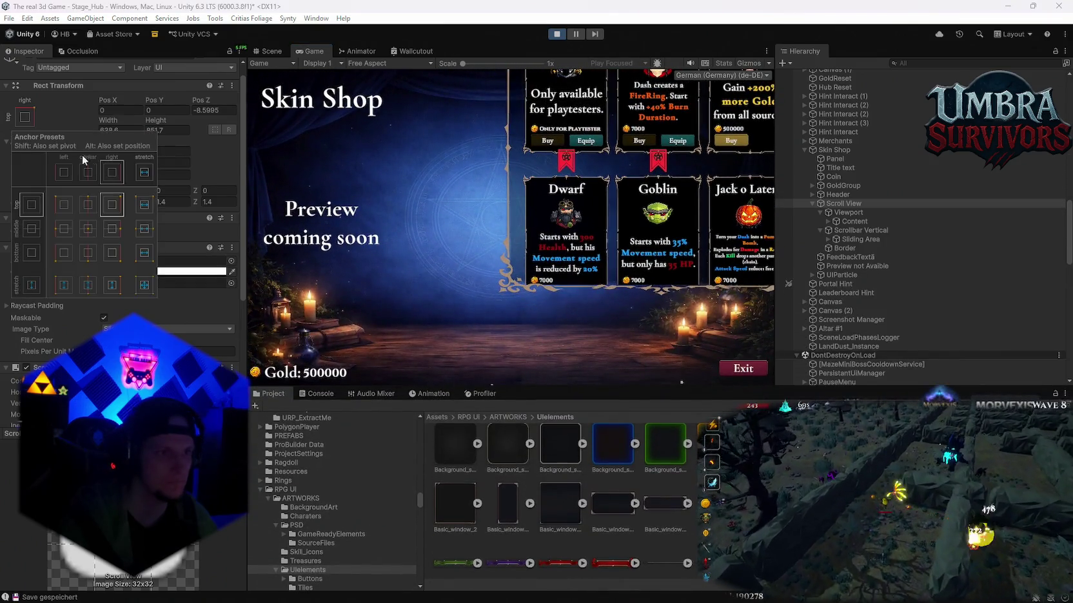
left_click(115, 206)
left_click_drag(463, 385, 463, 438)
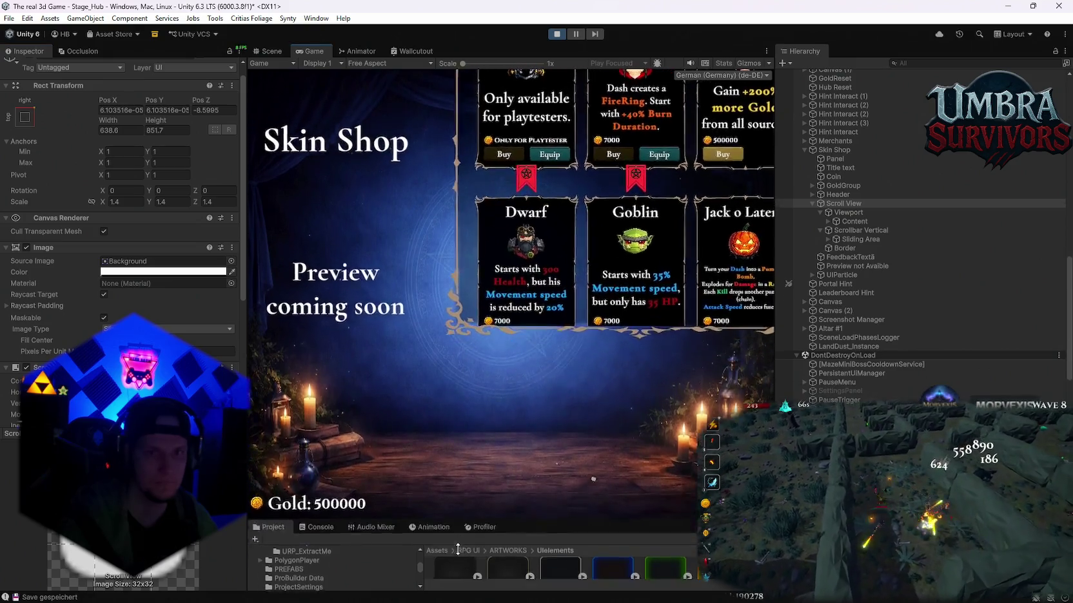
mouse_move(248, 302)
left_mouse_down()
mouse_move(77, 302)
mouse_move(252, 302)
left_mouse_up()
left_click(25, 117)
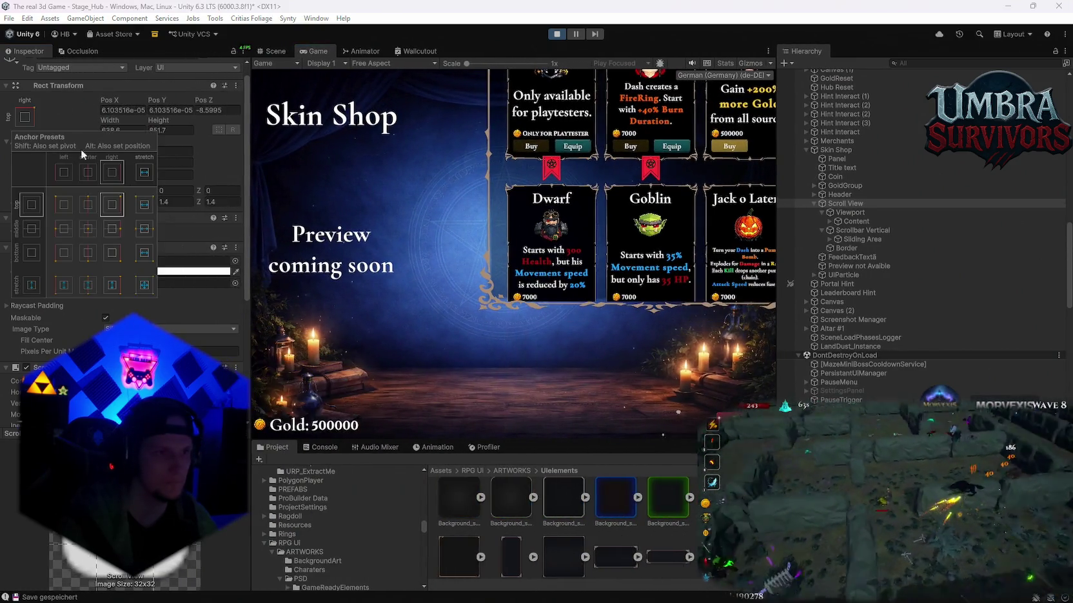
left_click(111, 204)
mouse_move(430, 439)
left_mouse_down()
mouse_move(433, 574)
mouse_move(432, 452)
left_mouse_up()
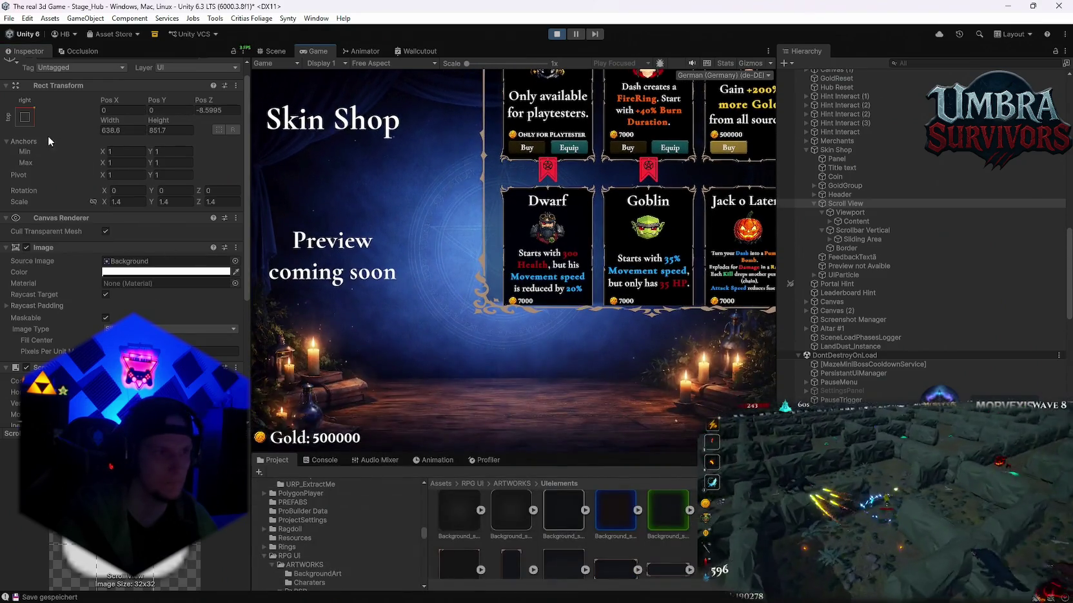
Anchor the grid middle-right, try middle-center, undo it, and shrink the Game view.
left_click(25, 116)
left_click(112, 233)
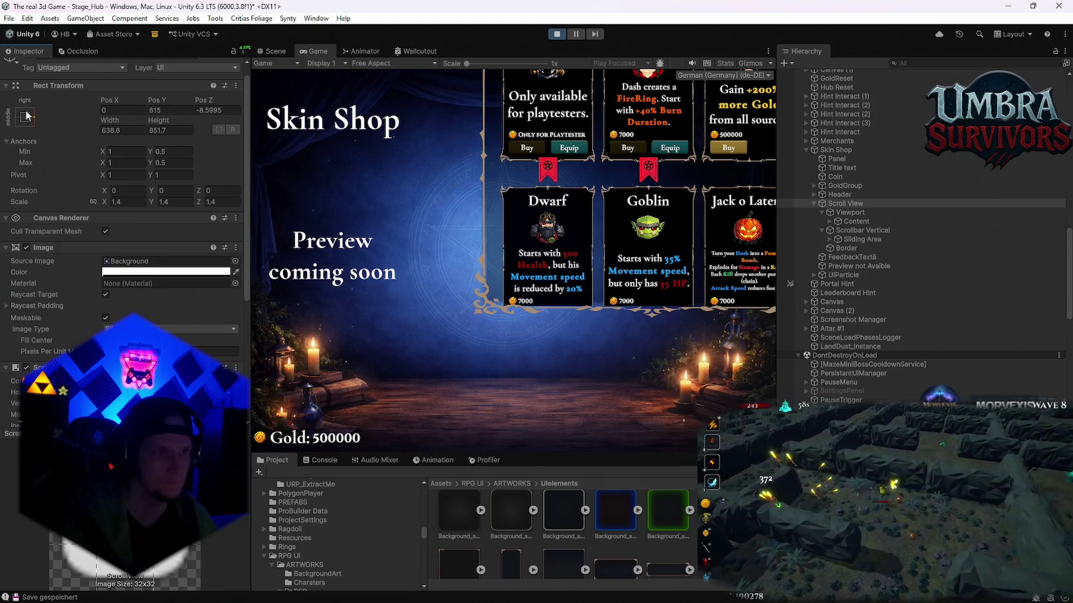
left_click(26, 116)
left_click(94, 233)
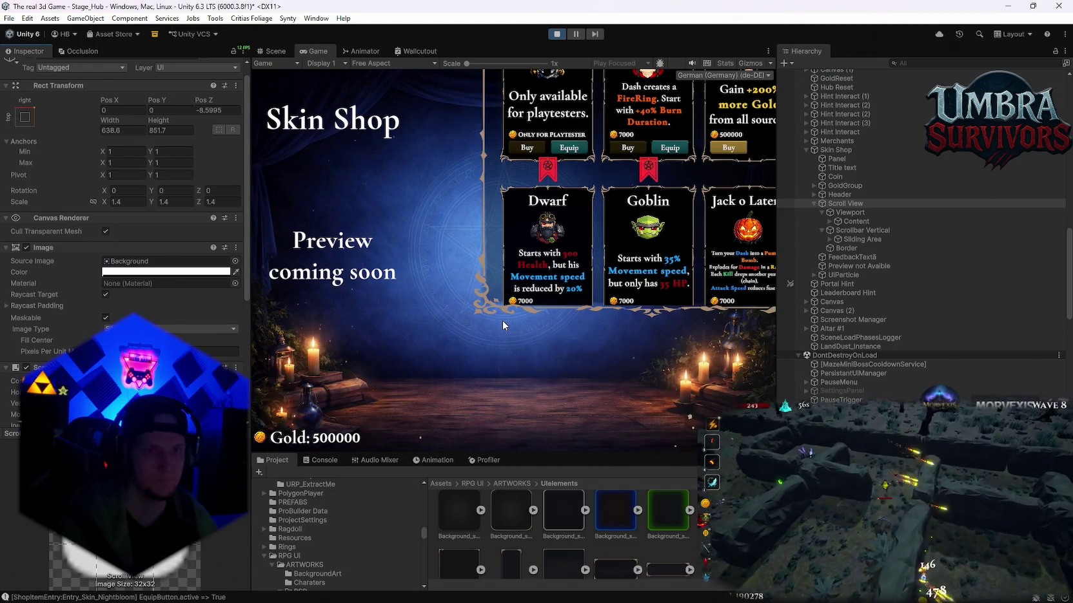
key("ctrl+z")
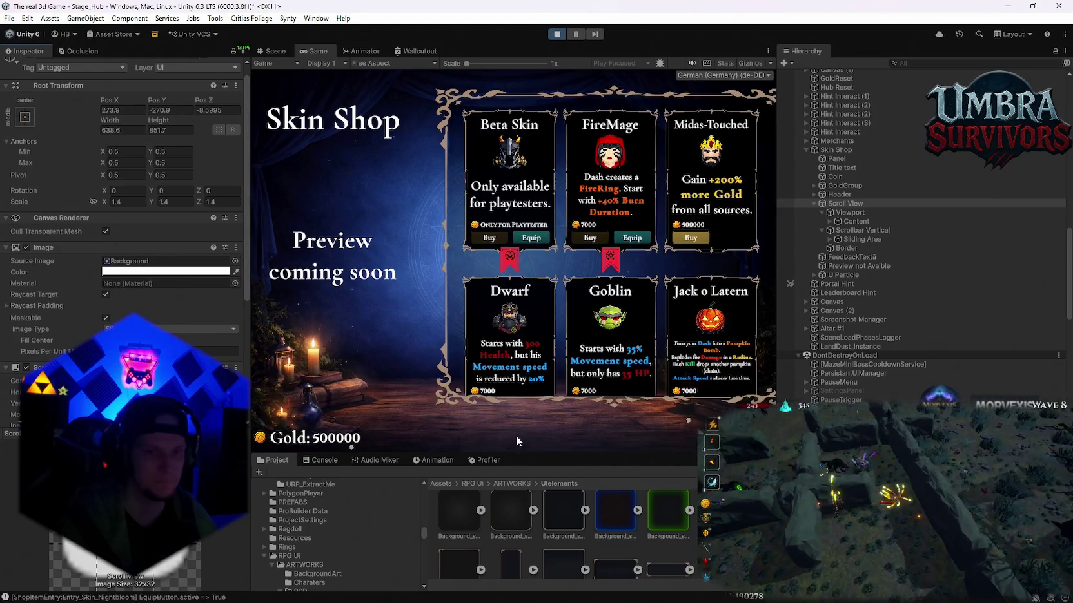
left_click_drag(518, 454, 518, 400)
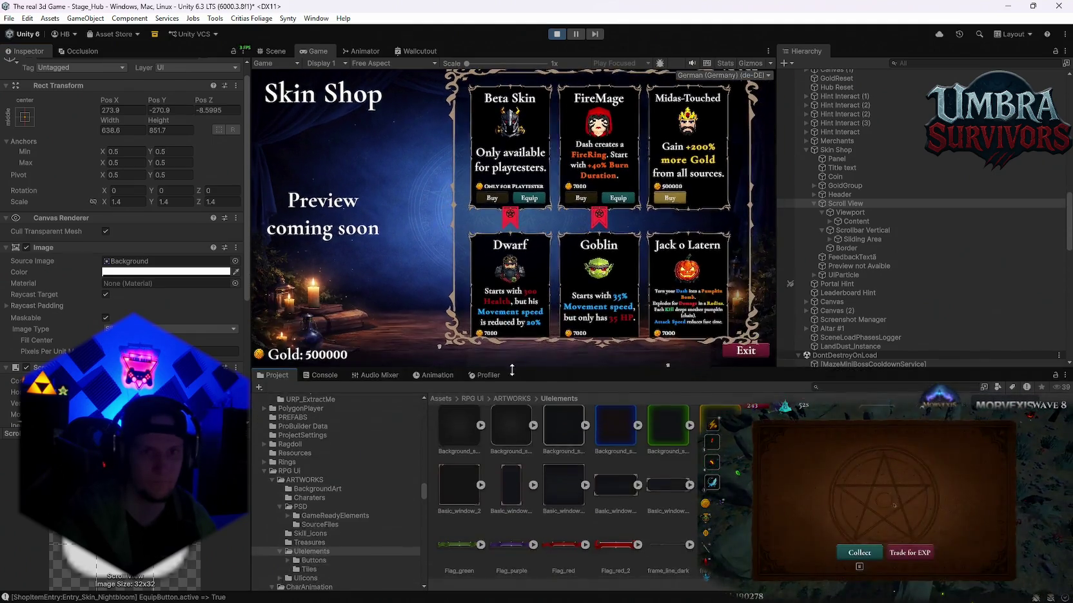
Apply middle-center with Shift+Alt, then anchor the grid middle-right and check it at another Game view size.
left_click(25, 116)
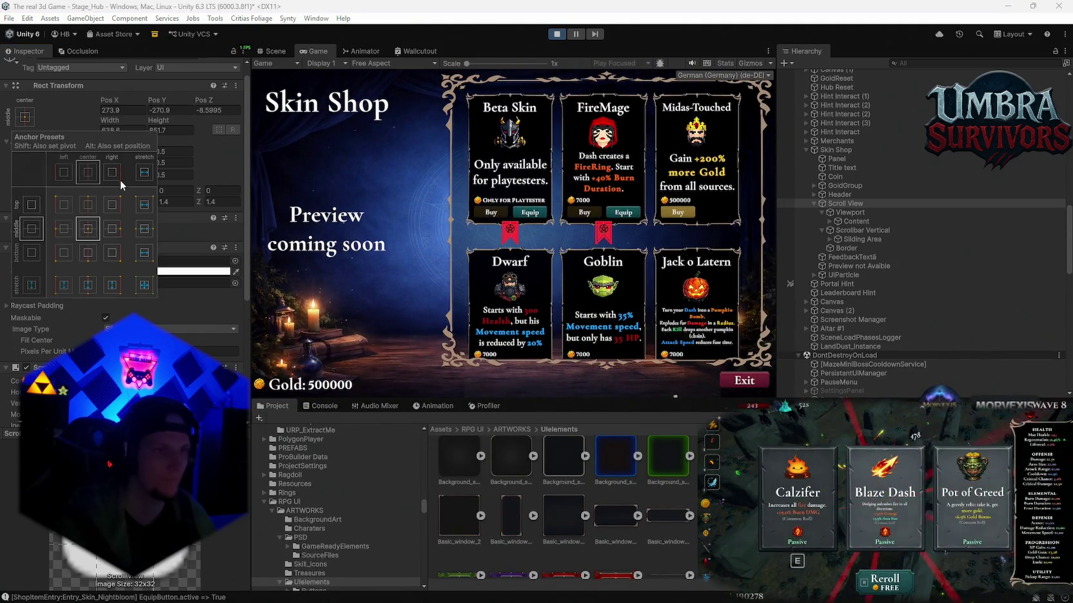
key("shift+alt")
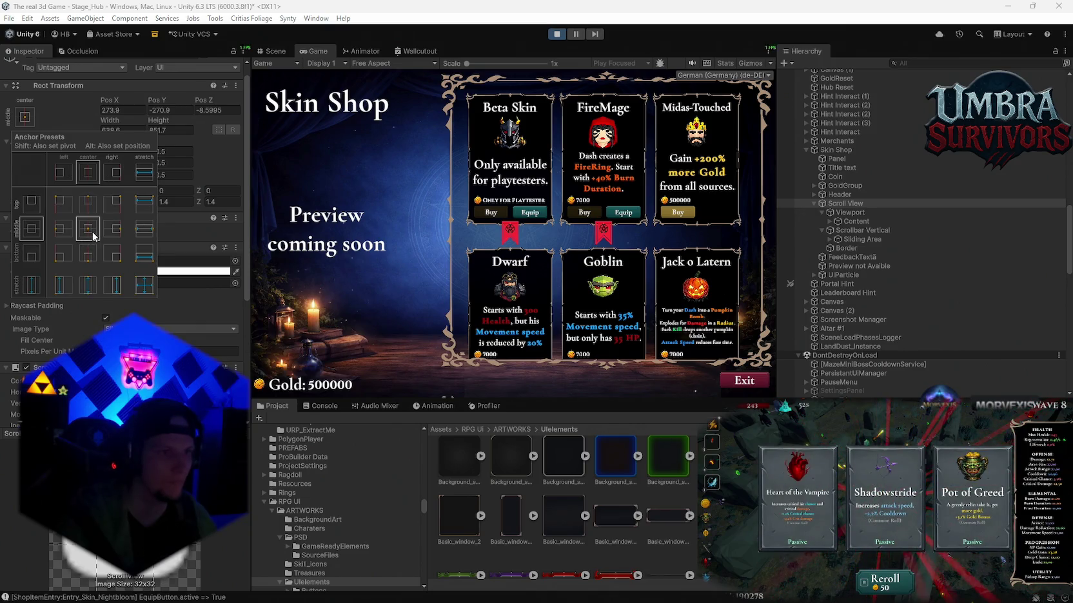
key("shift")
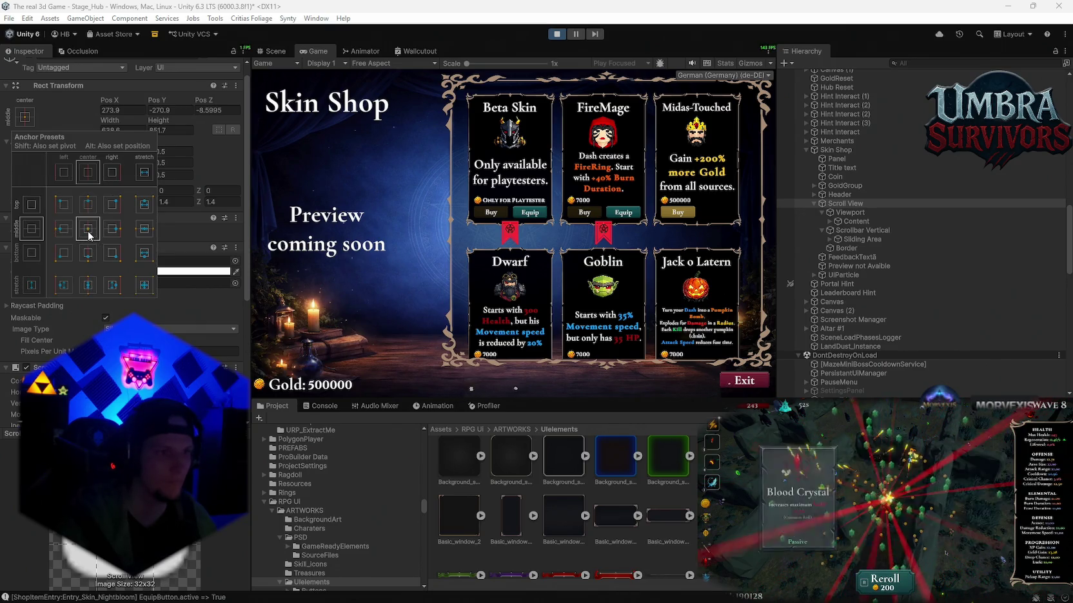
left_click(88, 233)
mouse_move(571, 401)
left_mouse_down()
mouse_move(548, 512)
mouse_move(526, 341)
mouse_move(526, 416)
mouse_move(526, 399)
left_mouse_up()
left_click(24, 116)
left_click(116, 237)
mouse_move(531, 421)
left_mouse_down()
mouse_move(523, 567)
mouse_move(518, 418)
mouse_move(493, 258)
mouse_move(483, 461)
mouse_move(474, 468)
mouse_move(477, 239)
mouse_move(481, 437)
left_mouse_up()
left_click(26, 118)
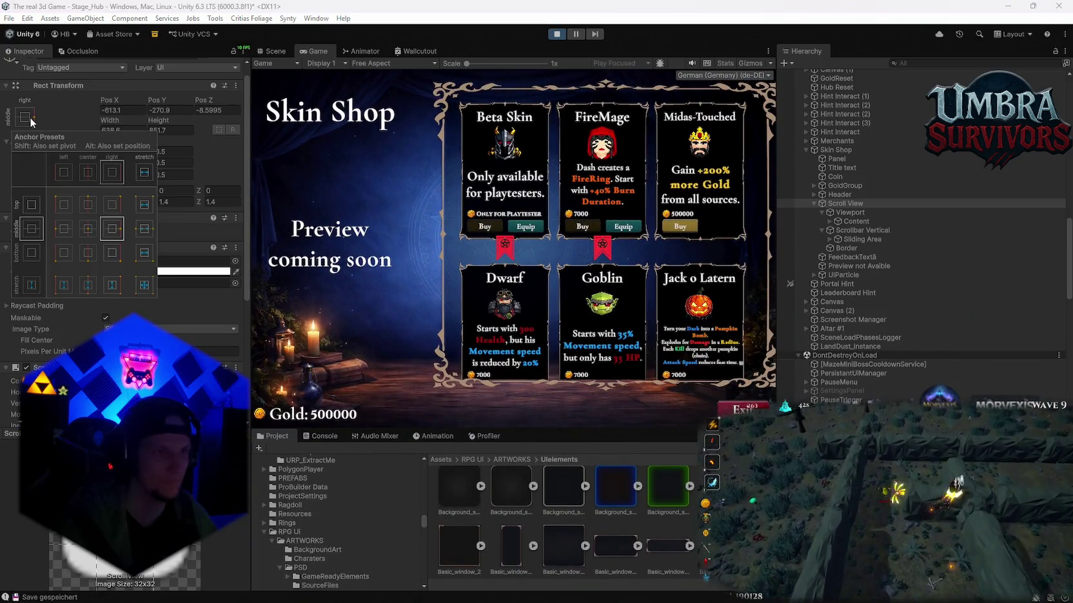
Alt-apply the middle-right preset to reset the grid's position, enter -303, and test a smaller Game view.
key("alt")
left_click(114, 236, "alt")
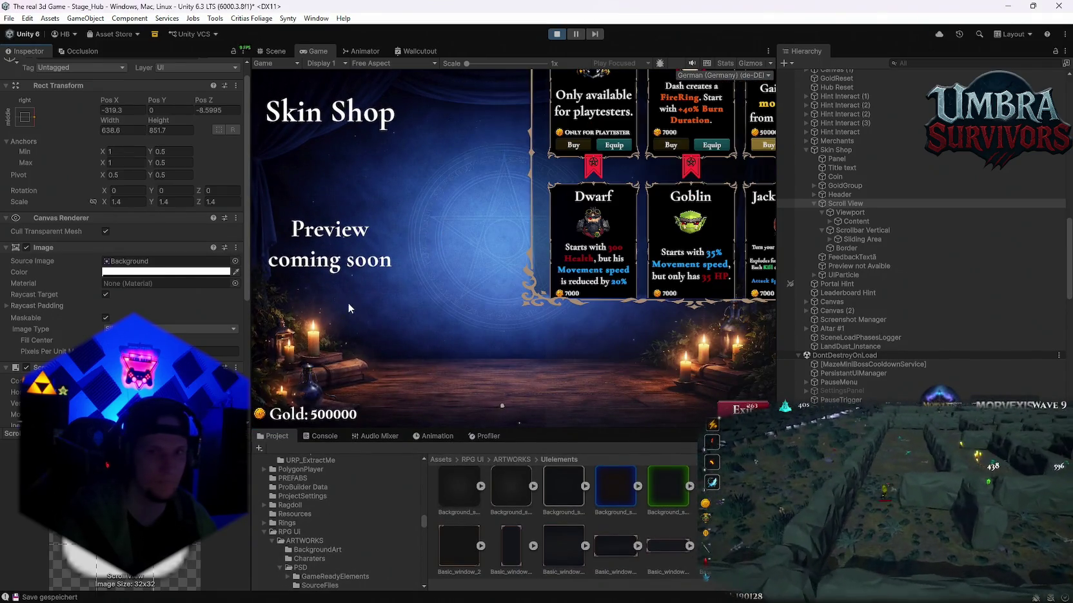
mouse_move(550, 436)
left_mouse_down()
mouse_move(535, 416)
mouse_move(531, 271)
mouse_move(515, 481)
mouse_move(508, 437)
mouse_move(467, 364)
mouse_move(431, 429)
left_mouse_up()
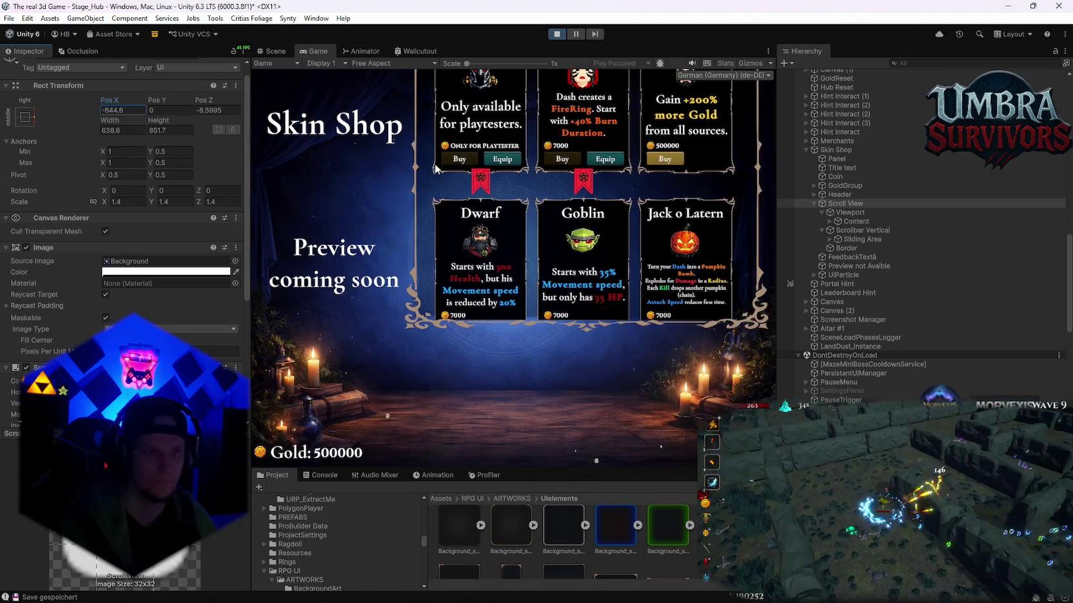
type("-303")
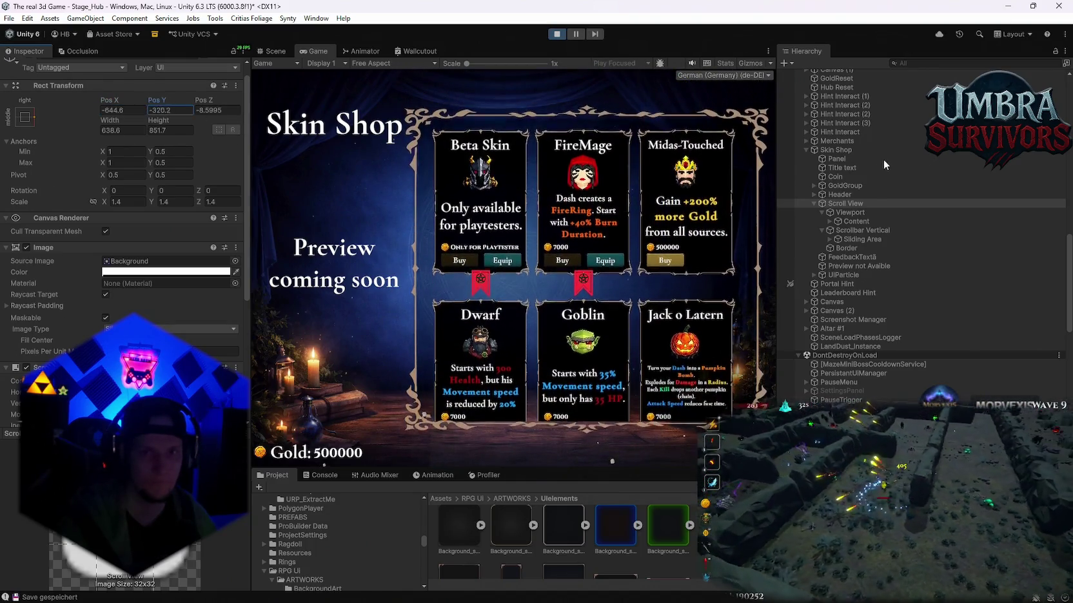
mouse_move(576, 471)
left_mouse_down()
mouse_move(574, 280)
mouse_move(555, 515)
mouse_move(537, 261)
mouse_move(538, 484)
left_mouse_up()
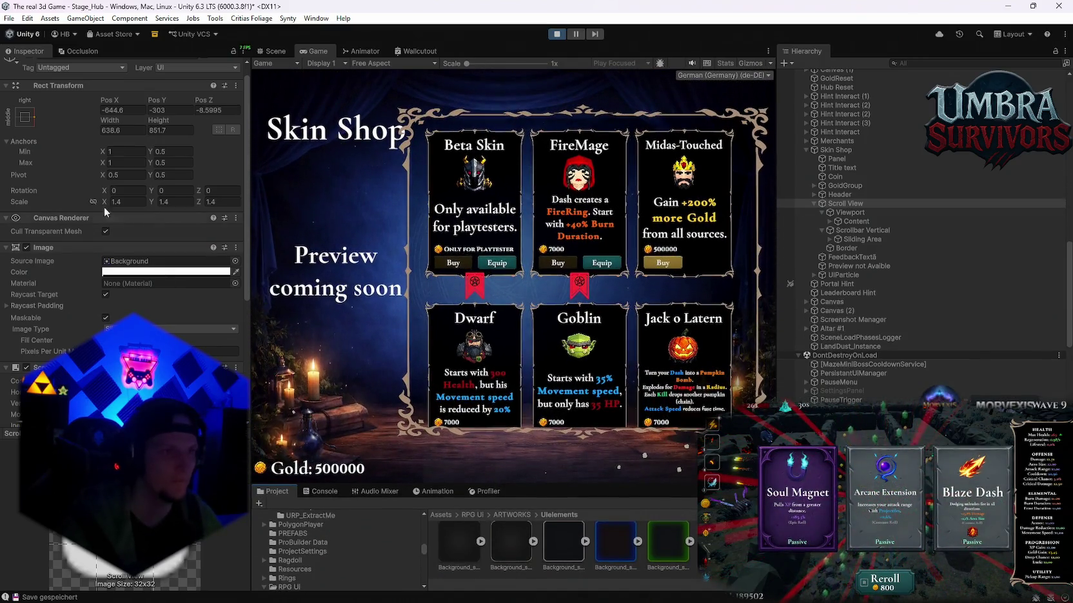
Re-snap the grid middle-right, enter Pos Y -178.5, and drag it to X -202.59, Y -274.63.
left_click(25, 117)
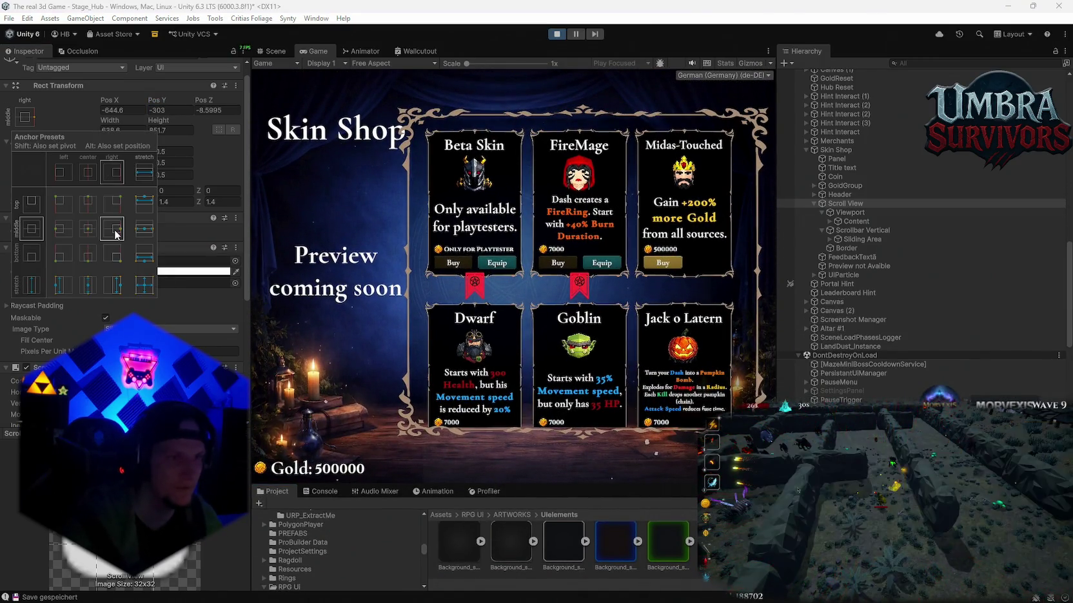
left_click(116, 236, "alt+shift")
left_click(169, 110)
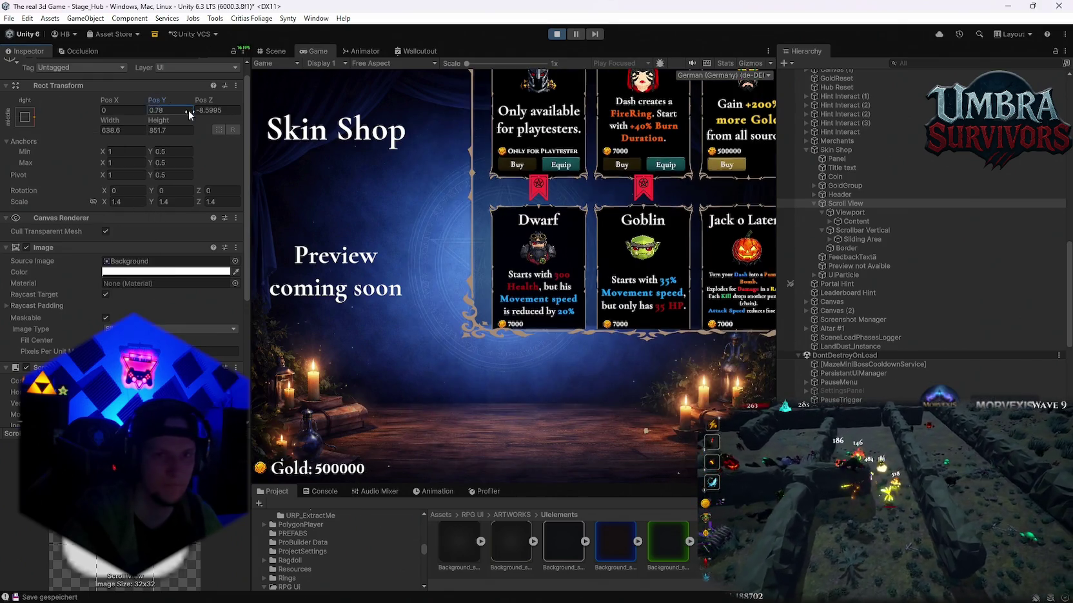
type("-178.5")
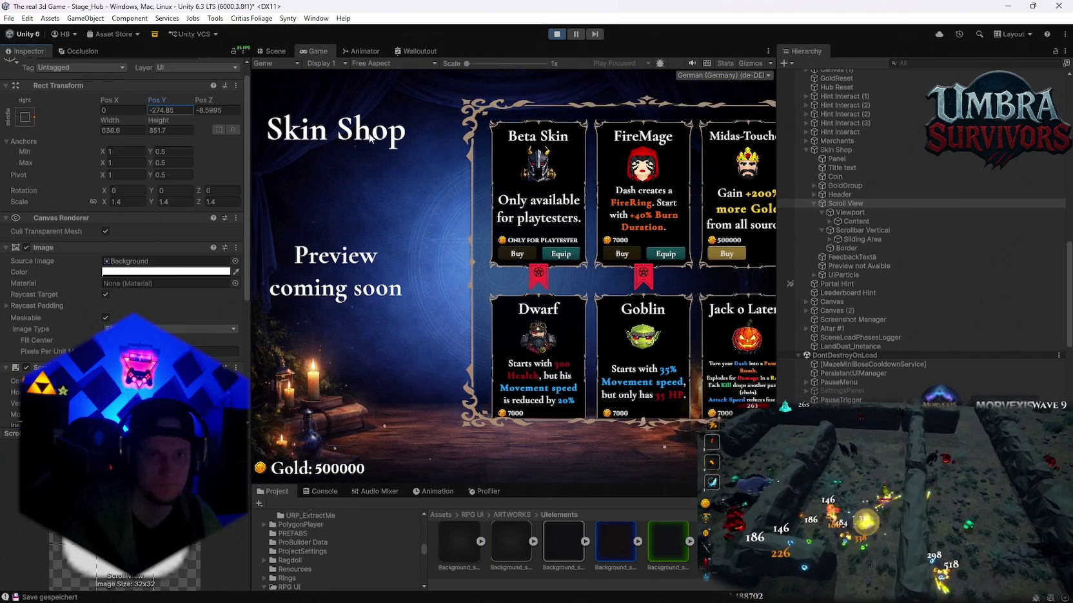
mouse_move(67, 104)
left_mouse_down()
mouse_move(532, 62)
mouse_move(634, 88)
left_mouse_up()
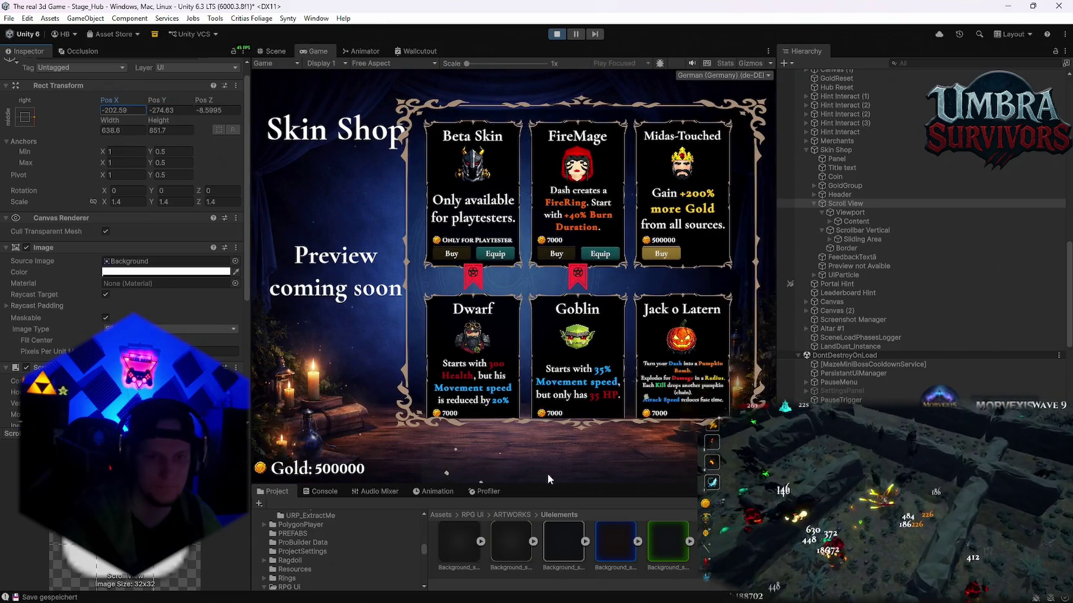
mouse_move(551, 485)
left_mouse_down()
mouse_move(567, 132)
mouse_move(573, 418)
left_mouse_up()
Anchor the grid top-right, then try the horizontal middle stretch, resizing the Game view each time.
left_click(27, 116)
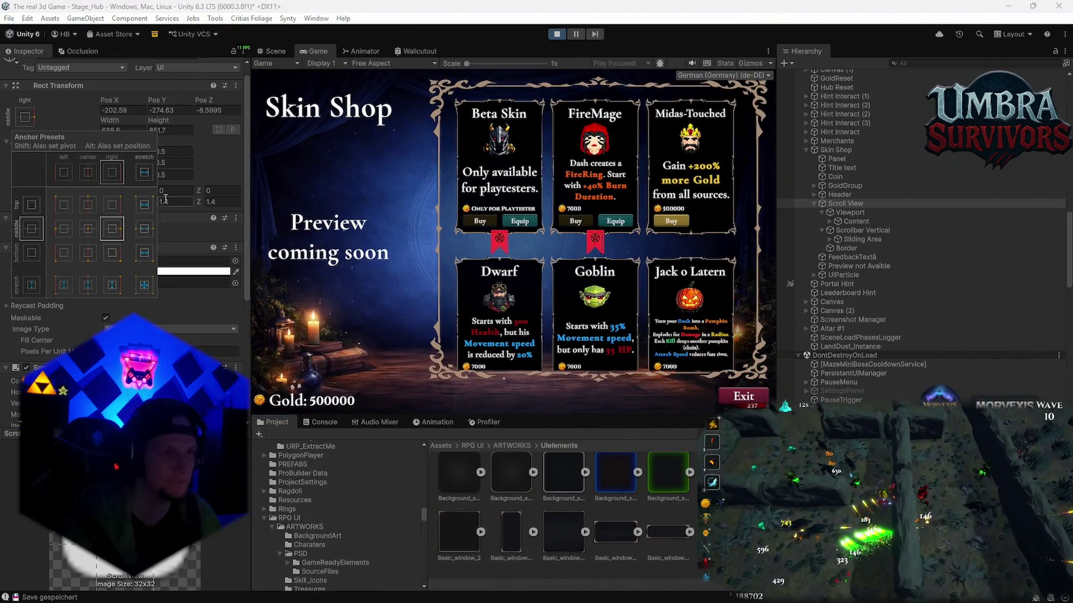
left_click(112, 207)
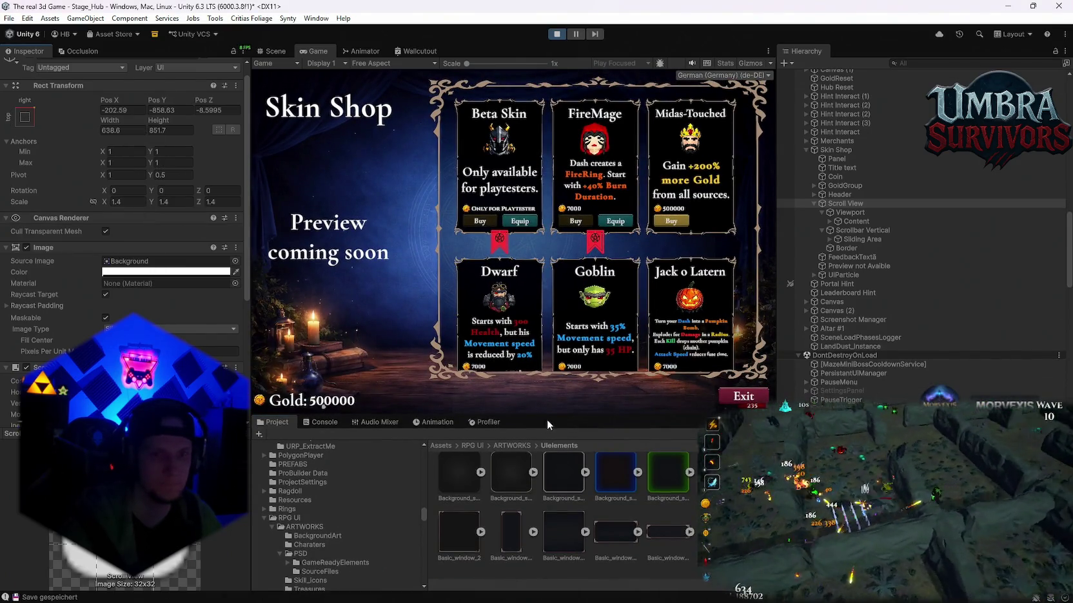
mouse_move(546, 419)
left_mouse_down()
mouse_move(569, 305)
mouse_move(517, 373)
left_mouse_up()
left_click(26, 117)
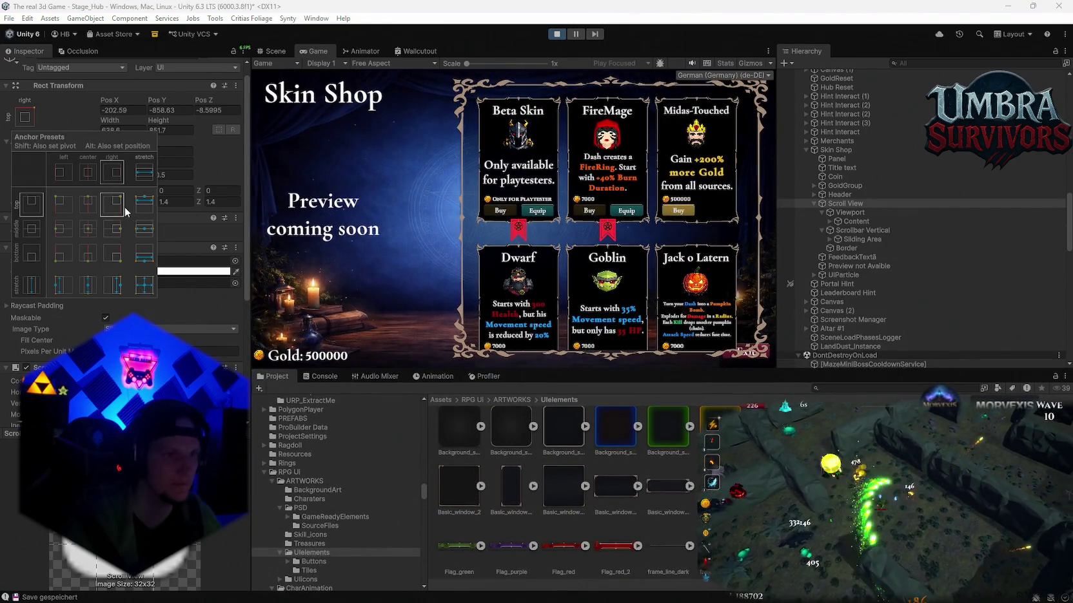
left_click(115, 208, "alt+shift")
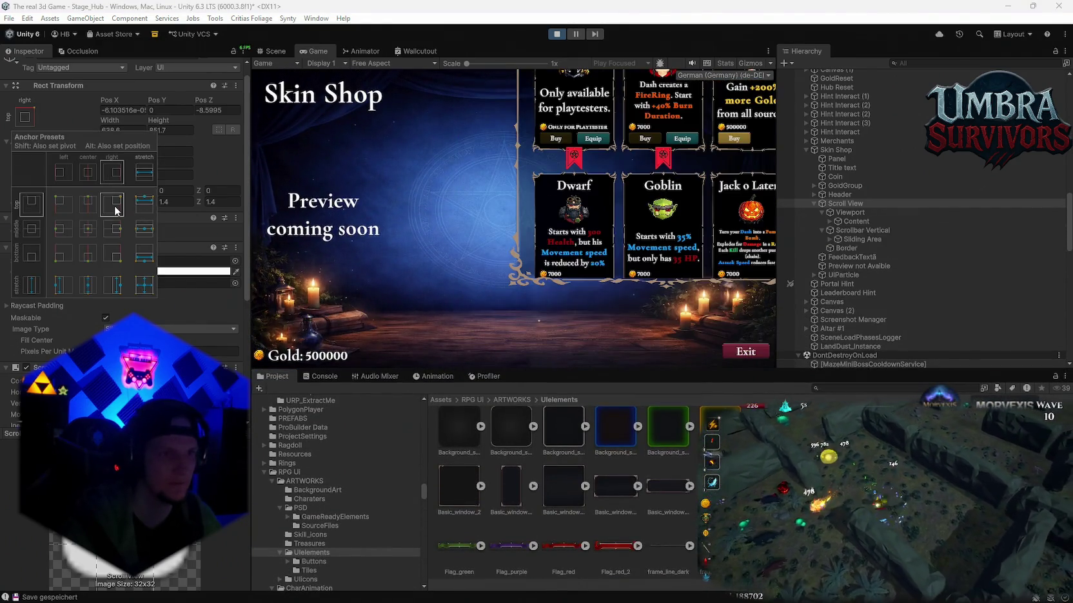
left_click(26, 118)
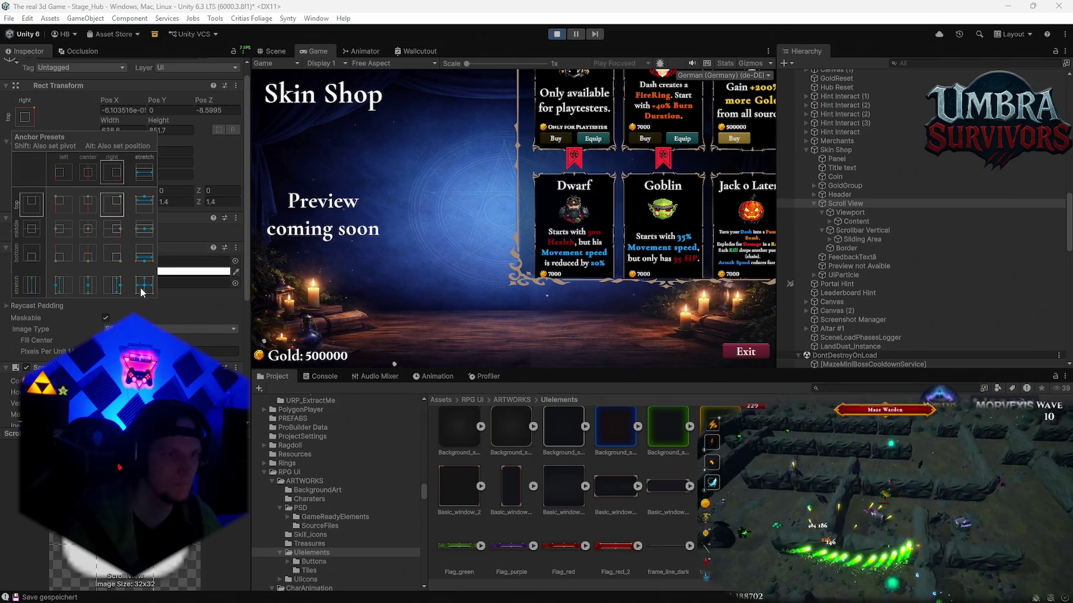
left_click(144, 237, "alt+shift")
mouse_move(534, 369)
left_mouse_down()
mouse_move(532, 232)
mouse_move(517, 512)
mouse_move(509, 252)
mouse_move(496, 444)
mouse_move(477, 131)
mouse_move(464, 358)
mouse_move(452, 386)
left_mouse_up()
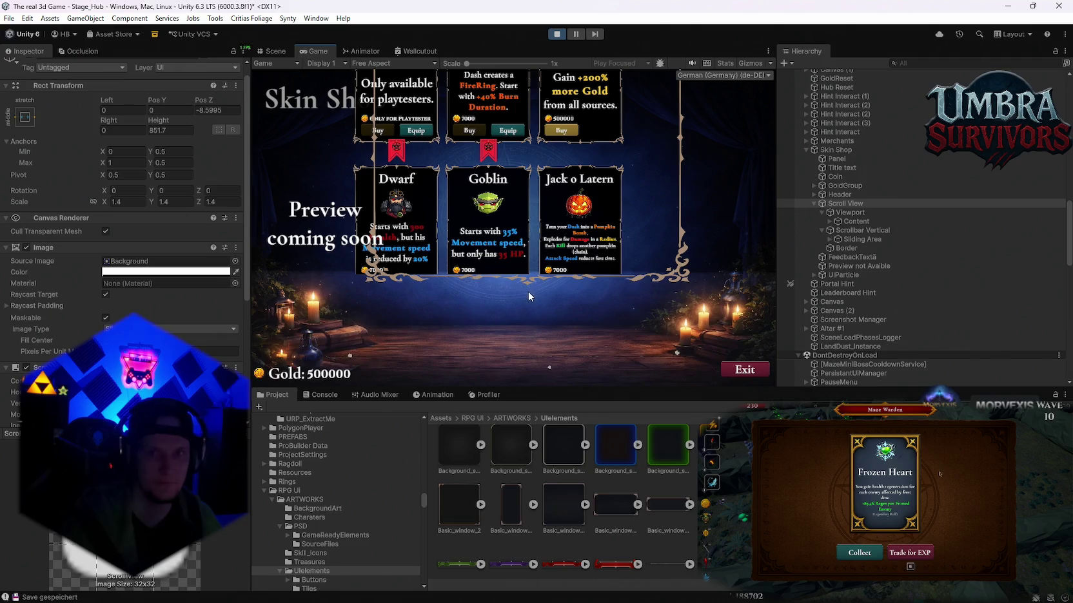
Try right-edge and centre vertical stretch anchors on the Scroll View, then undo the last one.
left_click(836, 204)
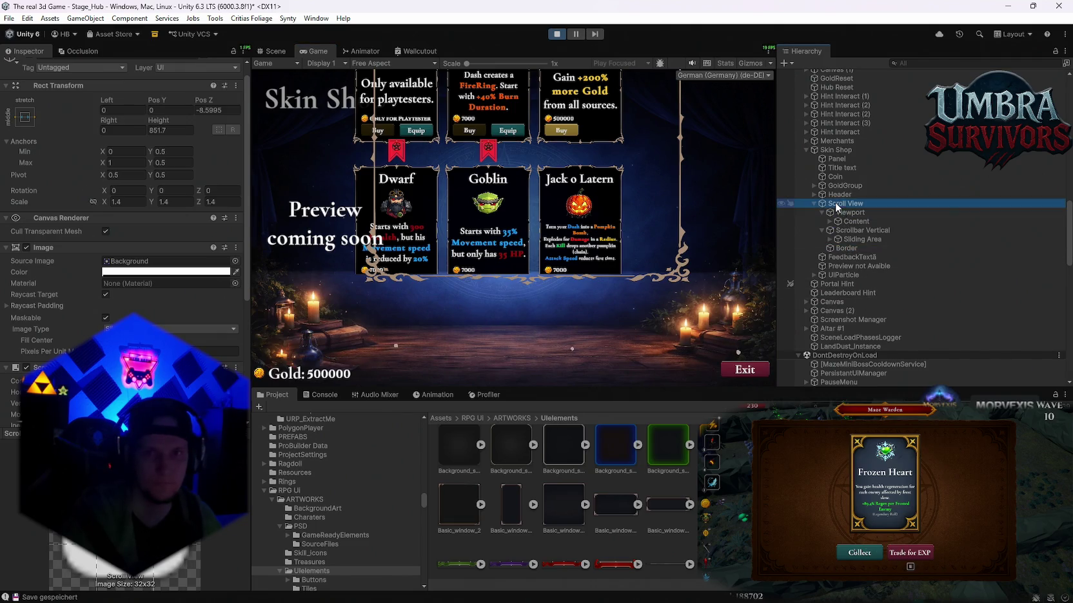
left_click(109, 131)
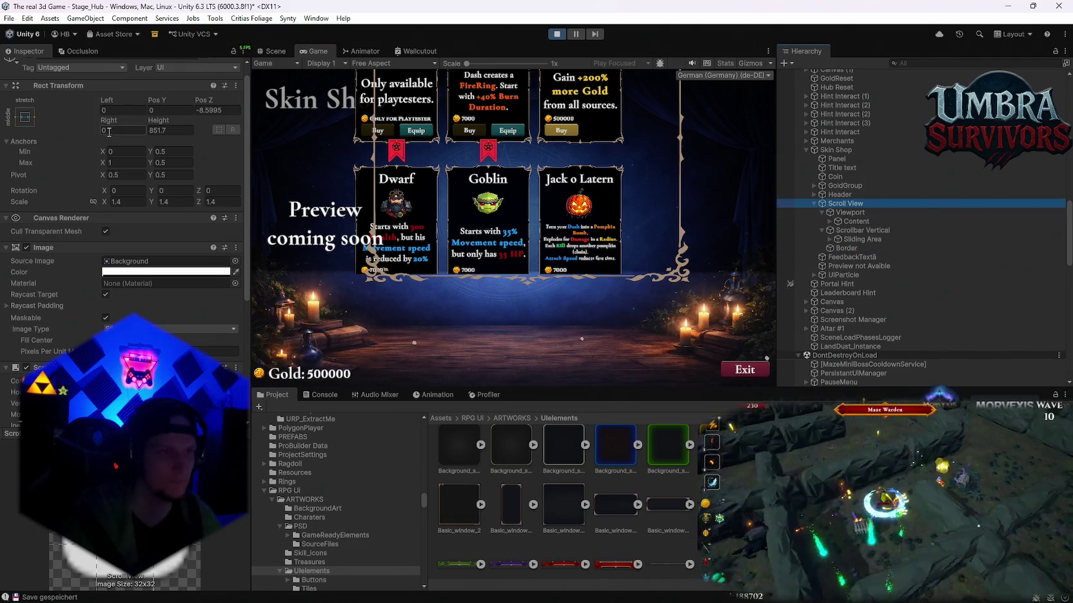
left_click(32, 119)
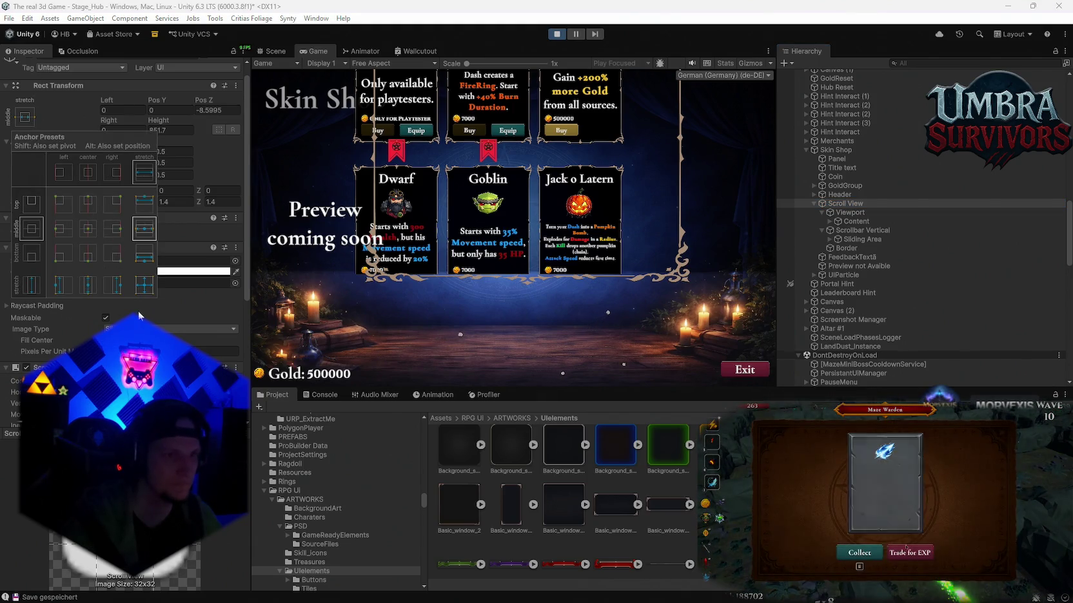
left_click(120, 291, "alt+shift")
mouse_move(526, 381)
left_mouse_down()
mouse_move(526, 141)
mouse_move(526, 352)
left_mouse_up()
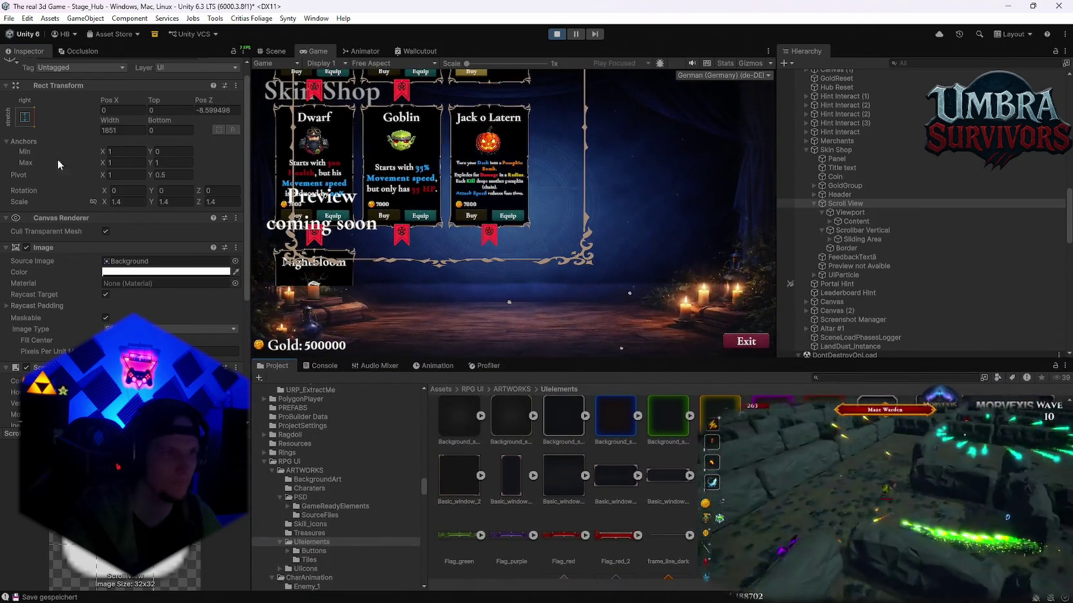
left_click(24, 121)
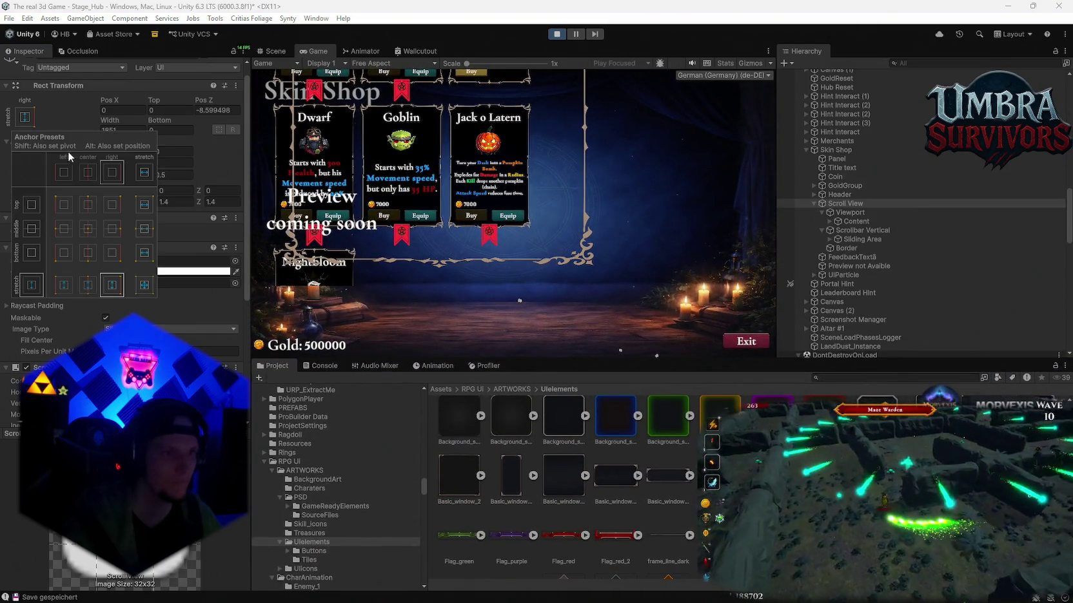
left_click(88, 291)
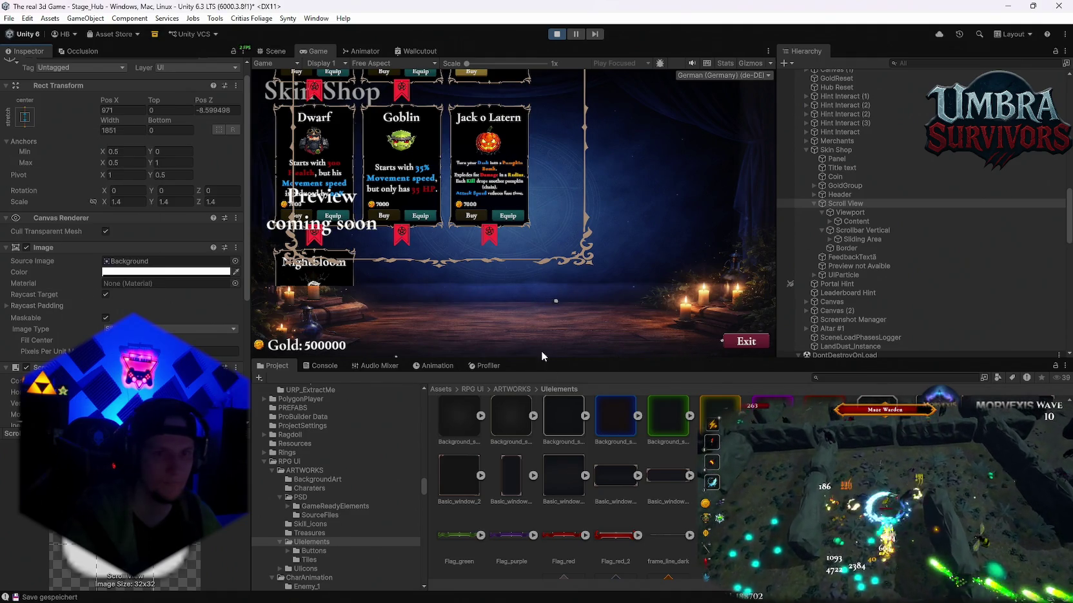
mouse_move(543, 358)
left_mouse_down()
mouse_move(522, 169)
mouse_move(522, 329)
left_mouse_up()
key("ctrl+z")
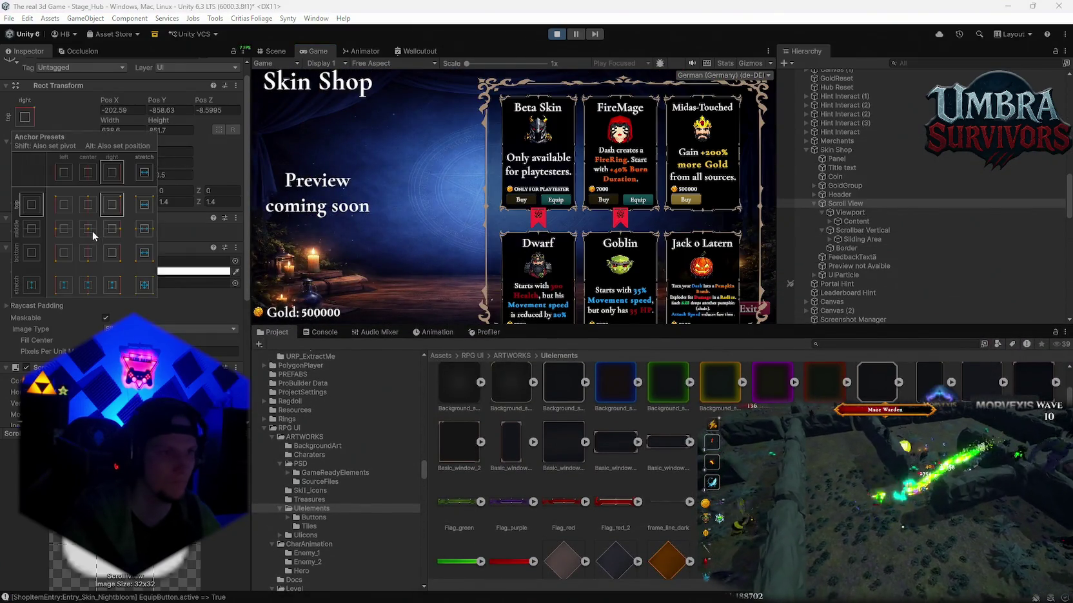
Anchor the grid middle-center, then try a stretch preset and shrink the Game view.
left_click(92, 232)
left_click(25, 117)
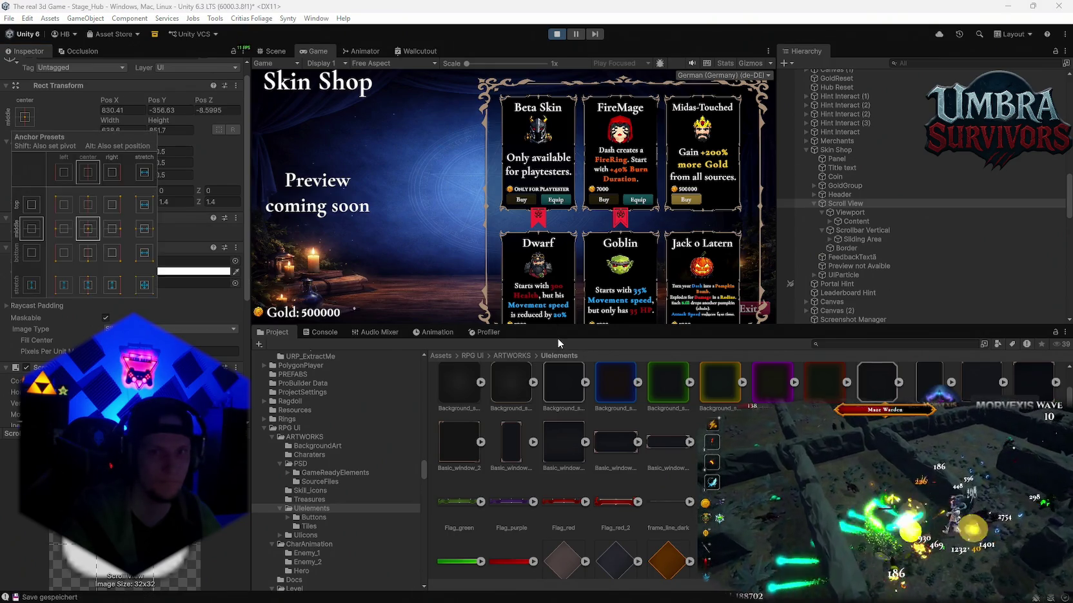
mouse_move(558, 342)
left_mouse_down()
mouse_move(551, 406)
mouse_move(543, 115)
mouse_move(543, 406)
mouse_move(543, 395)
left_mouse_up()
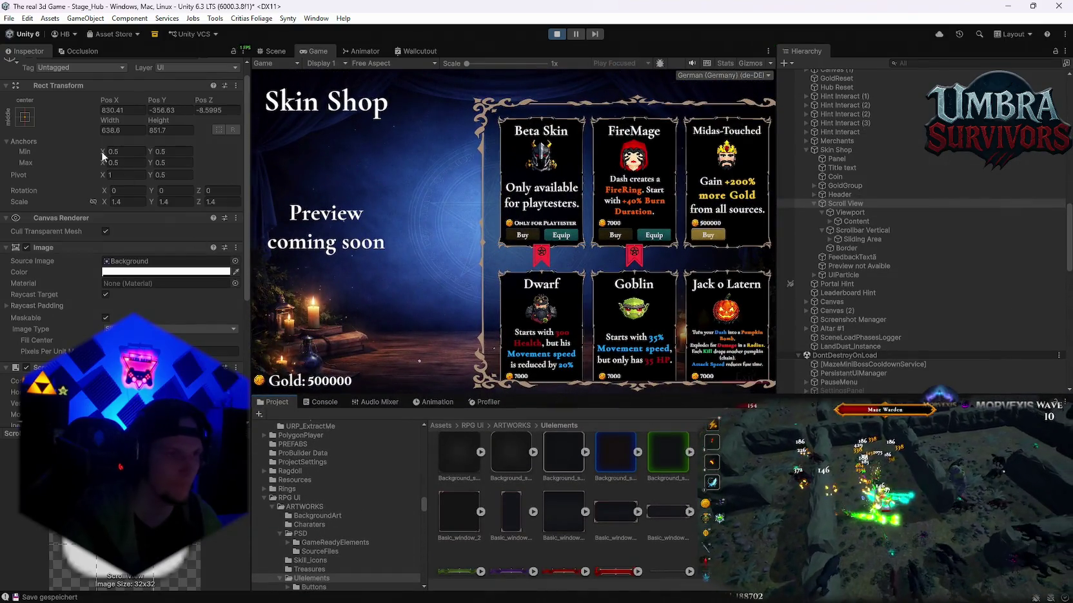
left_click(23, 117)
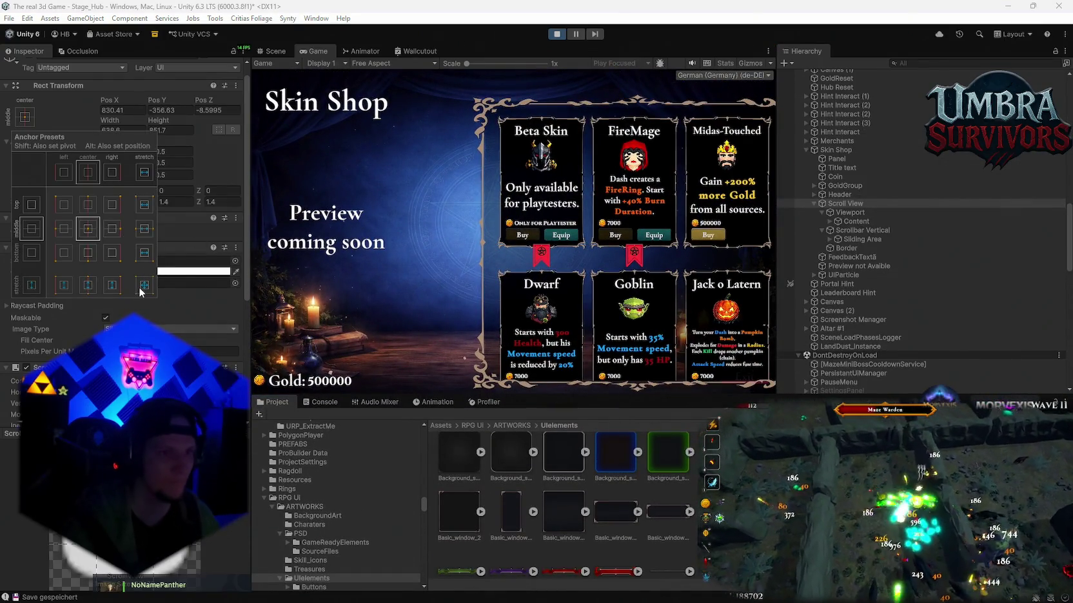
left_click(144, 284)
mouse_move(595, 395)
left_mouse_down()
mouse_move(585, 174)
mouse_move(576, 356)
mouse_move(566, 145)
mouse_move(565, 331)
mouse_move(557, 106)
mouse_move(556, 303)
left_mouse_up()
Try full stretch anchoring on the Scroll View twice, undoing it each time.
left_click(26, 117)
left_click(145, 291)
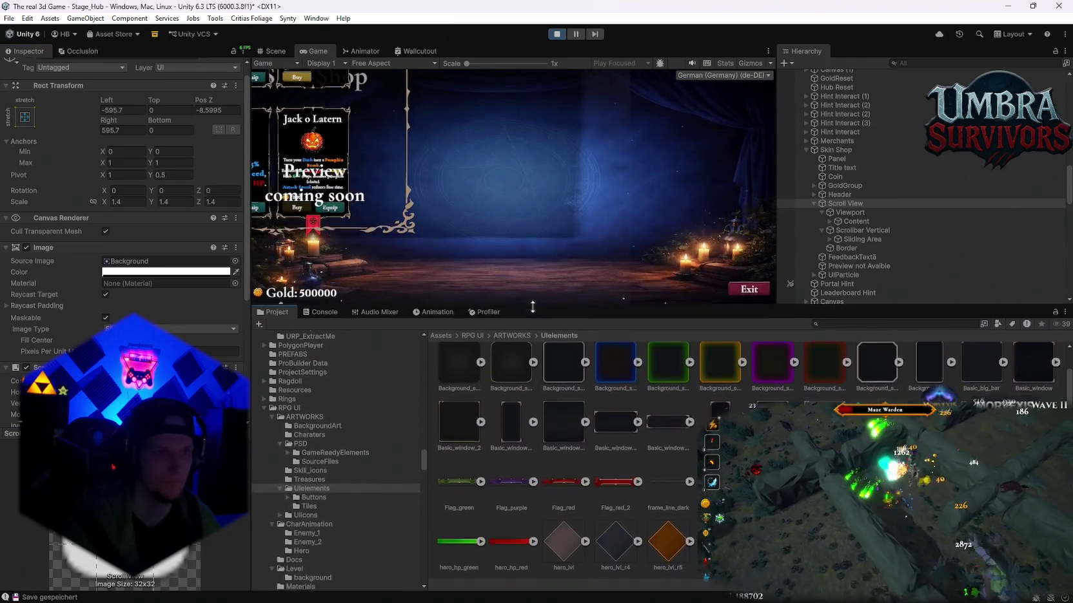
key("ctrl+z")
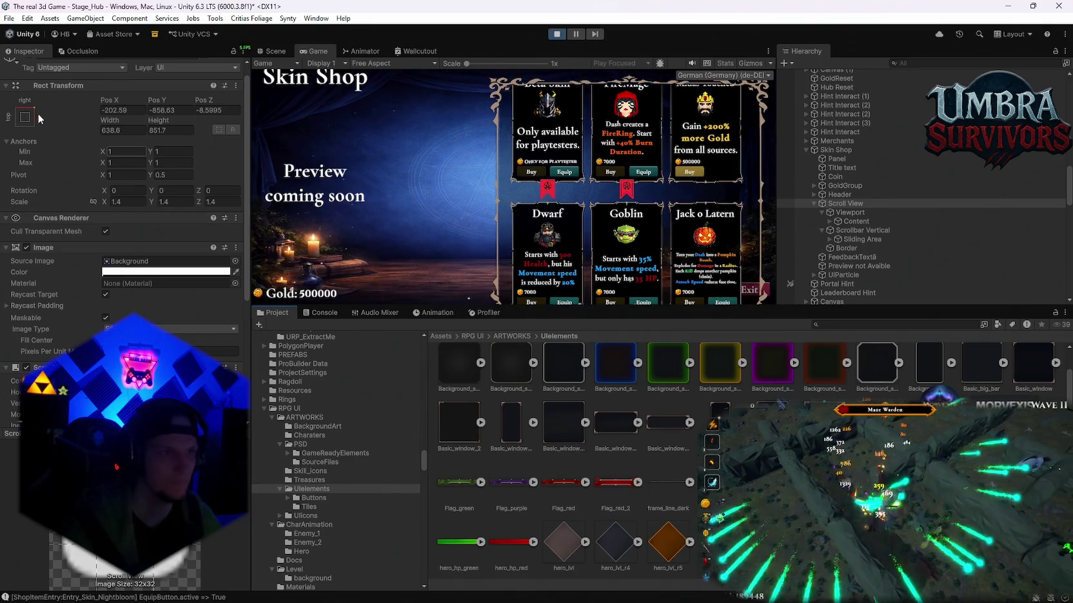
left_click(26, 118)
left_click(147, 291)
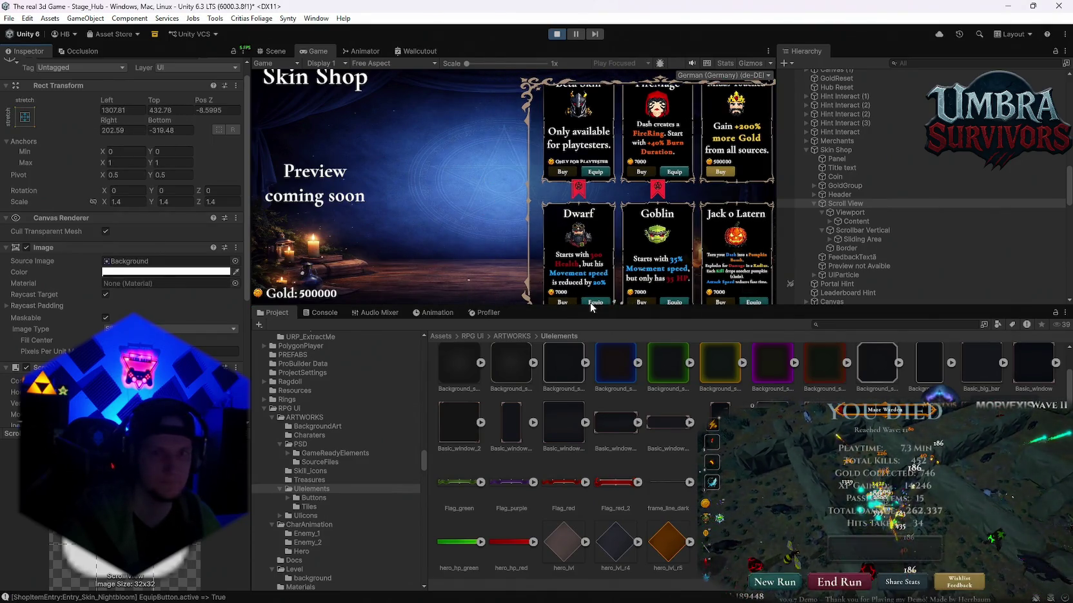
mouse_move(575, 307)
left_mouse_down()
mouse_move(575, 495)
mouse_move(576, 303)
left_mouse_up()
key("ctrl+z")
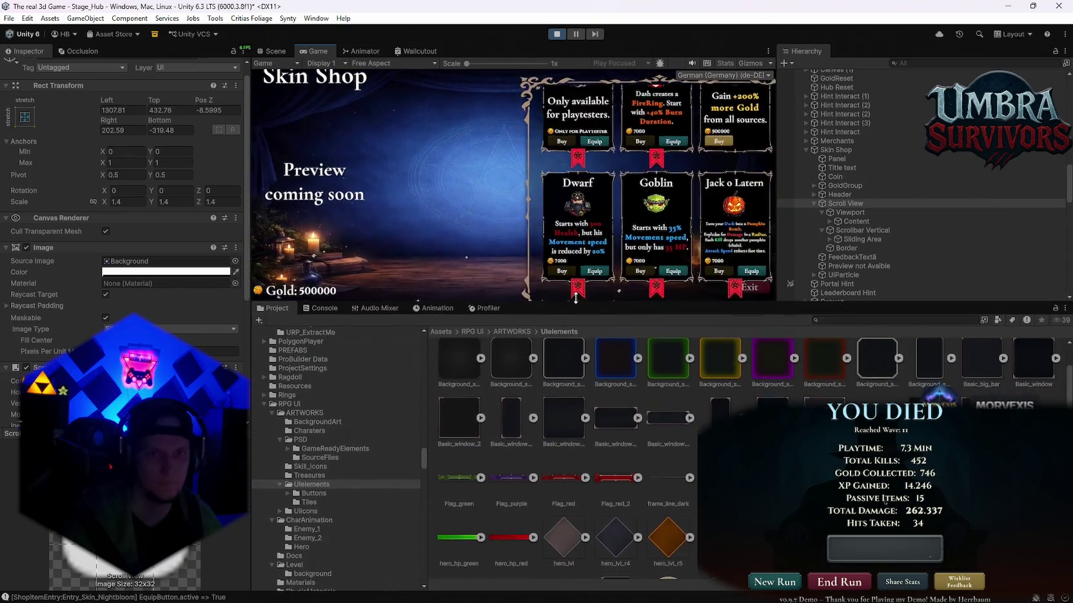
Anchor the Scroll View middle-center and drag it to Pos X 847.7, Pos Y -325.16.
left_click(25, 118)
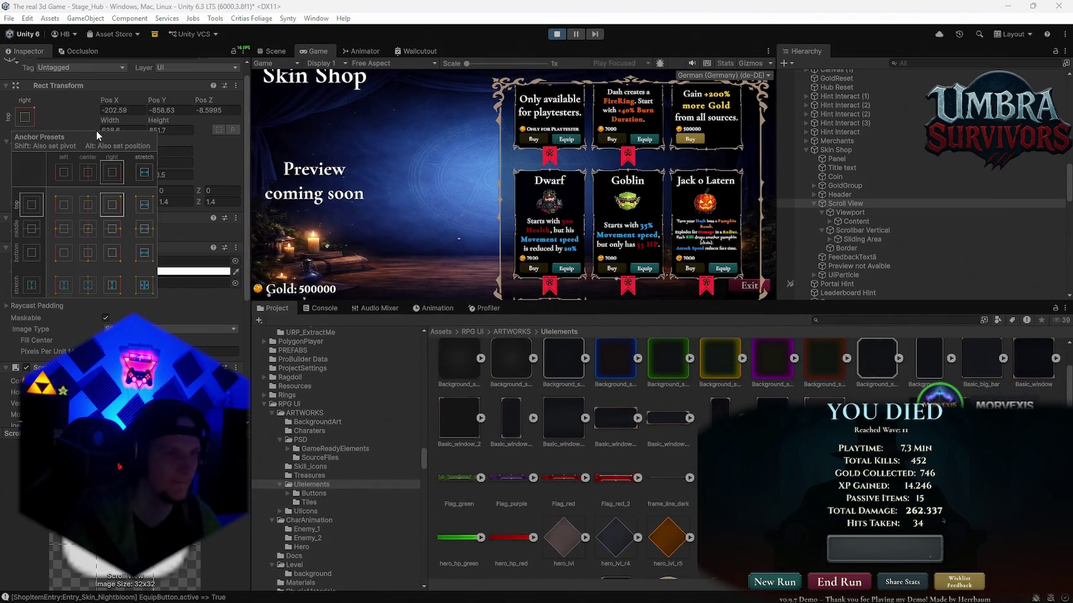
left_click(88, 230)
mouse_move(528, 302)
left_mouse_down()
mouse_move(529, 450)
mouse_move(529, 171)
mouse_move(528, 444)
mouse_move(527, 399)
left_mouse_up()
mouse_move(161, 104)
left_mouse_down()
mouse_move(175, 103)
mouse_move(40, 128)
left_mouse_up()
left_click_drag(110, 103, 13, 103)
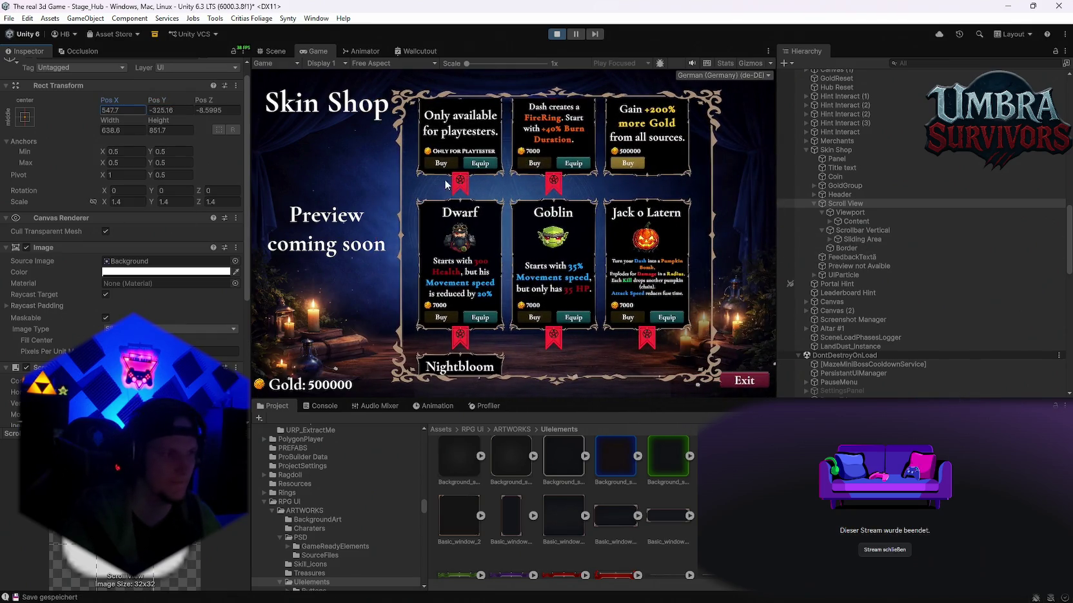
Set the card grid's Scale X and Y to 1.3 and drag it up and to the right.
mouse_move(163, 103)
left_mouse_down()
mouse_move(274, 120)
mouse_move(142, 128)
mouse_move(189, 169)
mouse_move(170, 164)
mouse_move(148, 207)
left_mouse_up()
type("-306.2")
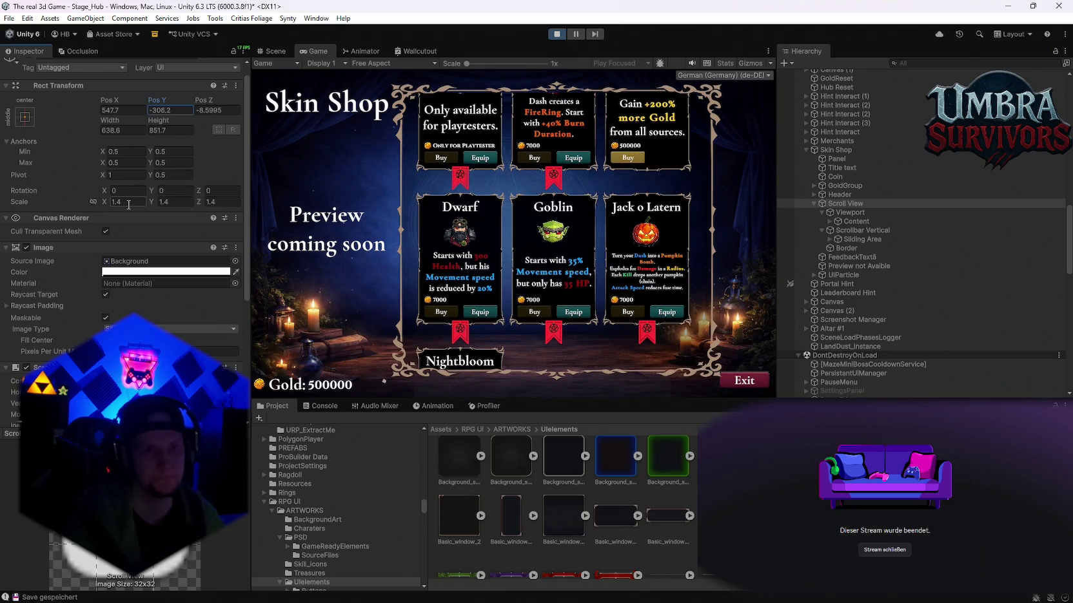
type("1.3")
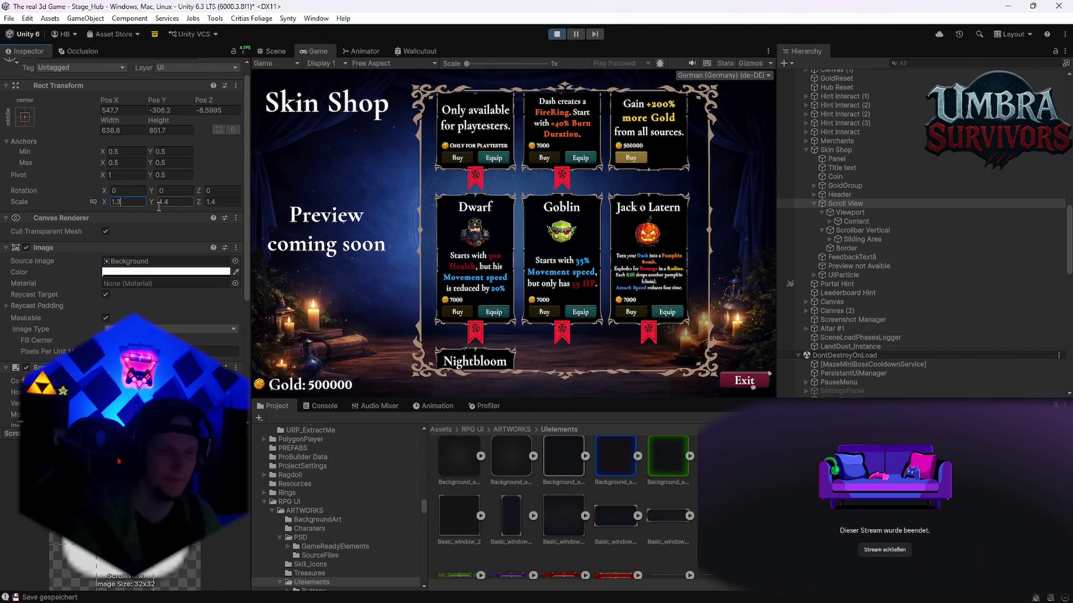
key("Tab")
type("1.3")
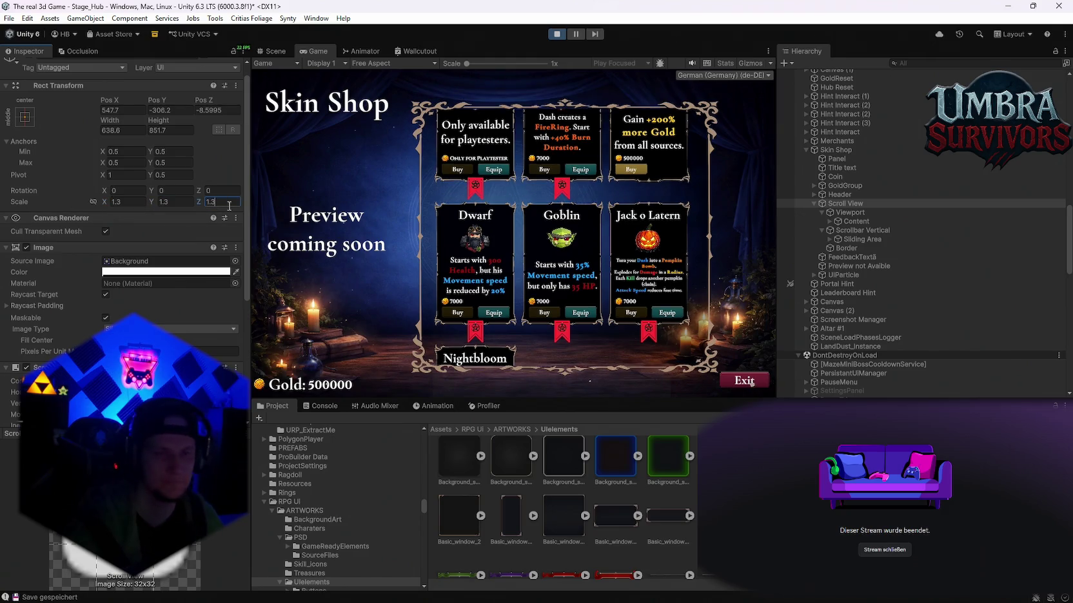
left_click_drag(146, 107, 193, 119)
left_click_drag(110, 104, 298, 147)
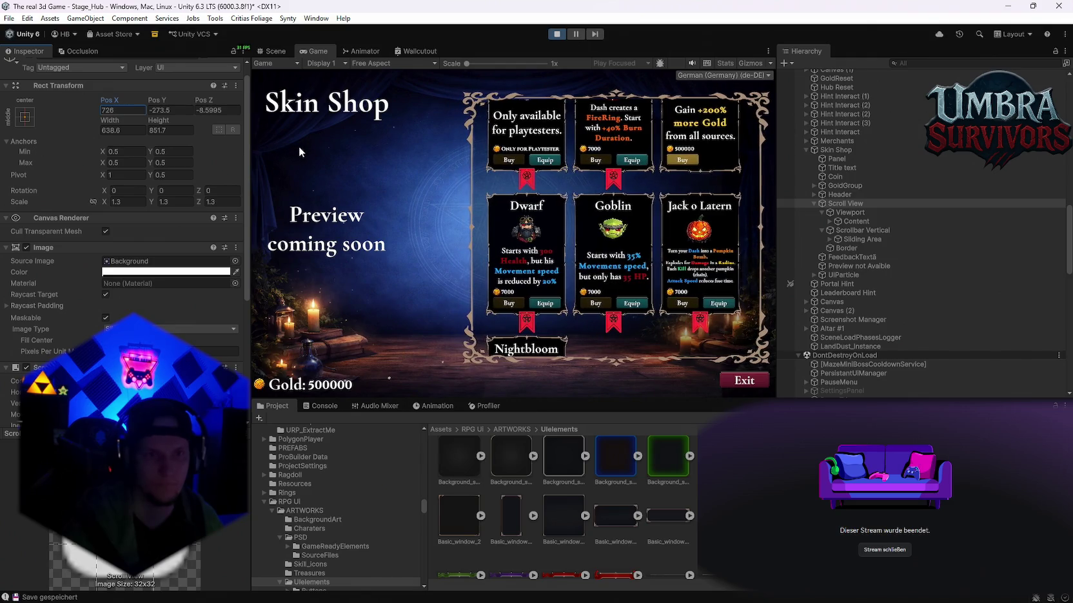
Anchor the grid middle-right, test a smaller Game view, then undo a position-snapping reapply.
left_click(29, 119)
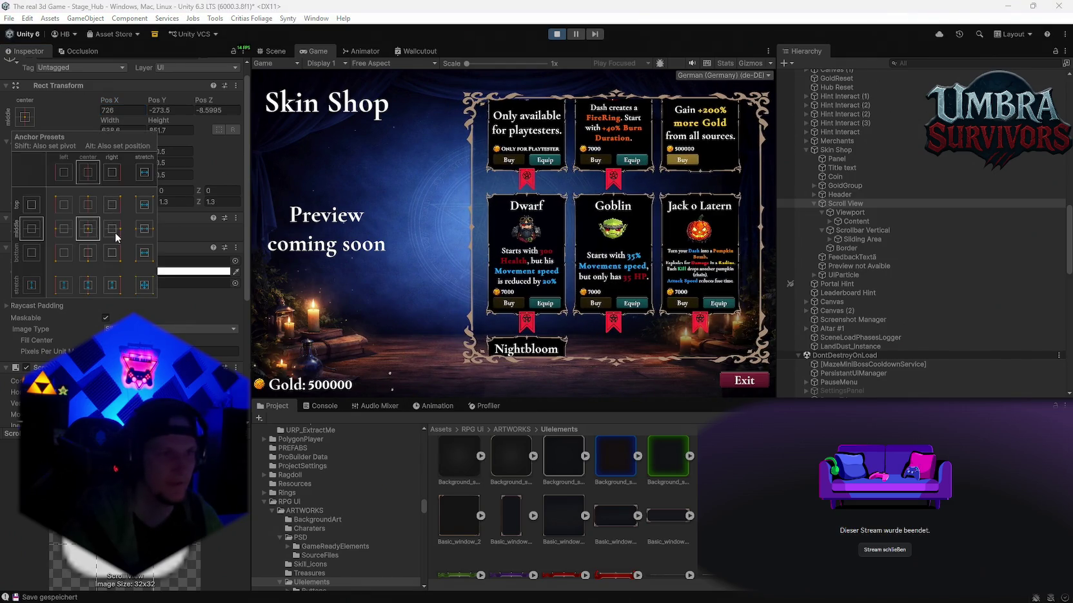
left_click(113, 231)
mouse_move(610, 402)
left_mouse_down()
mouse_move(608, 574)
mouse_move(604, 433)
mouse_move(579, 294)
mouse_move(624, 352)
mouse_move(628, 468)
mouse_move(628, 284)
mouse_move(609, 406)
left_mouse_up()
left_click(25, 118)
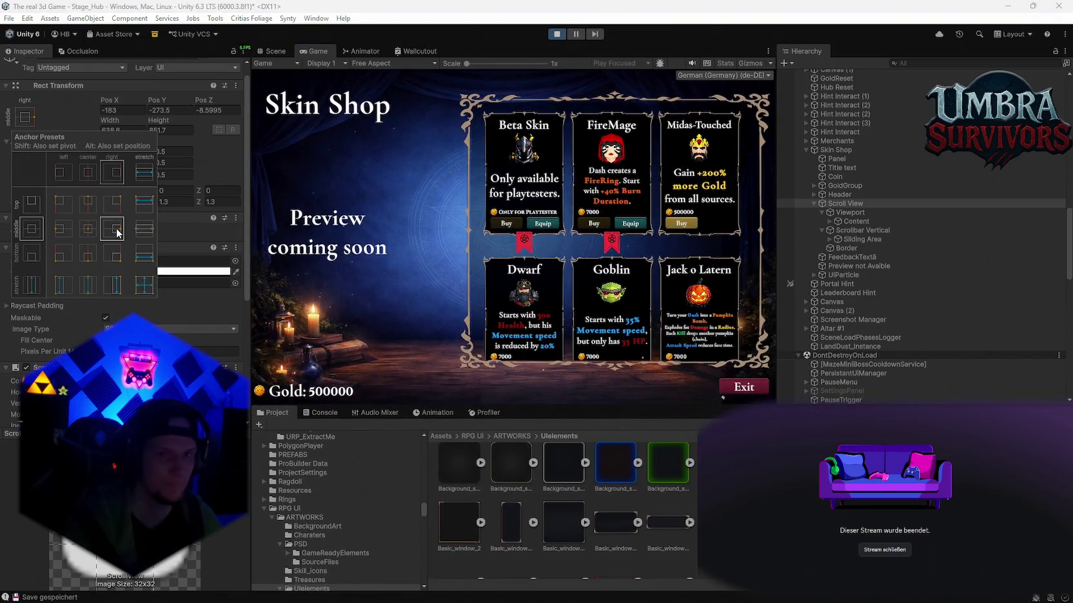
left_click(118, 232, "alt+shift")
left_click(274, 296)
key("ctrl+z")
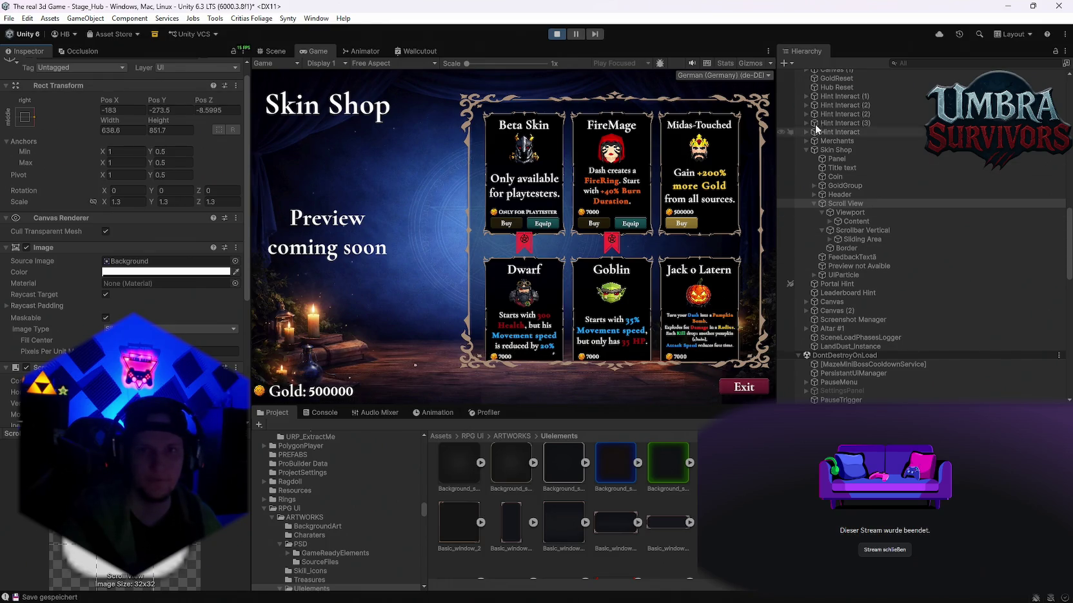
Anchor the Title text to the top-left and check it in a larger Game view.
left_click(806, 150)
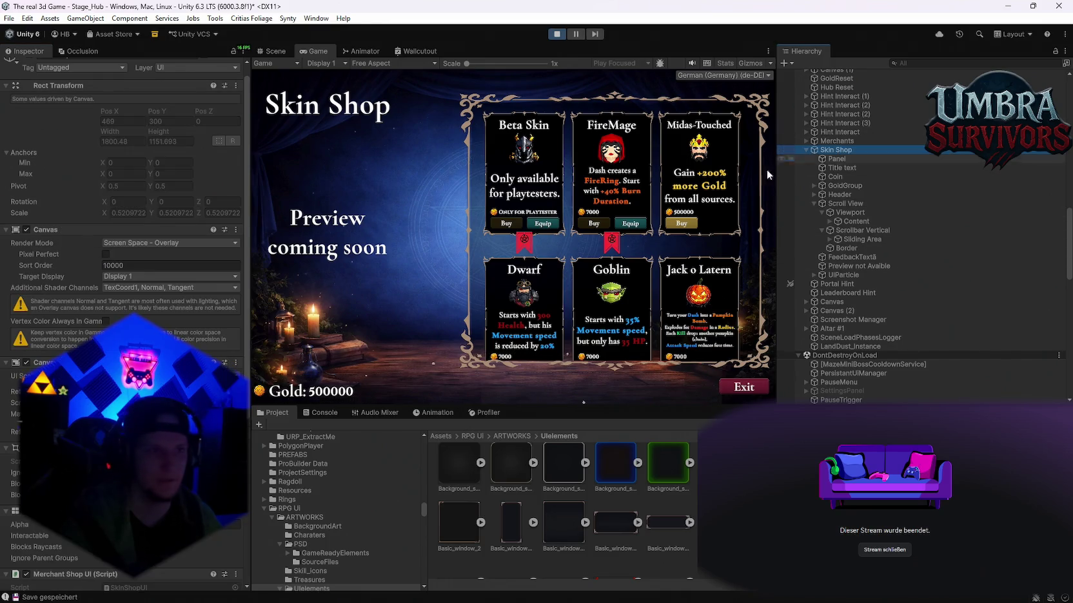
left_click(855, 167)
left_click(25, 118)
left_click(64, 204)
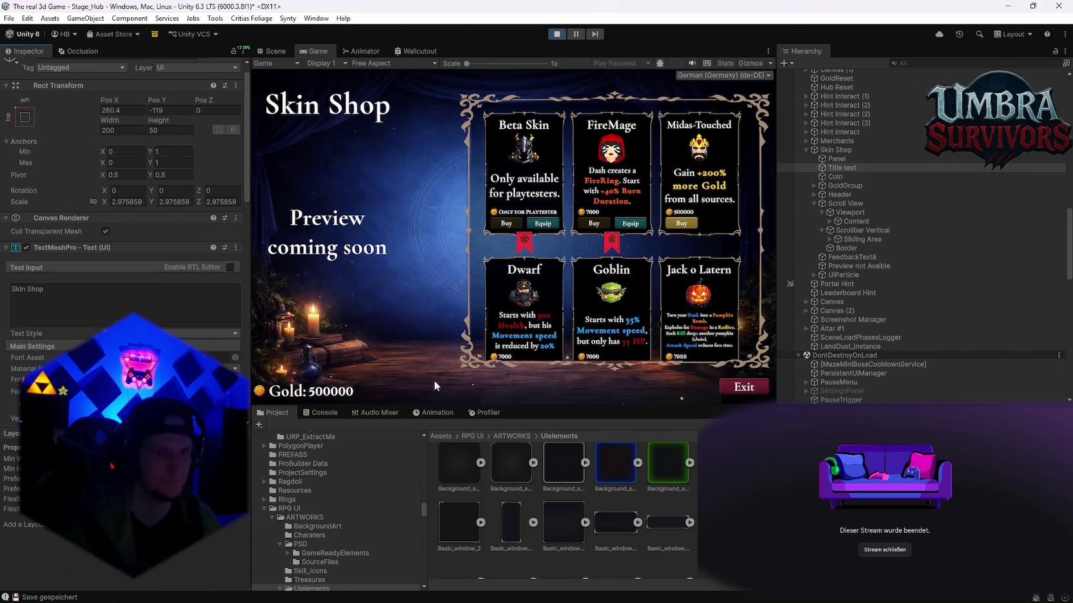
mouse_move(507, 405)
left_mouse_down()
mouse_move(539, 597)
mouse_move(550, 190)
mouse_move(507, 412)
left_mouse_up()
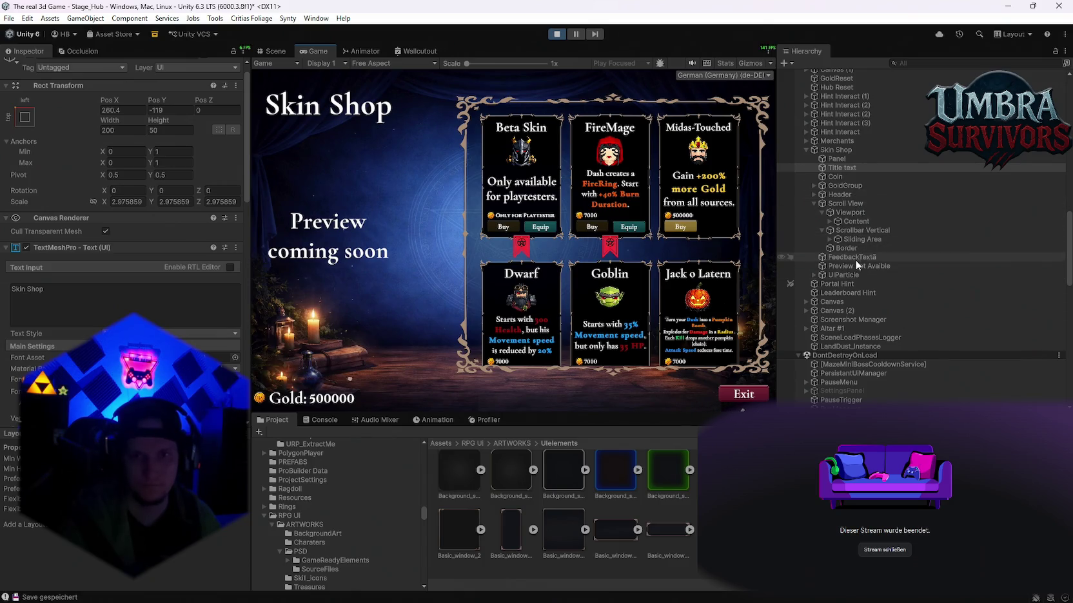
Select the Header and anchor it to the middle-right.
left_click(832, 194)
left_click(814, 194)
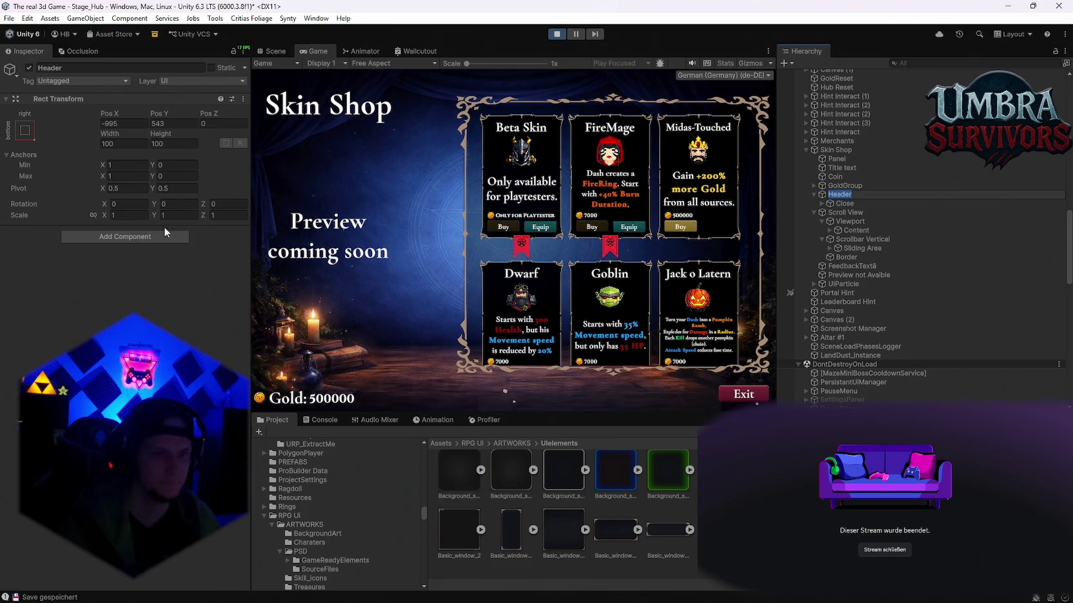
left_click(5, 128)
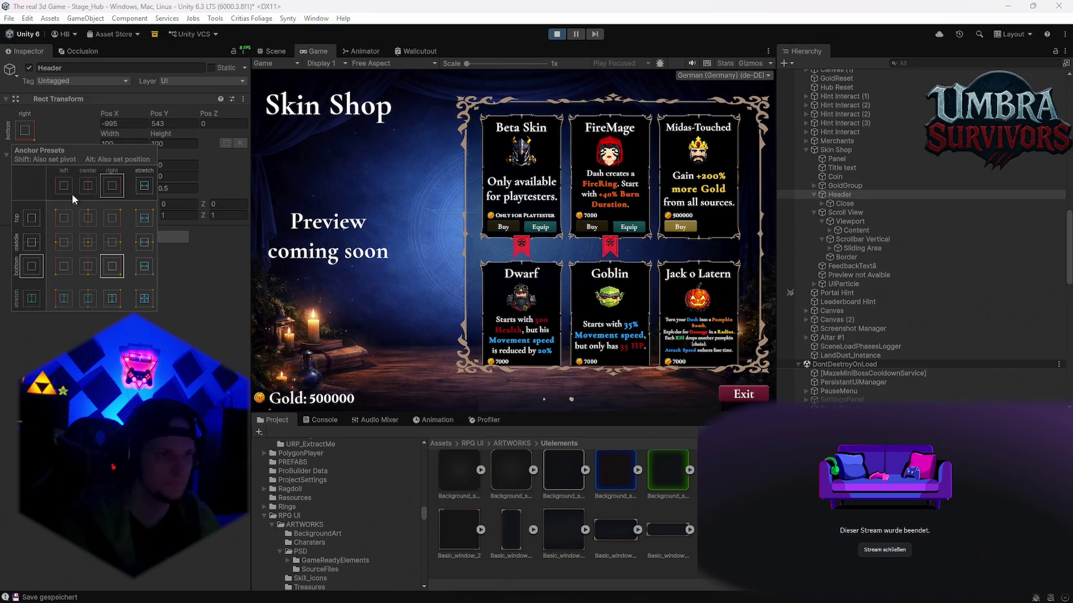
left_click(108, 243)
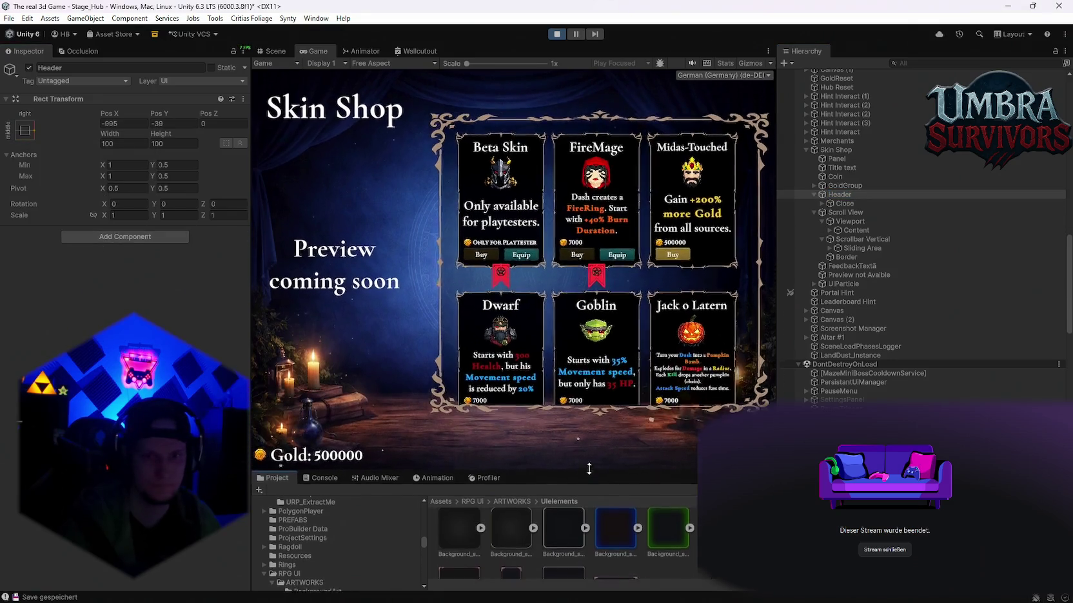